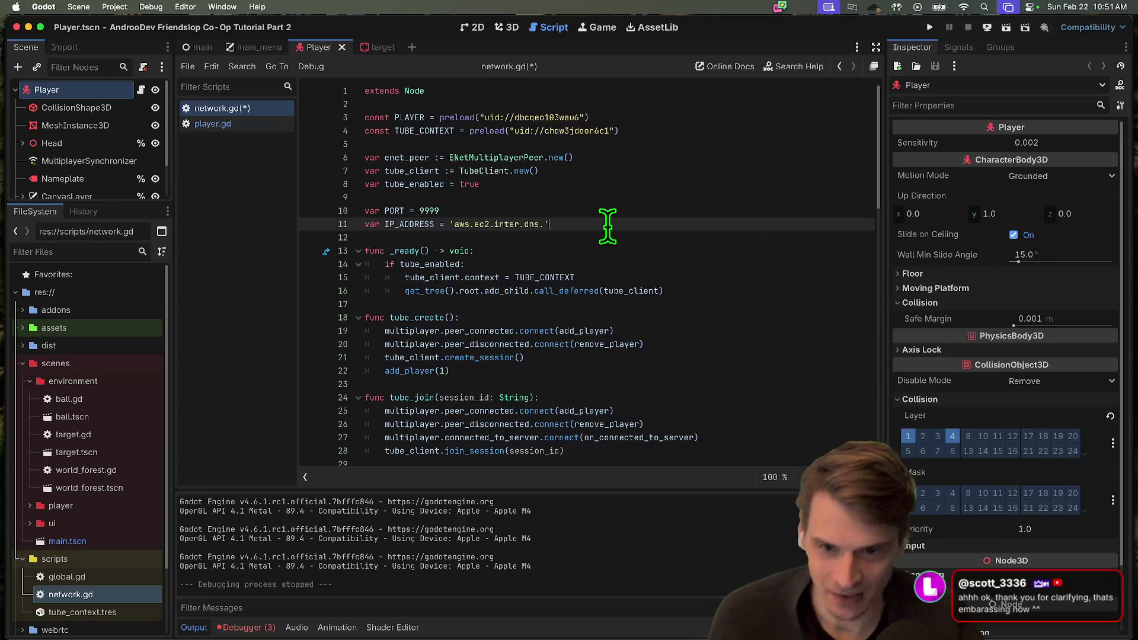
Change the IP_ADDRESS value in network.gd to '127.0.0.1'
double_click(429, 211)
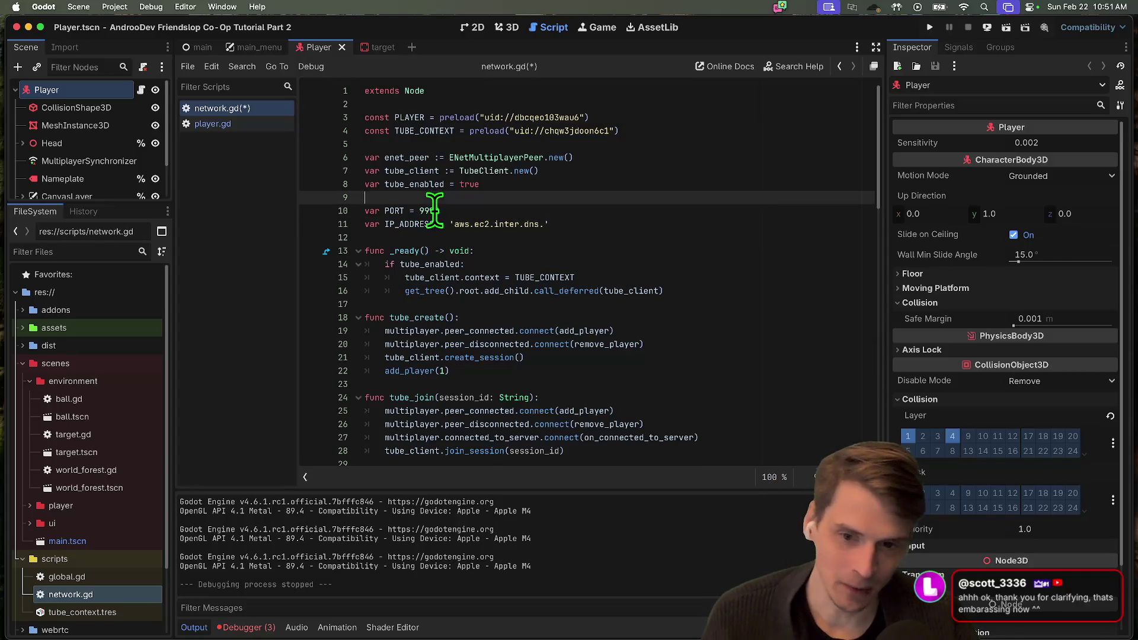
left_click_drag(596, 224, 254, 216)
left_click(723, 224)
type("# EC2")
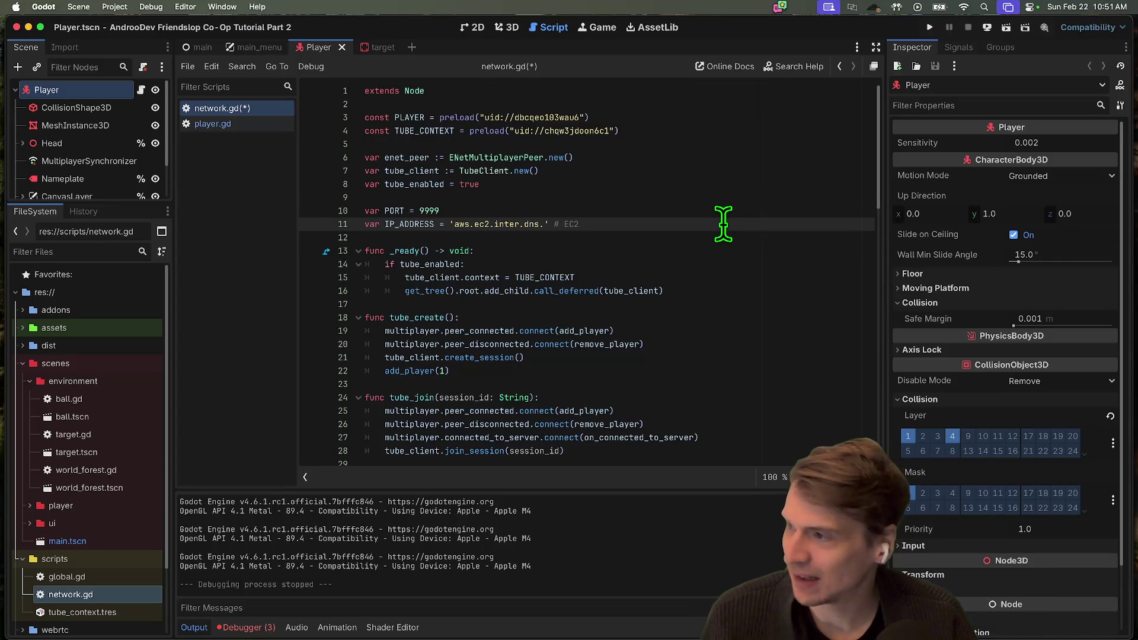
key("BackSpace")
key("BackSpace")
key("BackSpace")
type("127.0.0.1'")
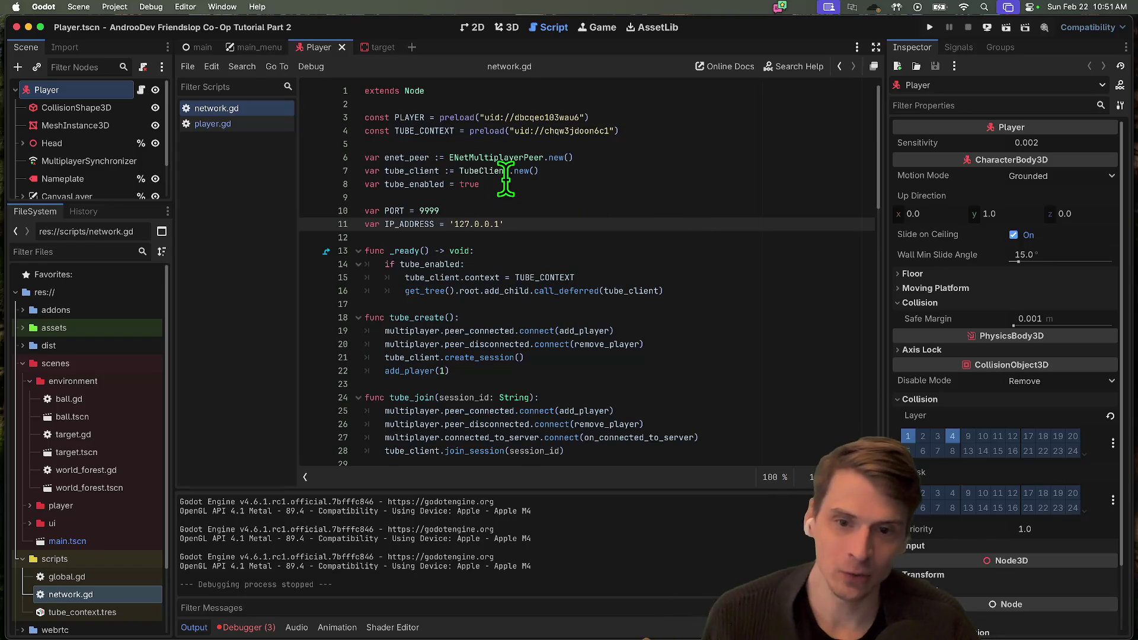
Copy the 'if tube_enabled:' line and paste it at the end of start_server()
double_click(409, 170)
scroll(655, 330, "down", 3)
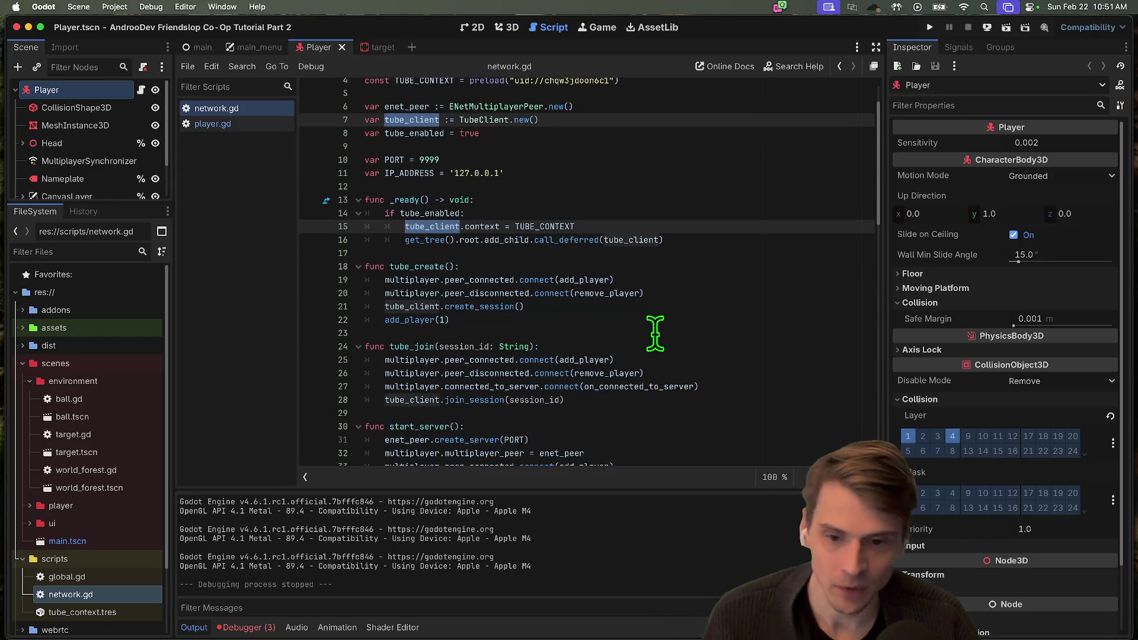
mouse_move(660, 385)
left_mouse_down()
mouse_move(368, 281)
mouse_move(365, 255)
left_mouse_up()
scroll(767, 358, "down", 4)
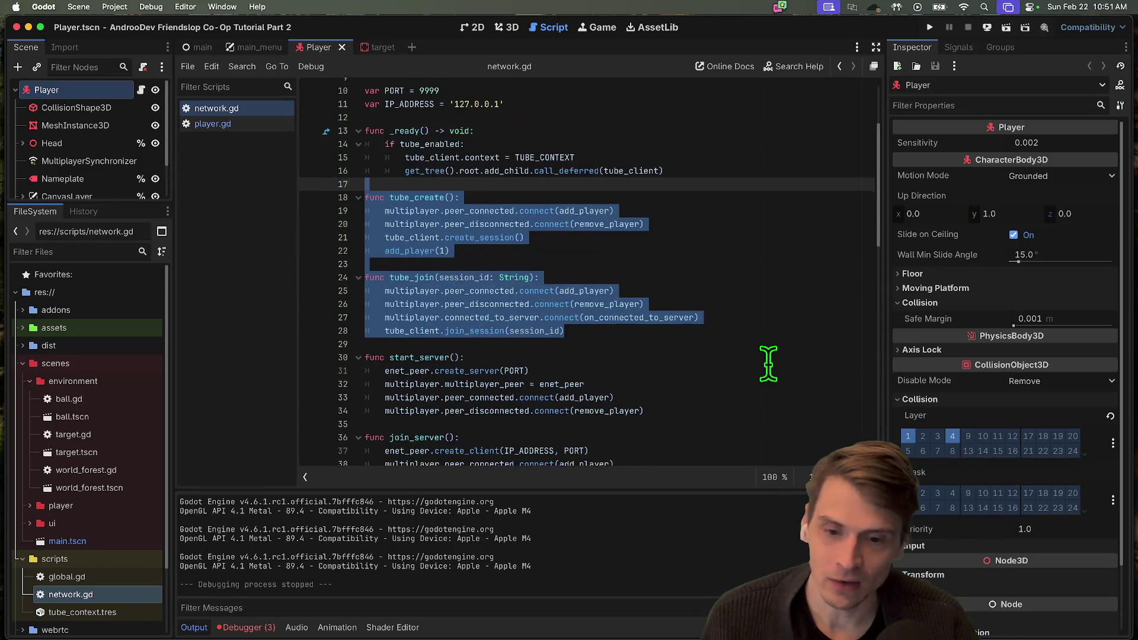
left_click(787, 253)
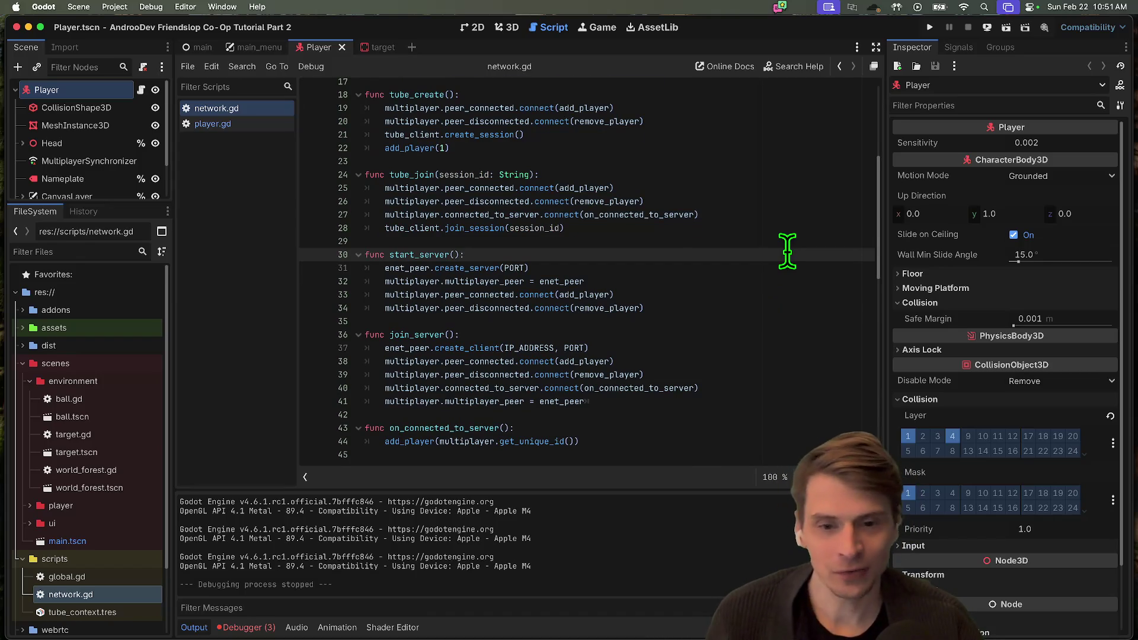
scroll(787, 251, "up", 1)
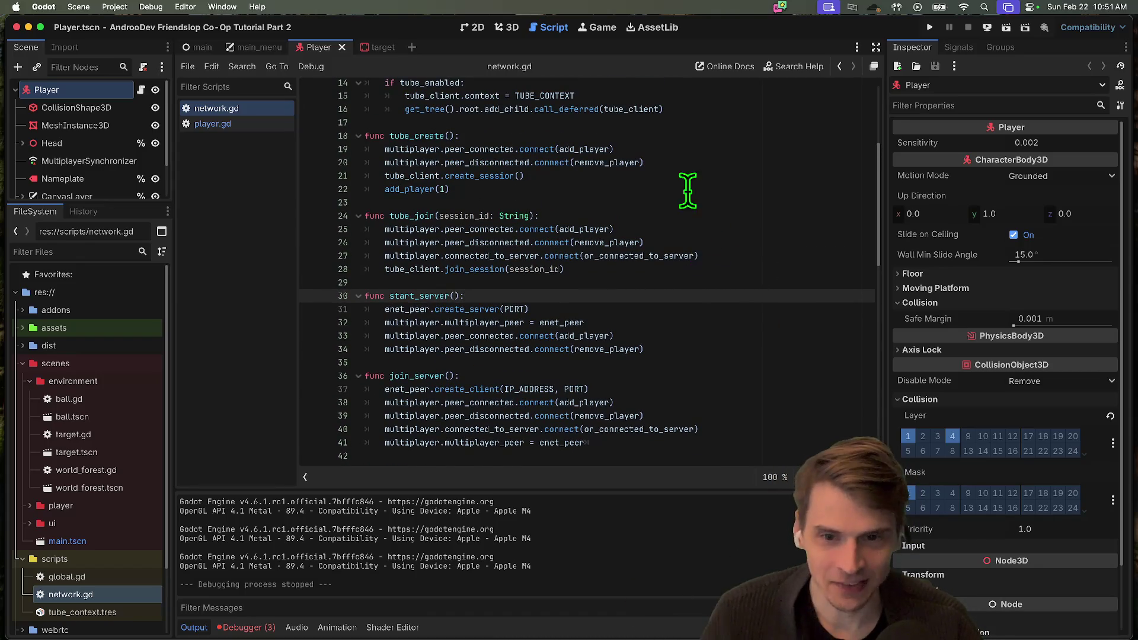
scroll(687, 191, "up", 2)
triple_click(438, 170)
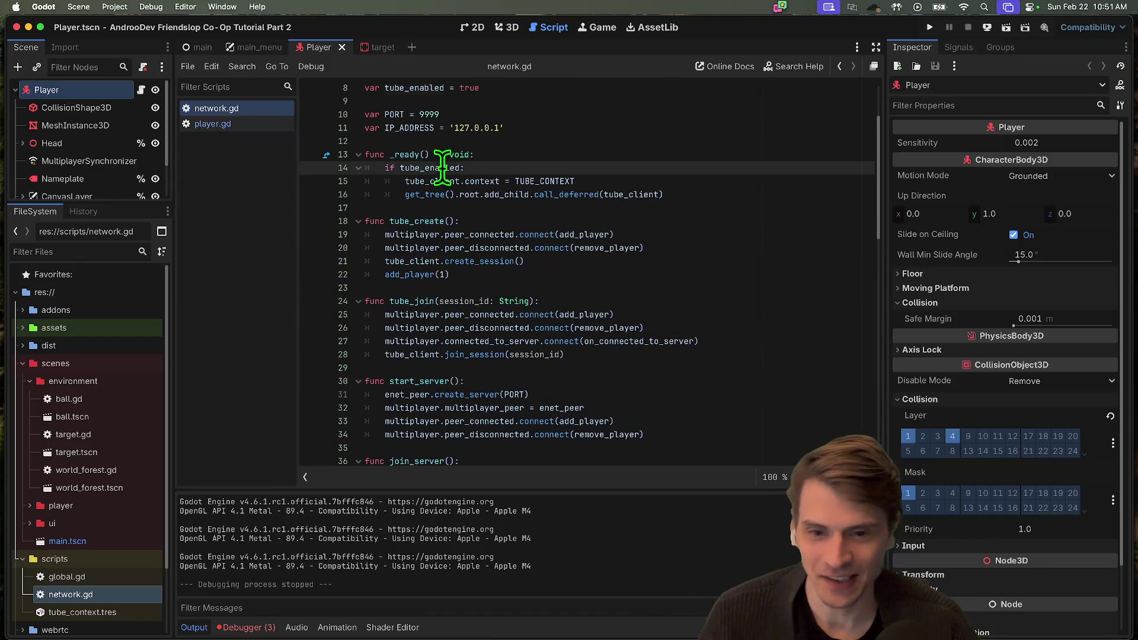
scroll(683, 289, "down", 3)
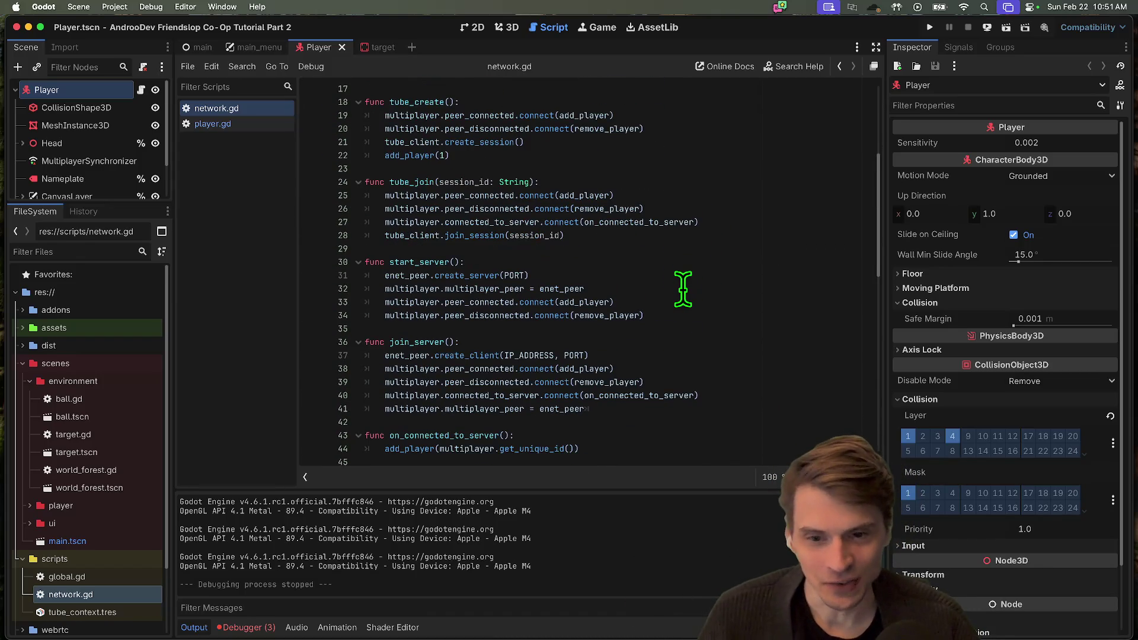
left_click(735, 318)
key("ctrl+v")
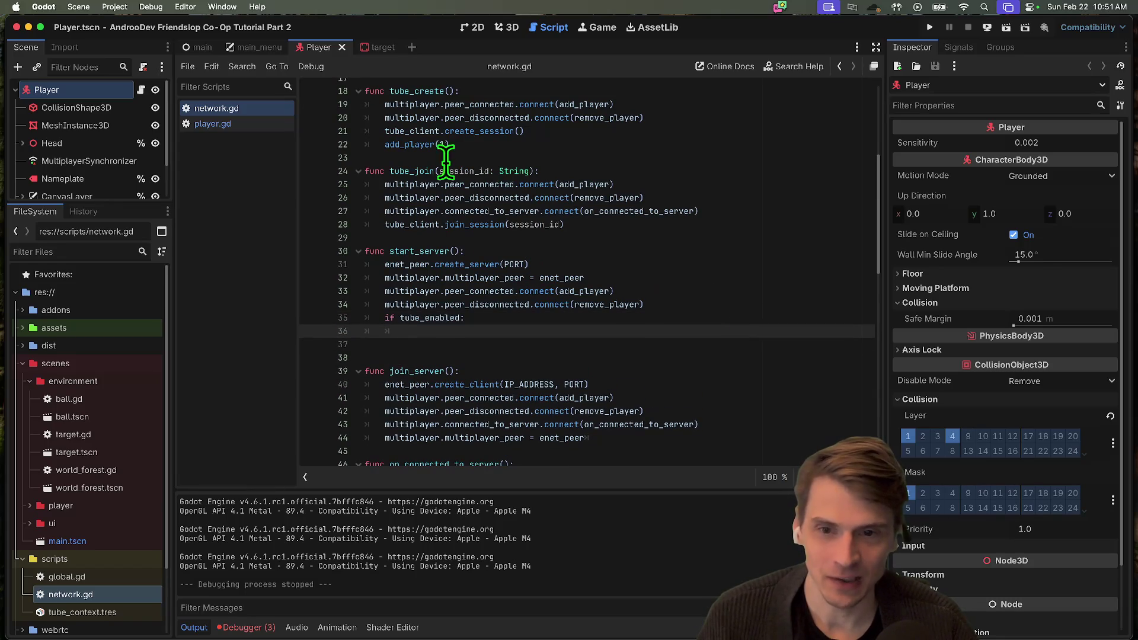
Paste the create_session and add_player lines under the if check and indent them
triple_click(496, 146)
left_click(486, 328)
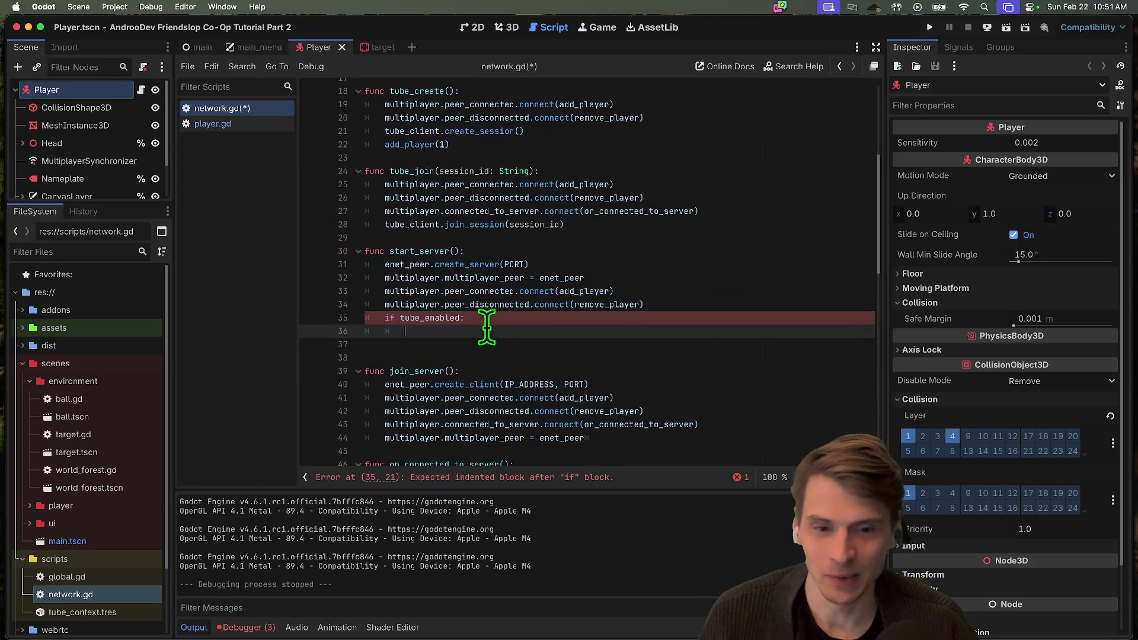
type("tube_client.create_session() \tadd_player(1)")
left_click_drag(680, 346, 305, 330)
key("Tab")
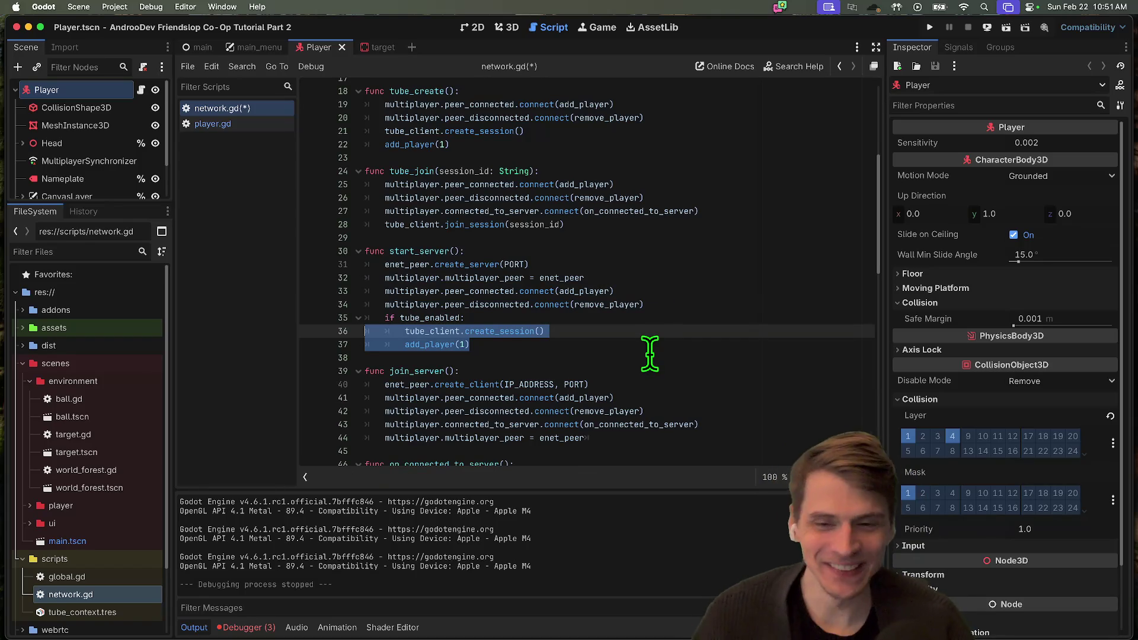
Delete the pasted lines and the 'if tube_enabled:' line, leaving create_server uncommented
scroll(581, 356, "up", 3)
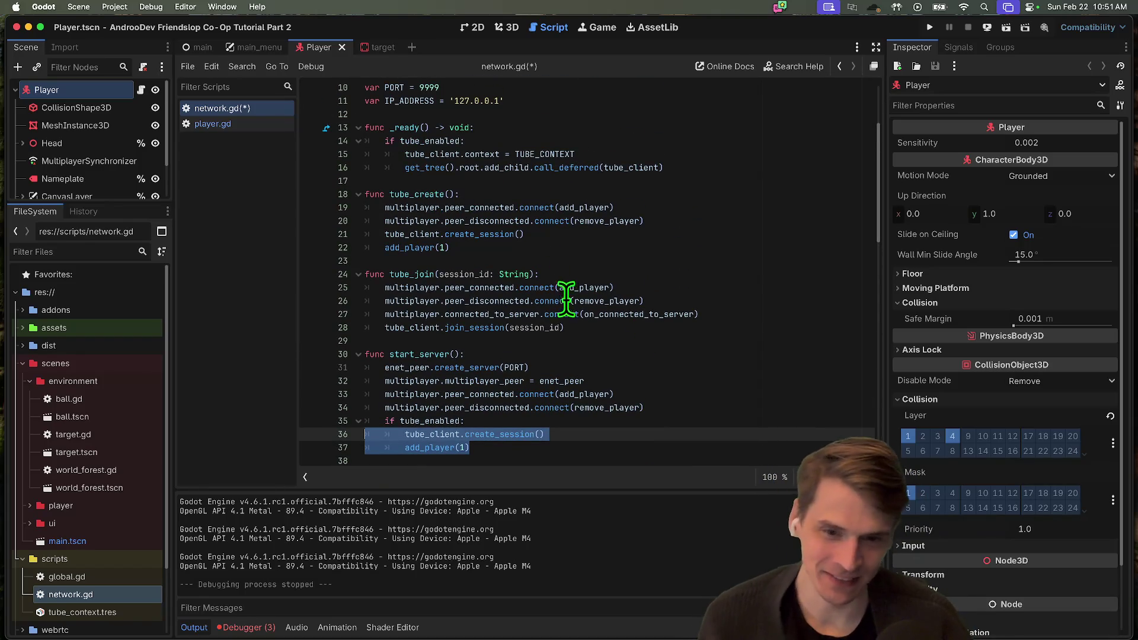
scroll(543, 253, "down", 1)
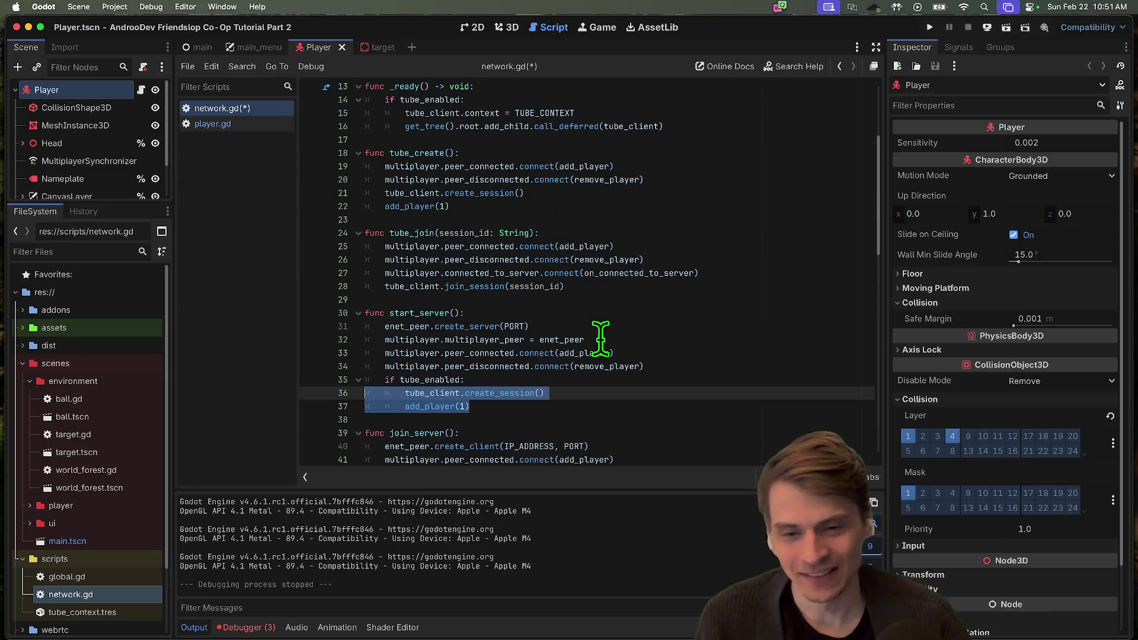
key("BackSpace")
key("Return")
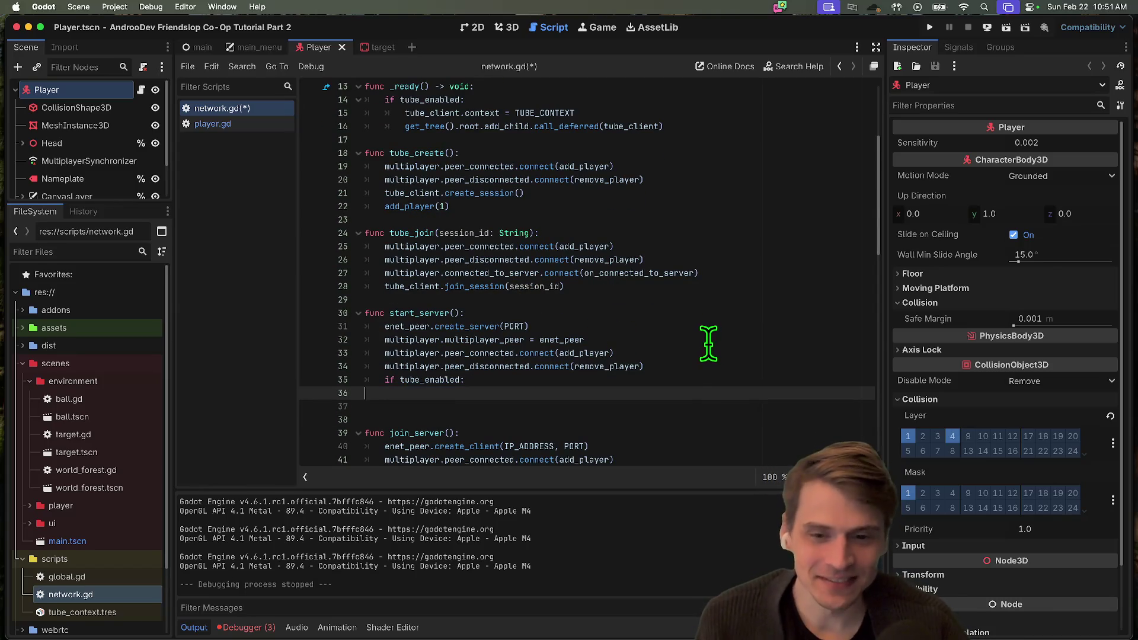
key("ctrl+z")
key("Up")
key("Up")
key("Up")
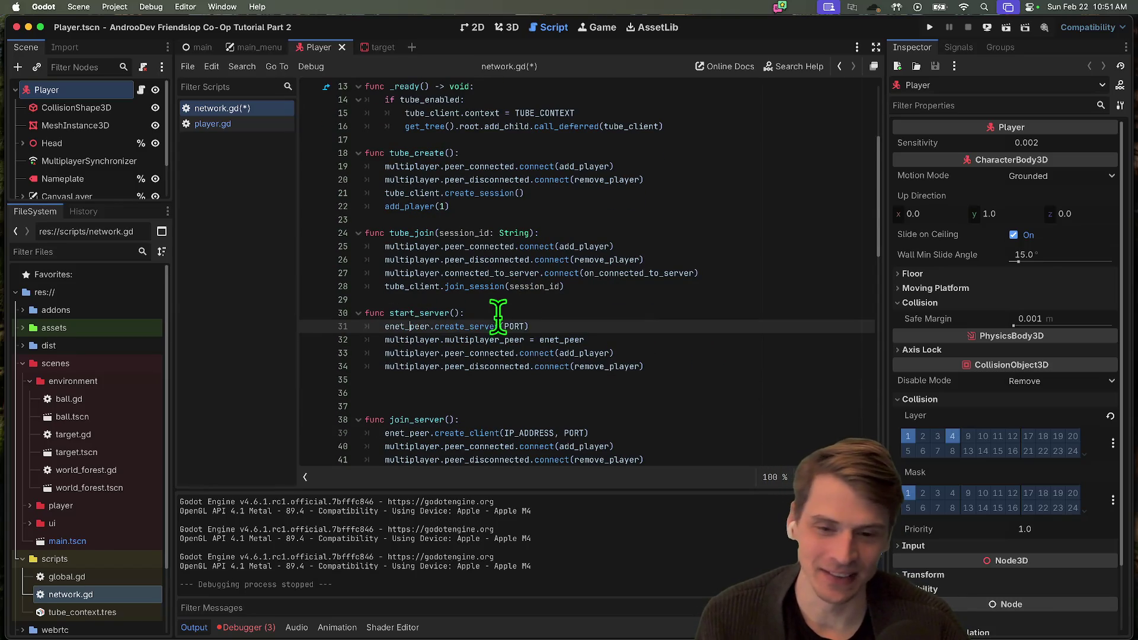
key("Down")
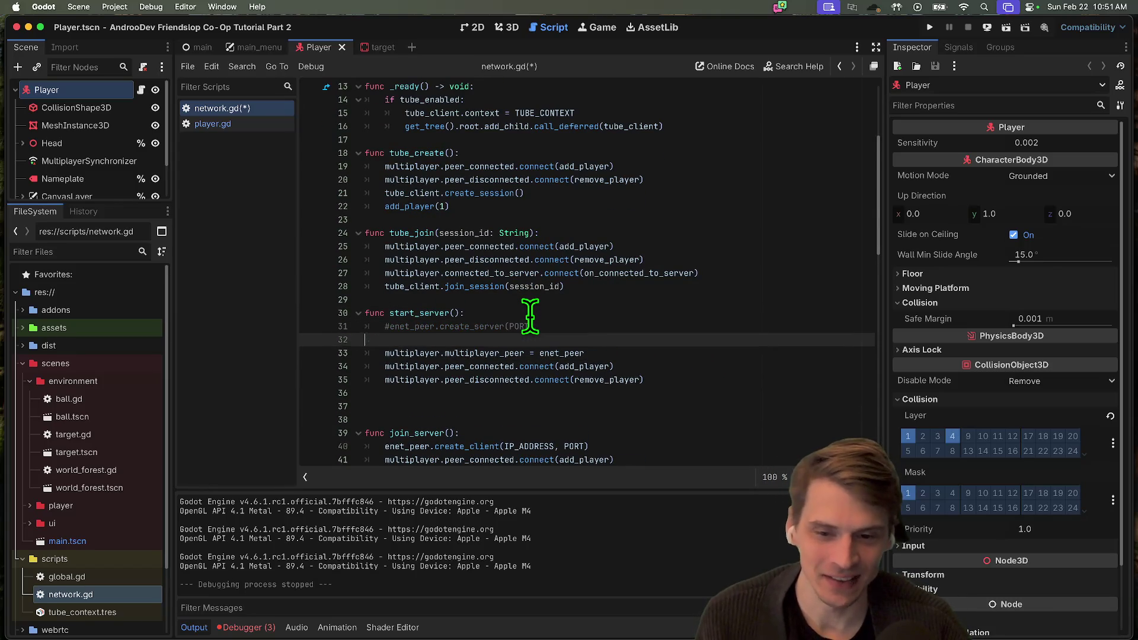
key("ctrl+z")
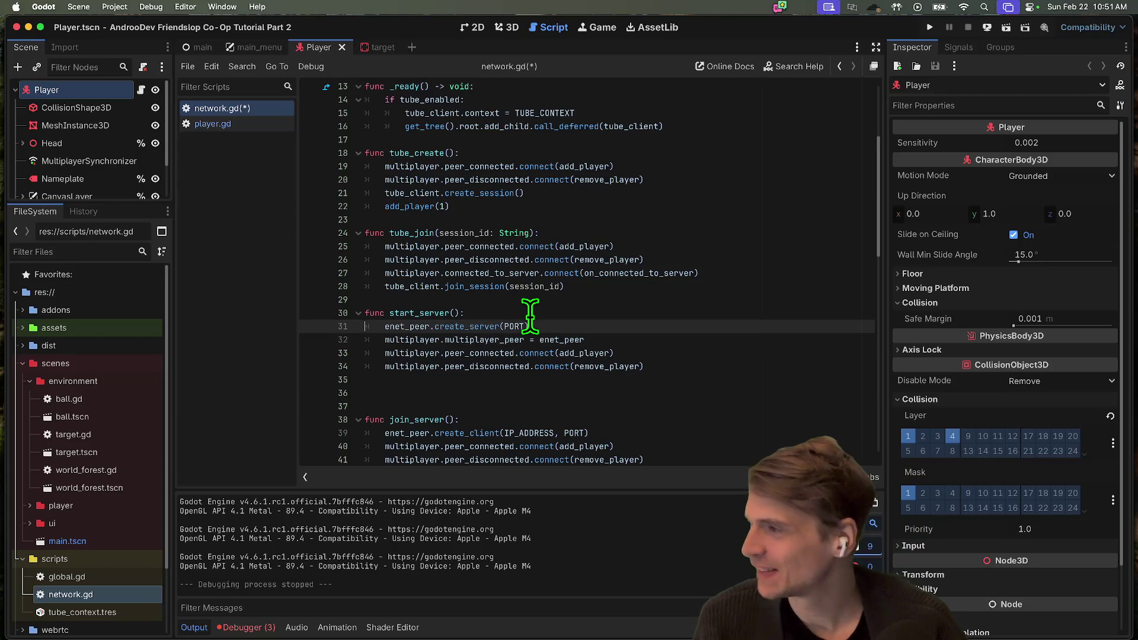
Undo the stray edits and remove the extra blank lines before join_server()
left_click(591, 265)
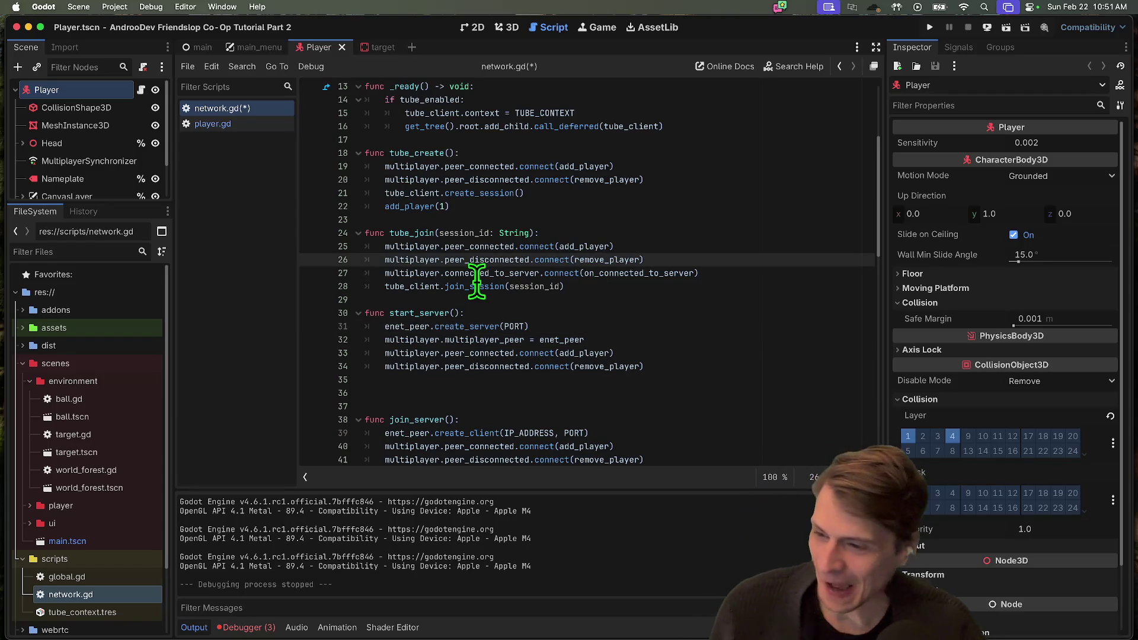
key("super+z")
key("super+z")
key("super+z")
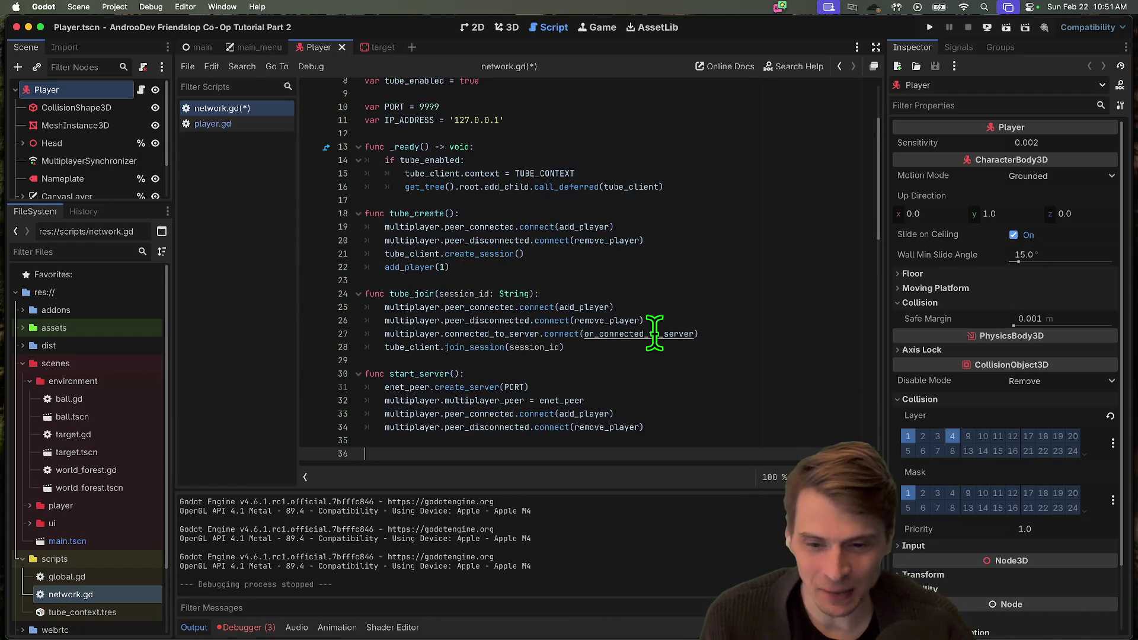
key("Return")
key("super+shift+z")
key("super+shift+z")
key("super+shift+z")
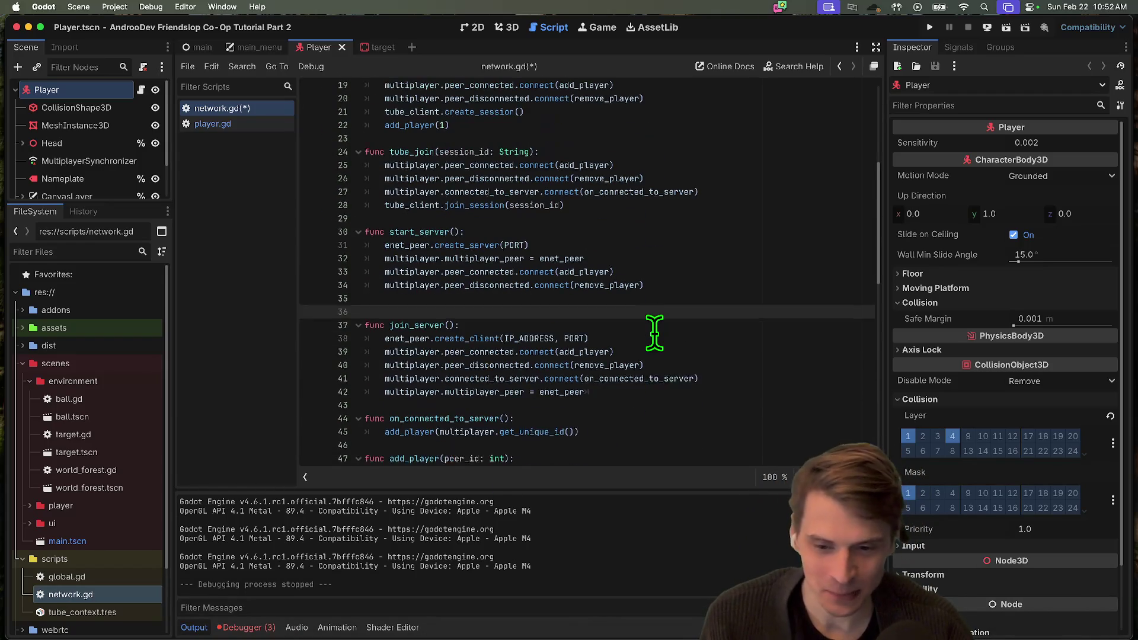
key("Delete")
key("Delete")
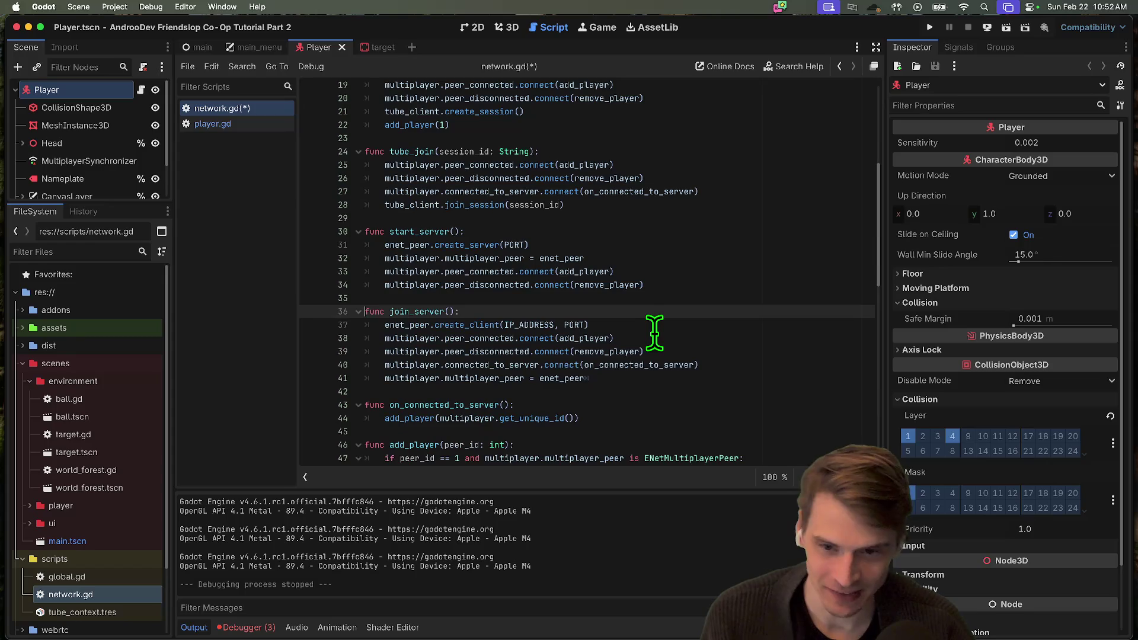
scroll(654, 332, "up", 1)
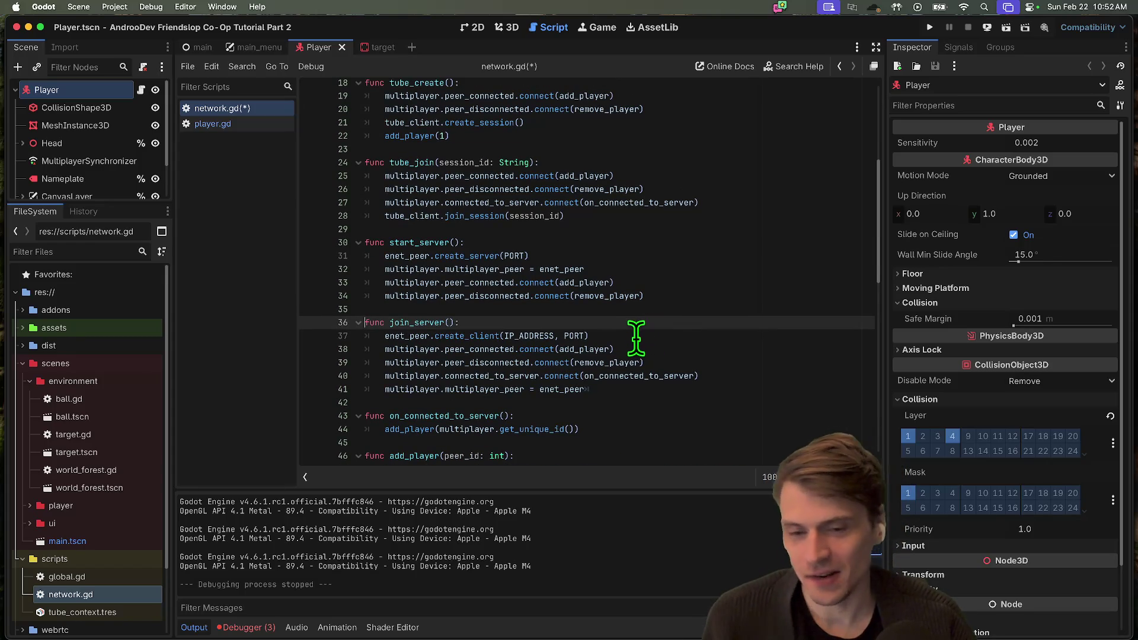
scroll(635, 341, "up", 5)
scroll(587, 385, "down", 8)
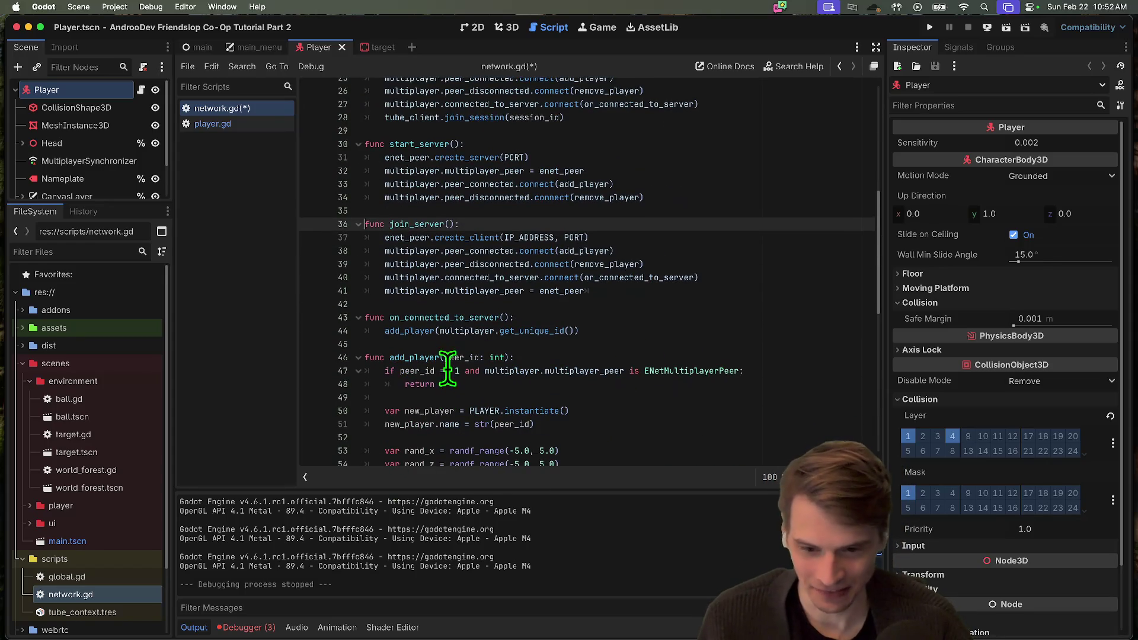
scroll(468, 243, "up", 5)
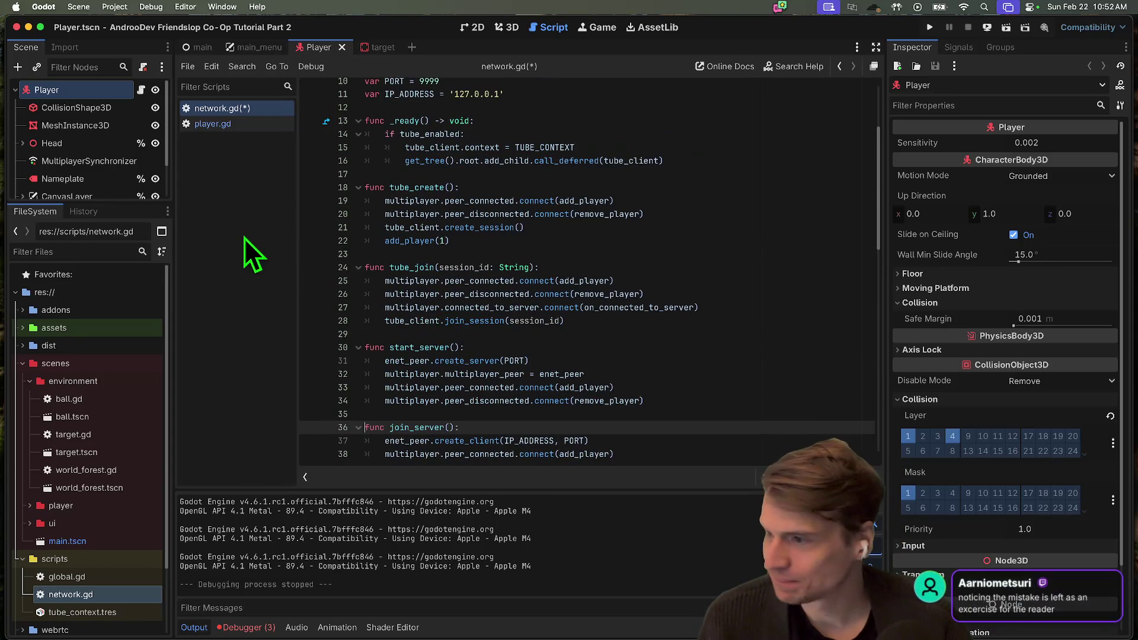
scroll(548, 284, "up", 3)
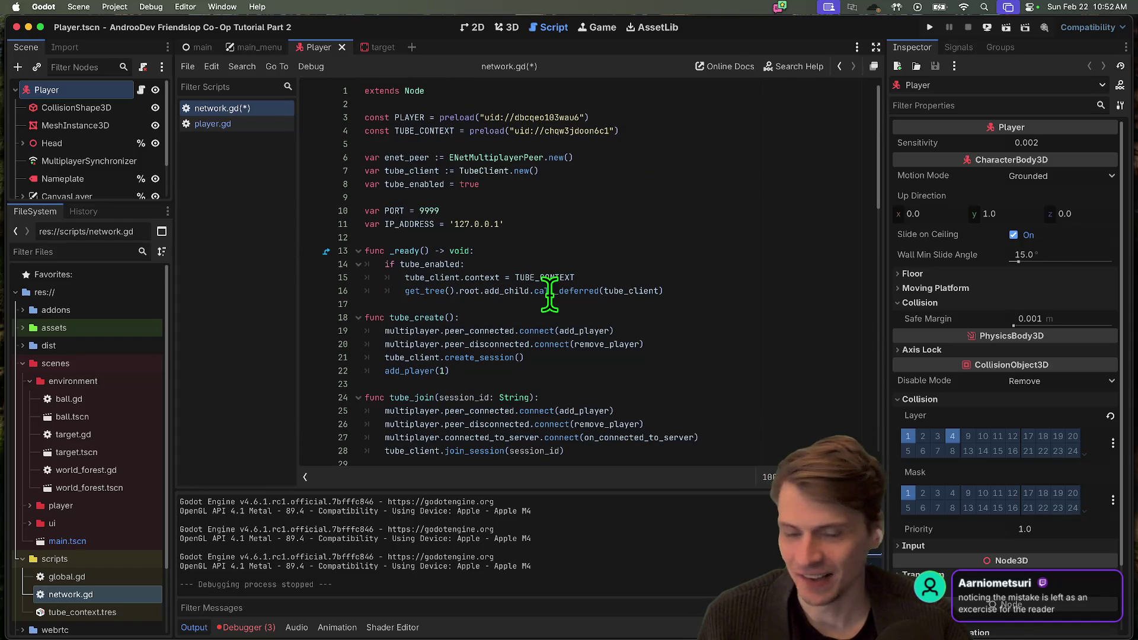
Close network.gd and player.gd, then enlarge the Scene dock to list all Player nodes
left_click(577, 237)
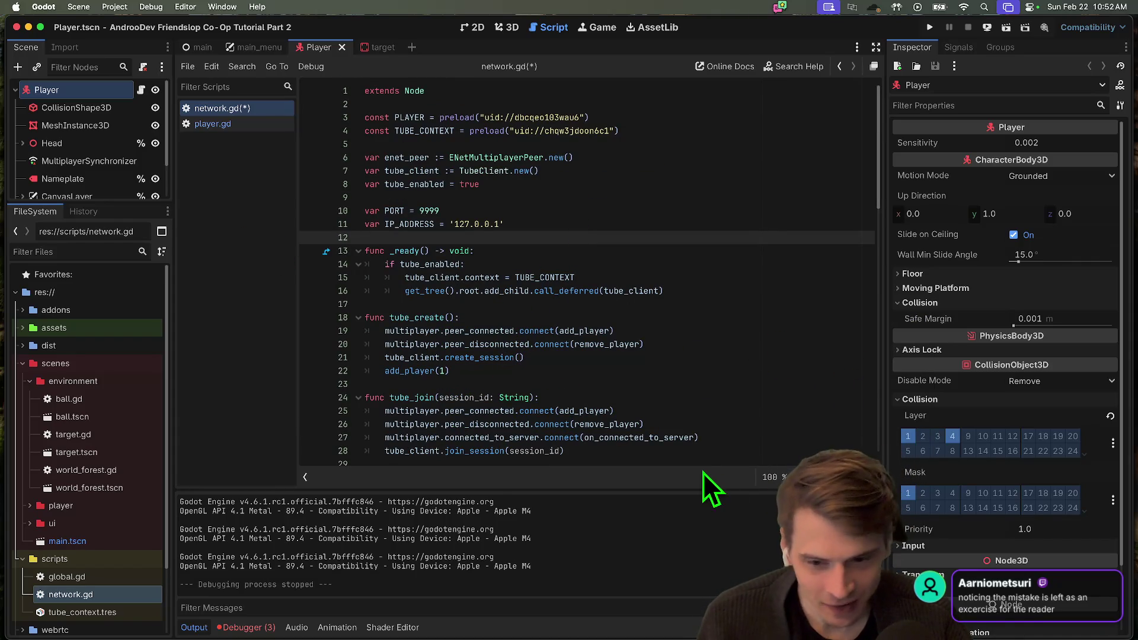
middle_click(261, 112)
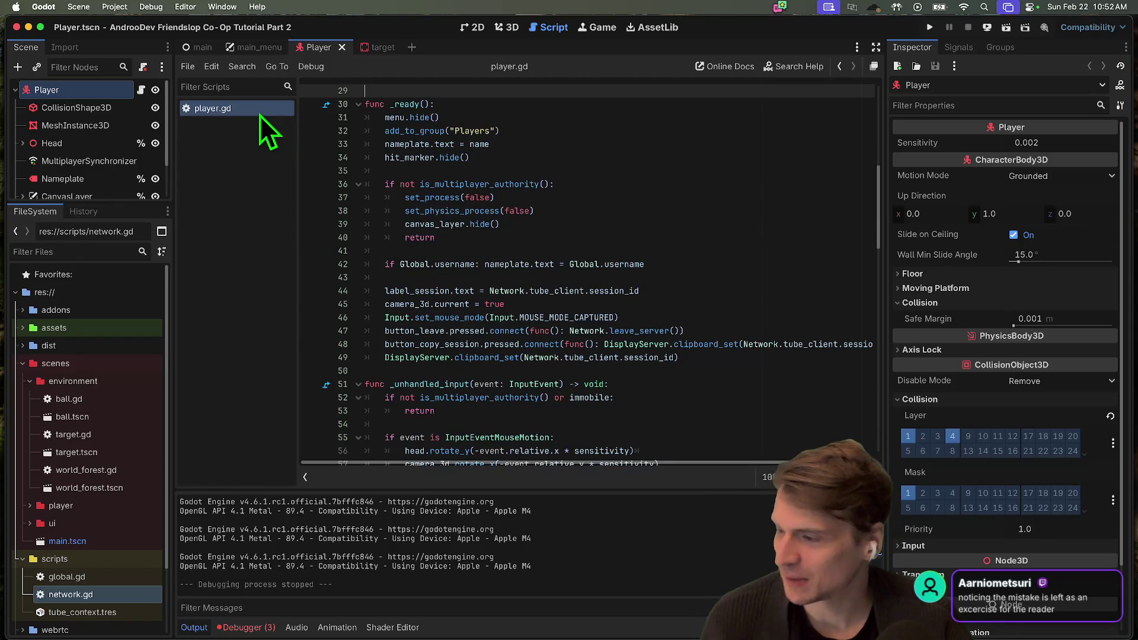
middle_click(260, 115)
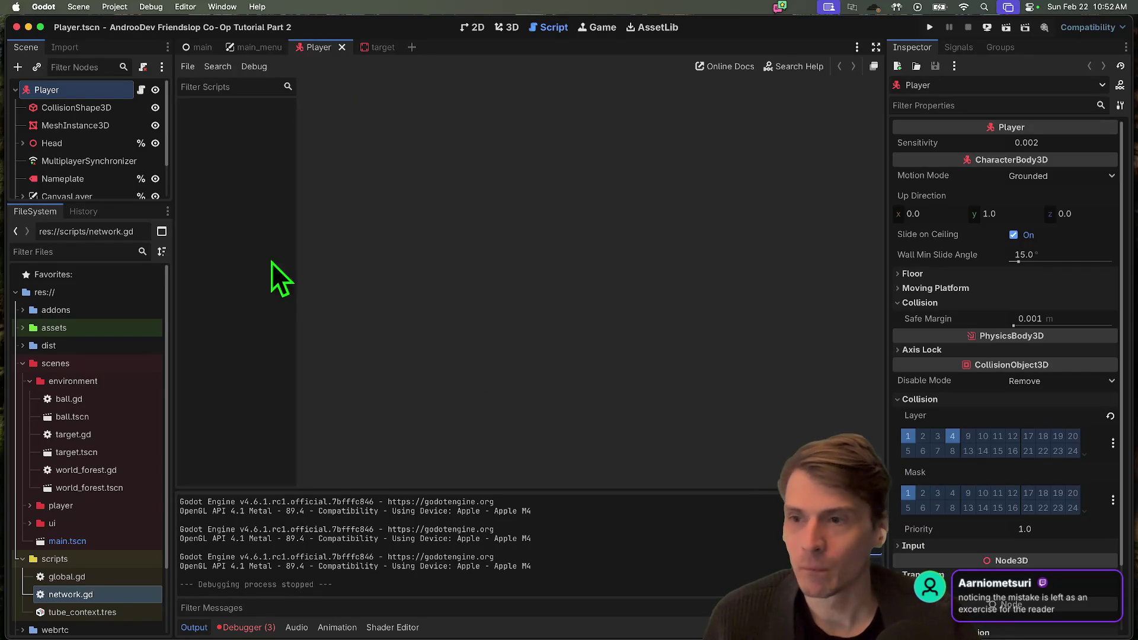
left_click_drag(109, 201, 125, 292)
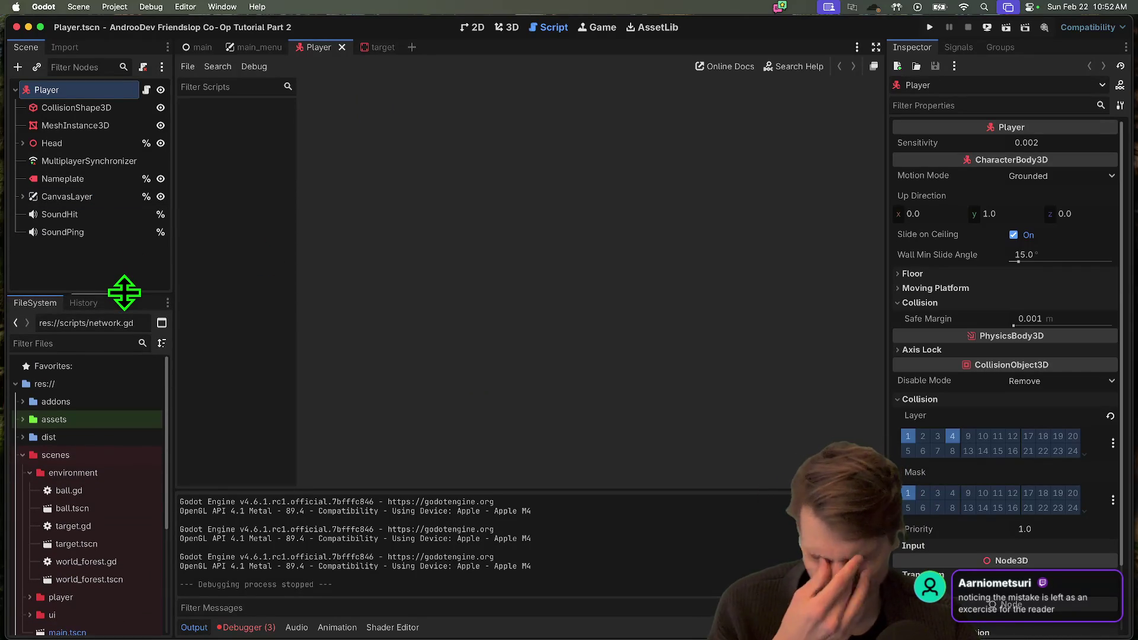
left_click_drag(124, 292, 125, 273)
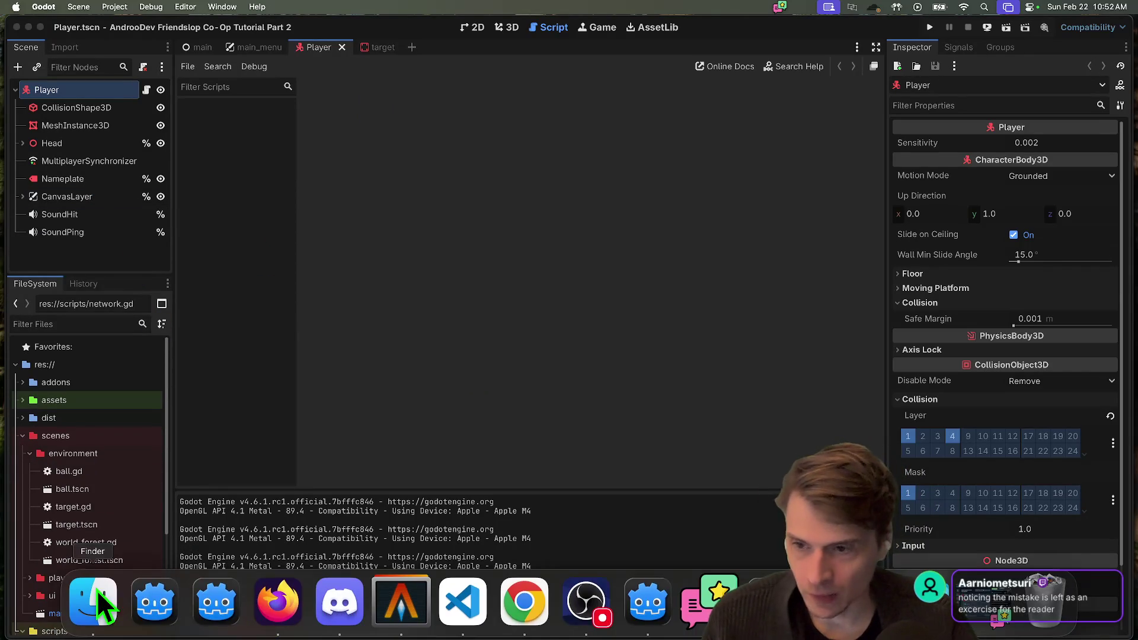
Copy the default sheet PNG from _assets > kenny > kenney_input-prompts_1.4 > Keyboard & Mouse
left_click(97, 589)
left_click(235, 262)
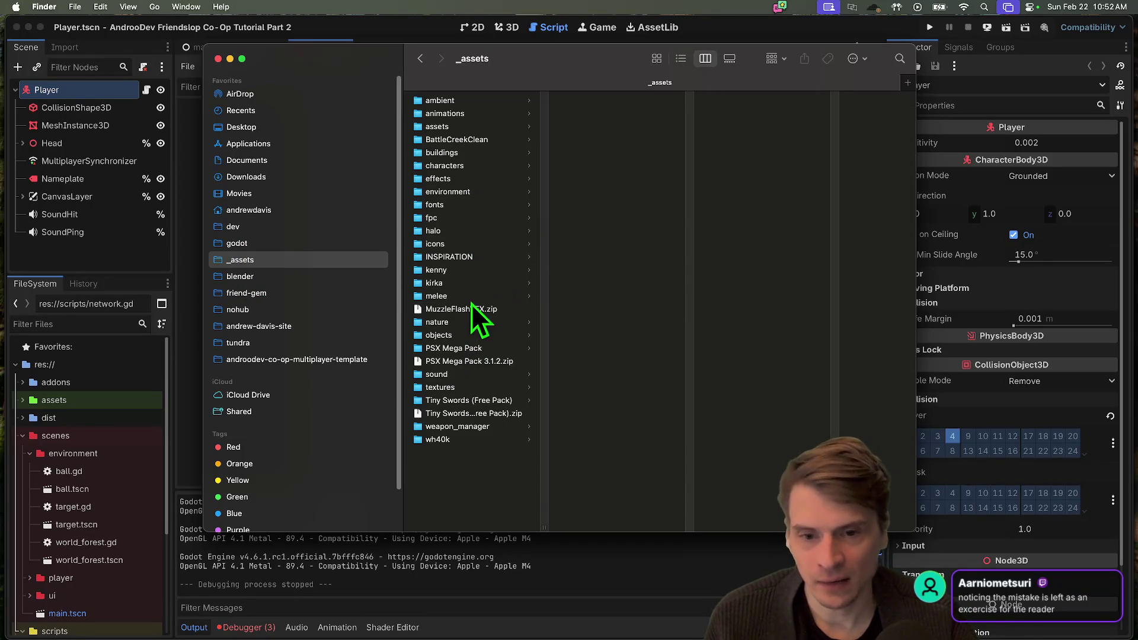
left_click(468, 270)
left_click(595, 166)
left_click(621, 131)
left_click(617, 141)
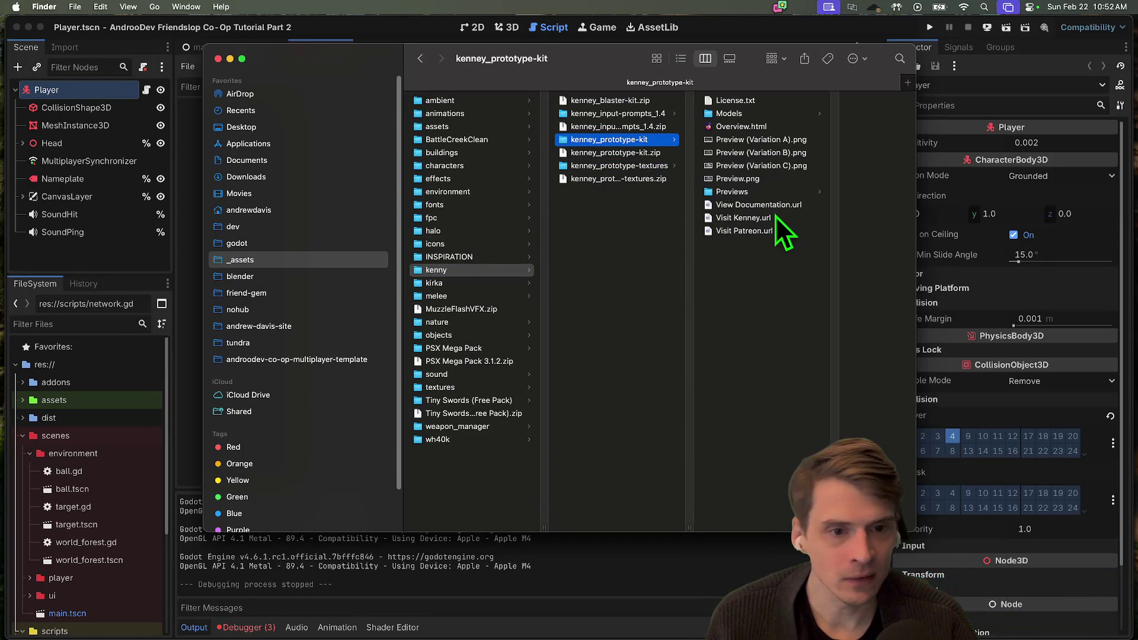
left_click(648, 113)
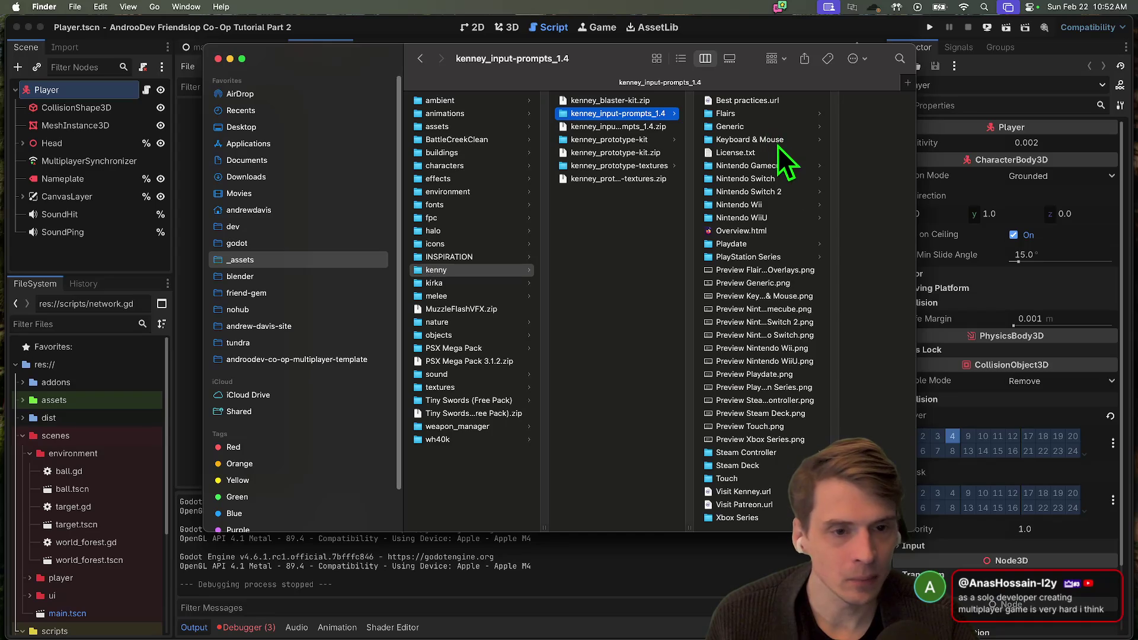
left_click(772, 135)
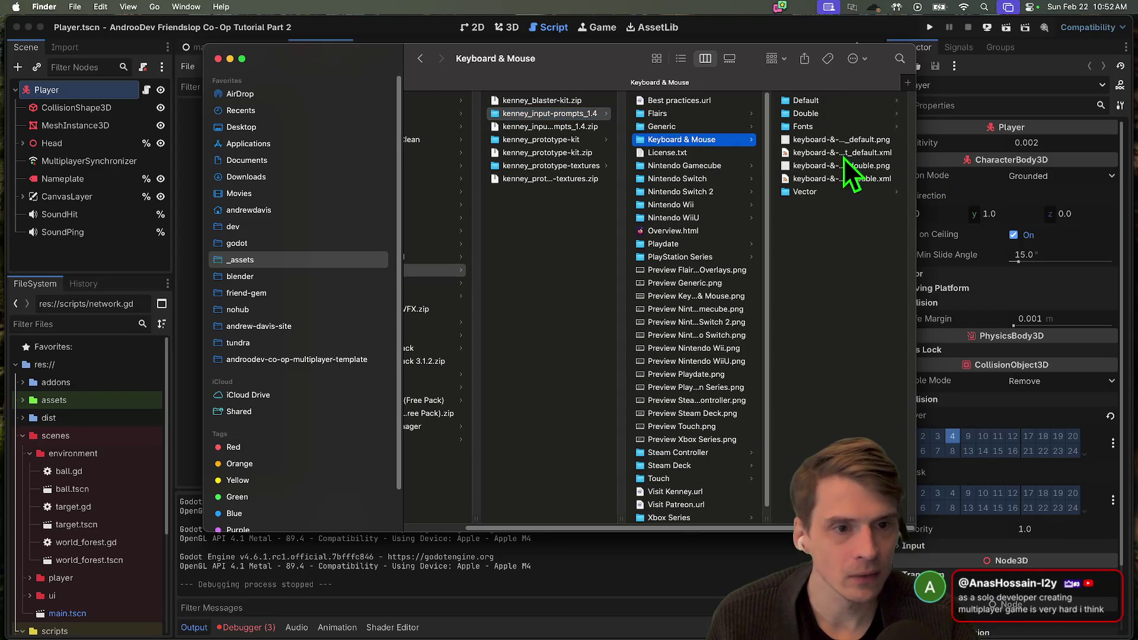
left_click(827, 139)
key("super+Tab")
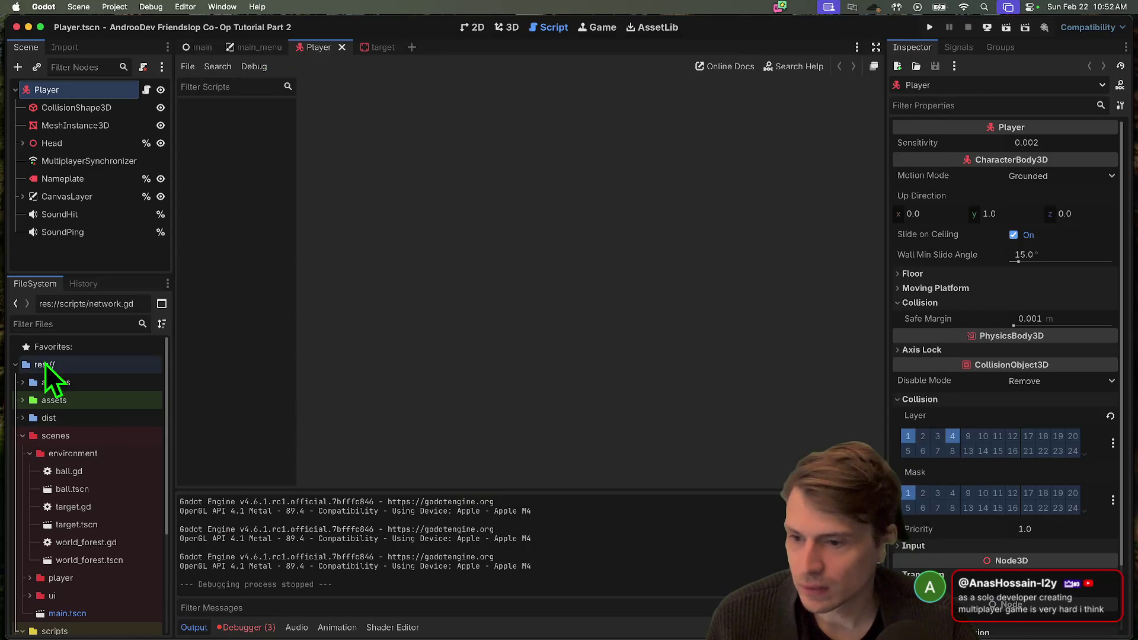
Paste the sheet into the assets folder, keep the existing keyboard-&-mouse_sheet_default.png, and close Finder
right_click(66, 400)
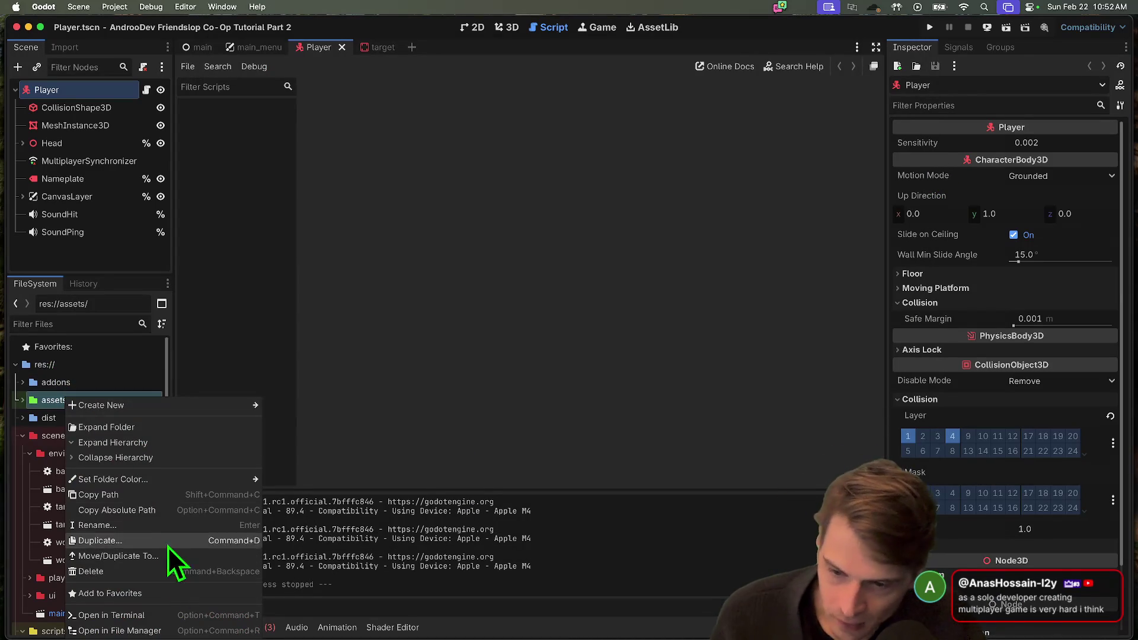
left_click(172, 630)
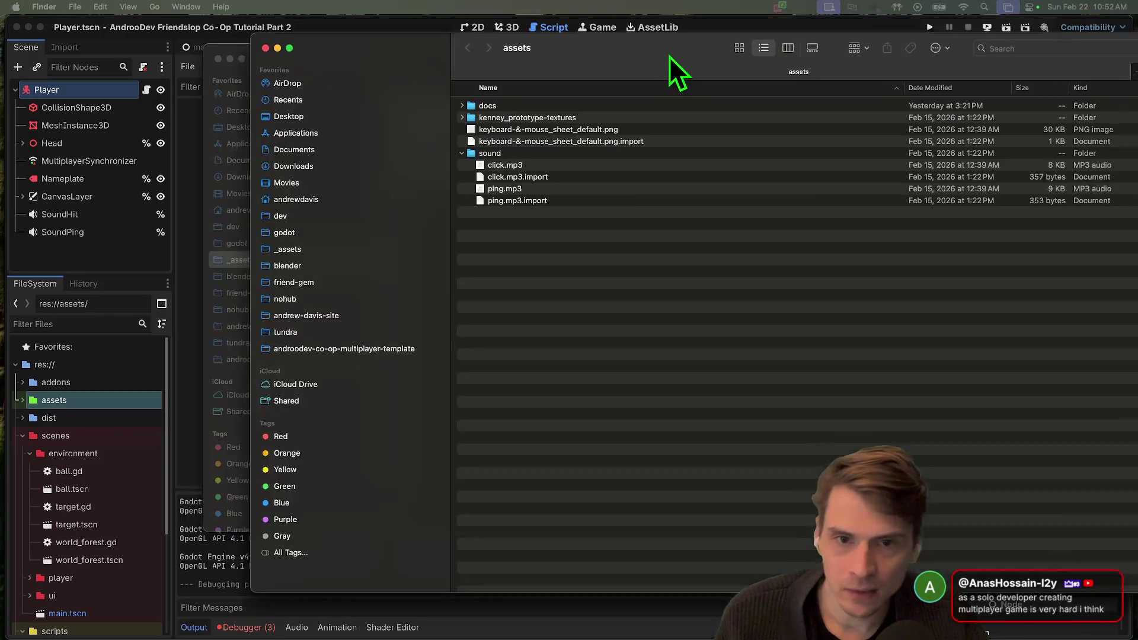
key("super+v")
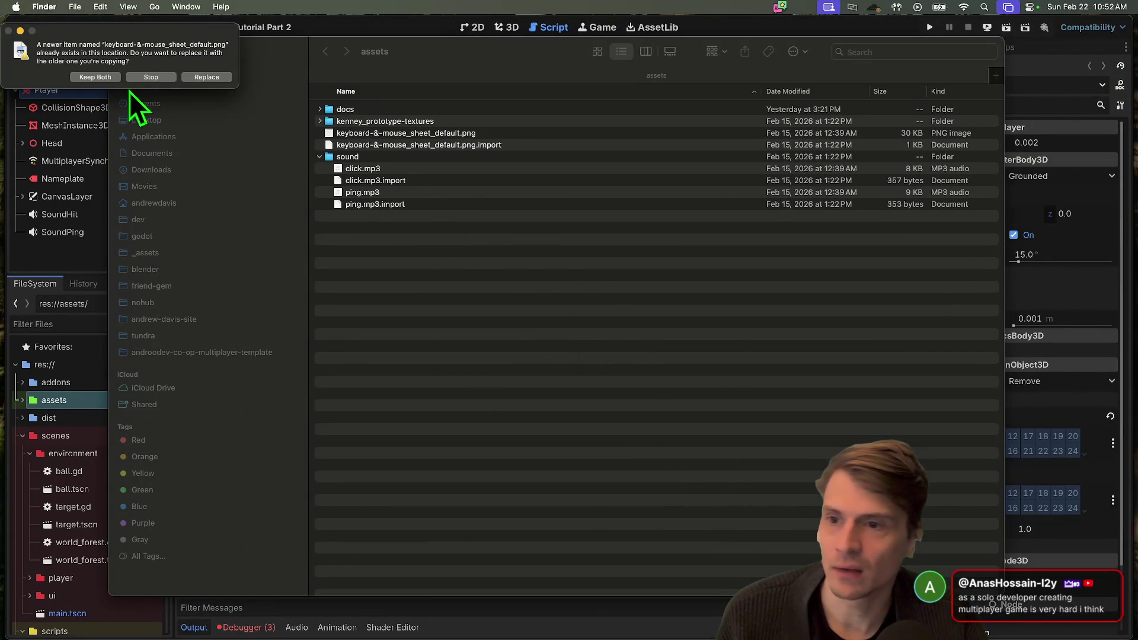
left_click(153, 78)
key("super+w")
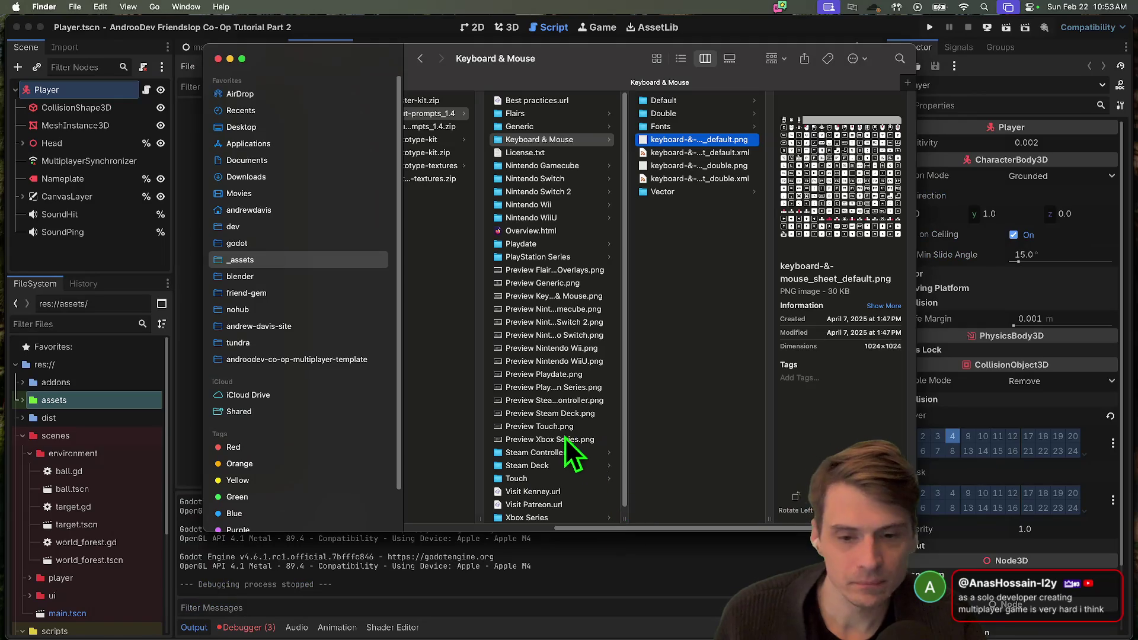
key("super+w")
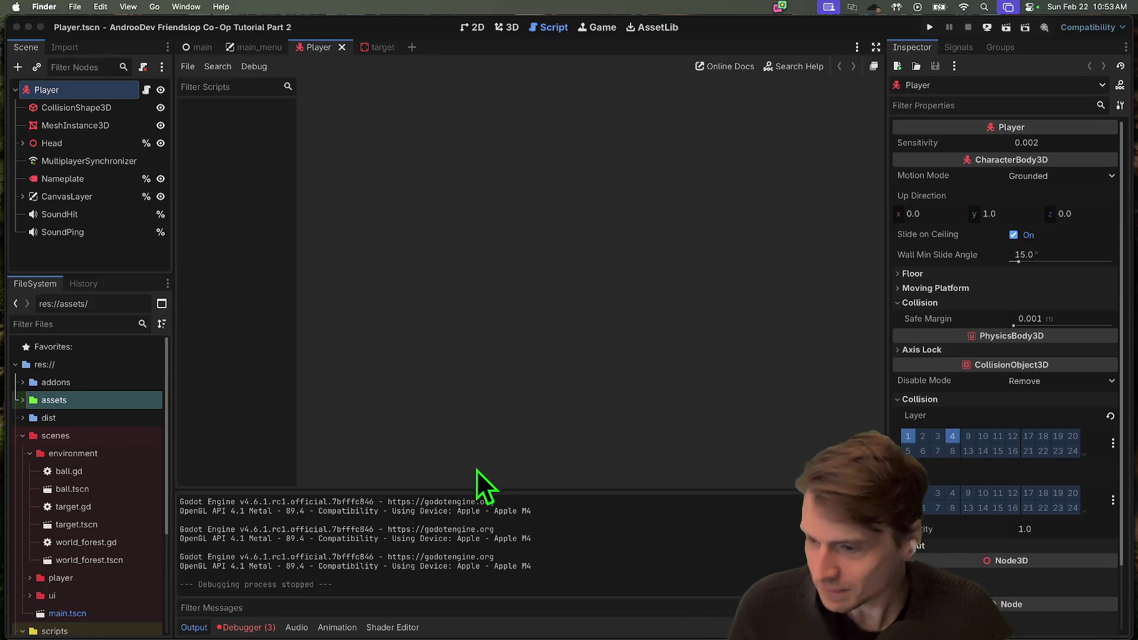
Empty Godot's Output panel, then bring Firefox to the front from the Dock
left_click(876, 503)
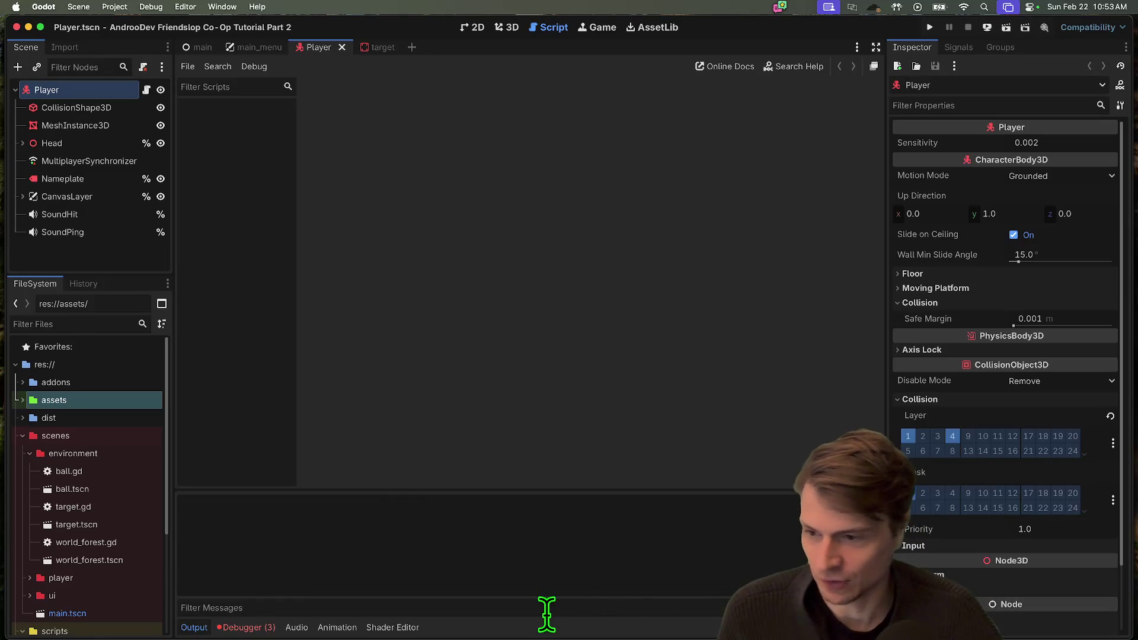
mouse_move(585, 637)
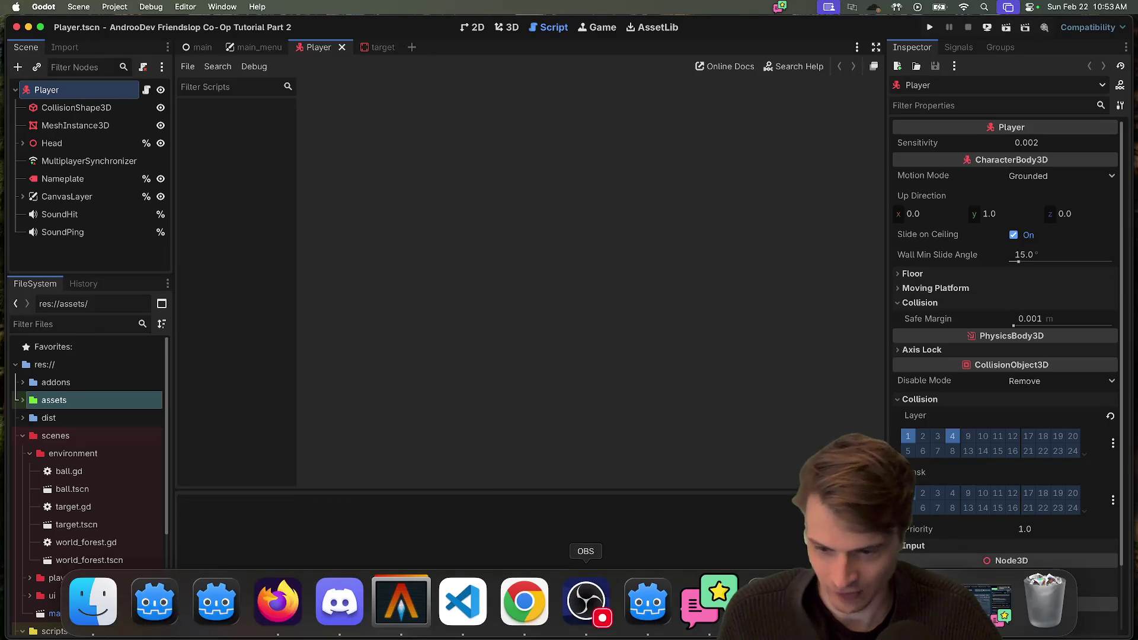
left_click(286, 595)
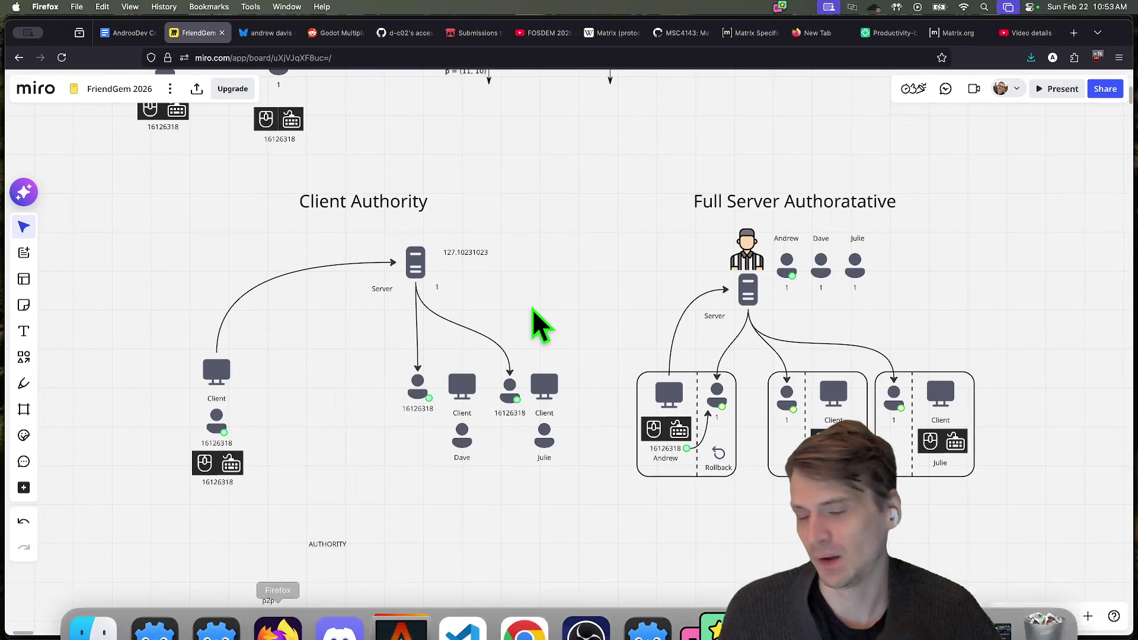
Load the author's blog 'jonandrewd' in a new tab
key("super+t")
type("jonandrewitchio.itch.io/")
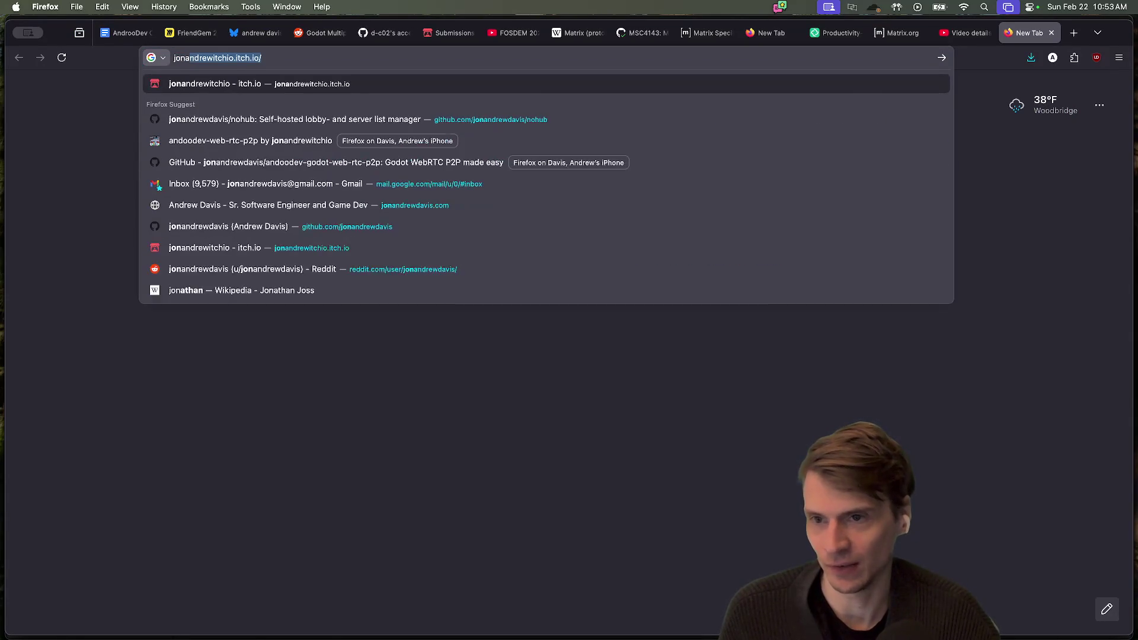
type("rewdavis.com")
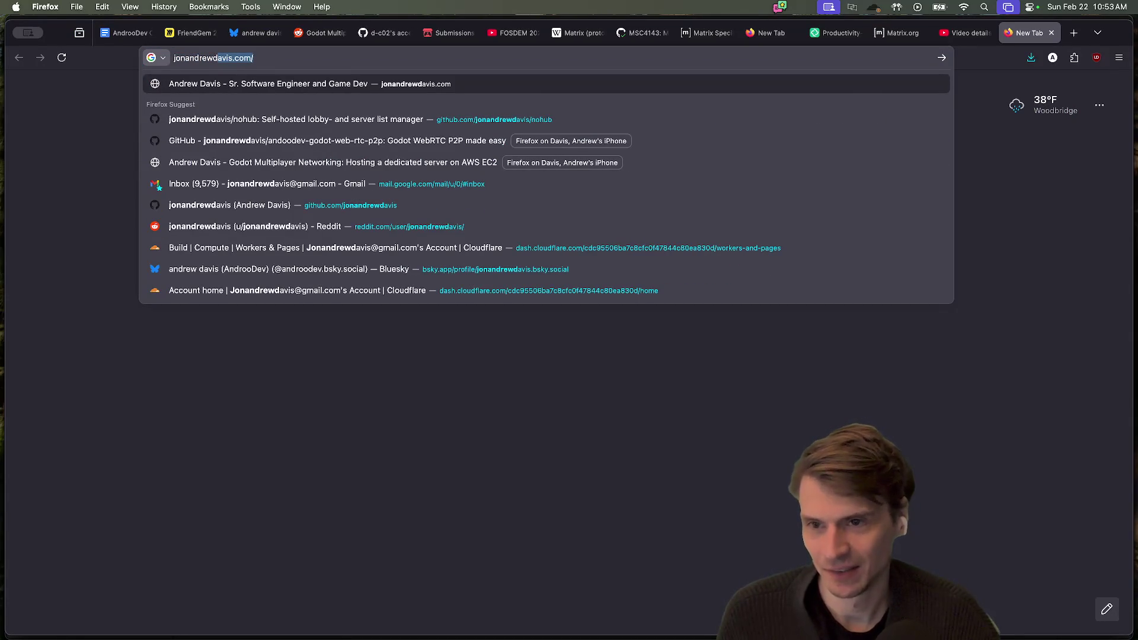
key("Return")
mouse_move(264, 102)
left_mouse_down()
mouse_move(656, 167)
mouse_move(729, 224)
left_mouse_up()
left_click(906, 226)
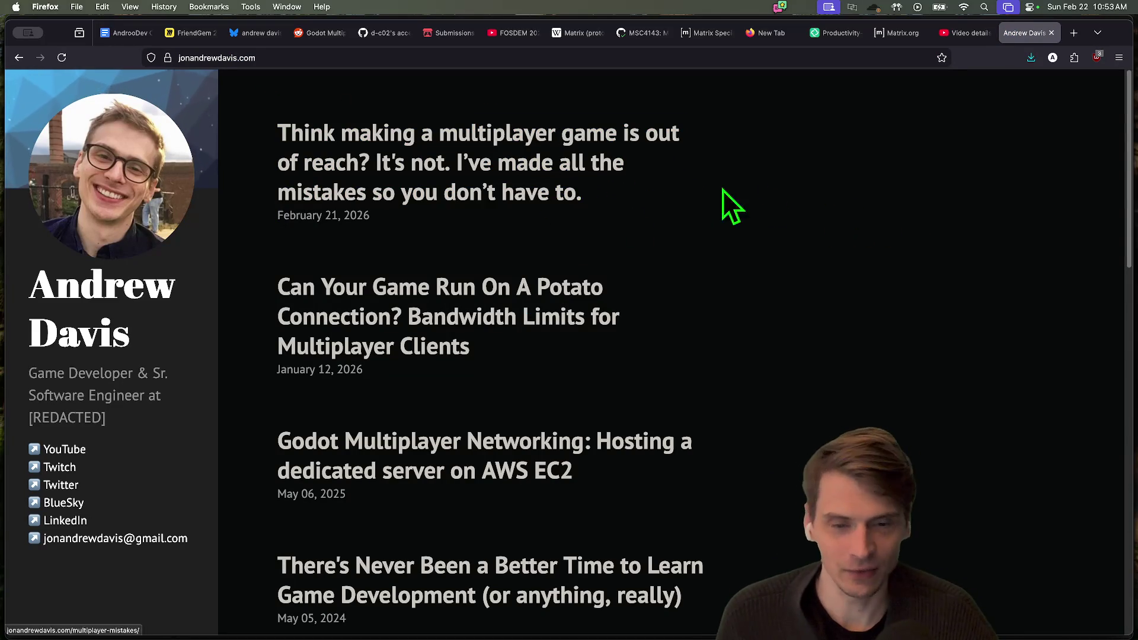
Open the multiplayer mistakes article and read down to its Mistake 2 section
left_click(521, 183)
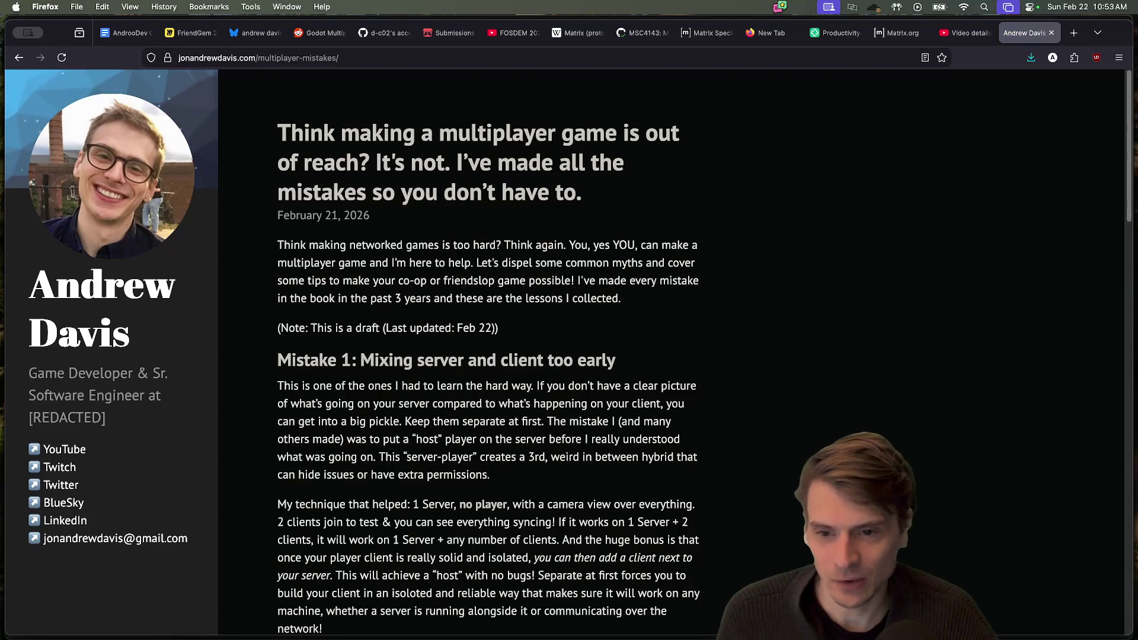
scroll(685, 421, "down", 2)
left_click_drag(277, 303, 711, 307)
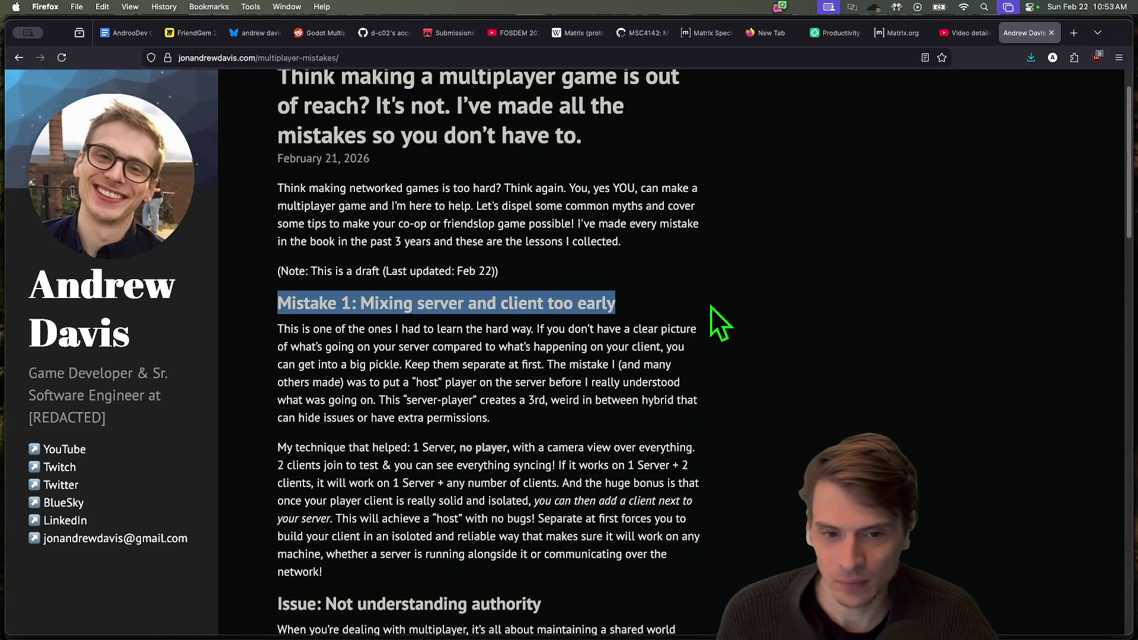
left_click(711, 307)
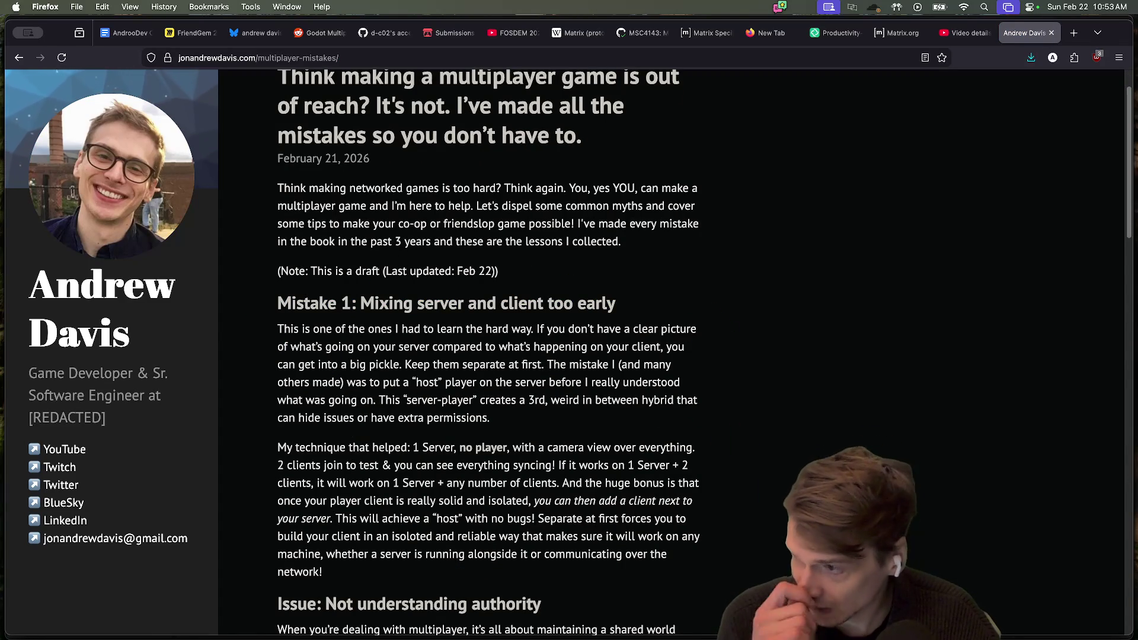
scroll(883, 546, "down", 10)
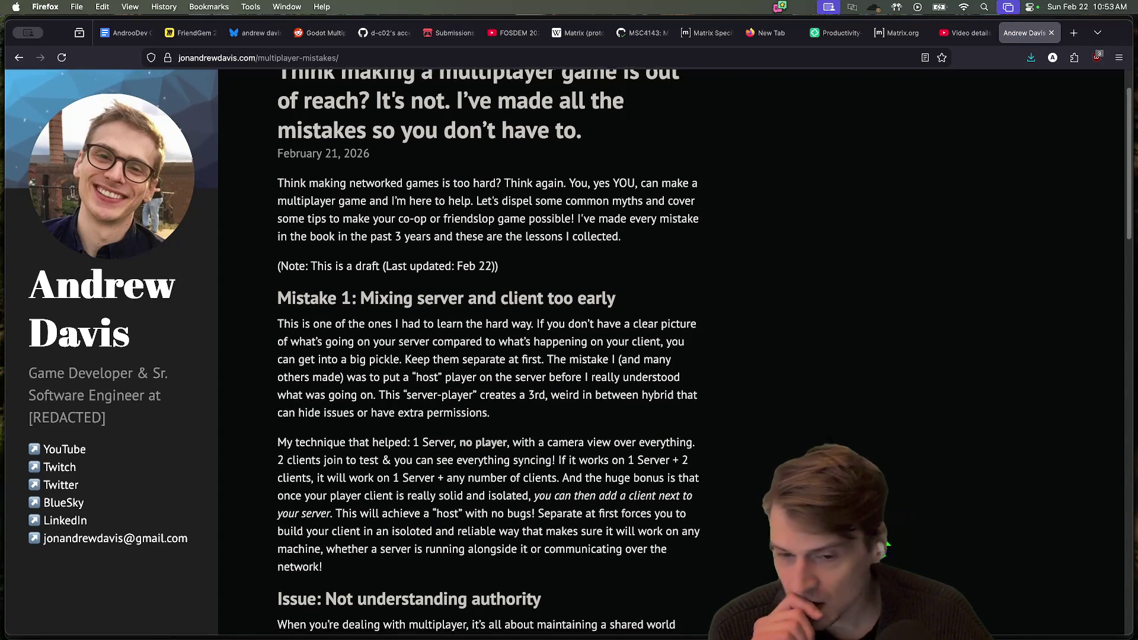
scroll(526, 375, "down", 7)
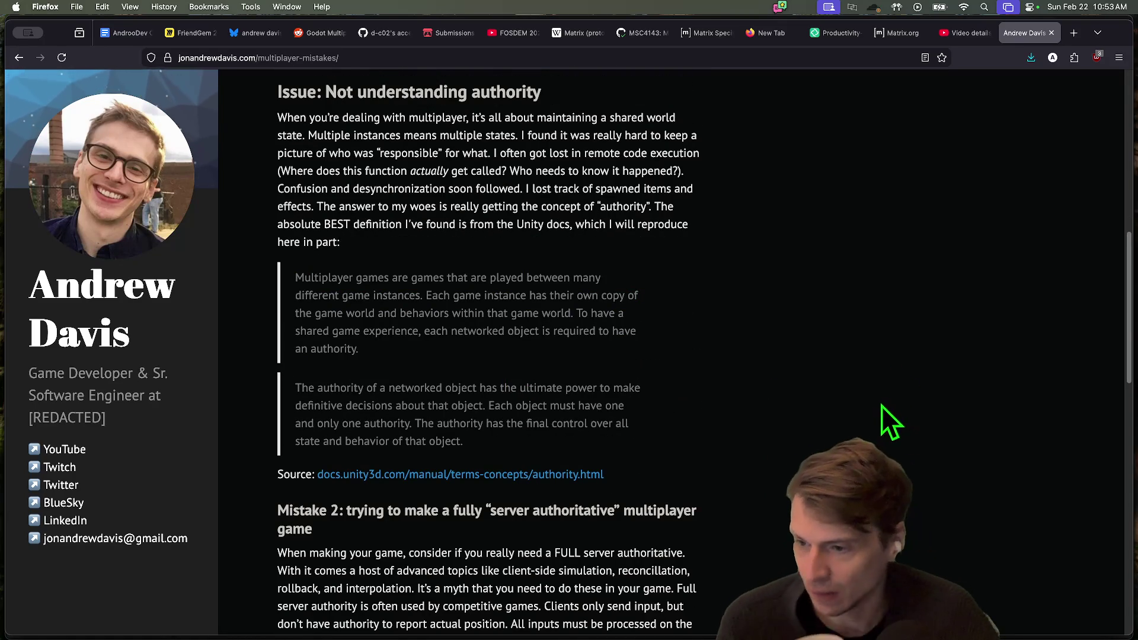
scroll(844, 435, "down", 12)
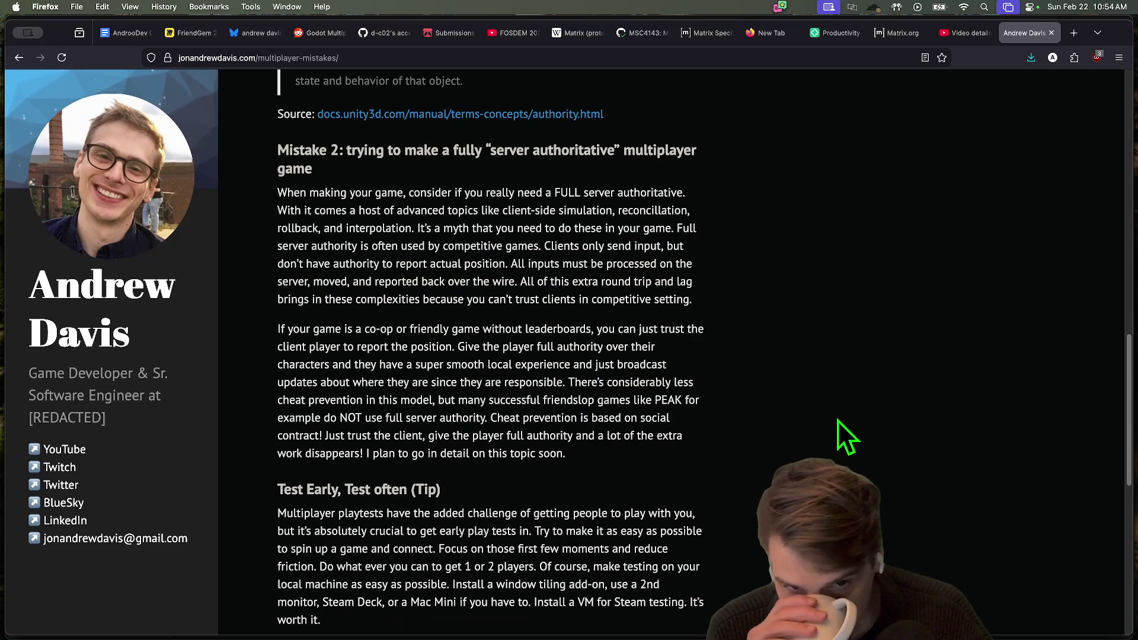
mouse_move(466, 617)
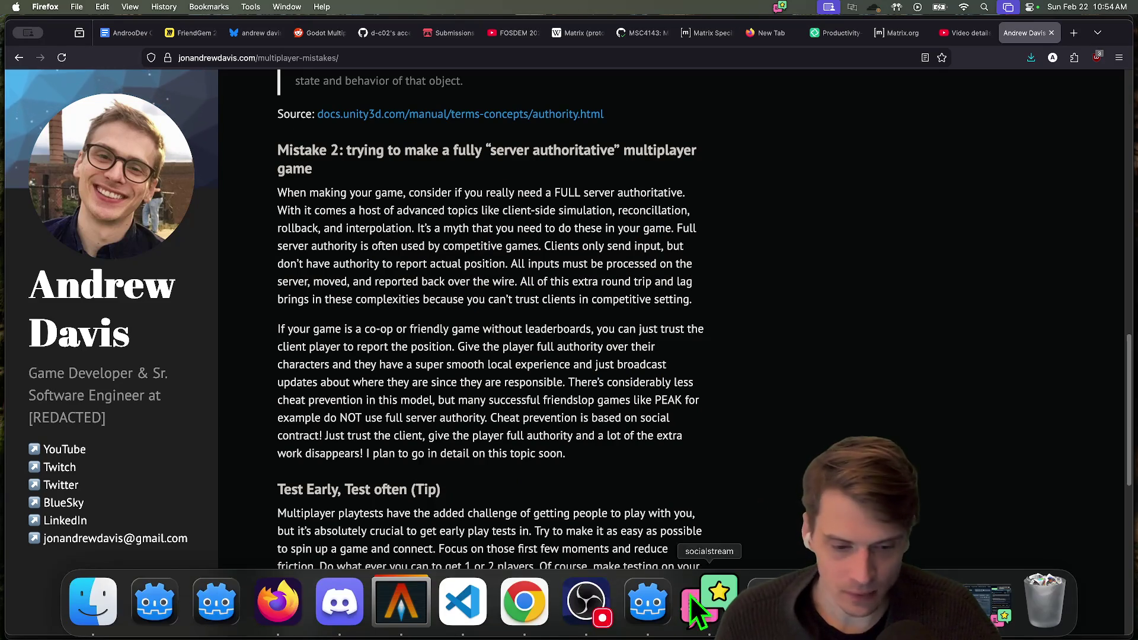
left_click(625, 588)
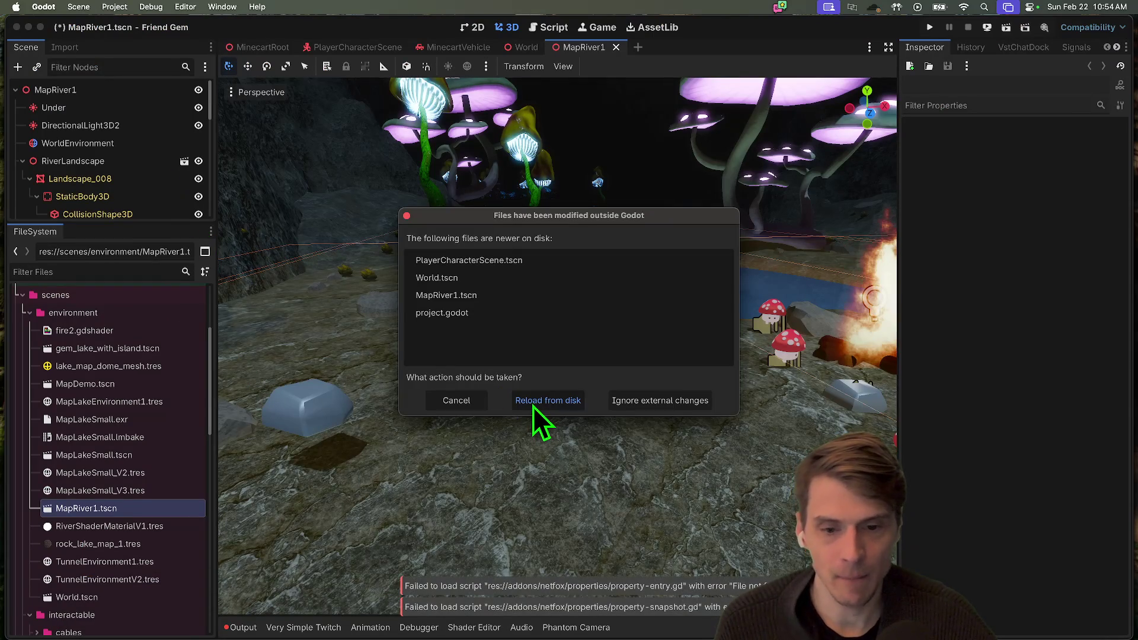
Reload the externally modified files and save the MapRiver1 scene
left_click(532, 406)
left_click(536, 400)
key("super+s")
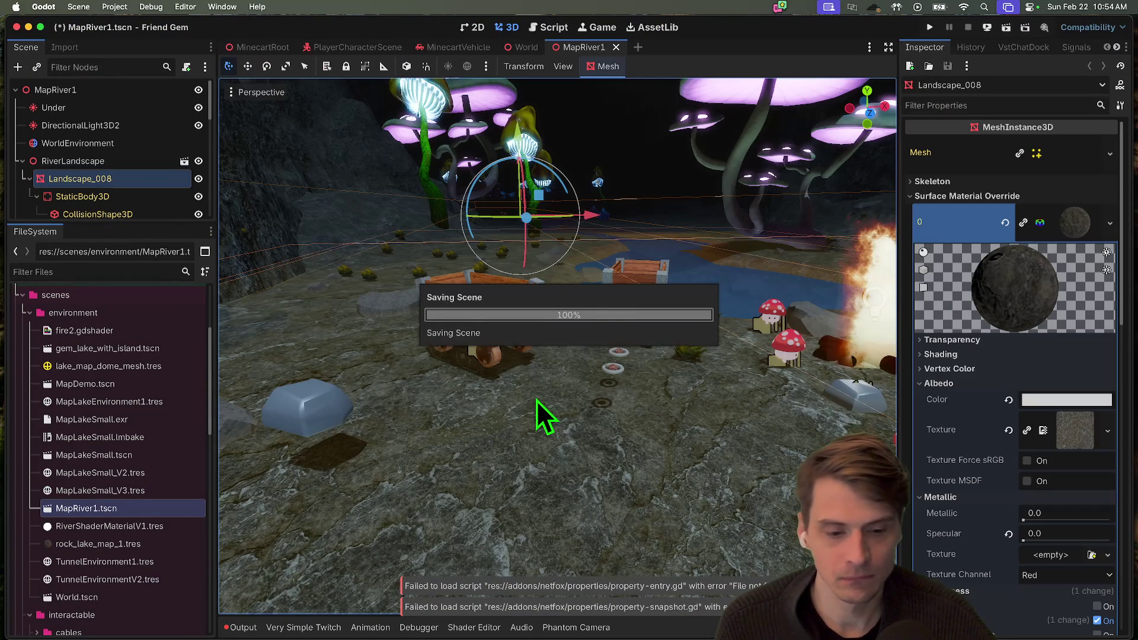
Run the Friend Gem project, walk around briefly, then quit the debug game windows
key("super+b")
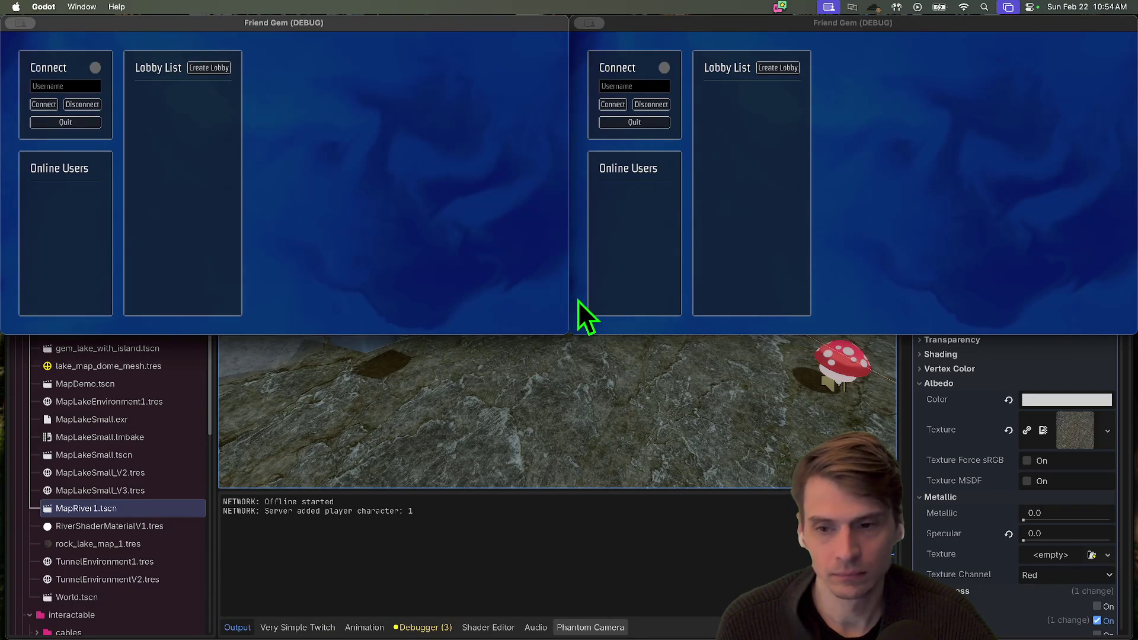
key("s")
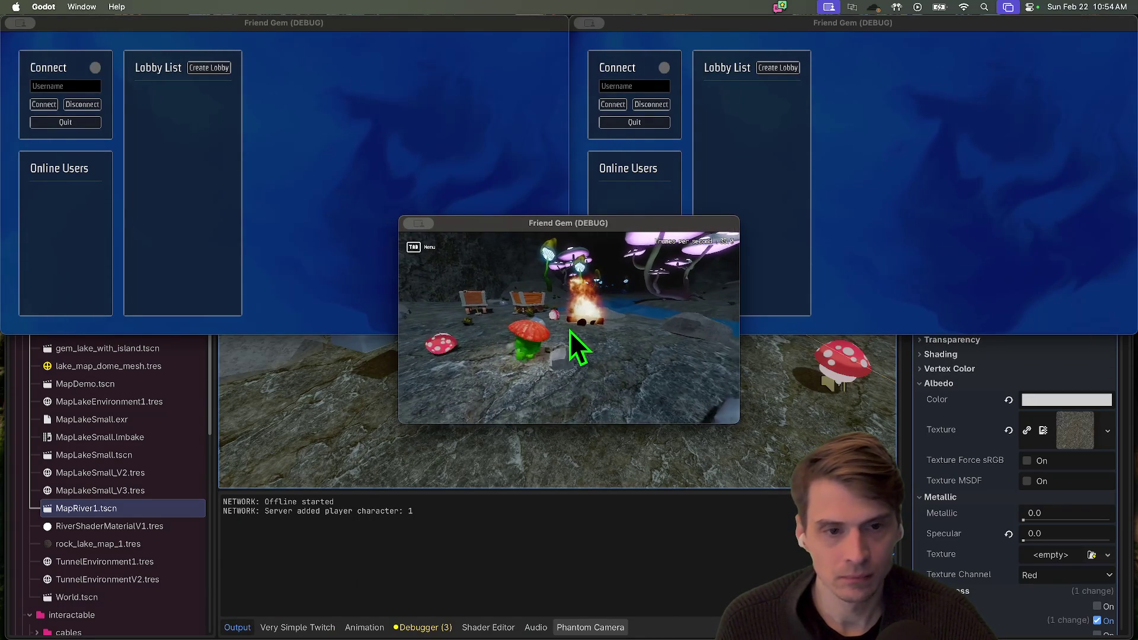
key("a")
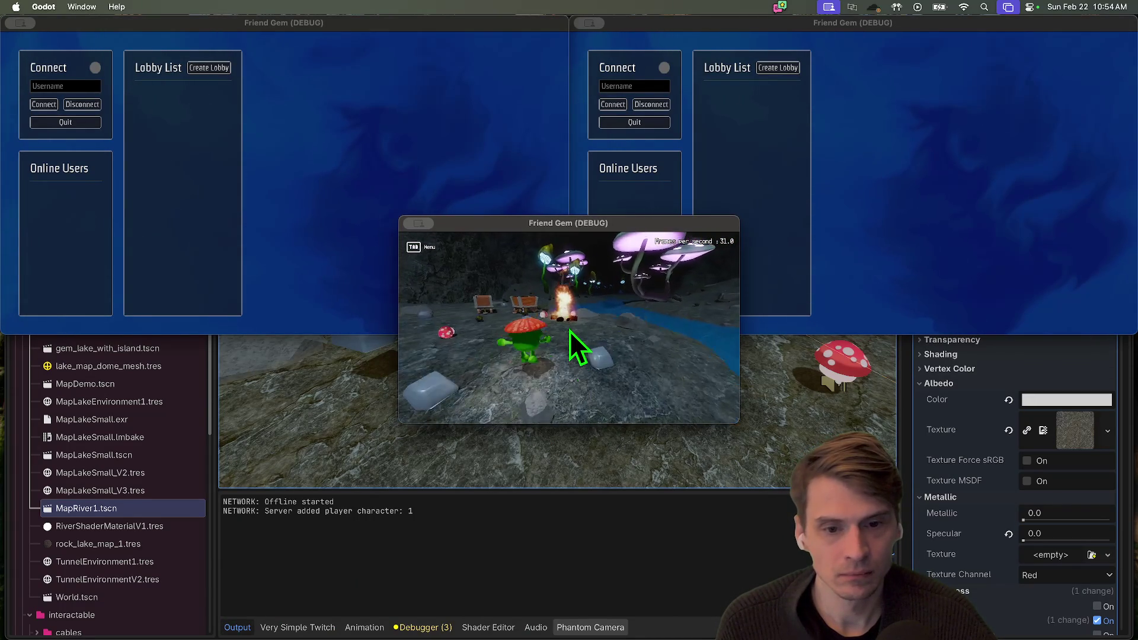
key("super+q")
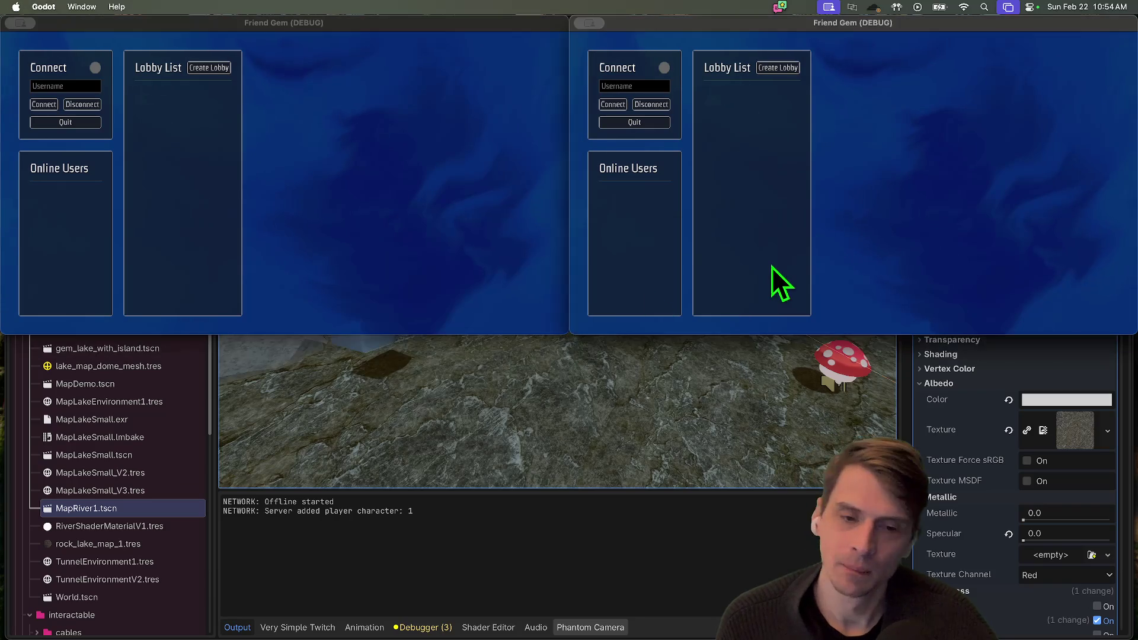
key("super+q")
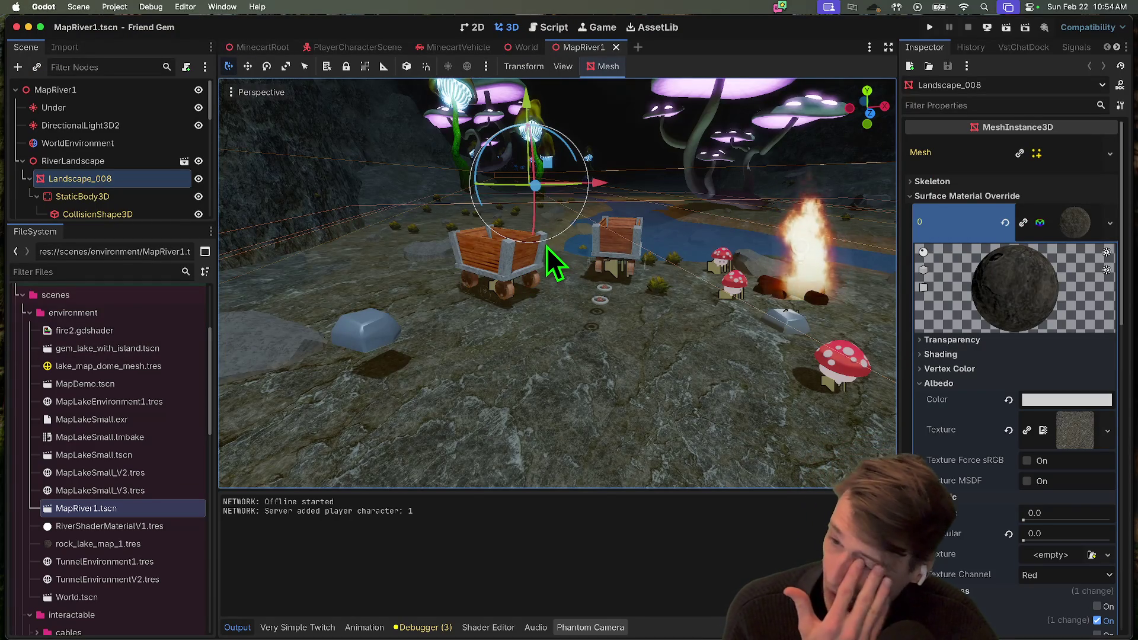
mouse_move(633, 615)
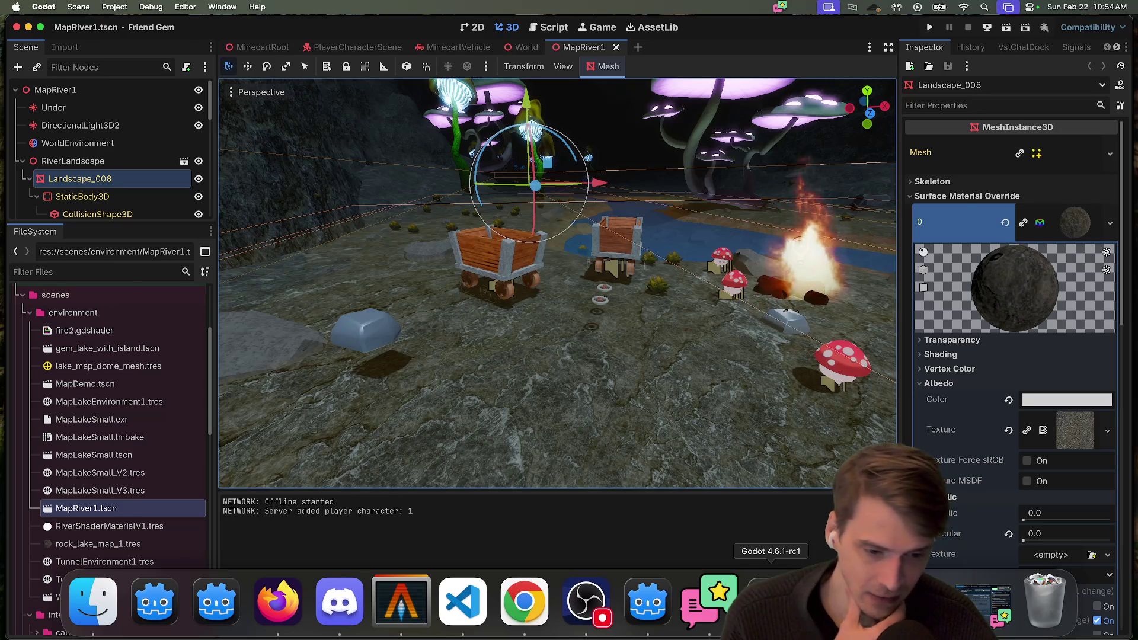
Switch to the co-op tutorial project and open player/Player.tscn
left_click(764, 601)
left_click(648, 602)
left_click(770, 602)
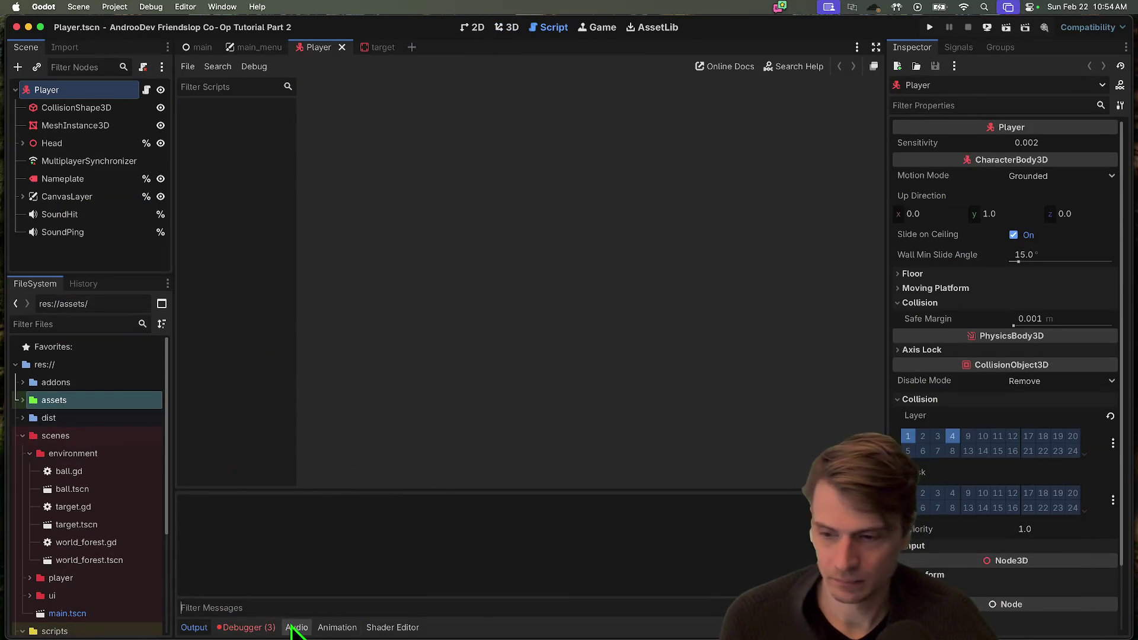
double_click(105, 455)
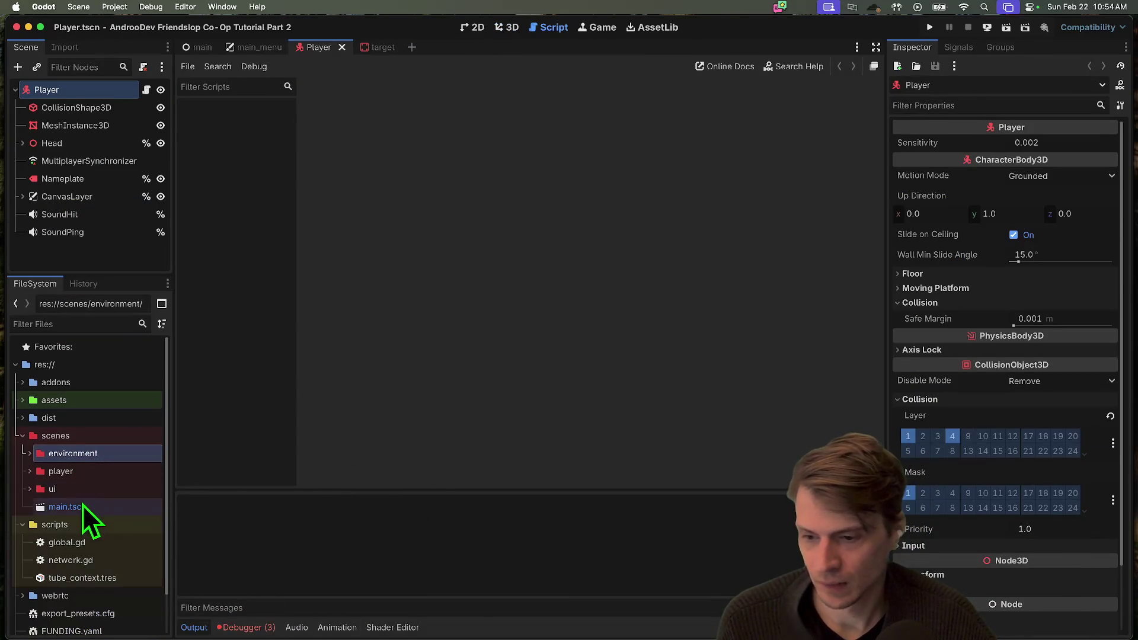
double_click(81, 473)
left_click(89, 508)
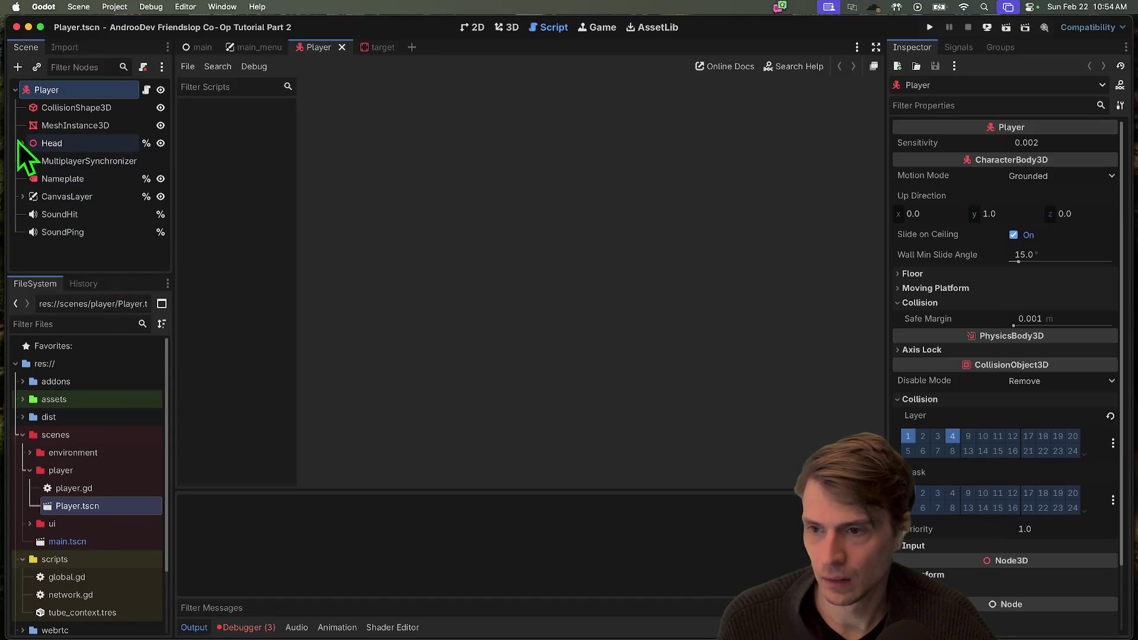
Expand CanvasLayer, enlarge the scene tree, and select CanvasLayer as the parent
left_click(23, 198)
left_click_drag(112, 273, 116, 525)
left_click(127, 474)
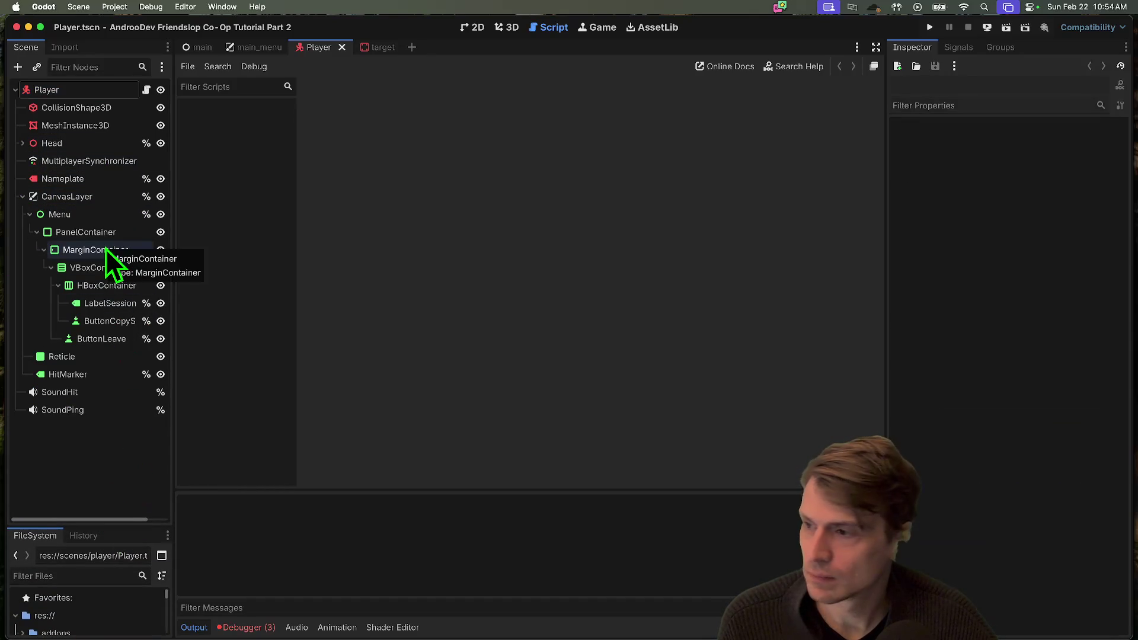
left_click(105, 249)
left_click(111, 233)
left_click(111, 211)
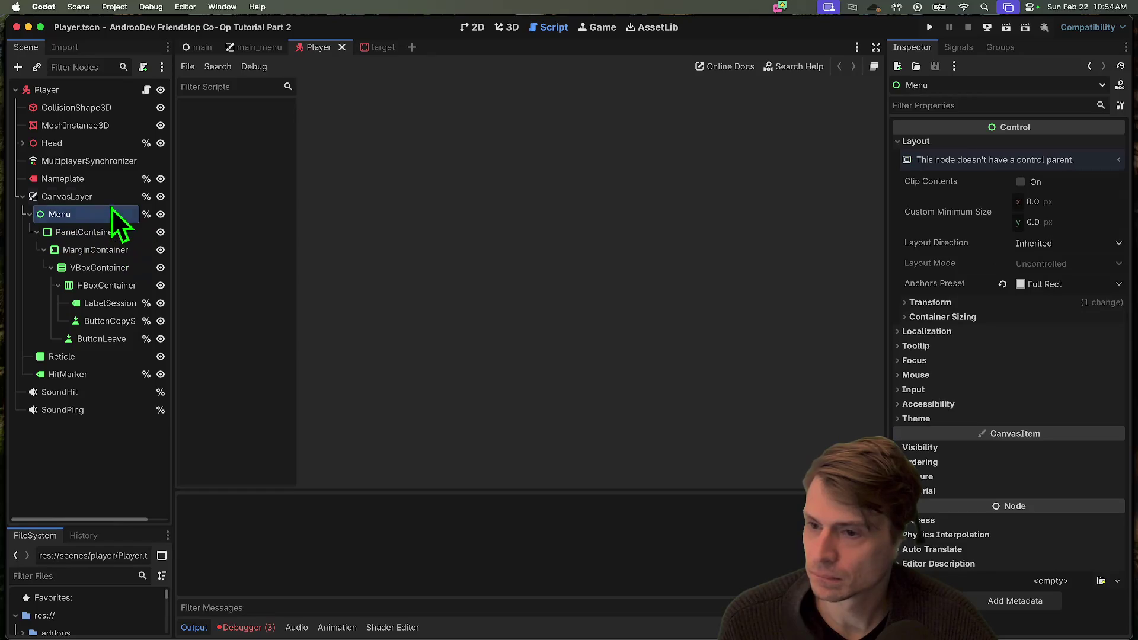
left_click(103, 202)
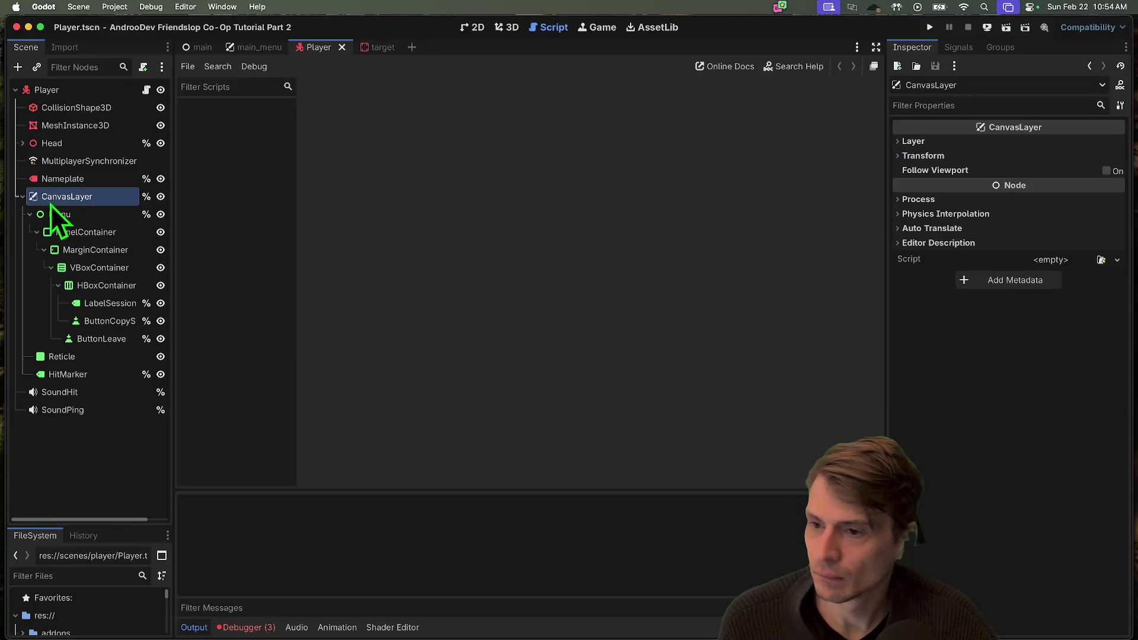
Add a MarginContainer child under CanvasLayer and name it TopLeft
key("super+a")
type("ma")
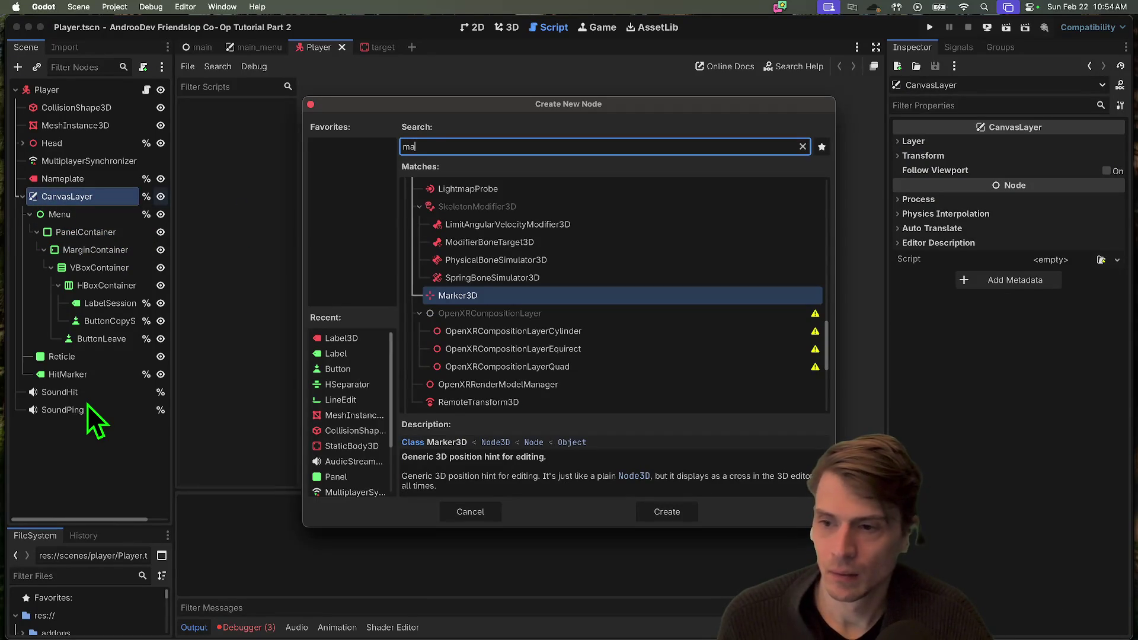
type("panel")
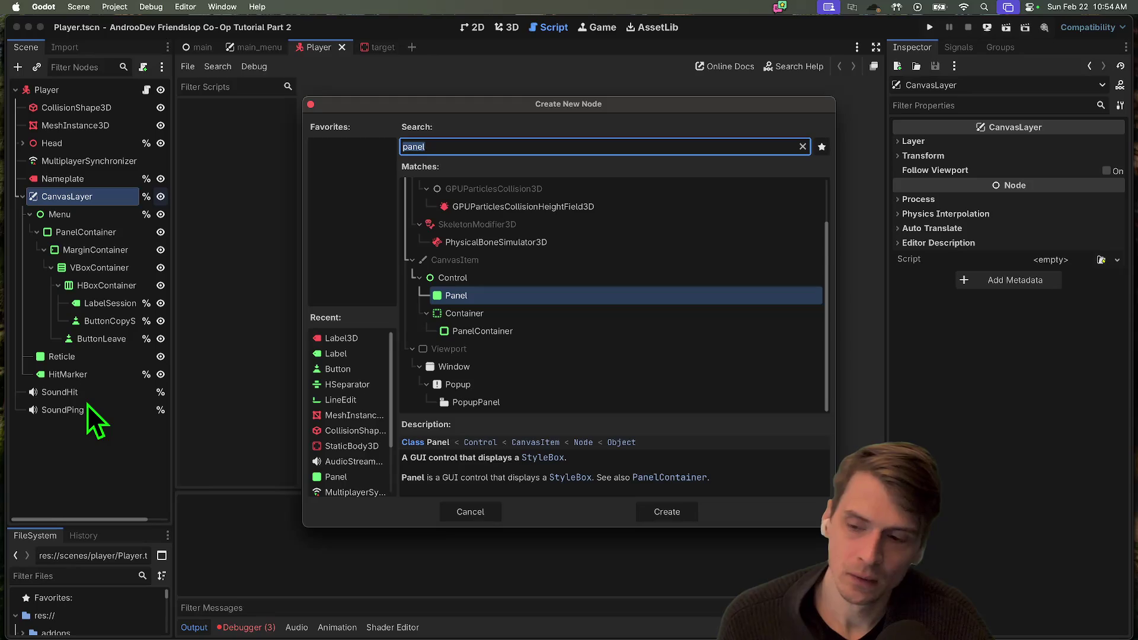
key("Down")
key("Down")
type("margin")
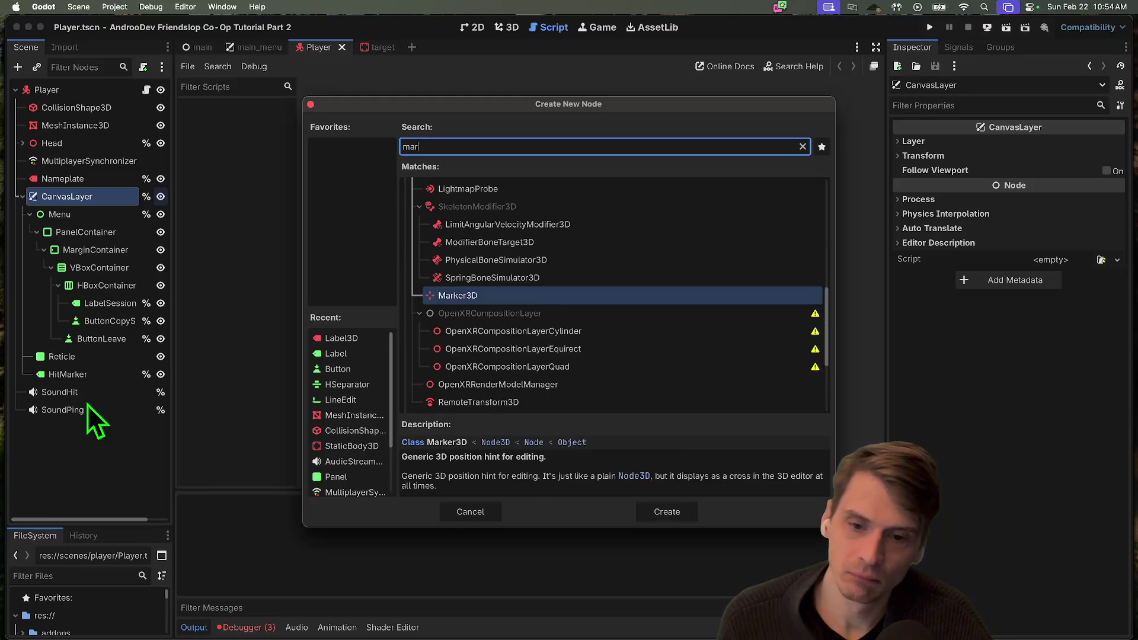
key("Return")
type("TopLeft")
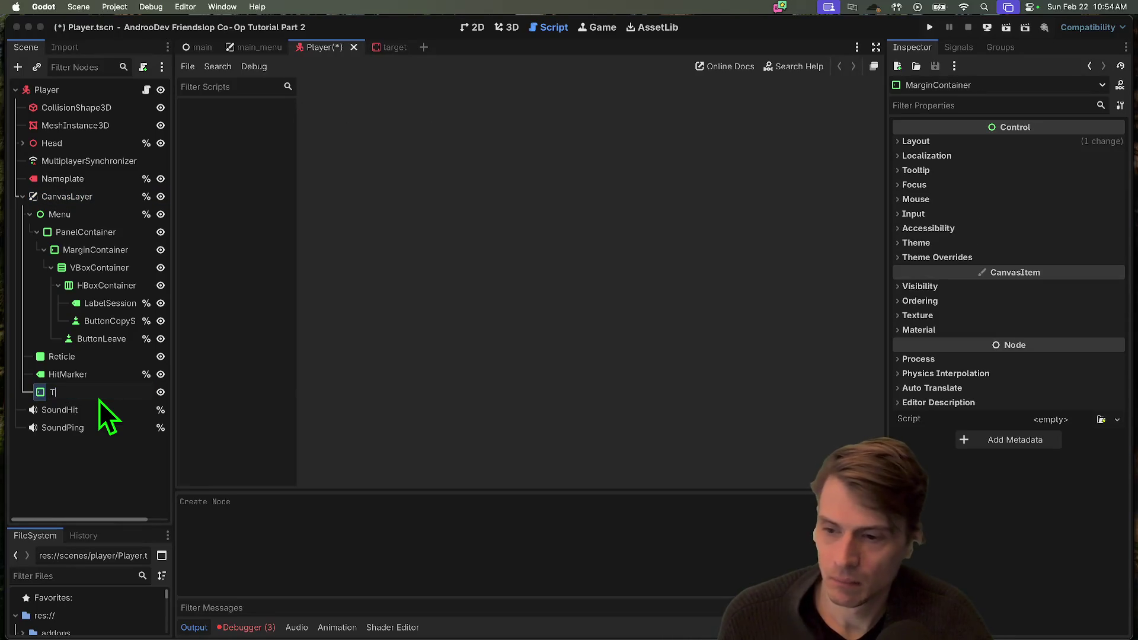
key("Return")
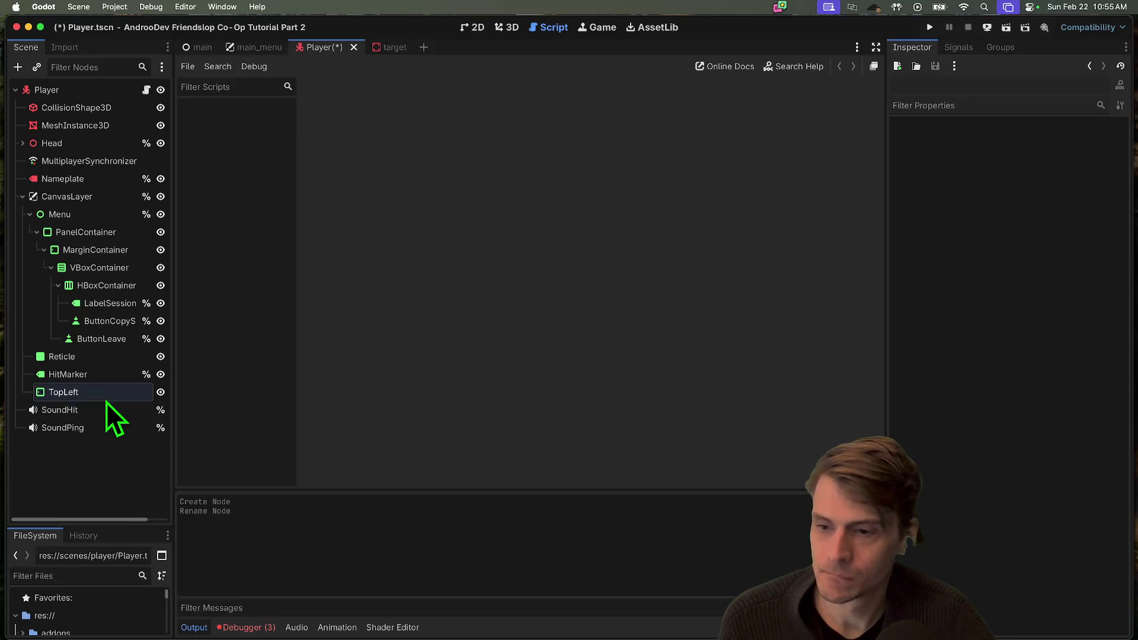
Set TopLeft's Anchors Preset to Top Left and save the Player scene
left_click(91, 393)
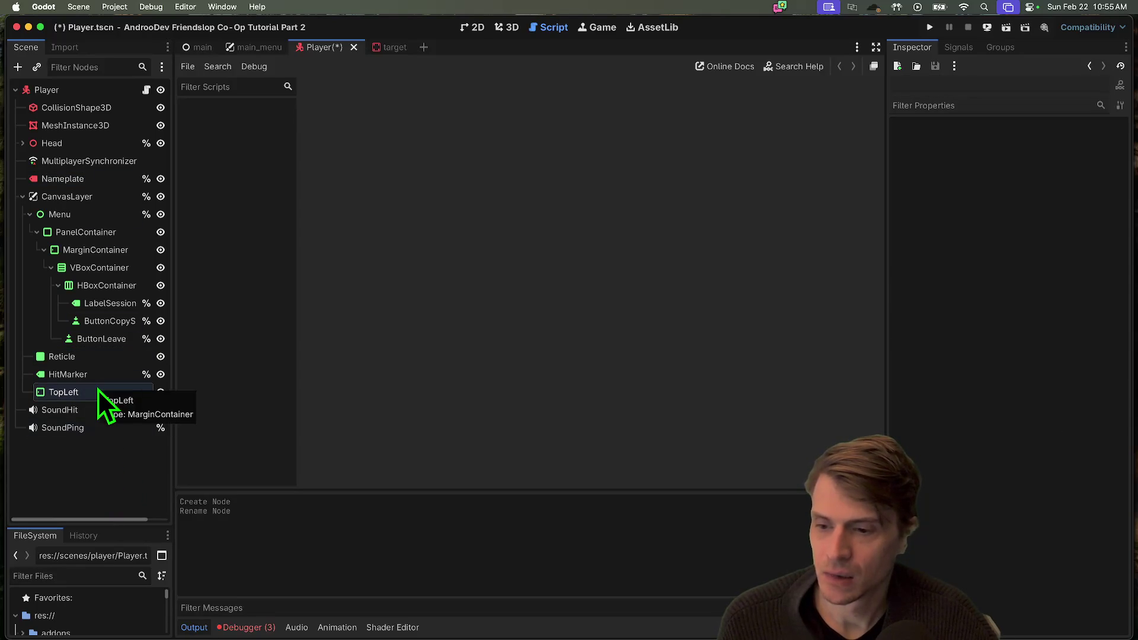
left_click(98, 390)
left_click(1043, 144)
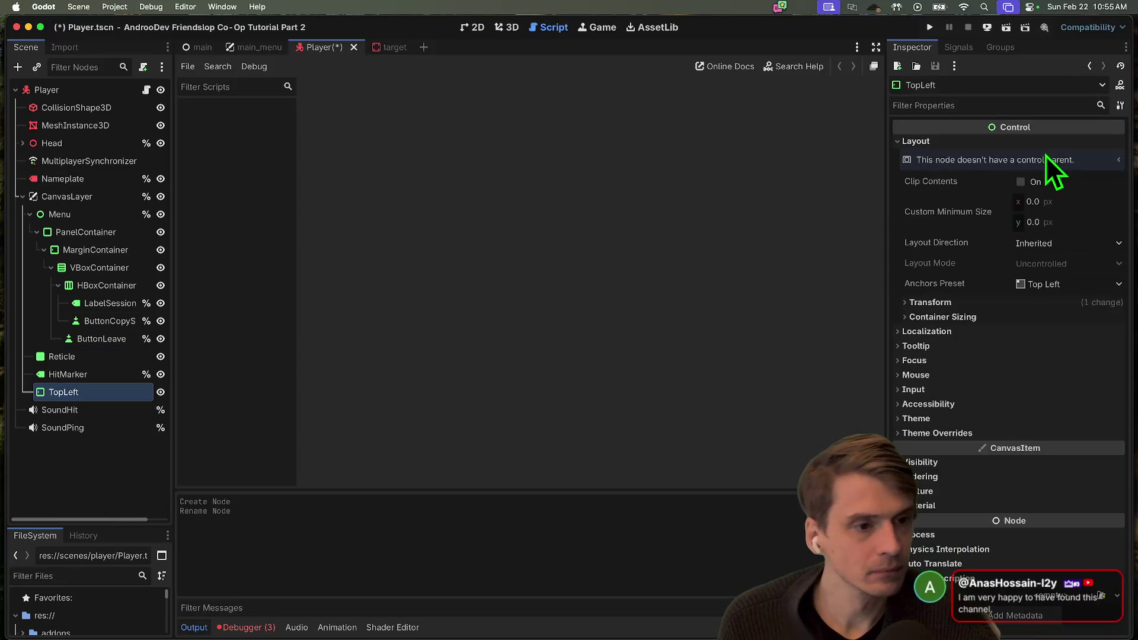
left_click(1057, 283)
left_click(784, 290)
key("super+s")
left_click(471, 30)
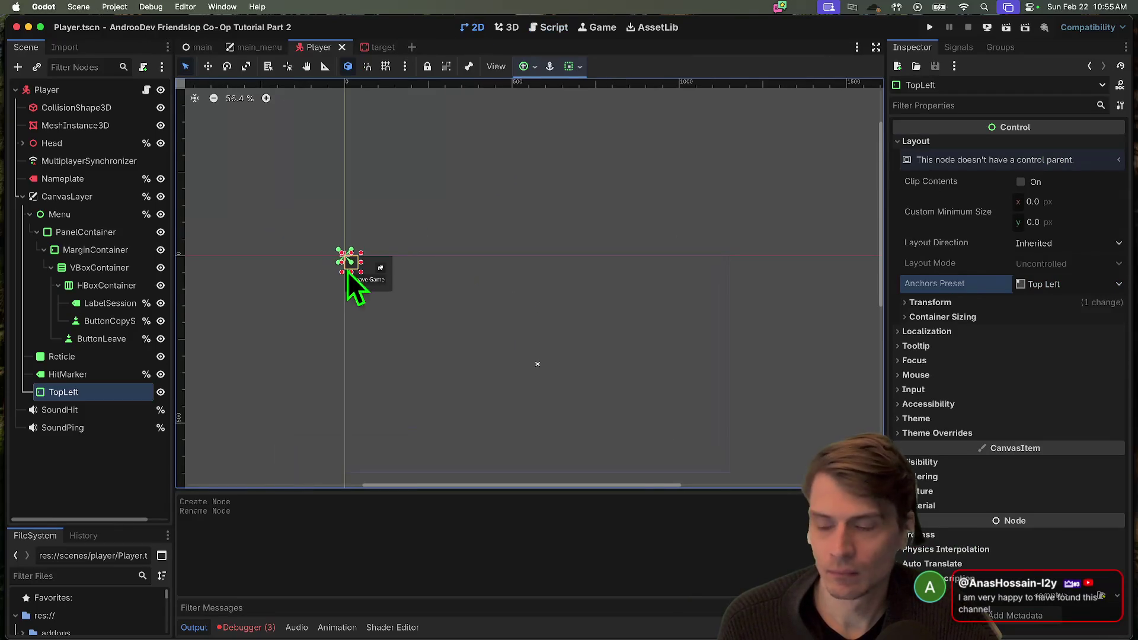
Zoom in on the Leave Game HUD in the 2D view and deselect nodes
scroll(347, 274, "up", 3)
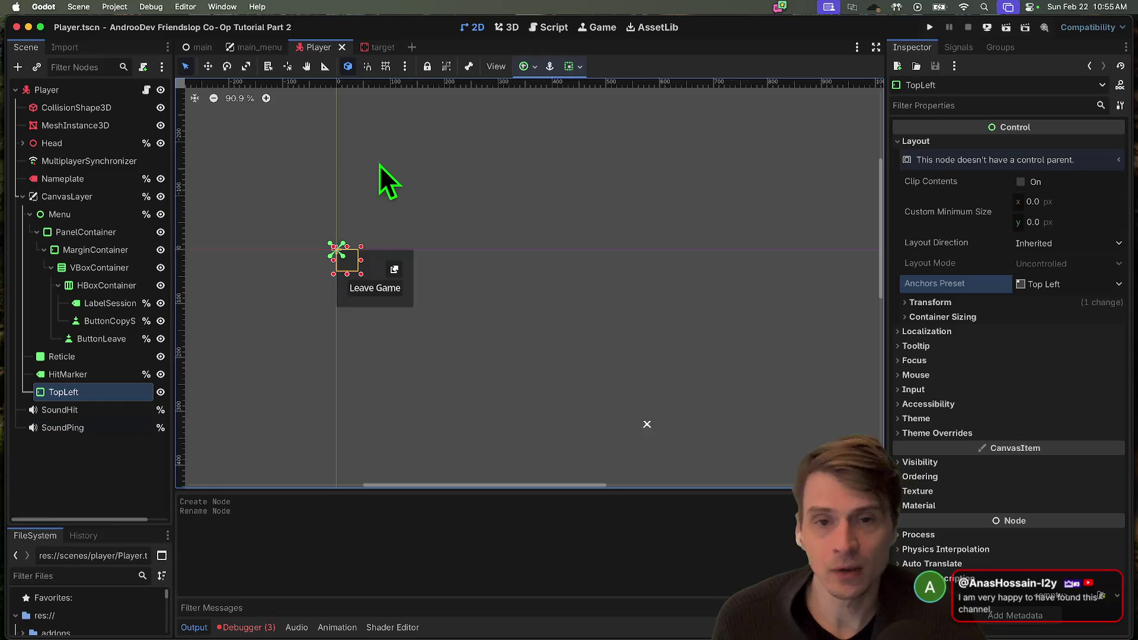
scroll(349, 327, "up", 4)
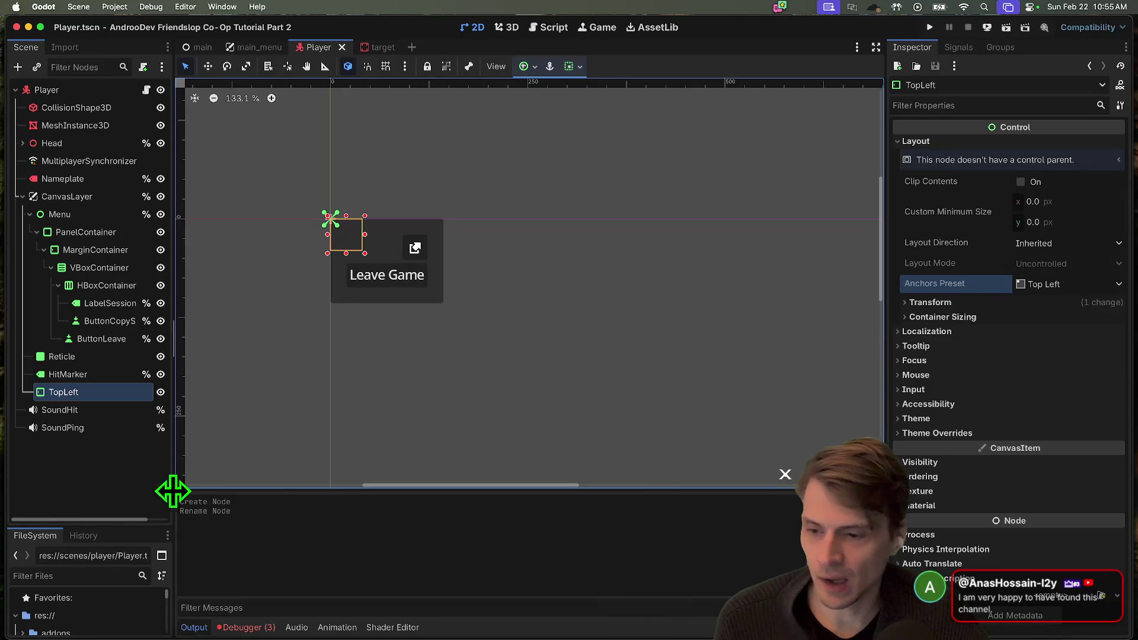
left_click(66, 483)
Return to the Friend Gem project, enlarge the FileSystem panel, and open Finder at home
mouse_move(169, 623)
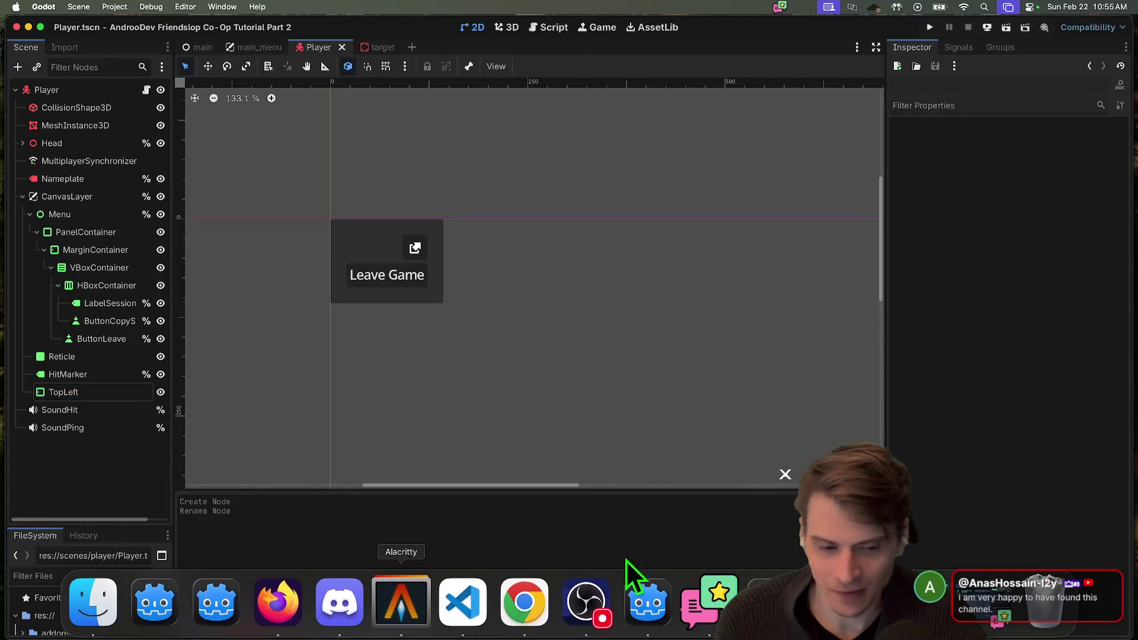
left_click(647, 601)
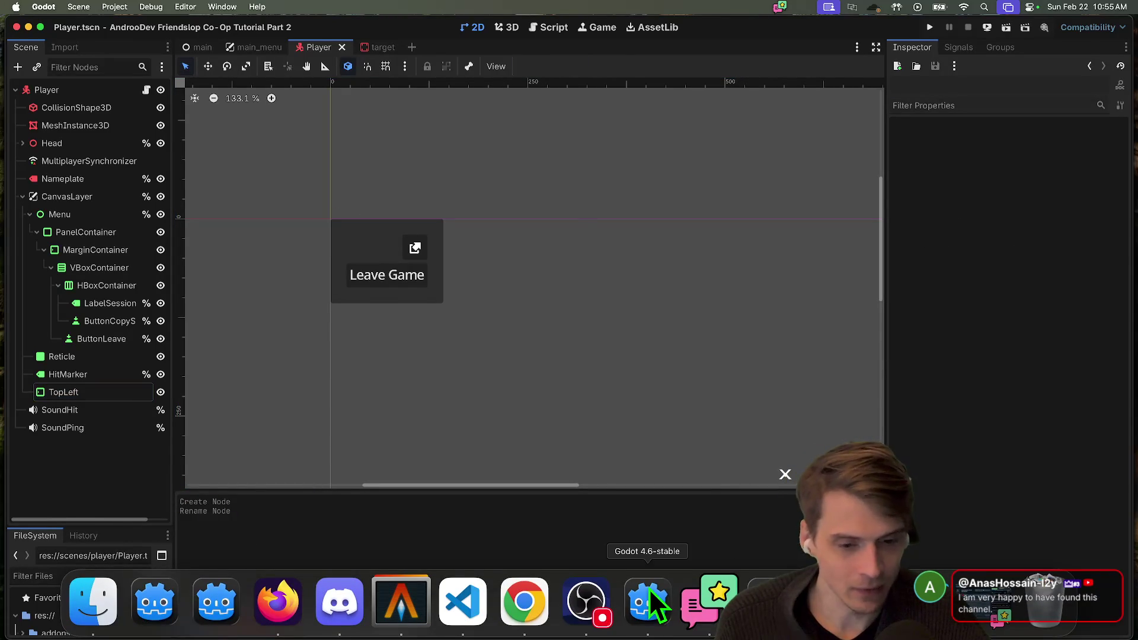
left_click_drag(143, 229, 140, 178)
mouse_move(196, 610)
left_click(107, 608)
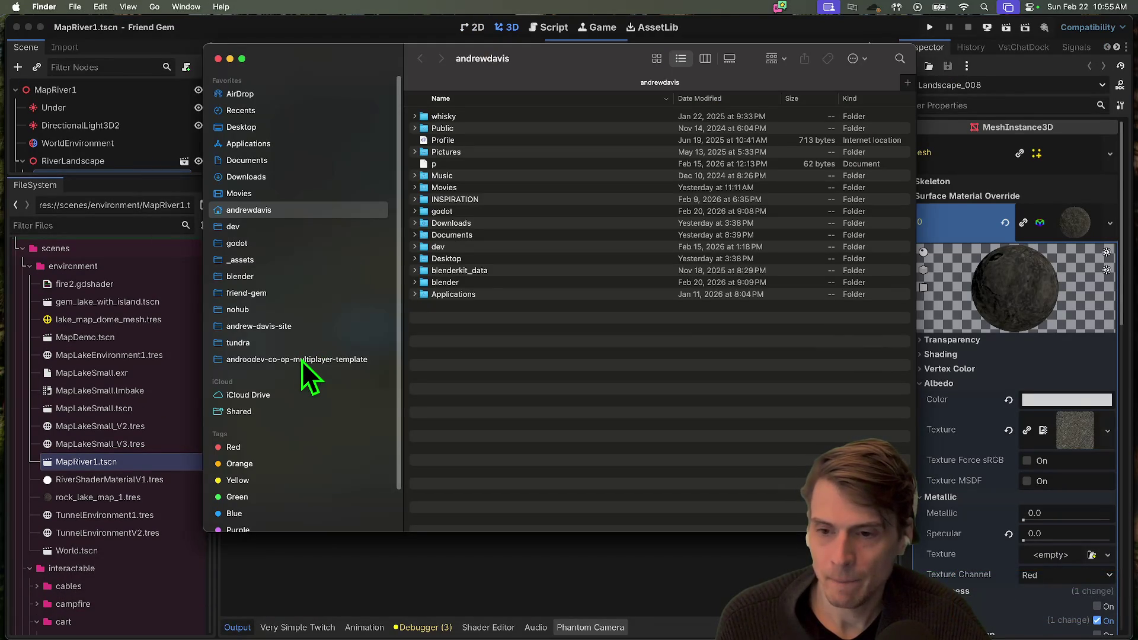
Browse the project folders inside godot in Finder, including the web-rtc p2p template
left_click(243, 243)
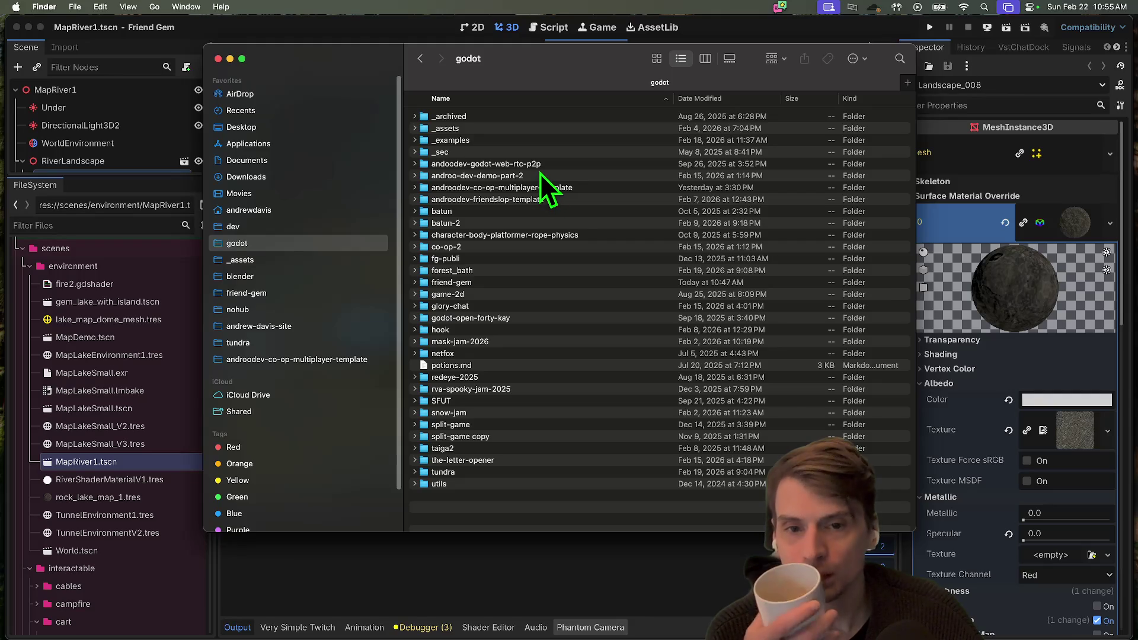
left_click(564, 199)
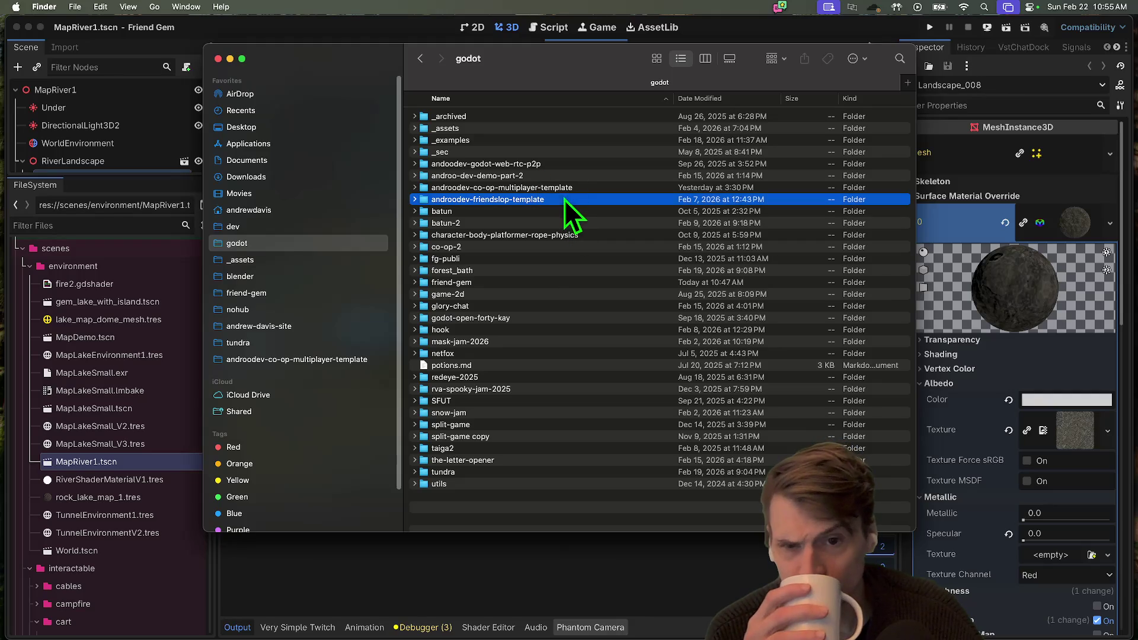
left_click(410, 166)
left_click(413, 165)
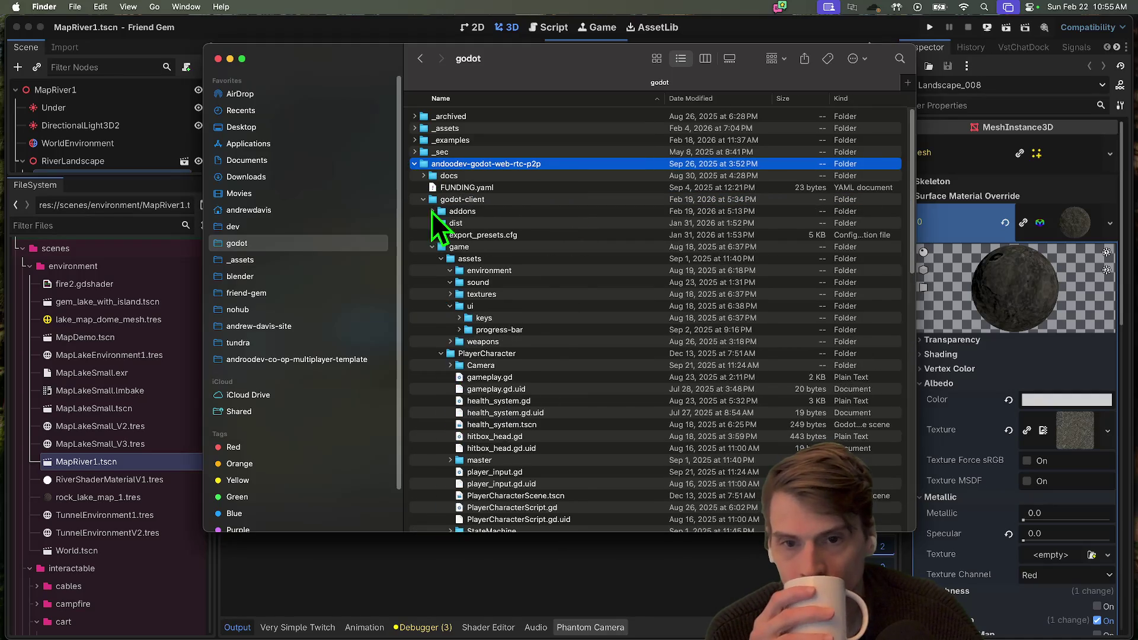
left_click(432, 248)
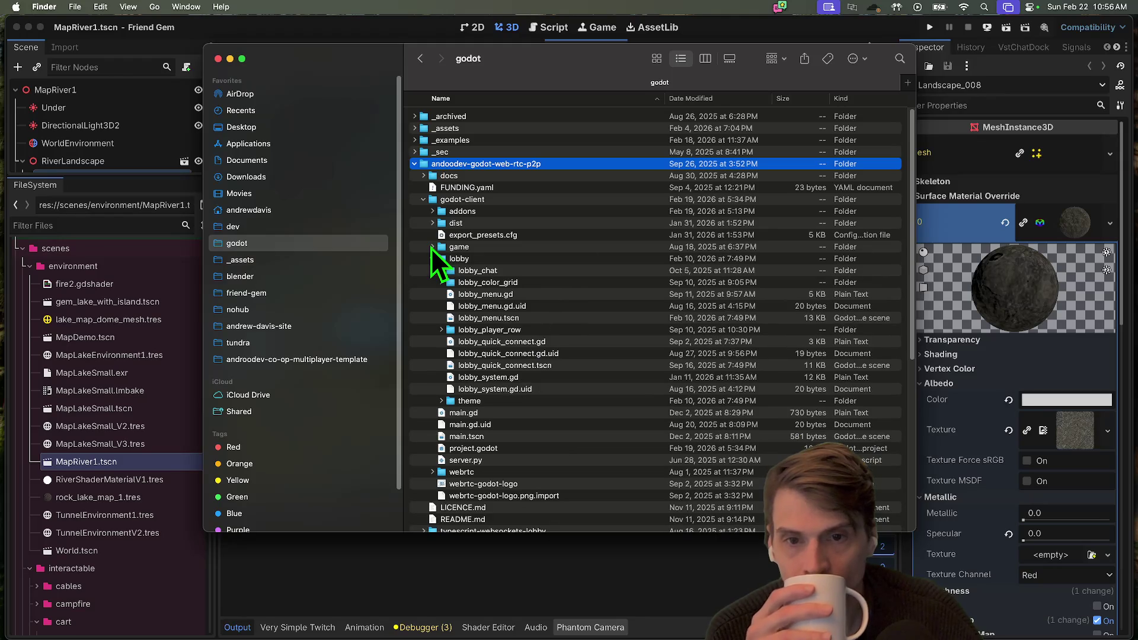
scroll(462, 314, "down", 8)
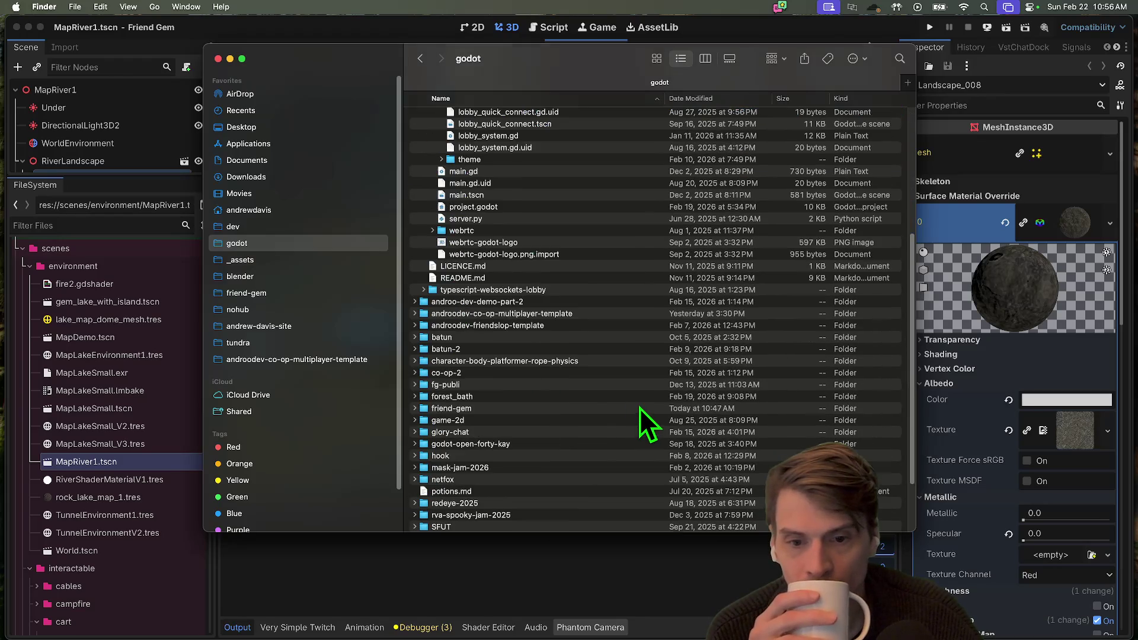
scroll(472, 369, "down", 3)
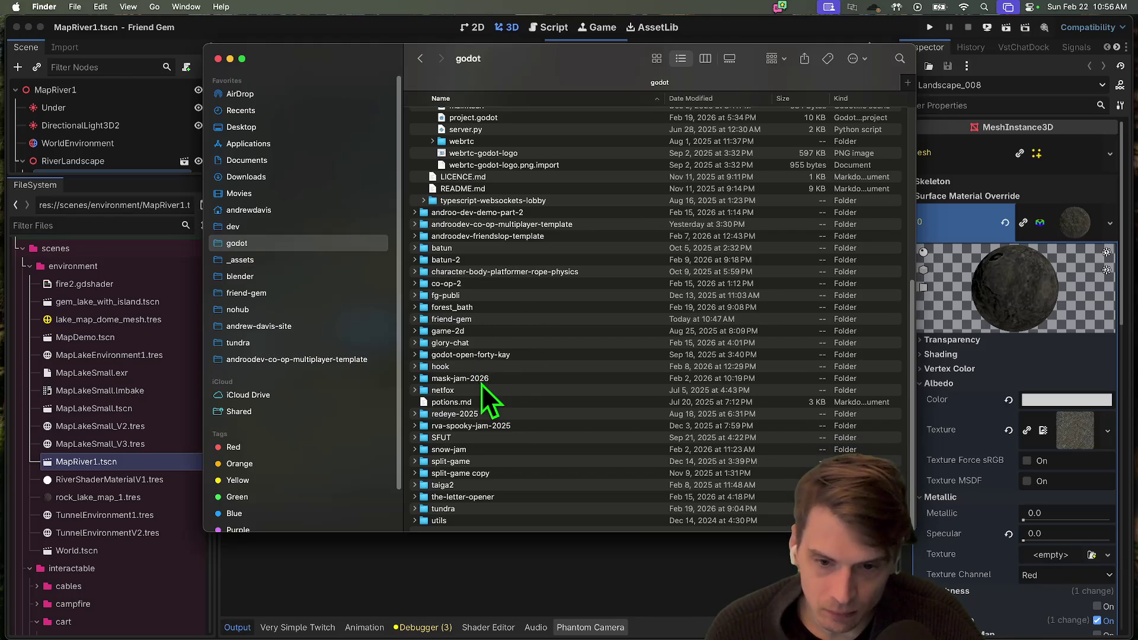
left_click(482, 366)
scroll(496, 312, "up", 1)
scroll(525, 393, "down", 1)
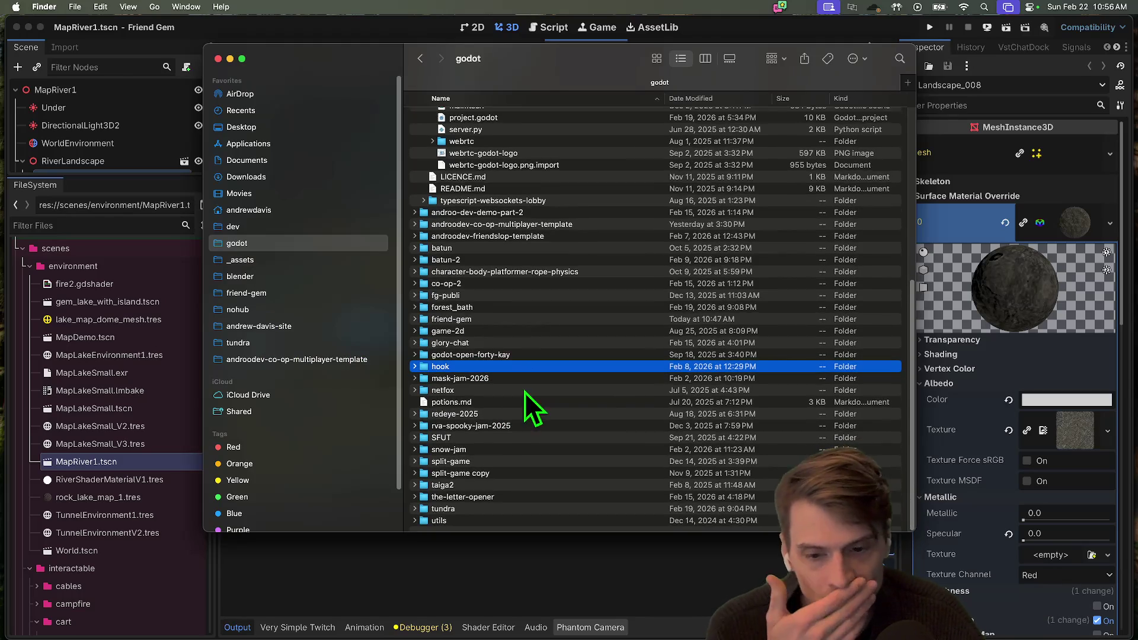
scroll(489, 344, "up", 5)
scroll(489, 350, "down", 5)
Open the mask-jam-2026 project folder and look through its scenes subfolders
left_click(515, 431)
double_click(514, 377)
left_click(417, 121)
left_click(417, 122)
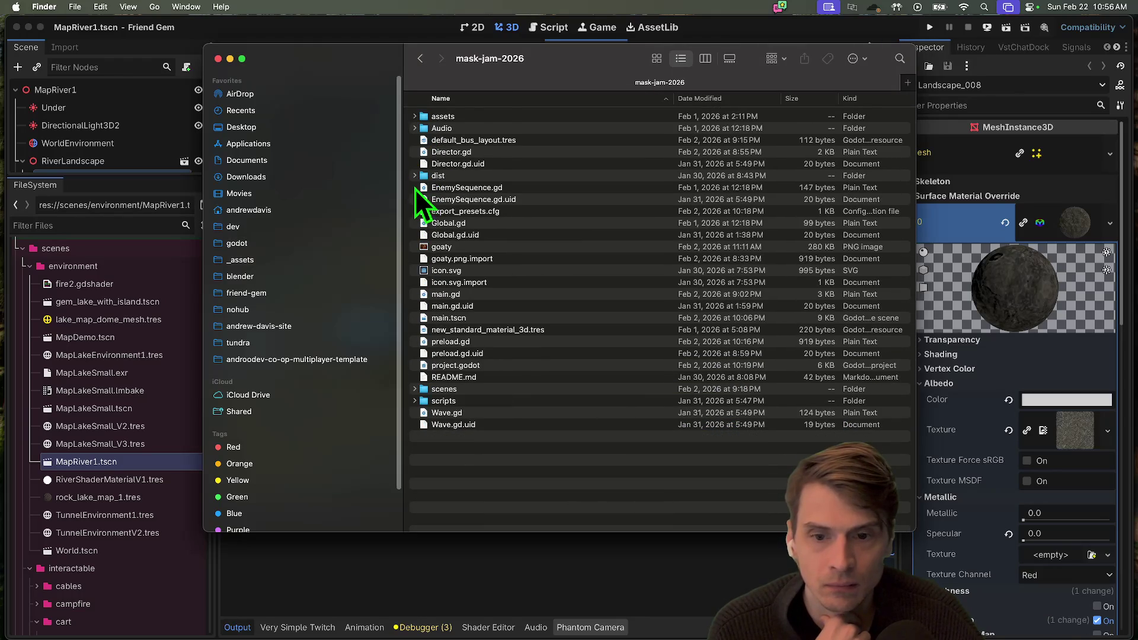
left_click(415, 389)
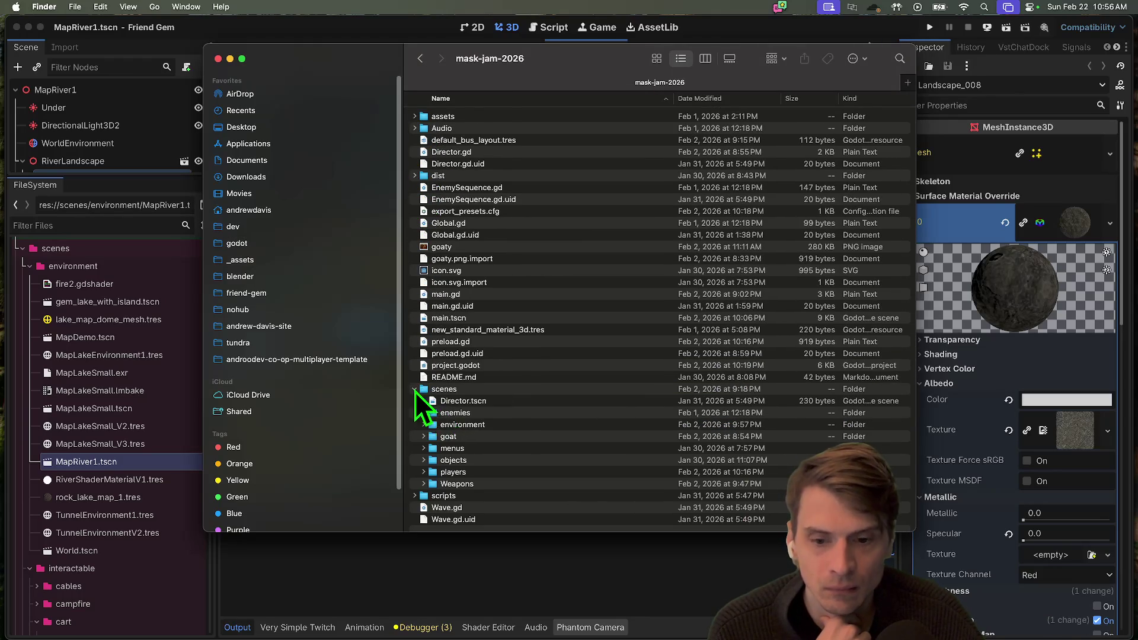
left_click(437, 452)
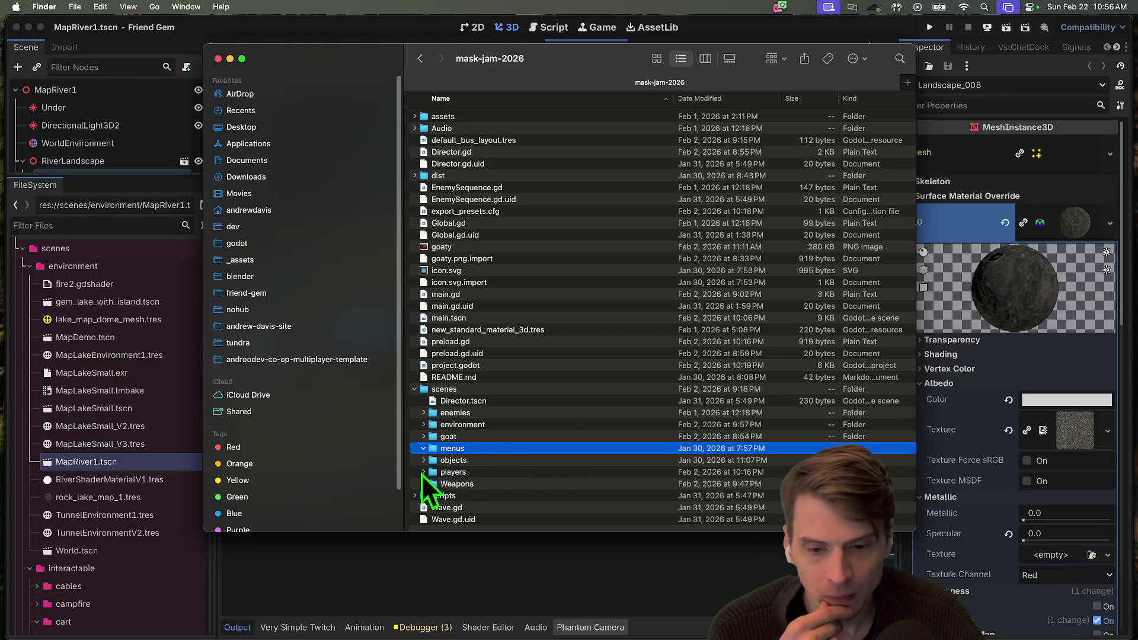
left_click(423, 473)
left_click(432, 473)
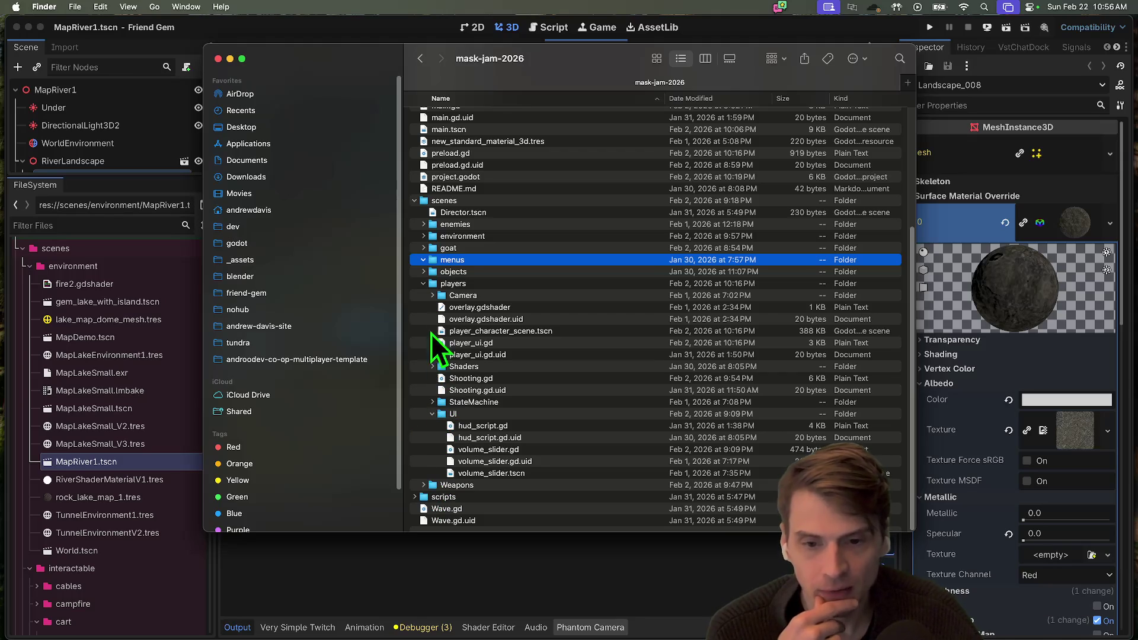
left_click(424, 258)
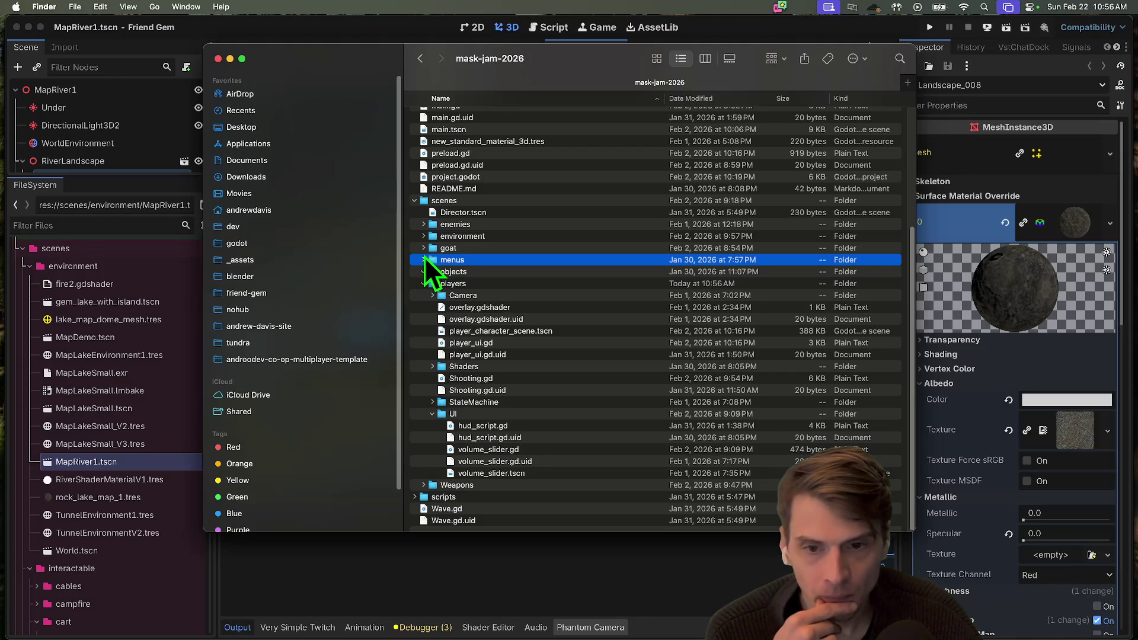
left_click(425, 248)
left_click(425, 237)
left_click(424, 228)
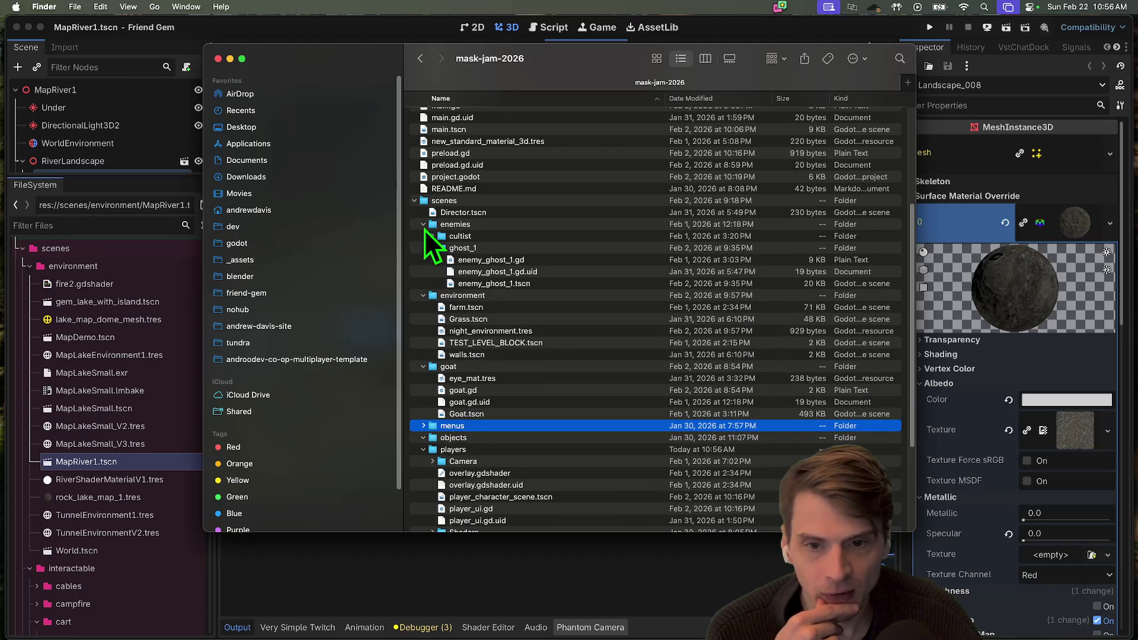
scroll(430, 237, "up", 5)
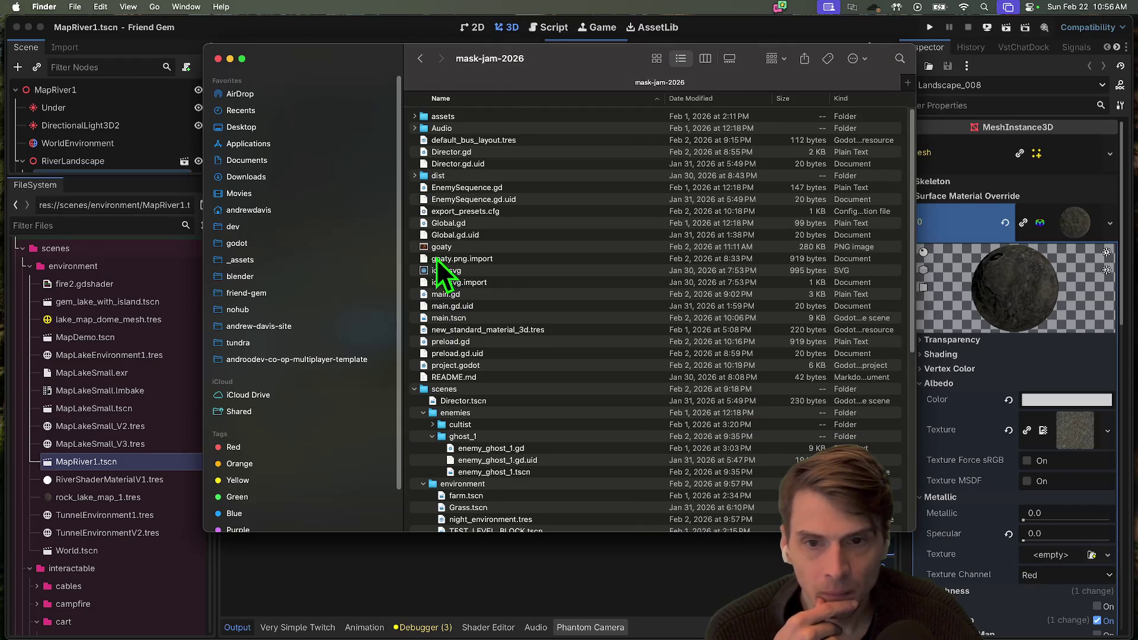
Select controls.tscn in mask-jam-2026's assets/theme folder, then go back to Godot
left_click(415, 117)
left_click(424, 211)
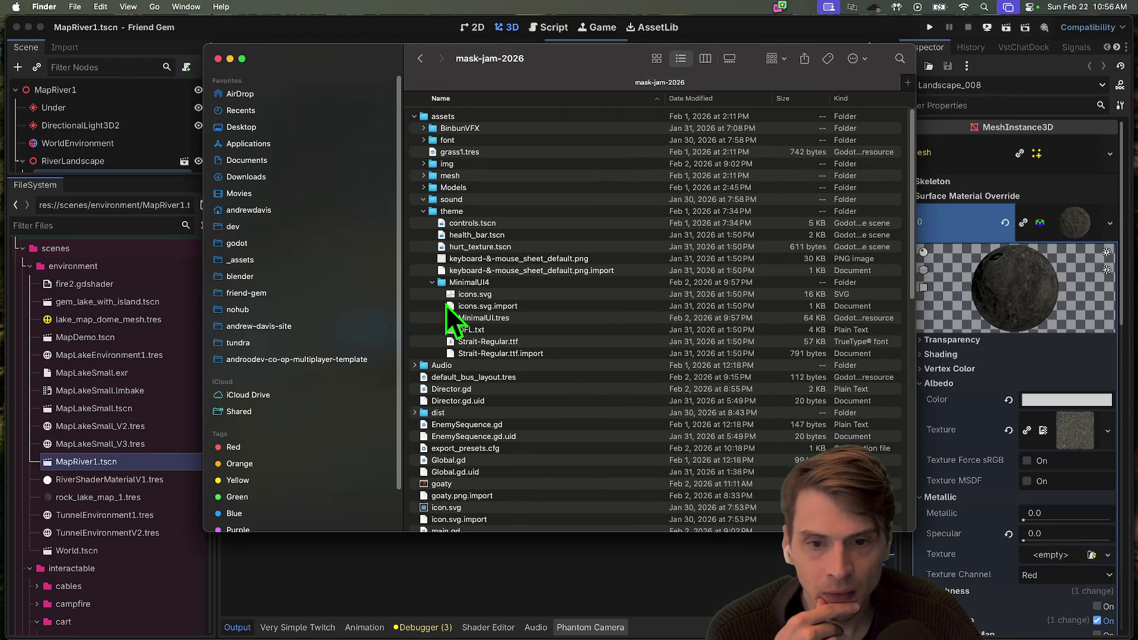
left_click(501, 224)
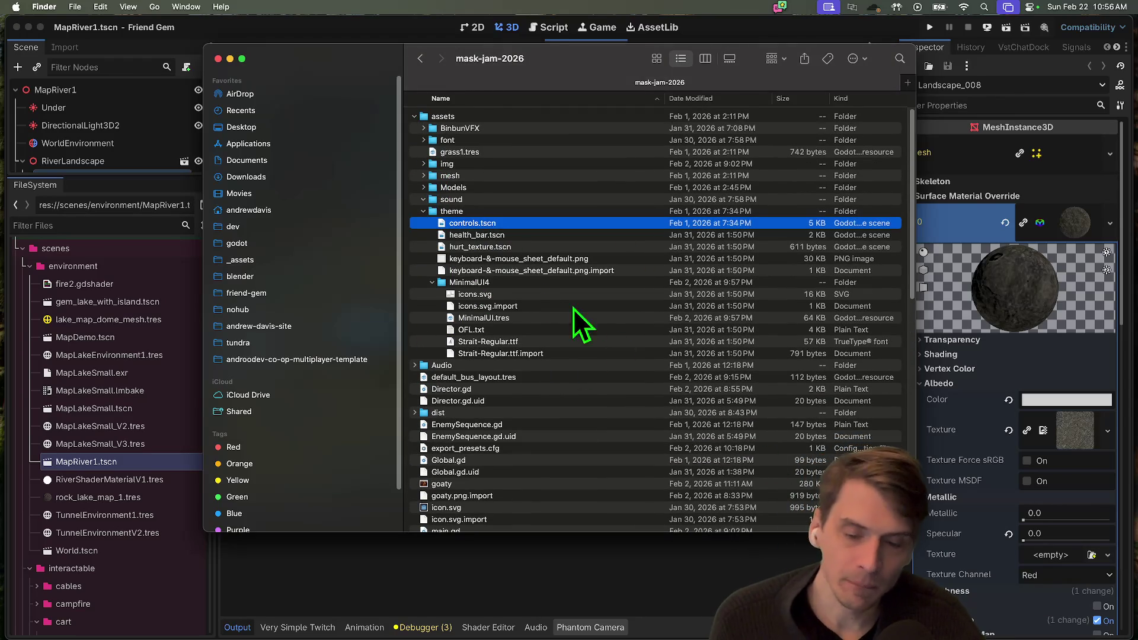
left_click(522, 592)
key("super+Tab")
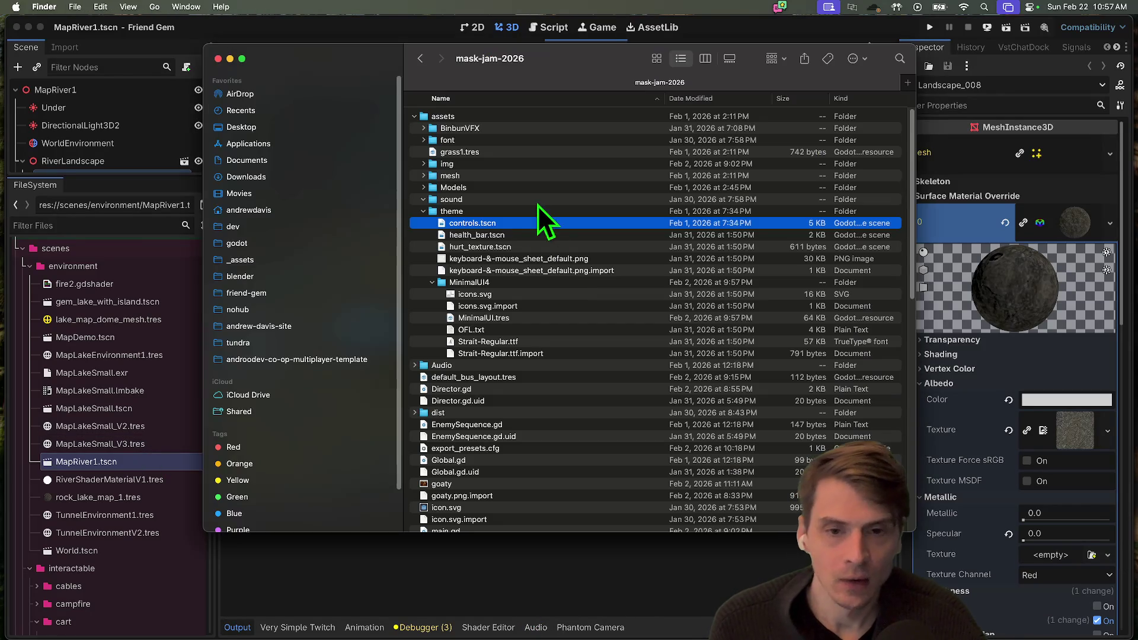
left_click(536, 270)
left_click(521, 234)
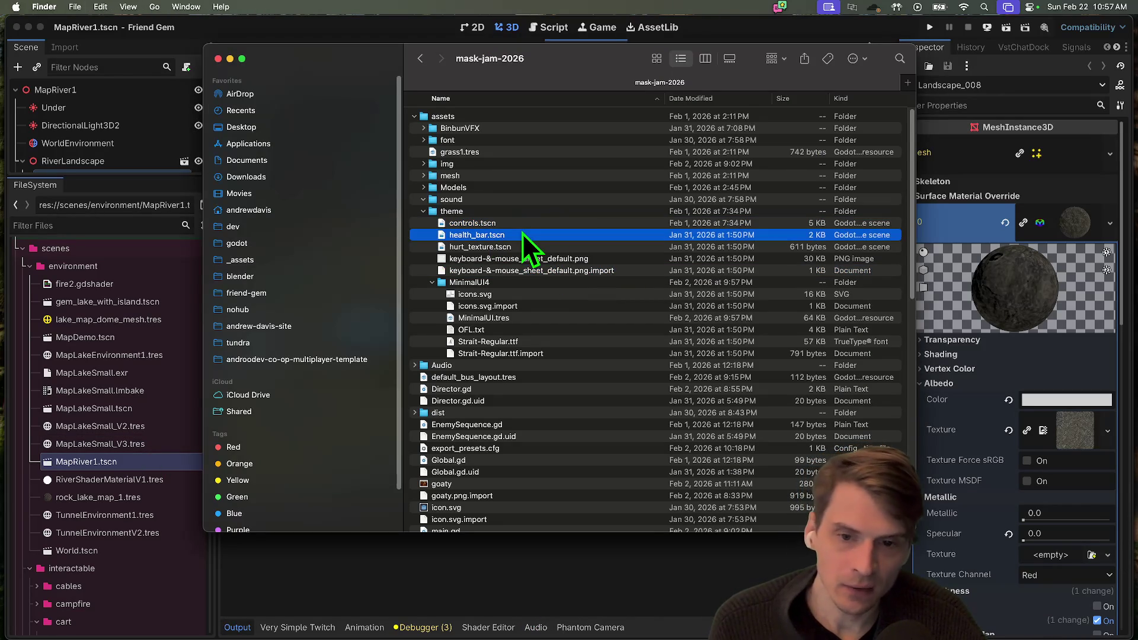
left_click(524, 227)
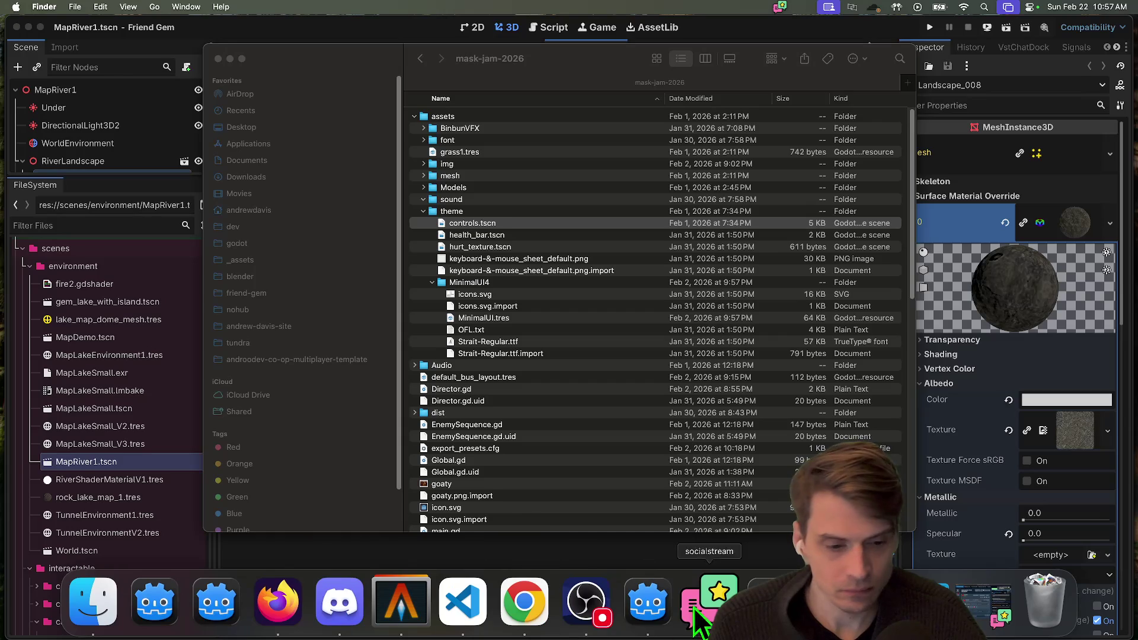
left_click(648, 608)
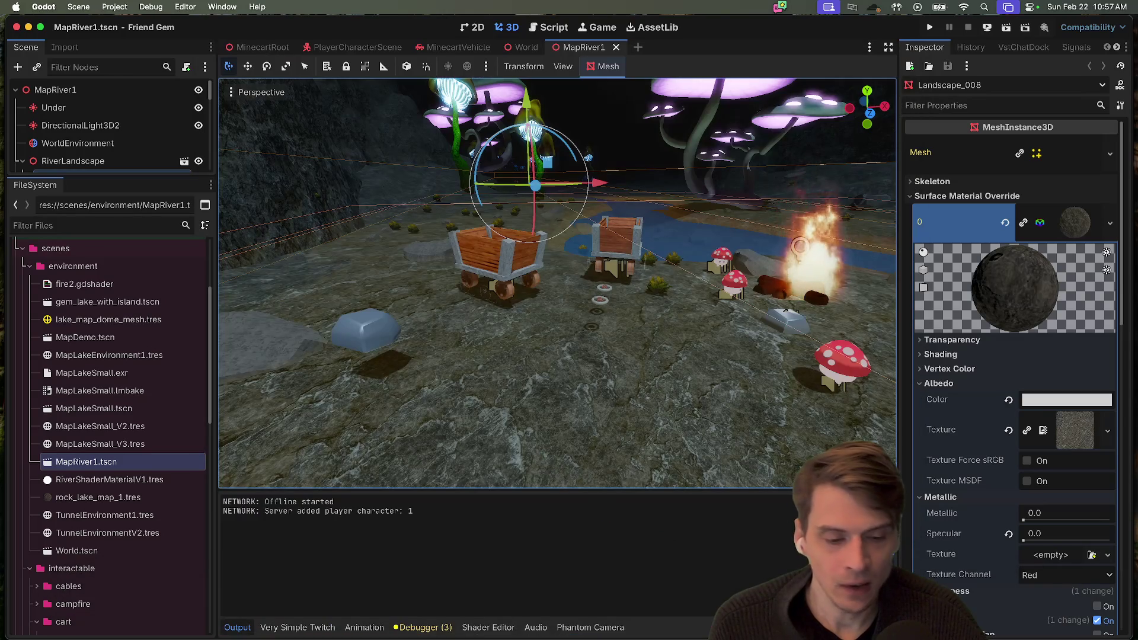
In the co-op tutorial project, reveal Player.tscn's player folder in Finder and paste controls.tscn there
left_click(709, 563)
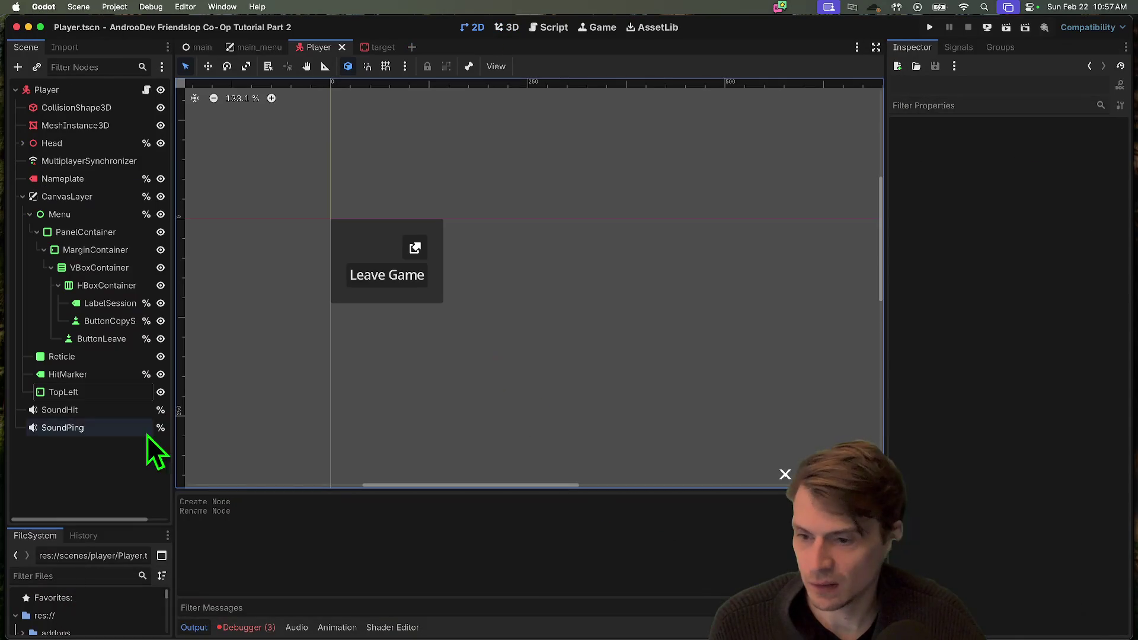
right_click(99, 464)
right_click(59, 464)
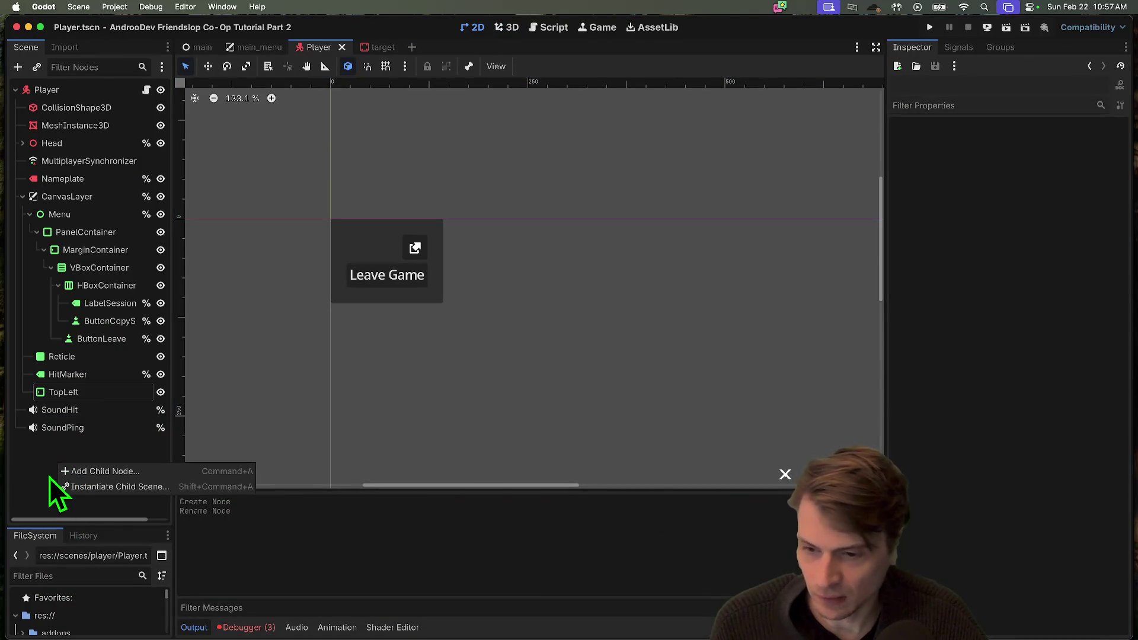
left_click(49, 478)
left_click_drag(101, 526, 102, 375)
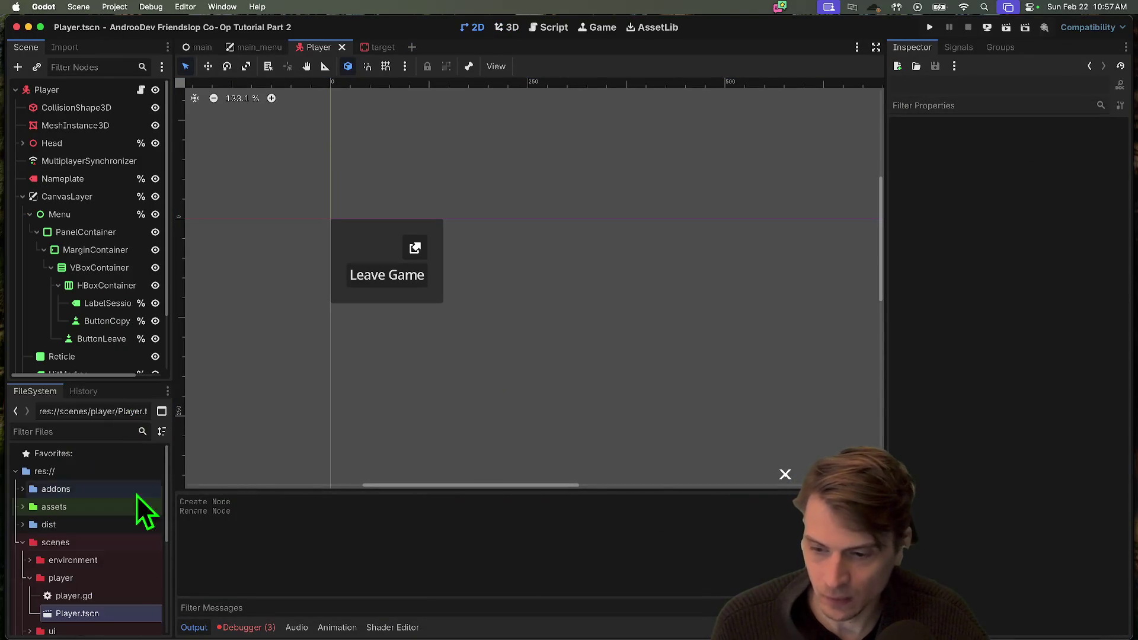
right_click(83, 614)
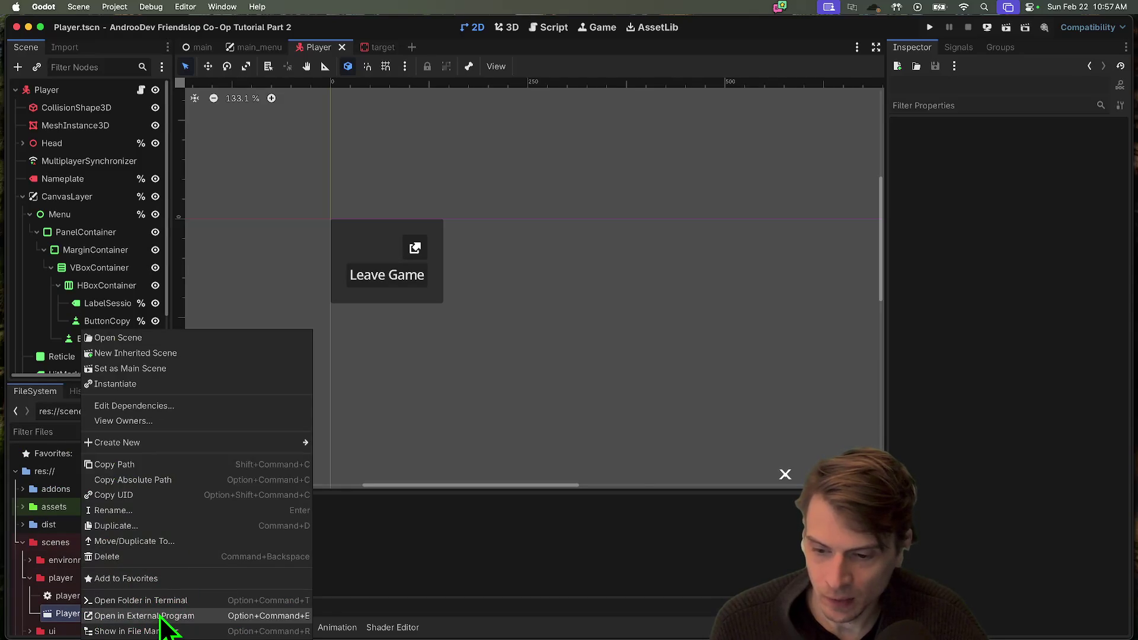
left_click(136, 631)
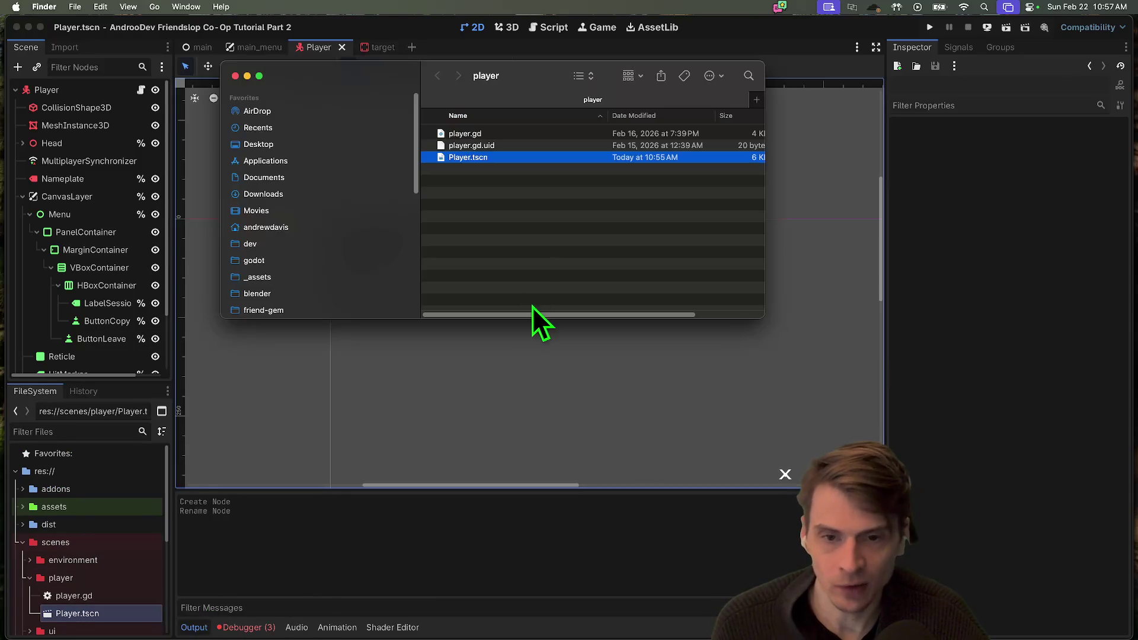
left_click_drag(772, 340, 818, 451)
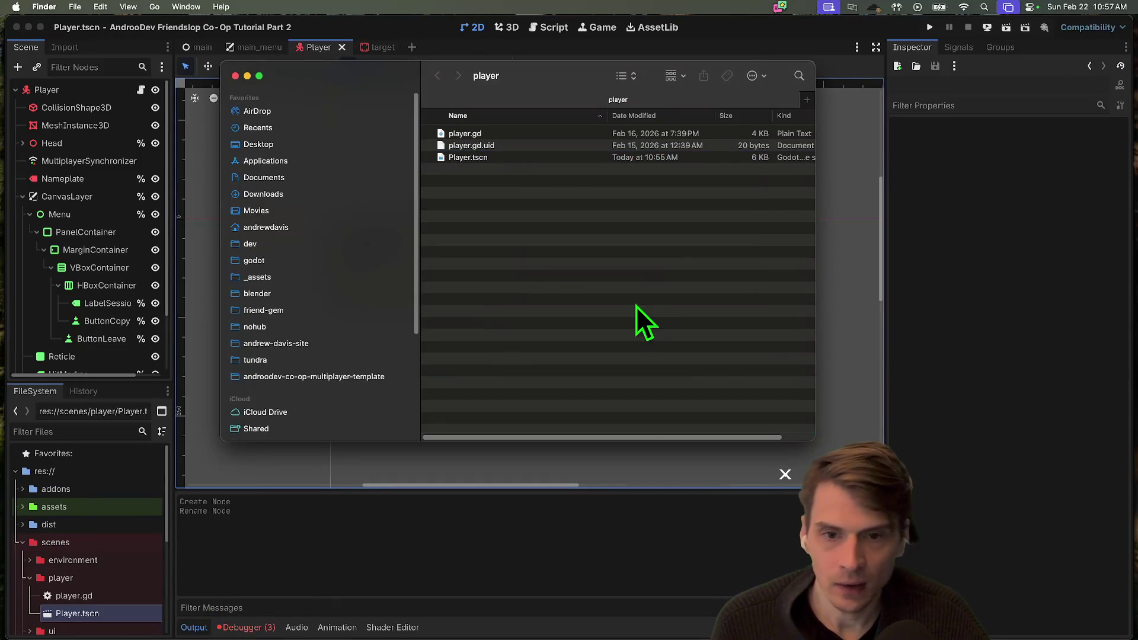
left_click(94, 434)
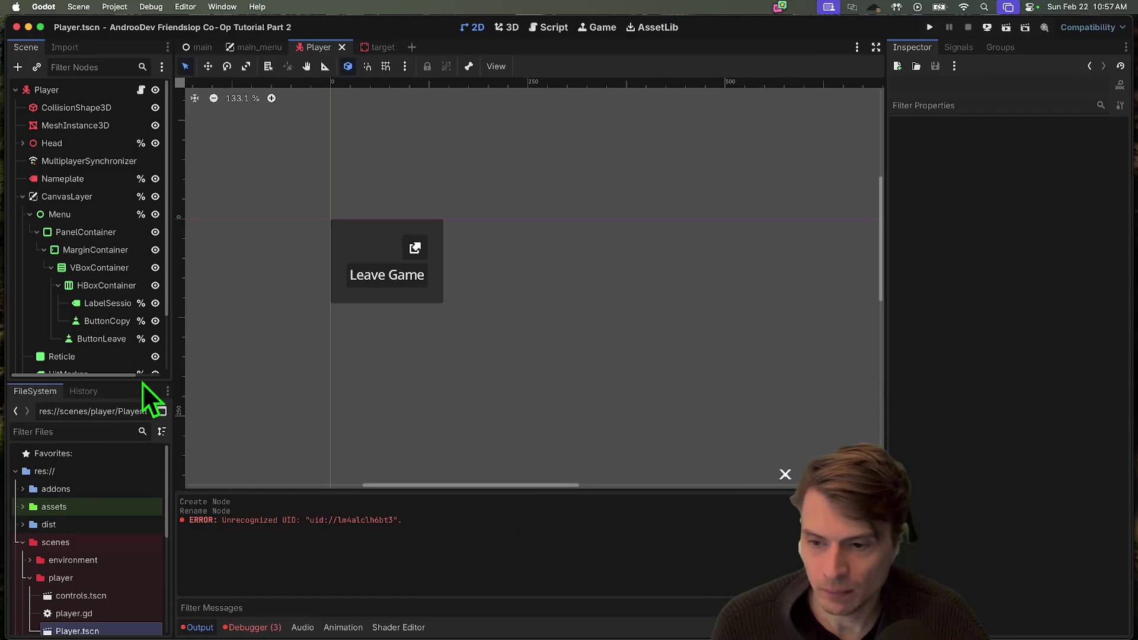
mouse_move(142, 381)
left_mouse_down()
mouse_move(137, 493)
mouse_move(120, 541)
left_mouse_up()
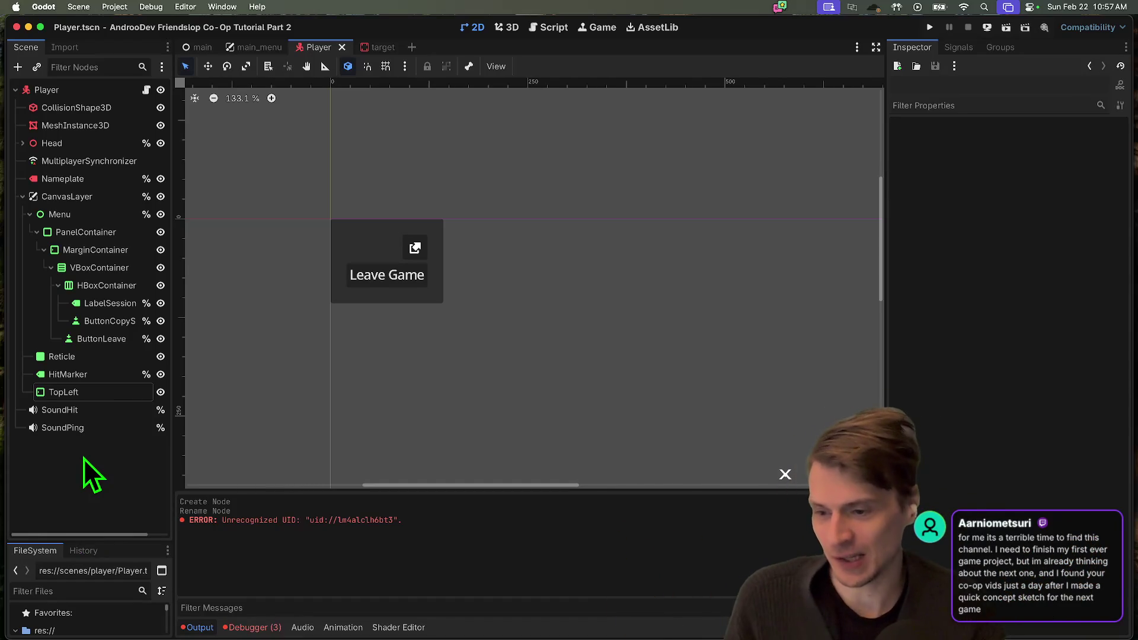
Instance controls.tscn as a Controls node under Player
key("ctrl+shift+a")
type("control")
key("Return")
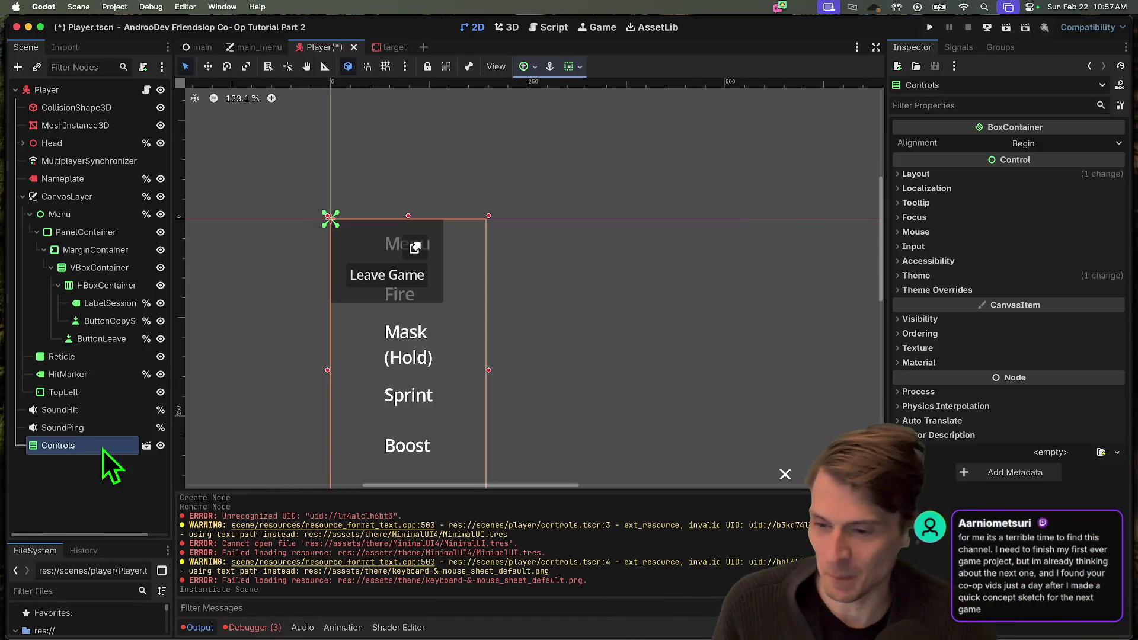
left_click(115, 7)
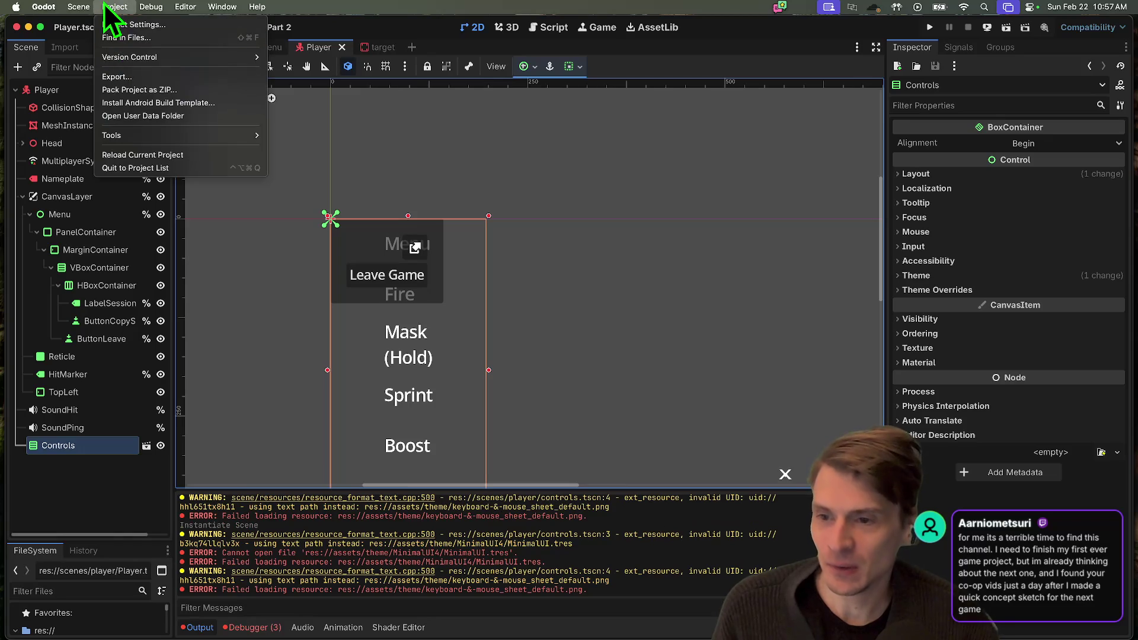
left_click(122, 468)
Replace the missing keyboard sheet with keyboard-&-mouse_sheet_default.png and try opening controls.tscn
left_click(146, 445)
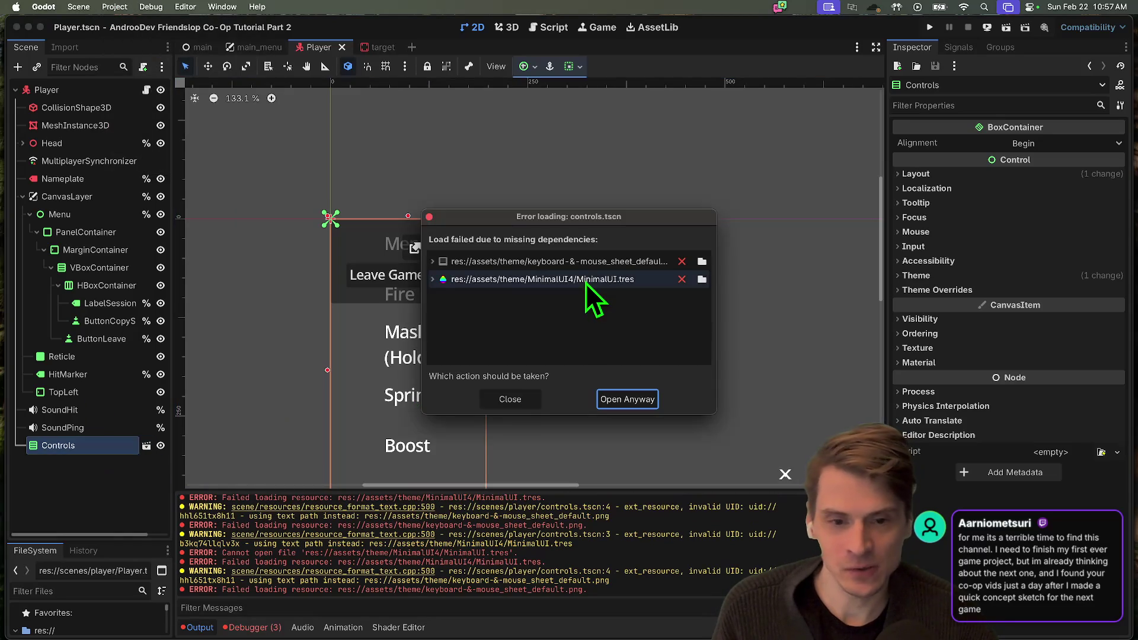
left_click(703, 263)
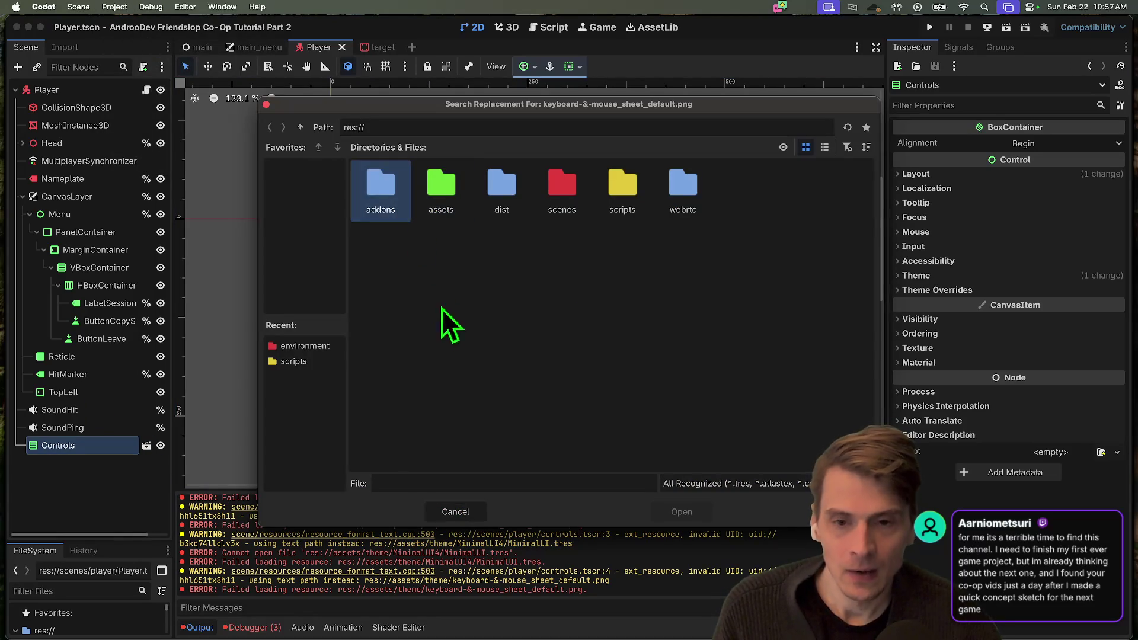
double_click(443, 194)
left_click(562, 187)
left_click(681, 512)
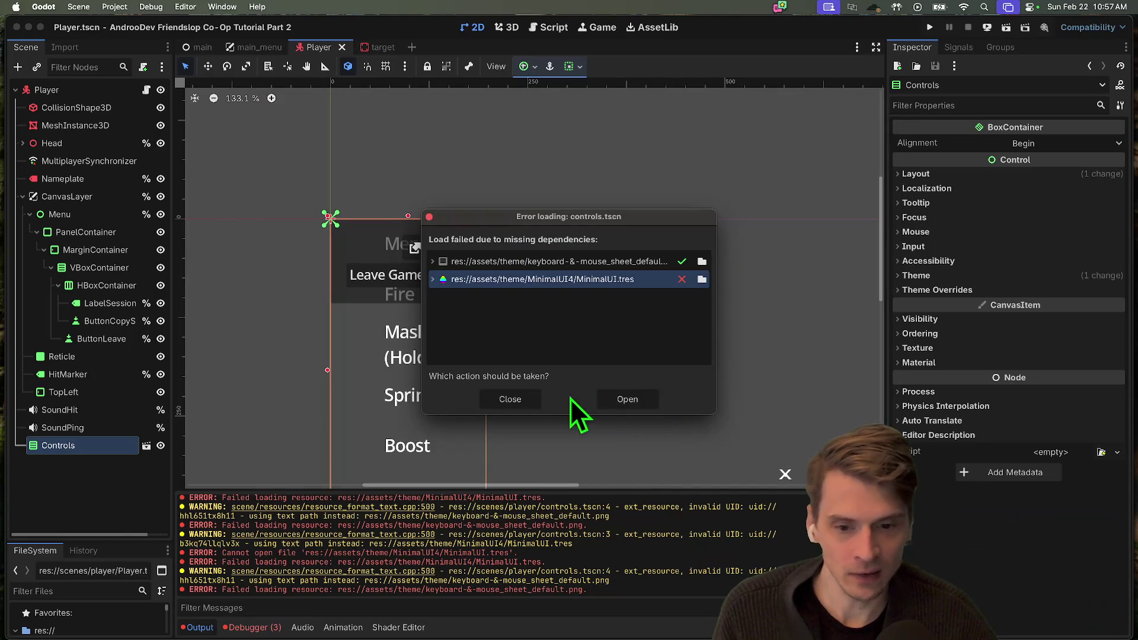
left_click(631, 398)
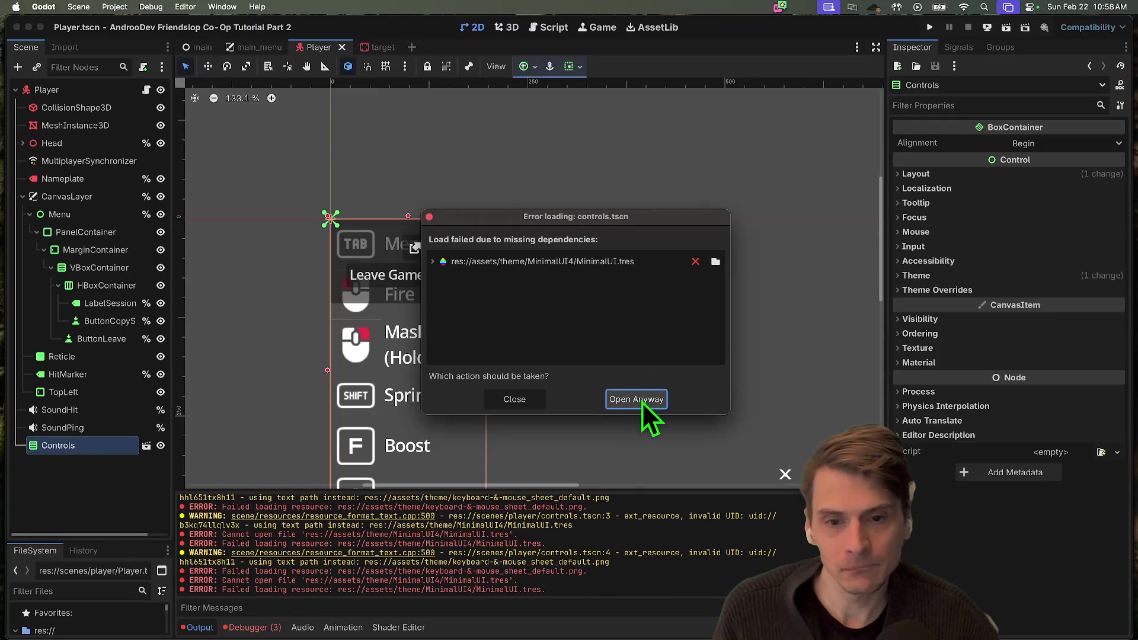
left_click(642, 402)
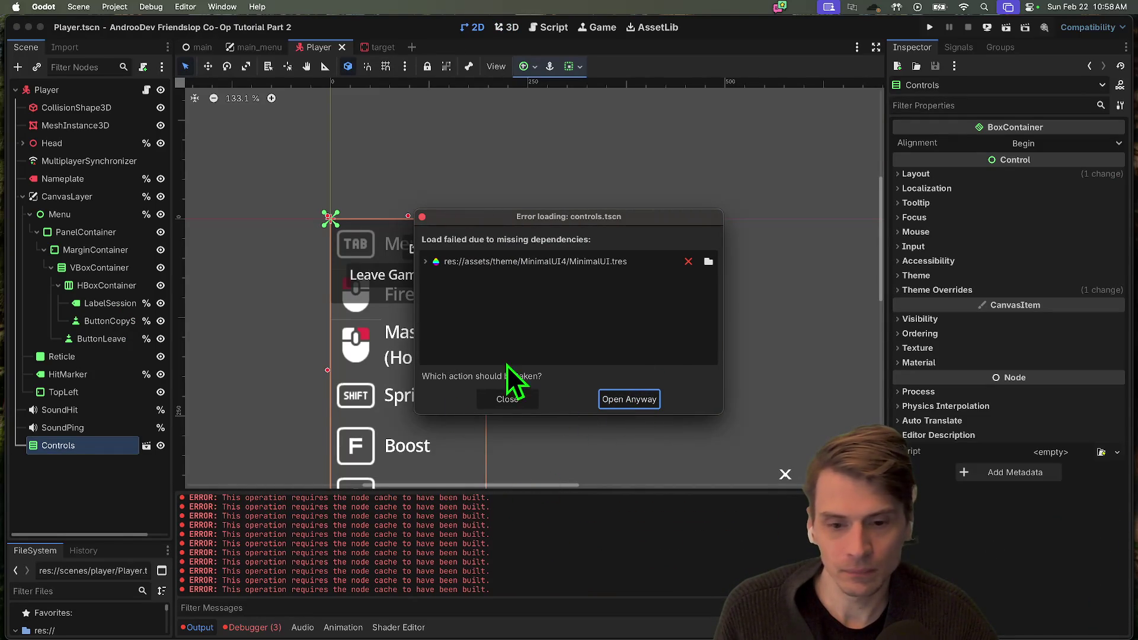
left_click(527, 399)
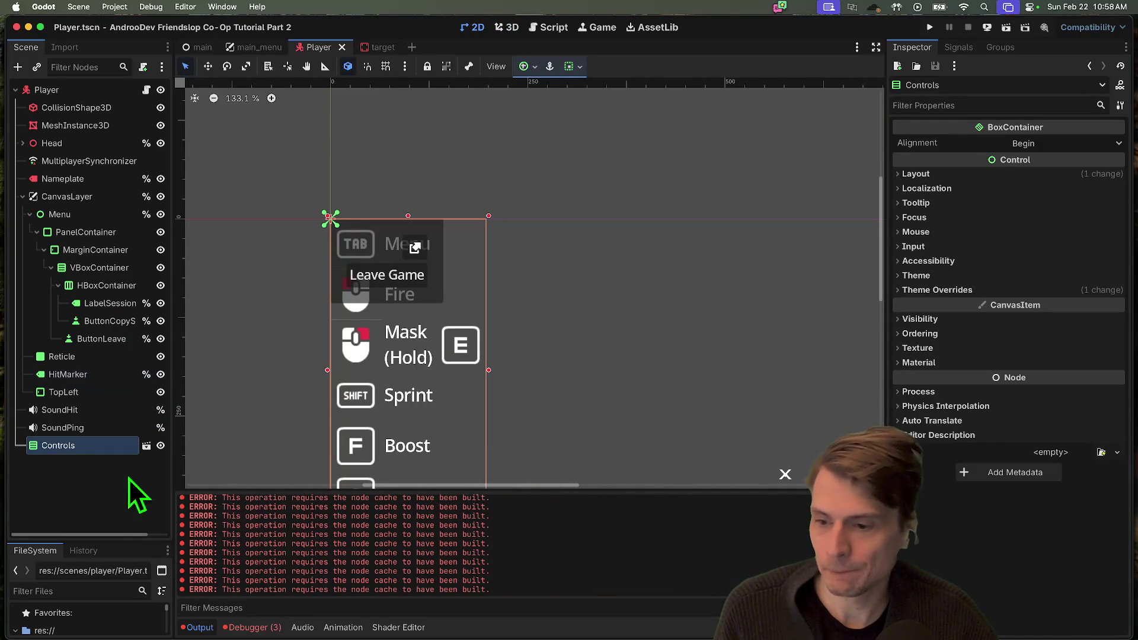
Check the missing MinimalUI.tres dependency, then open the controls scene anyway
left_click(146, 446)
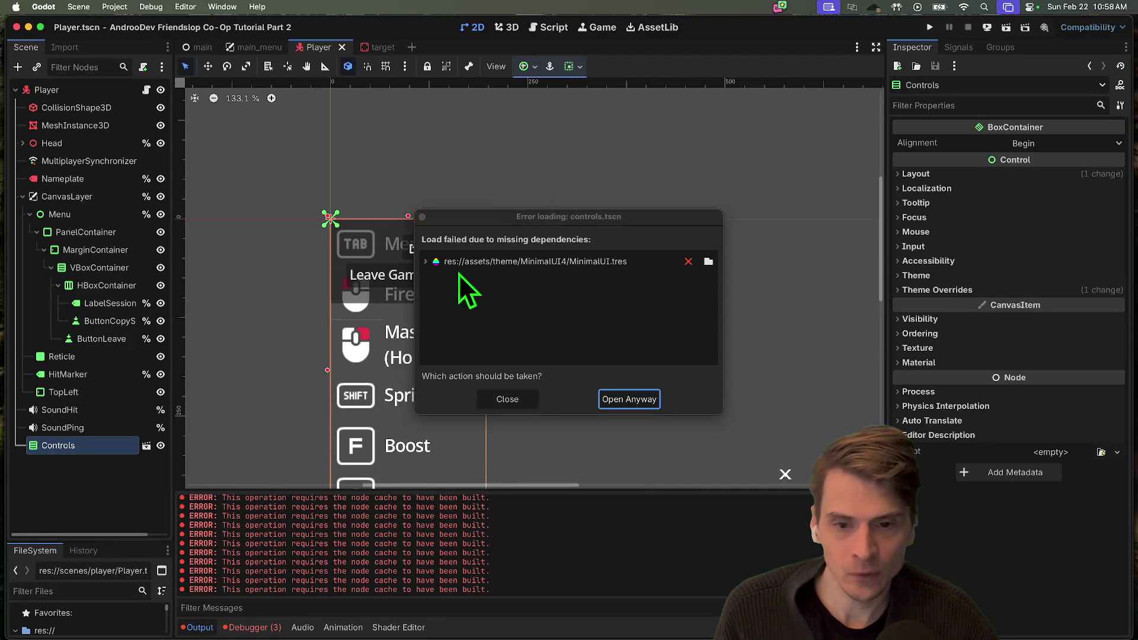
left_click(425, 260)
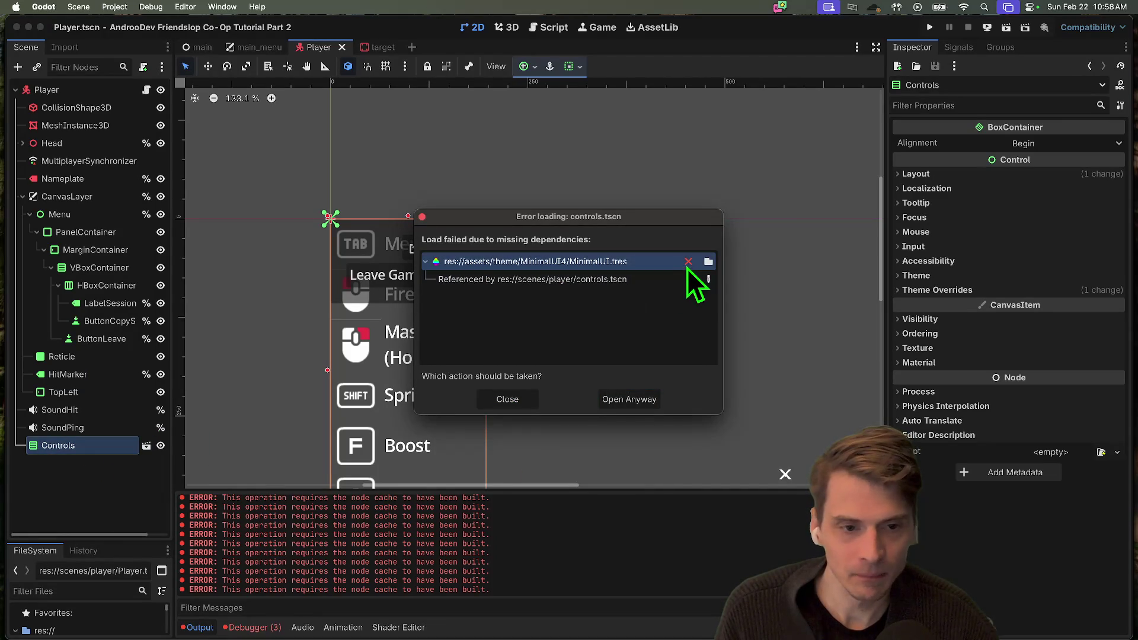
left_click(707, 279)
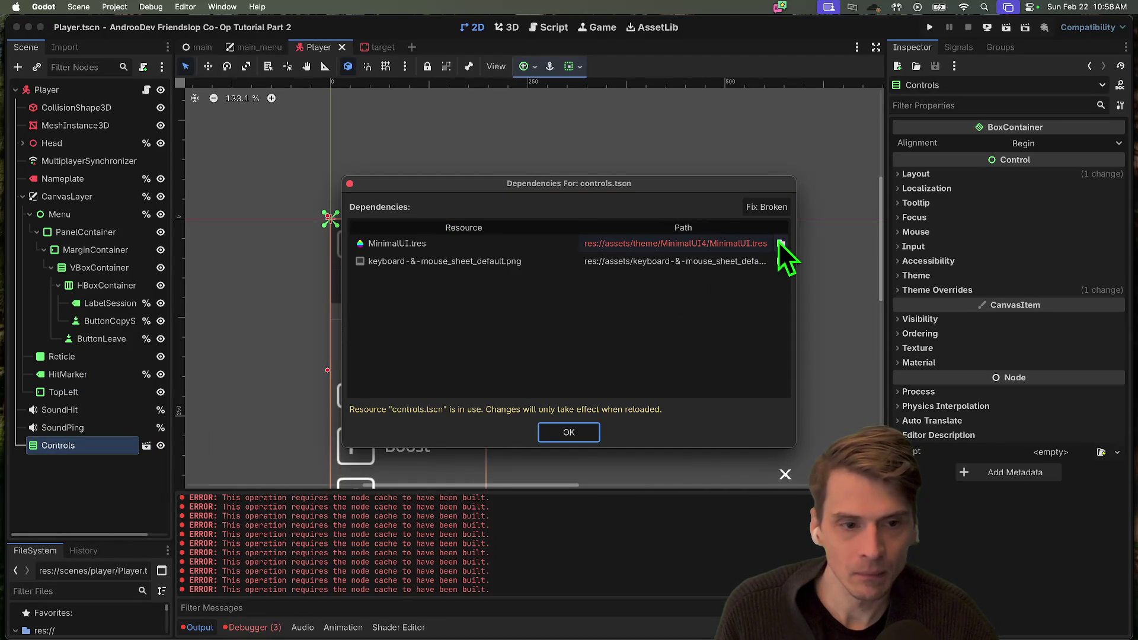
left_click(780, 243)
key("Escape")
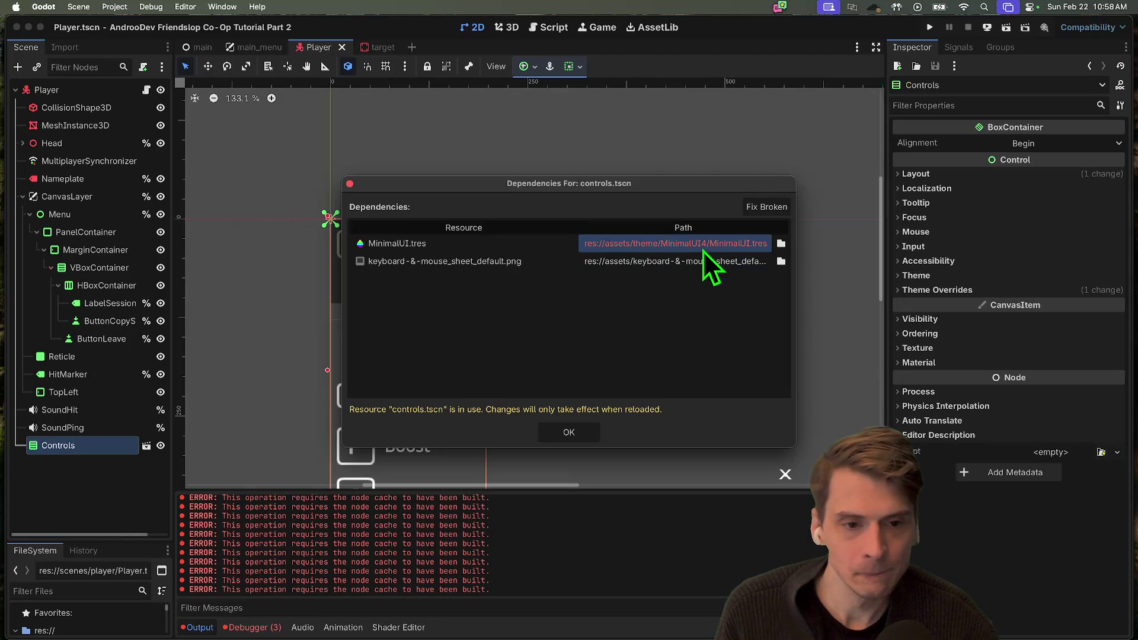
key("Escape")
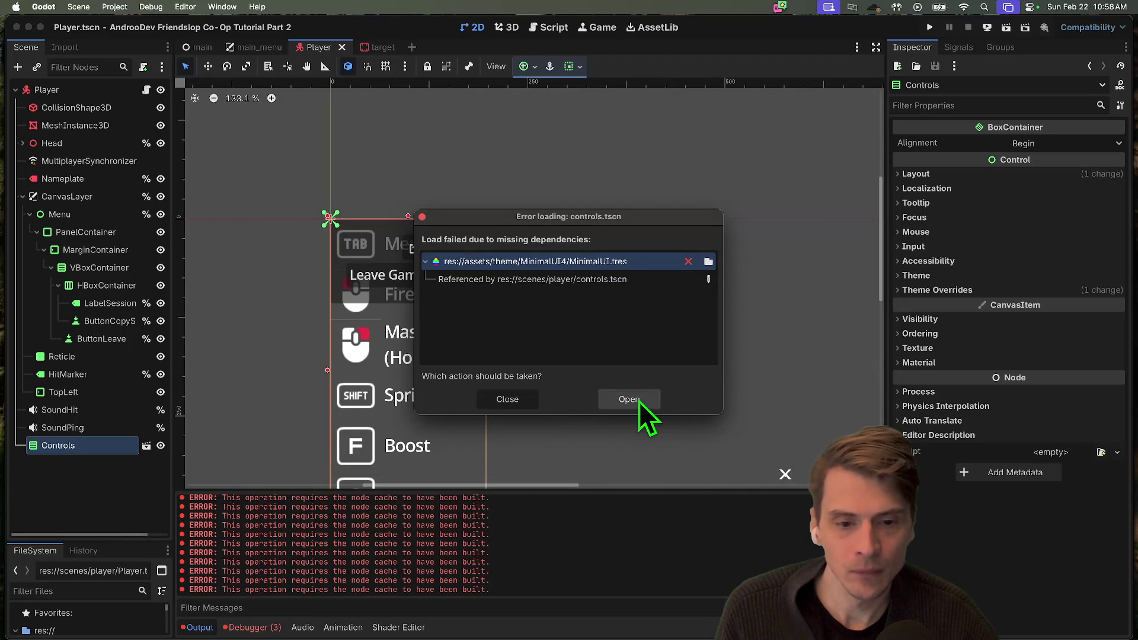
left_click(639, 402)
left_click(639, 399)
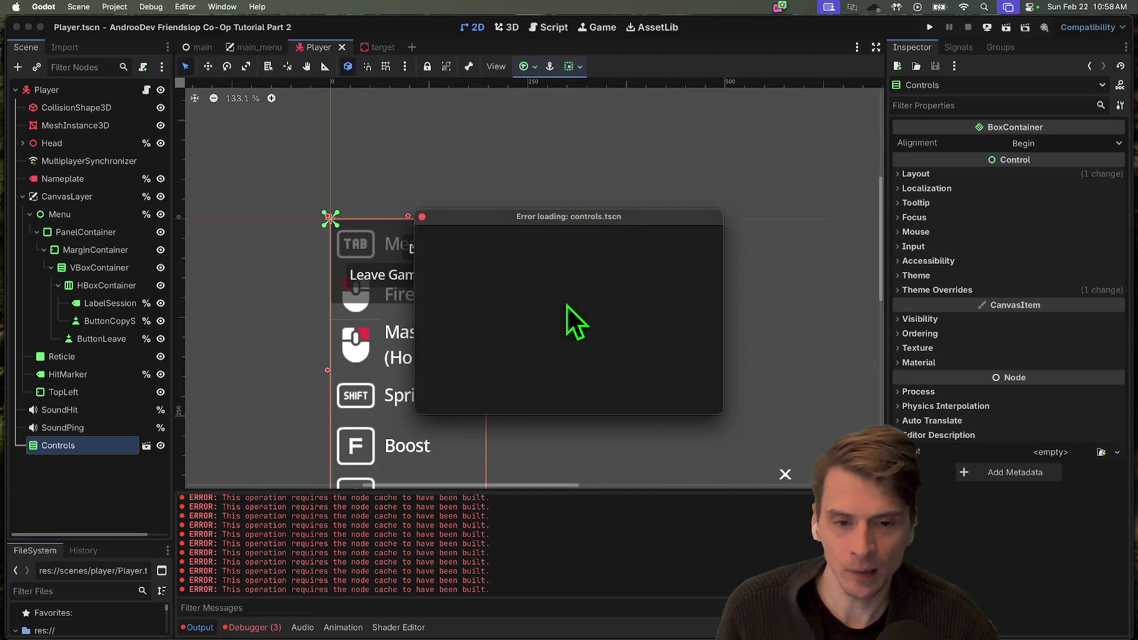
left_click(93, 630)
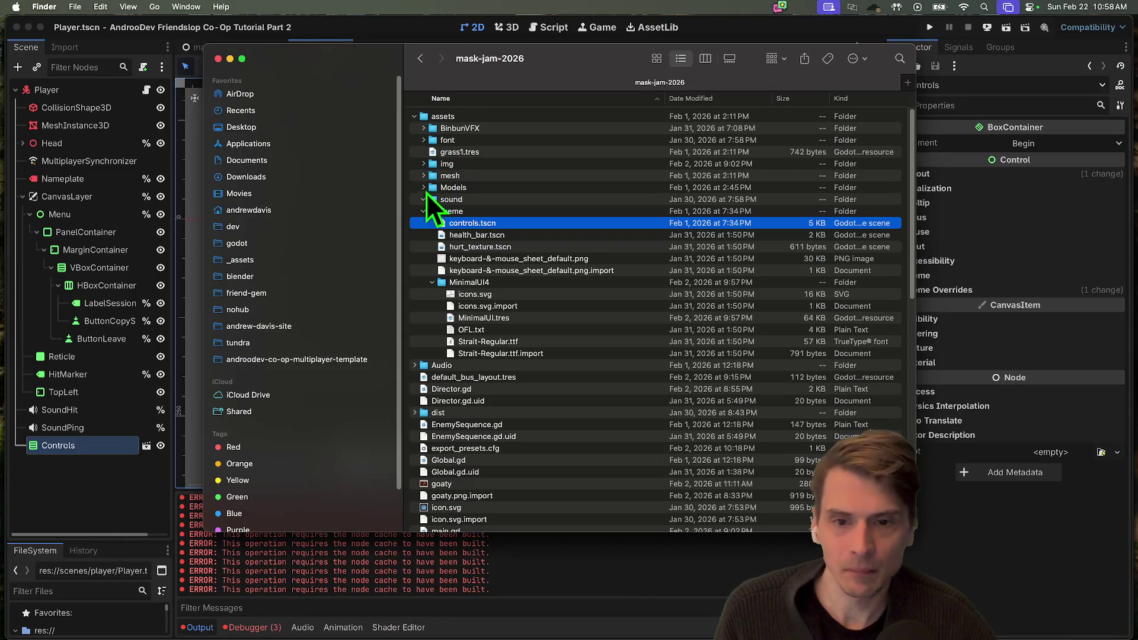
Reveal the tutorial project's assets folder in Finder from Godot's FileSystem
left_click(469, 284)
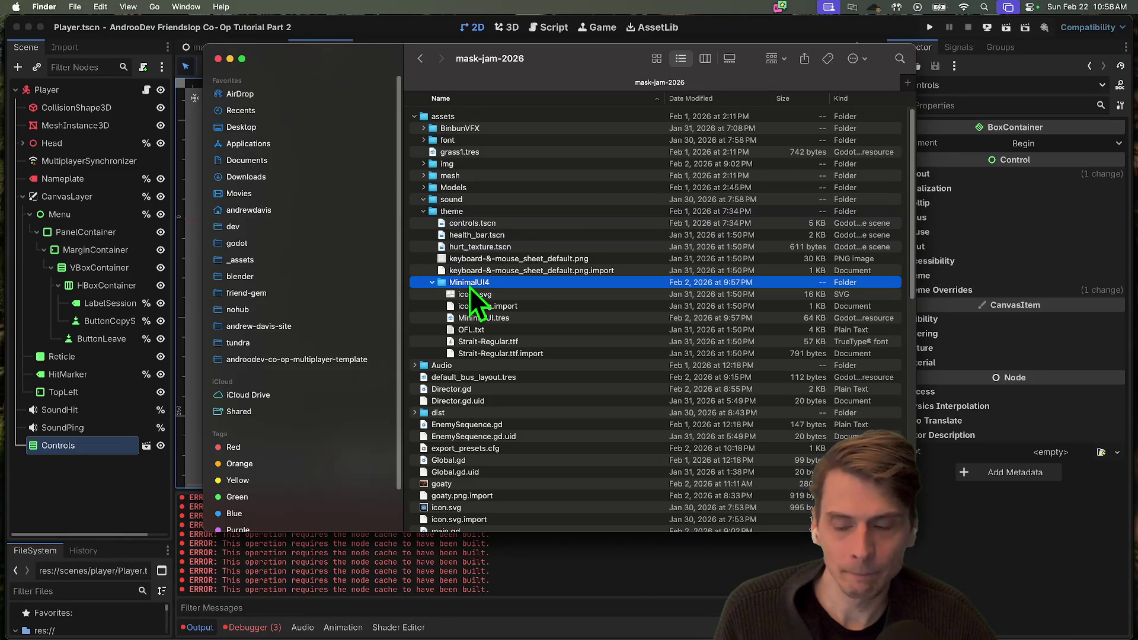
left_click(101, 543)
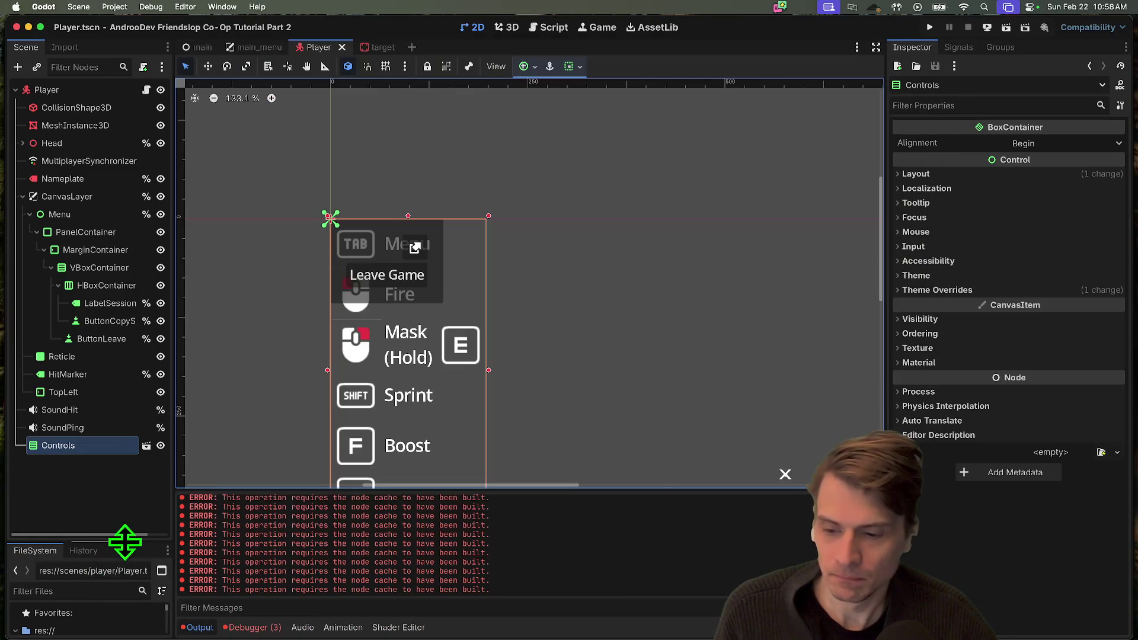
left_click(119, 464)
right_click(87, 464)
left_click(136, 612)
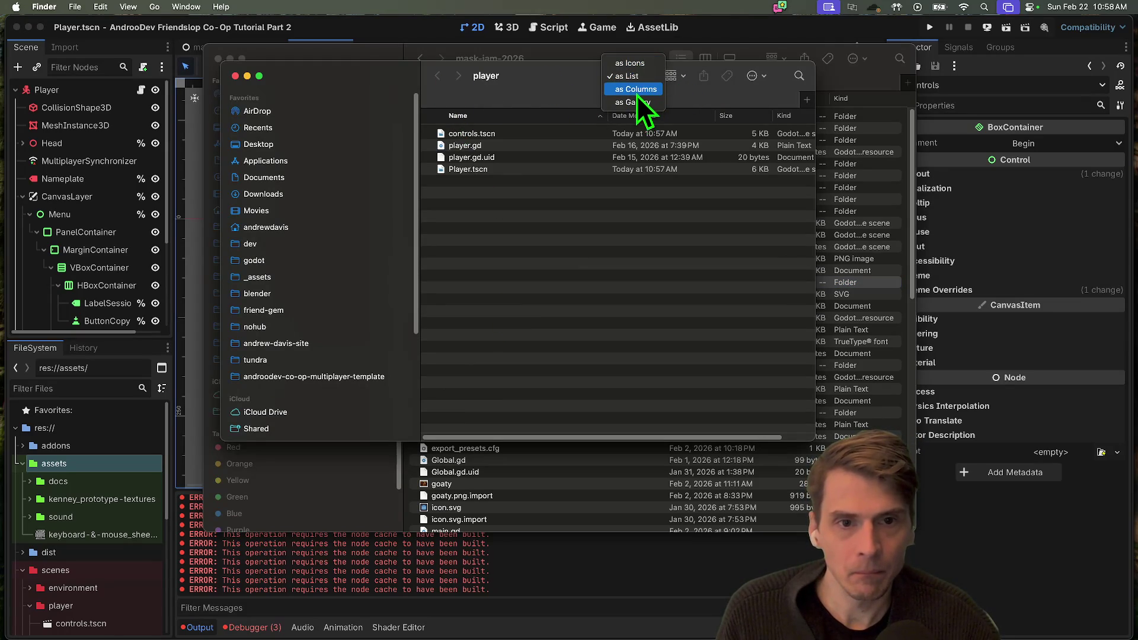
Create a new folder named theme inside assets using column view, then return to Godot
left_click(638, 94)
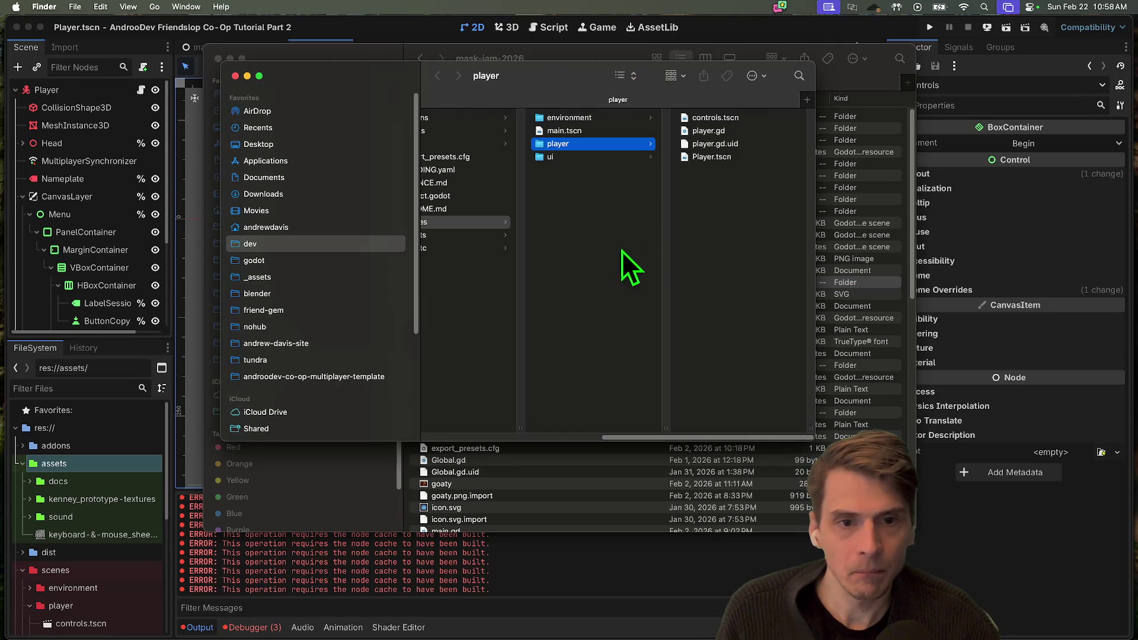
left_click(451, 198)
left_click(451, 119)
key("Down")
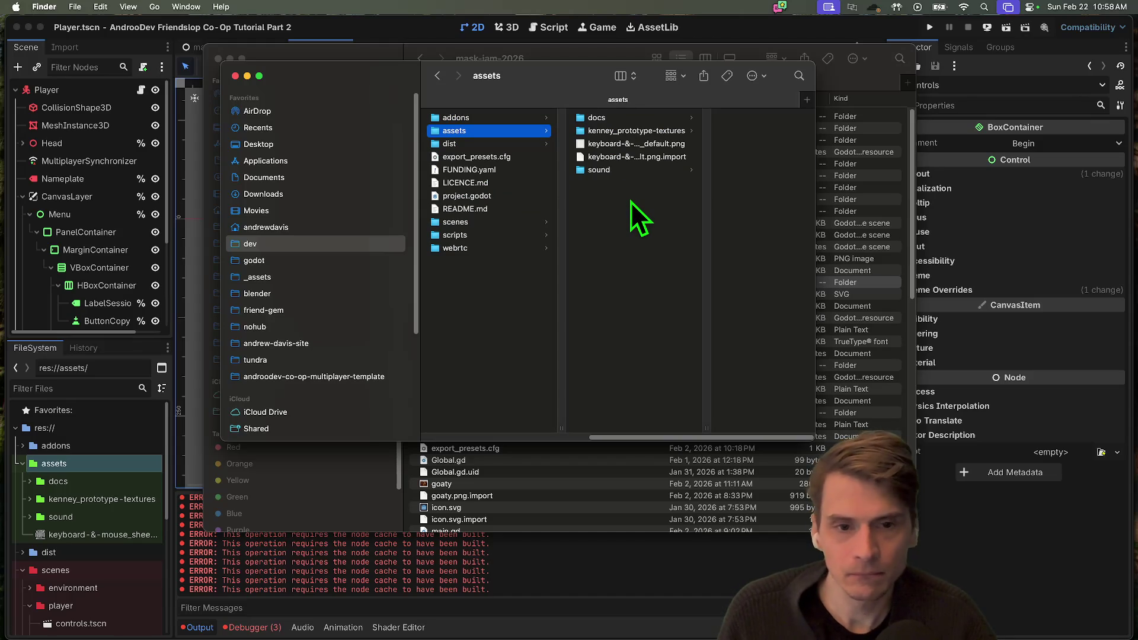
key("super+shift+n")
type("theme")
key("Return")
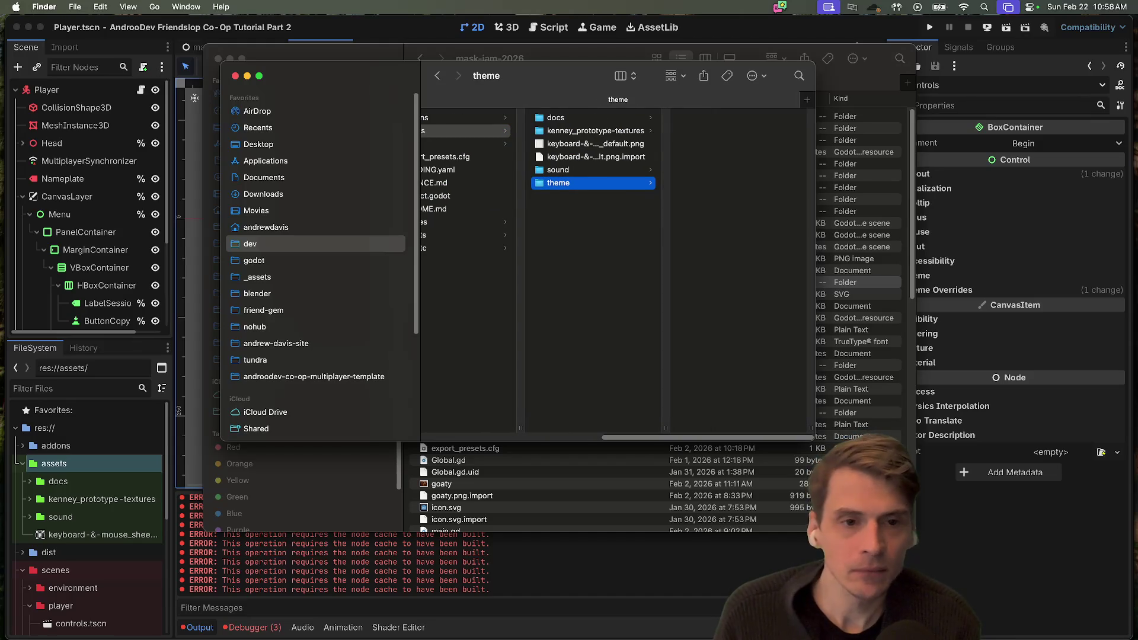
key("super+Tab")
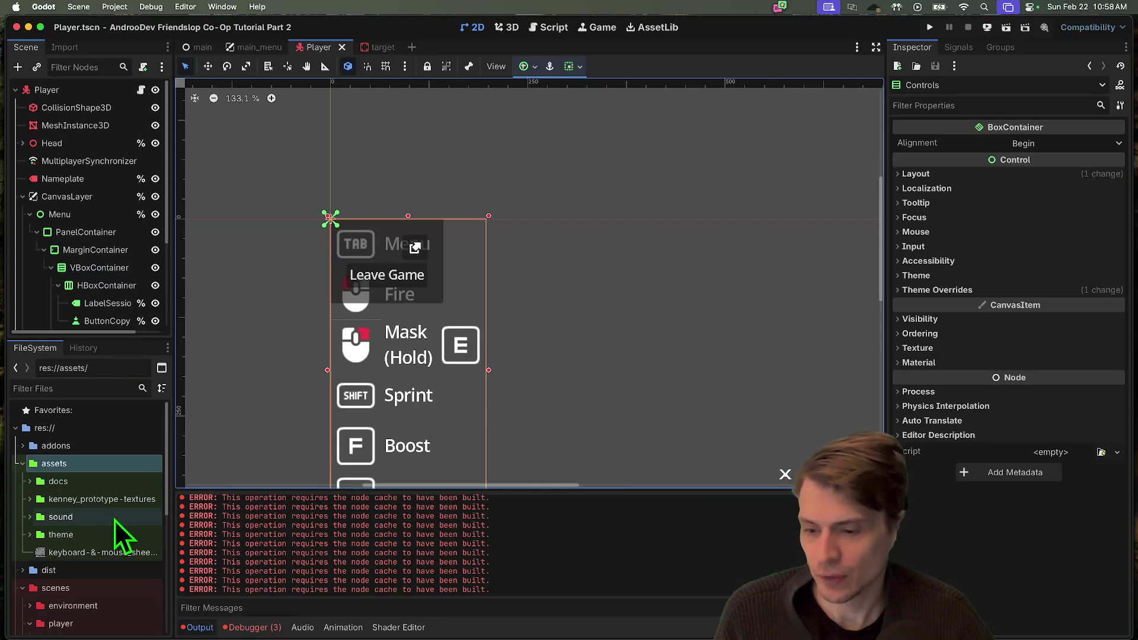
scroll(76, 551, "down", 3)
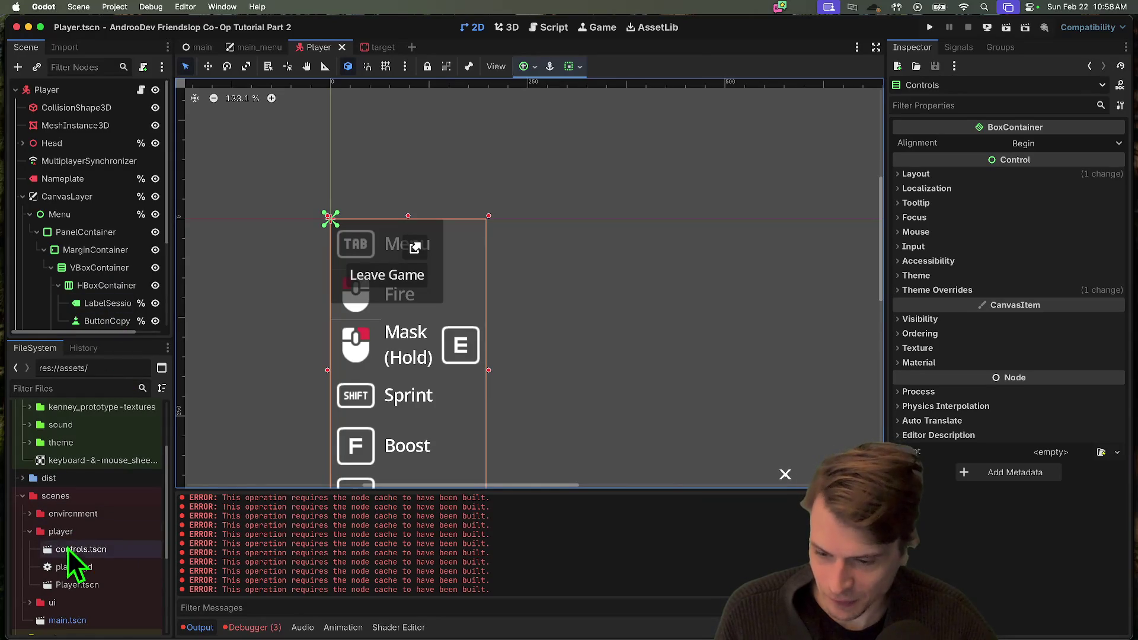
Open controls.tscn and pan the canvas to bring its control prompts into view
scroll(116, 468, "up", 3)
scroll(113, 492, "down", 6)
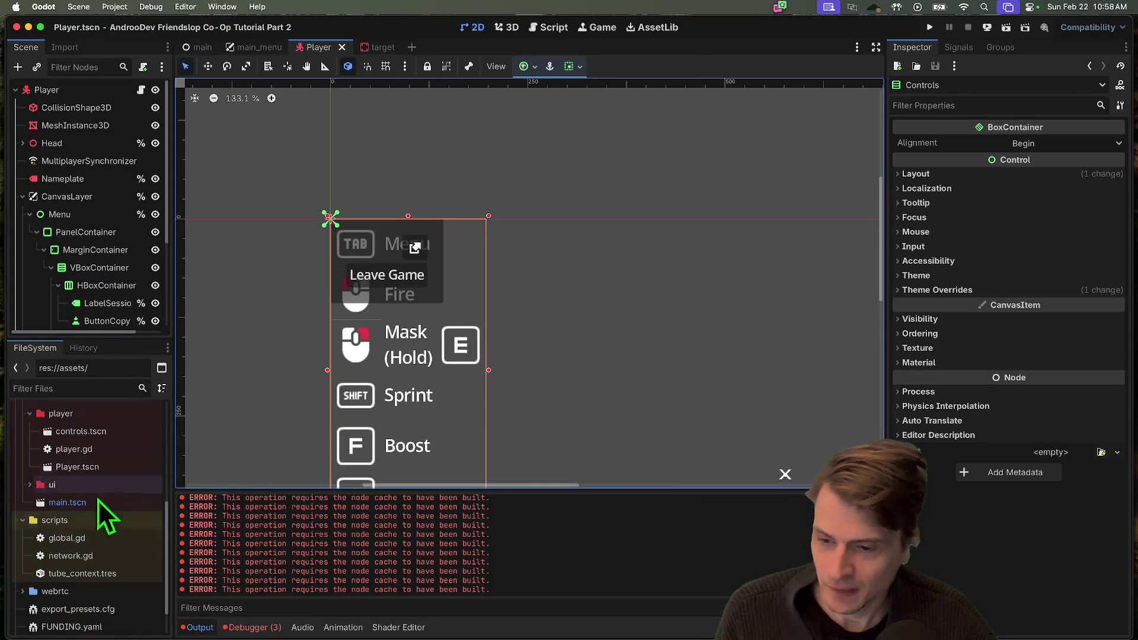
double_click(101, 432)
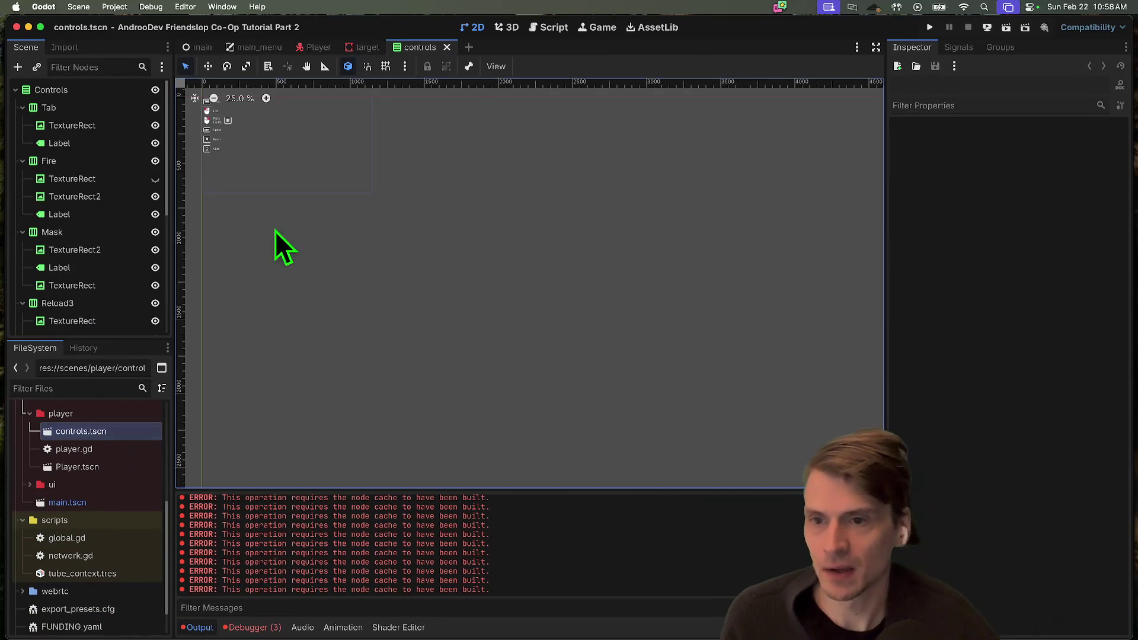
scroll(287, 271, "up", 5)
scroll(315, 247, "up", 9)
left_click_drag(343, 284, 420, 141)
scroll(427, 198, "down", 5)
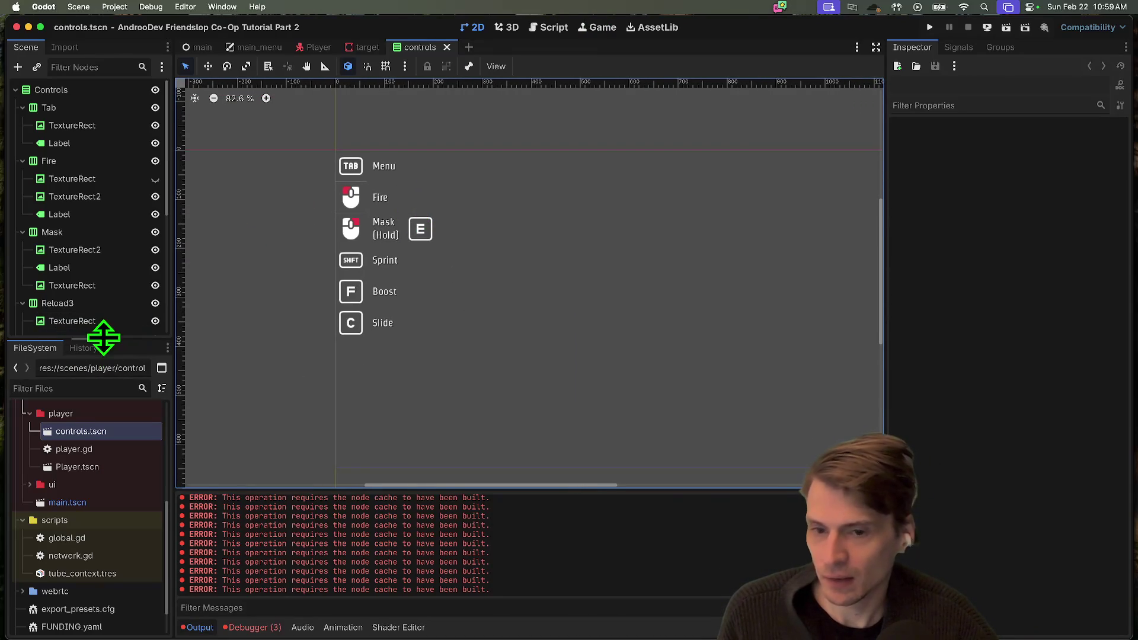
left_click_drag(104, 338, 102, 489)
left_click(59, 338)
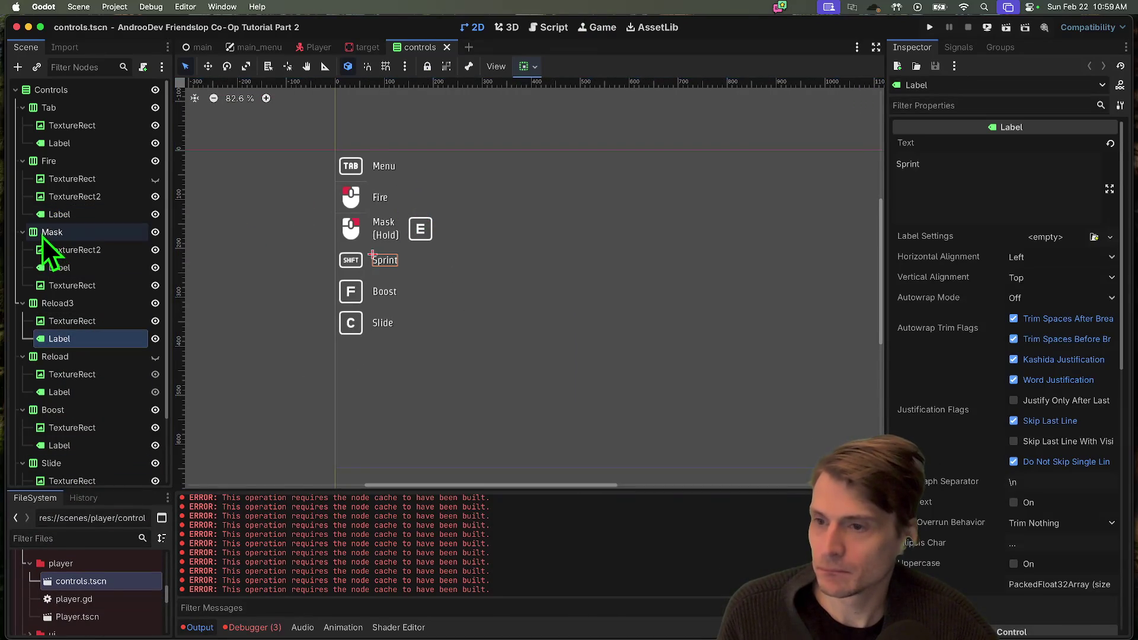
Collapse the Fire through Interact rows and select all seven nodes
left_click(54, 160)
left_click(22, 160)
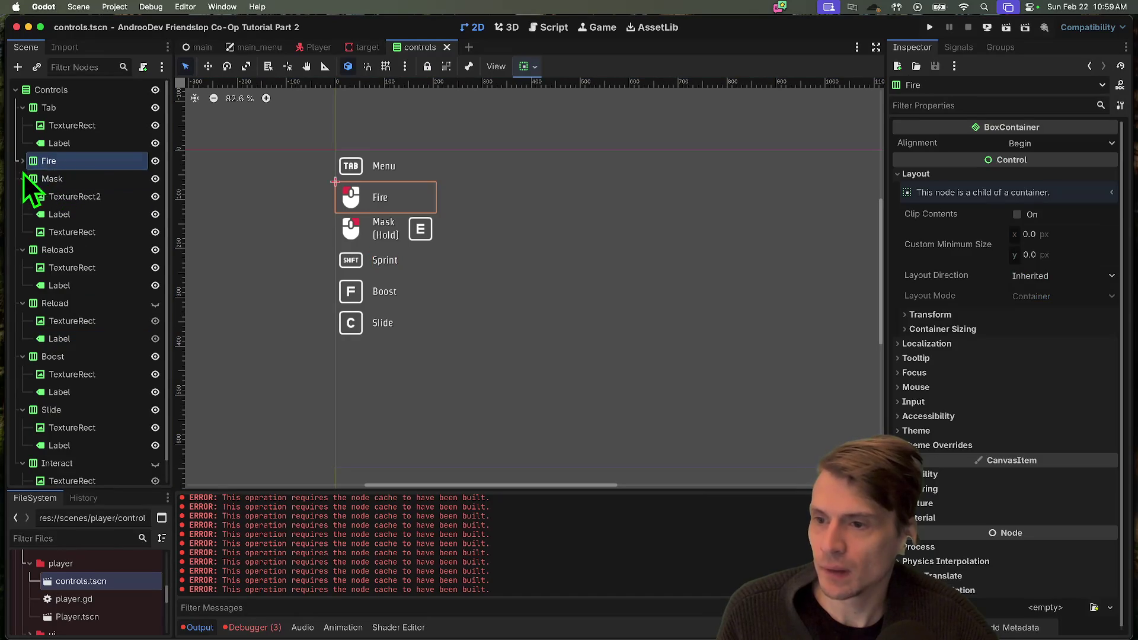
left_click(23, 179)
left_click(22, 197)
left_click(22, 214)
left_click(22, 231)
left_click(22, 250)
left_click(22, 267)
left_click(56, 268)
left_click(48, 161, "shift")
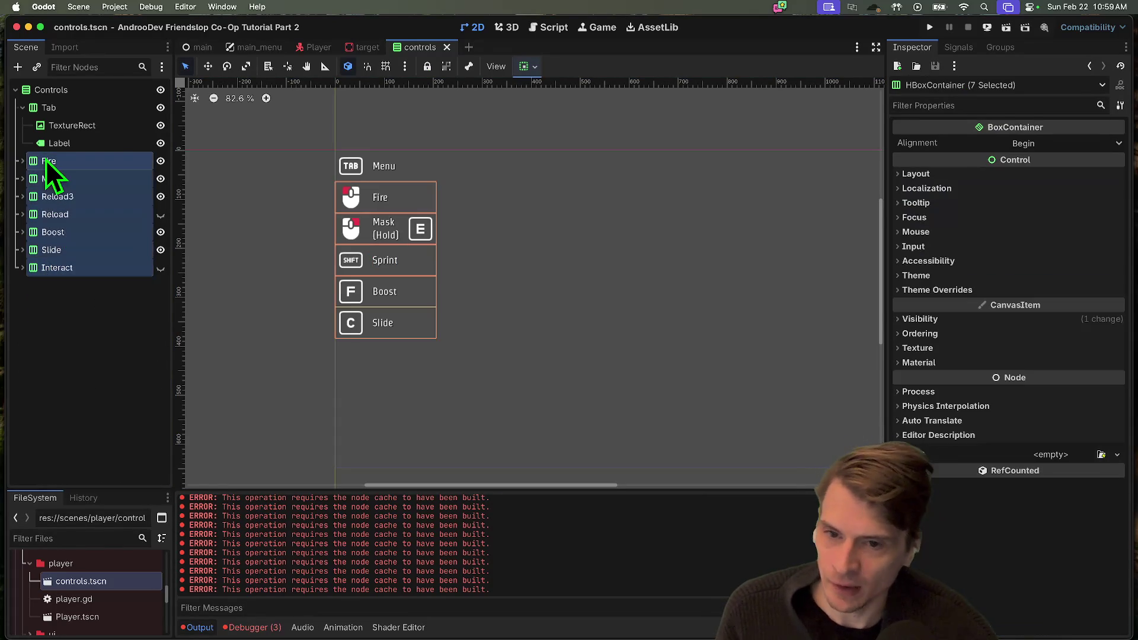
Delete the seven selected nodes, leaving only the Tab Menu prompt
right_click(50, 161)
left_click(195, 373)
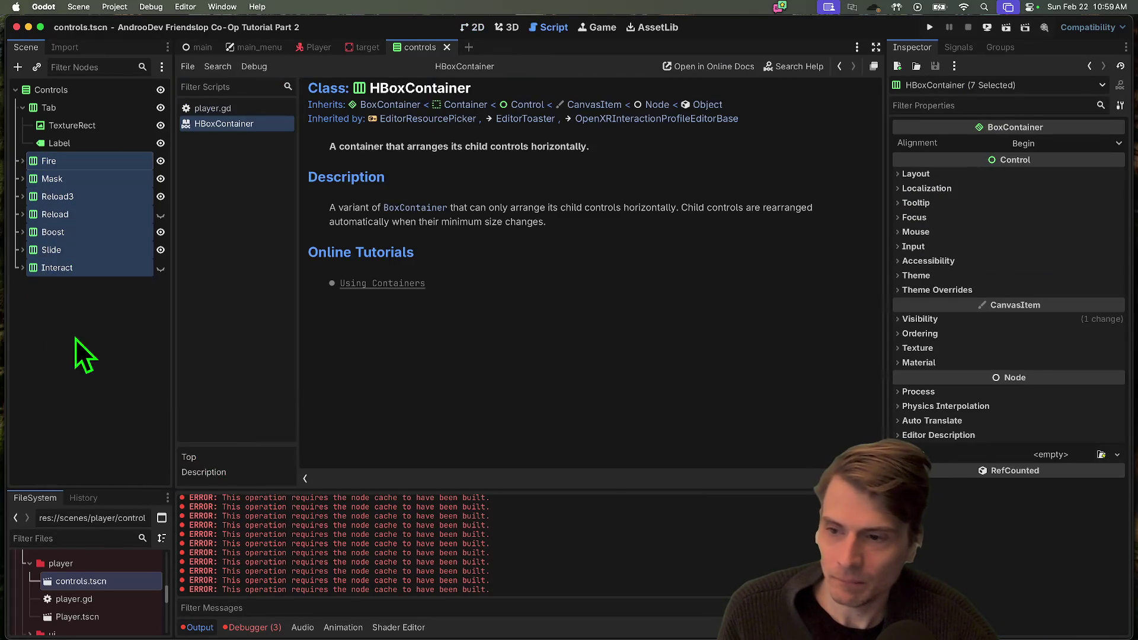
right_click(91, 270)
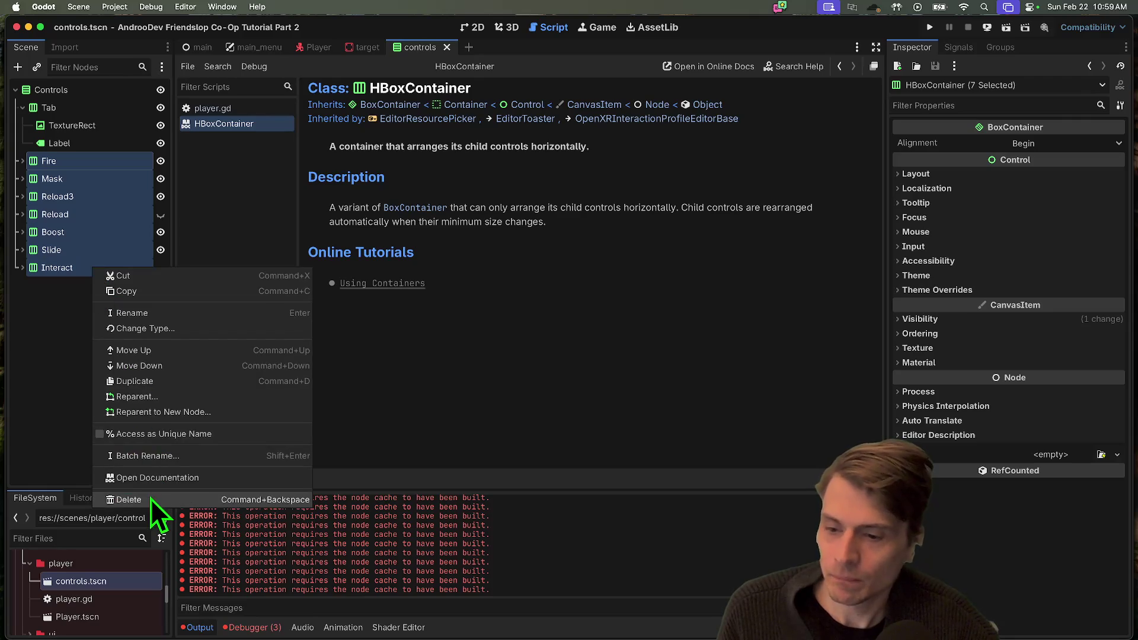
left_click(151, 499)
key("Return")
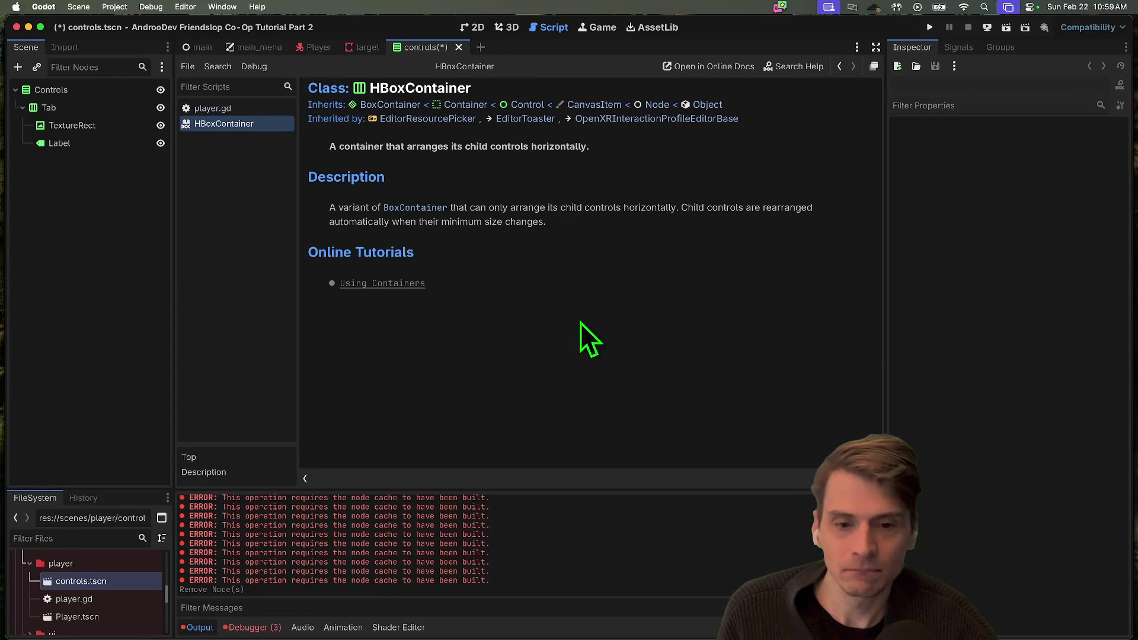
left_click(511, 27)
Save the controls scene, clear the output errors, and inspect its TextureRect and Label nodes
left_click(473, 27)
key("super+s")
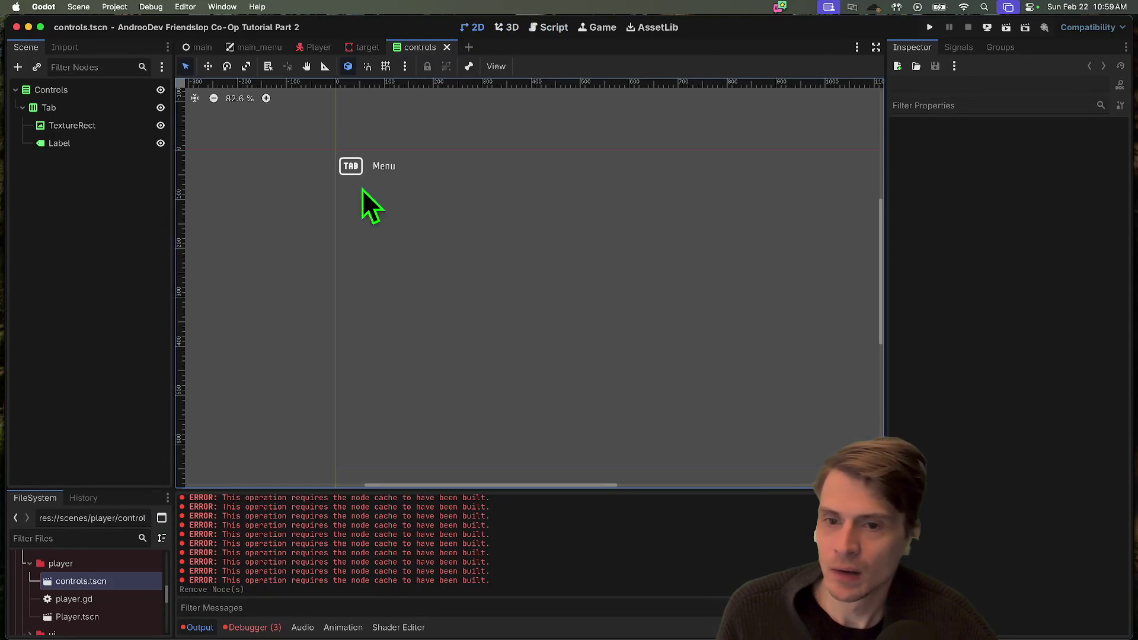
scroll(380, 195, "up", 3)
left_click(873, 499)
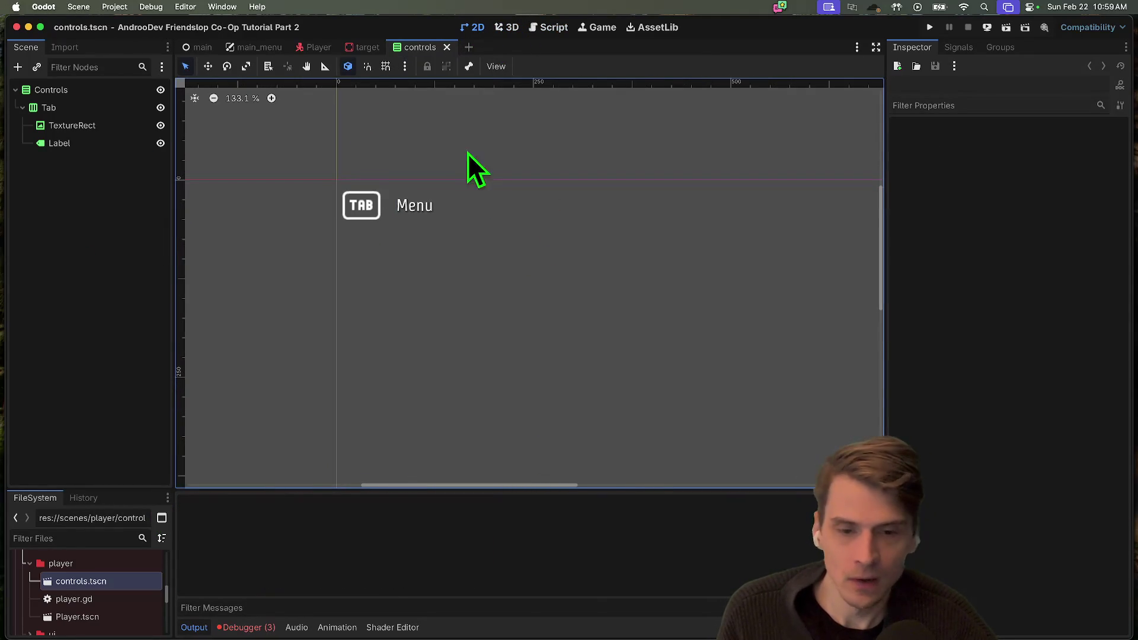
left_click(78, 7)
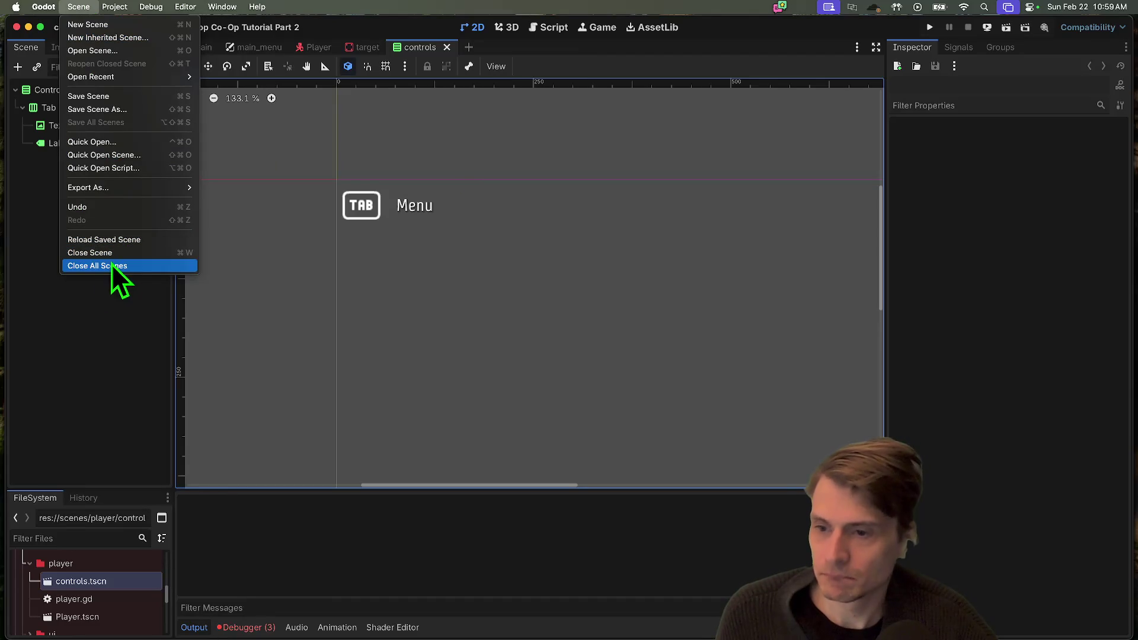
left_click(21, 234)
left_click(49, 125)
left_click(48, 141)
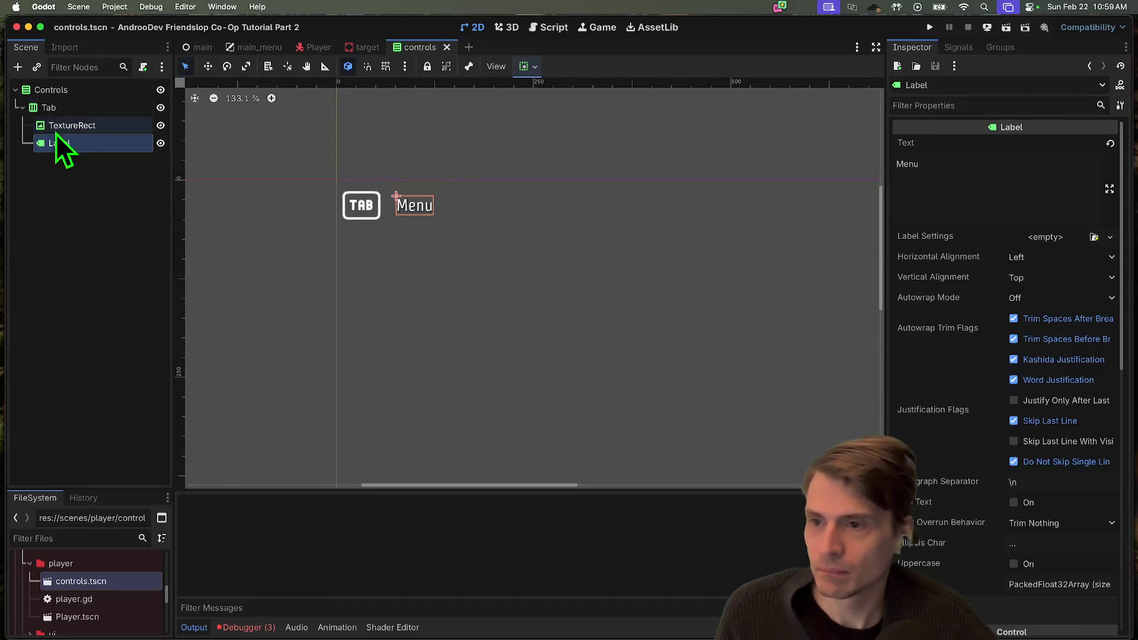
Revert the Controls root node's Theme to empty and save the scene
left_click(66, 92)
scroll(1070, 367, "down", 3)
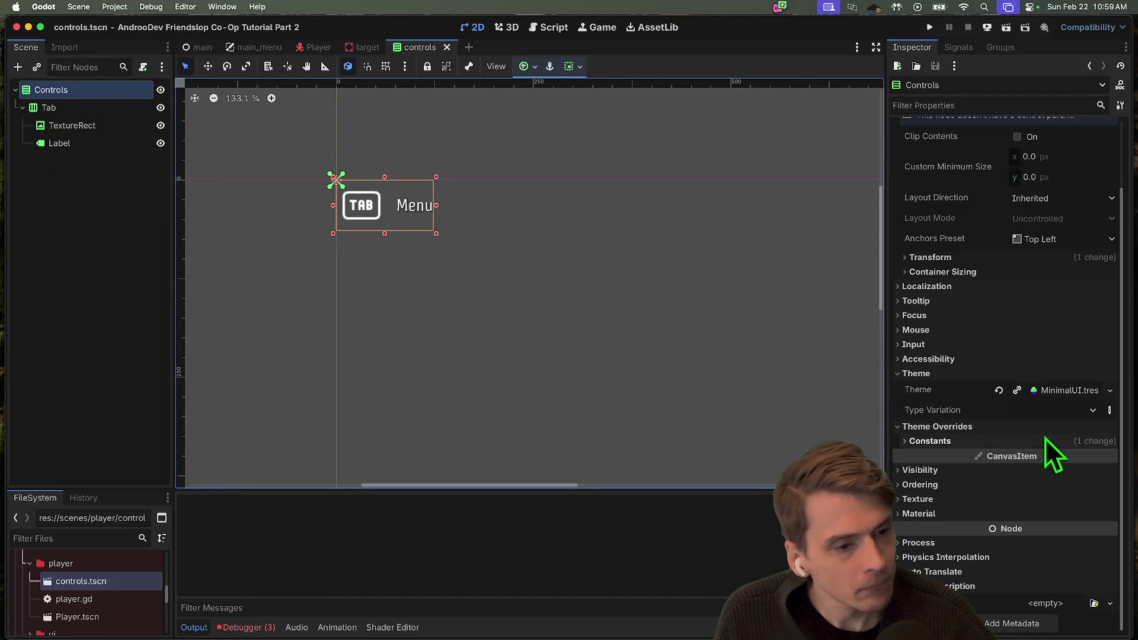
left_click(1110, 390)
left_click(999, 391)
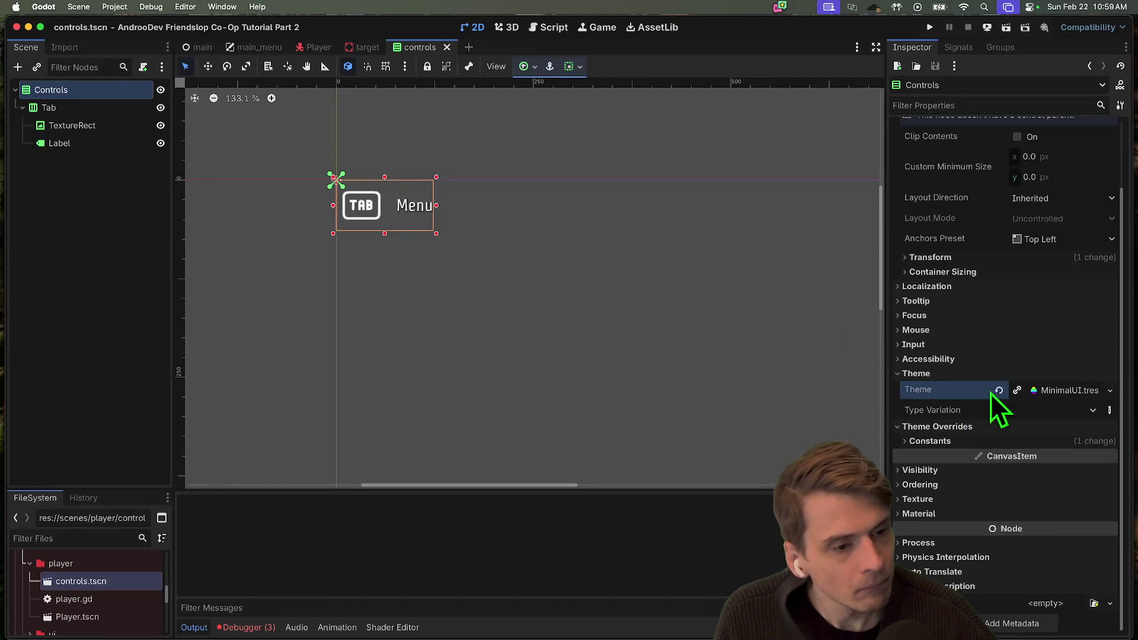
left_click(999, 391)
key("ctrl+s")
left_click(109, 255)
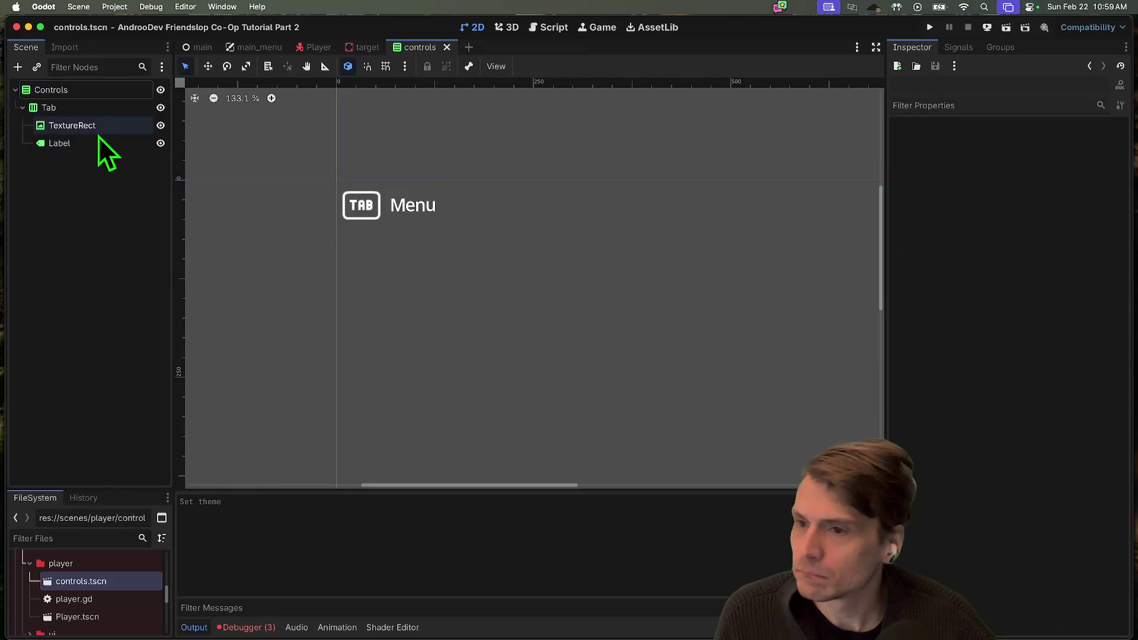
Enlarge the FileSystem list, undo the theme clearing, and collapse the scenes folder
left_click_drag(106, 488, 104, 287)
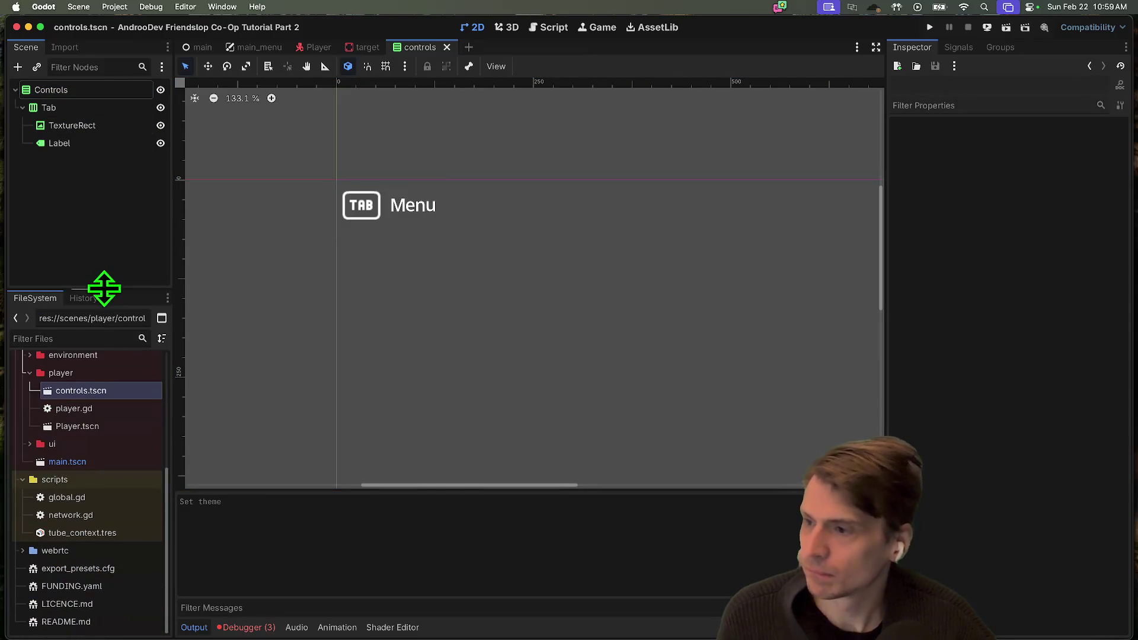
scroll(69, 409, "up", 5)
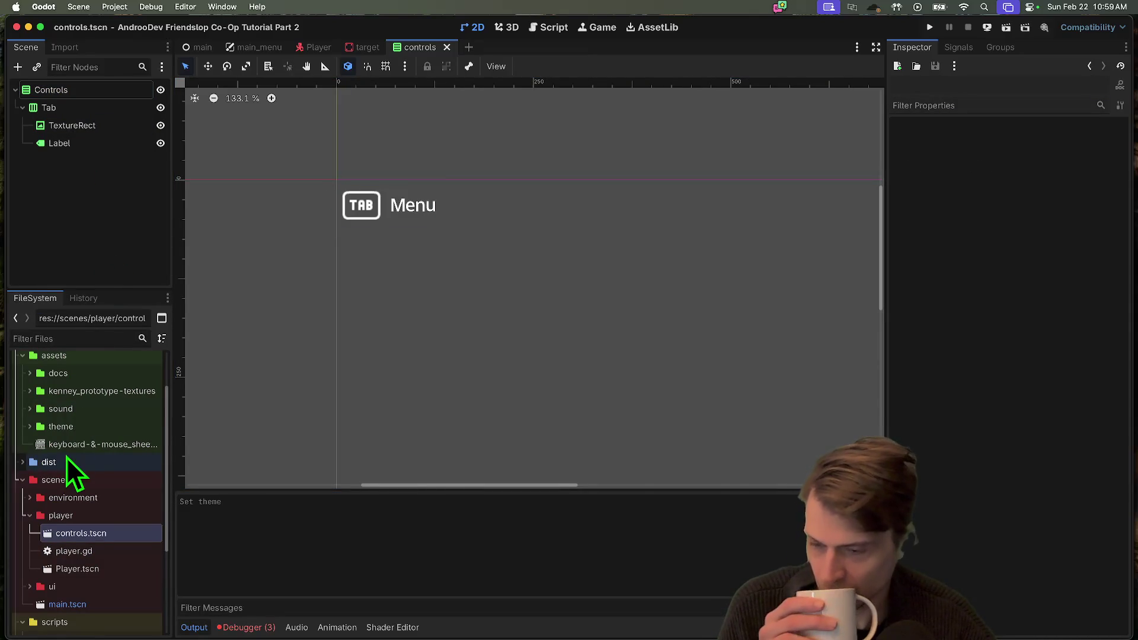
scroll(69, 454, "up", 1)
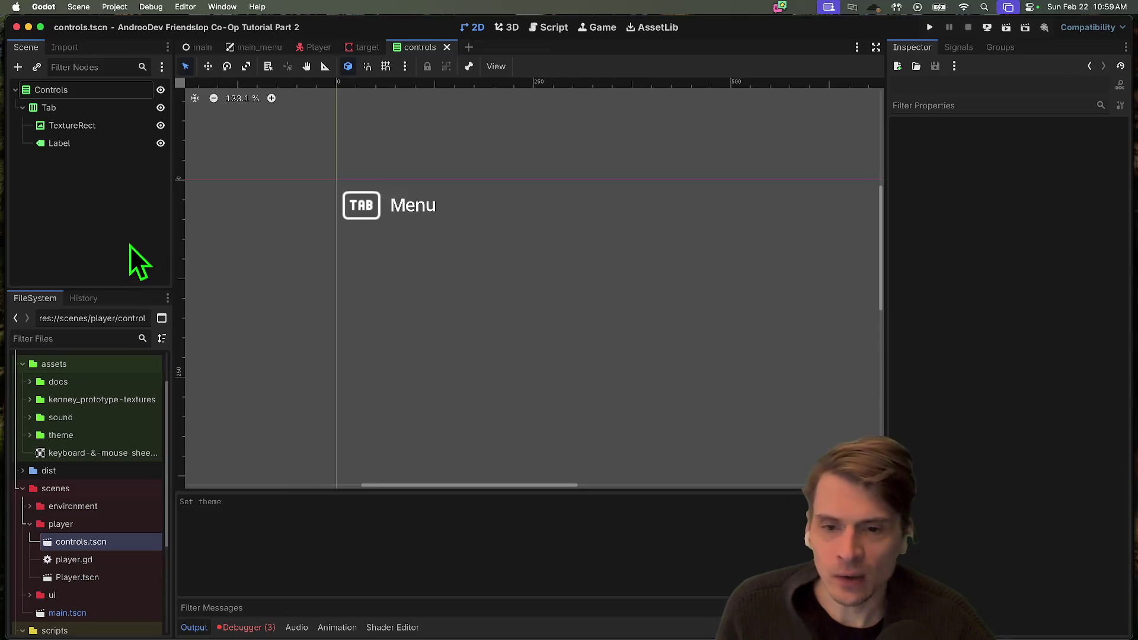
key("super+z")
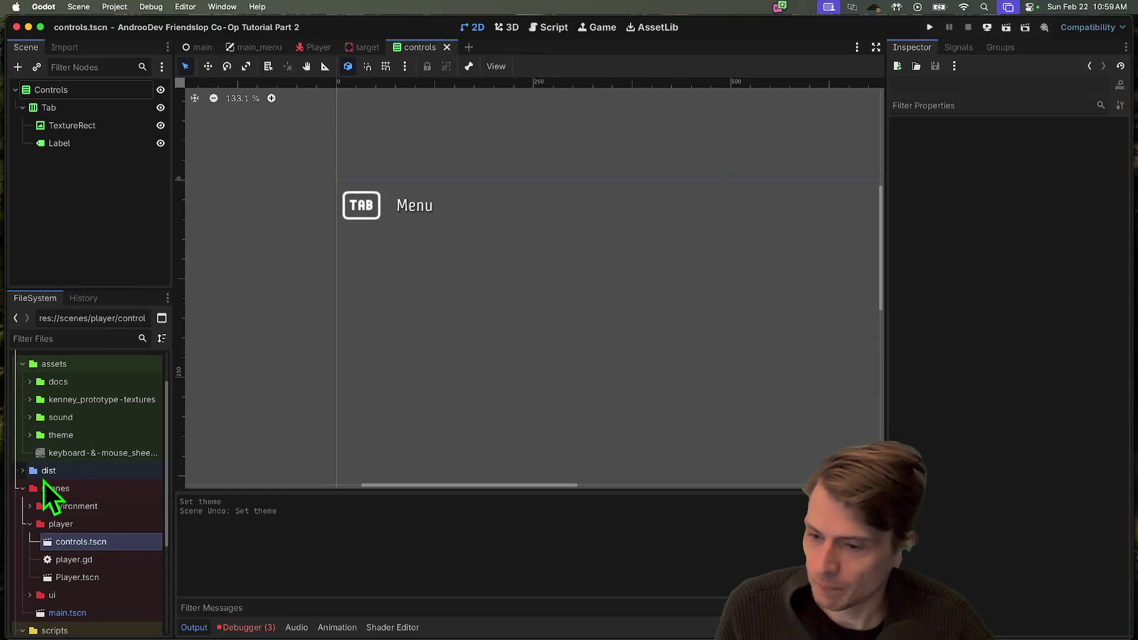
left_click(24, 488)
scroll(37, 556, "down", 2)
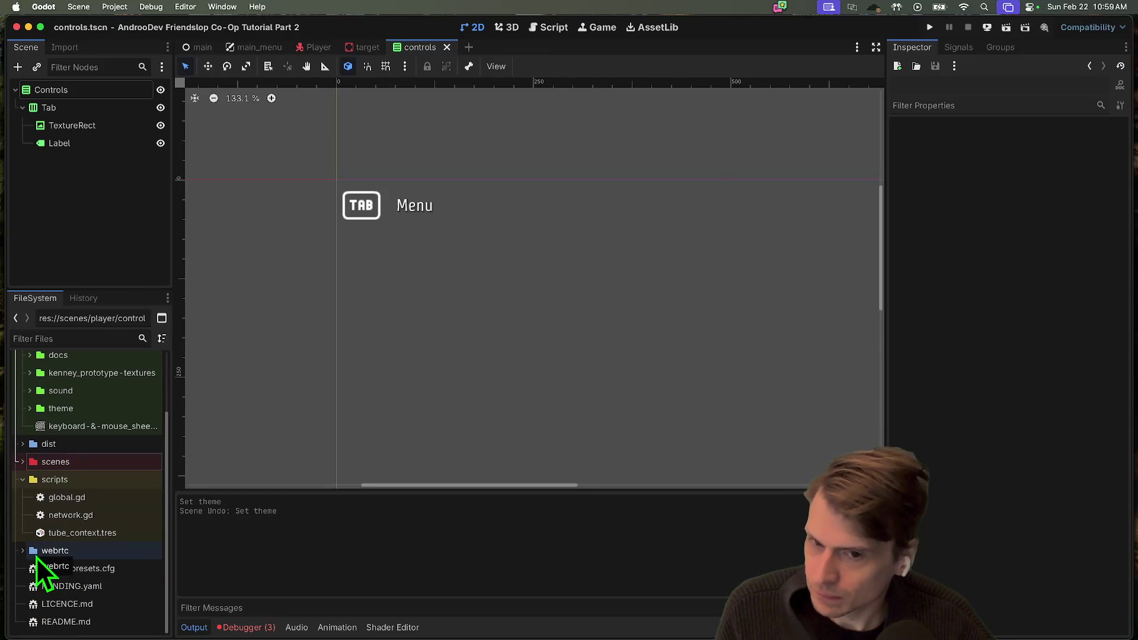
Filter the FileSystem for 'main' and open main.tscn
left_click(90, 338)
type("main")
double_click(99, 464)
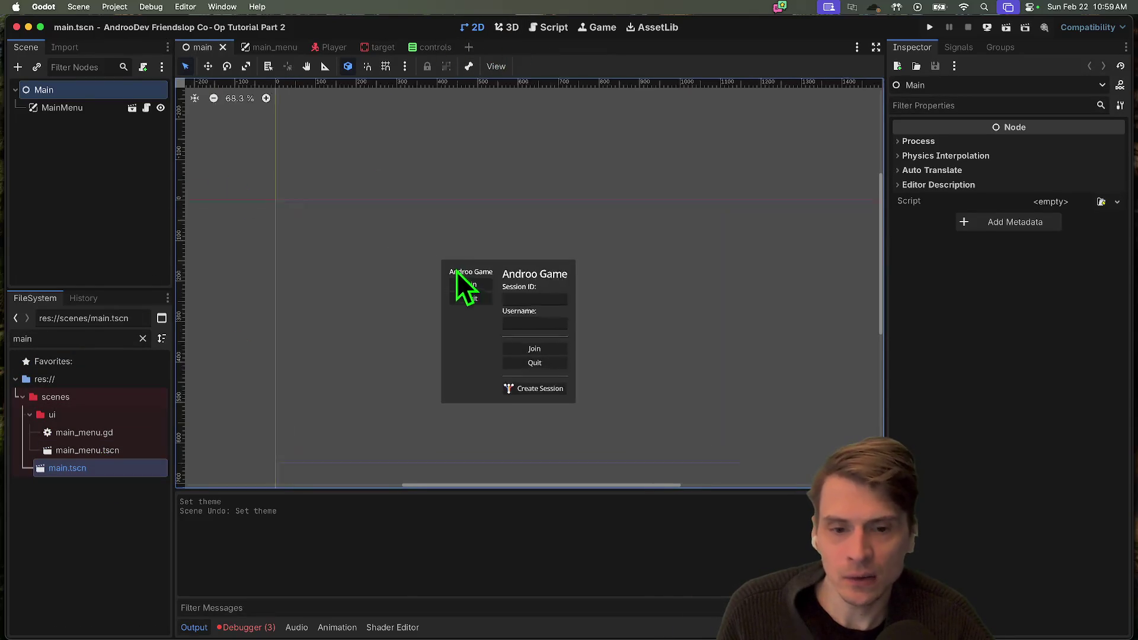
scroll(642, 368, "up", 5)
scroll(635, 291, "down", 2)
Open the MainMenu instance's scene and select its root Control node
left_click(80, 108)
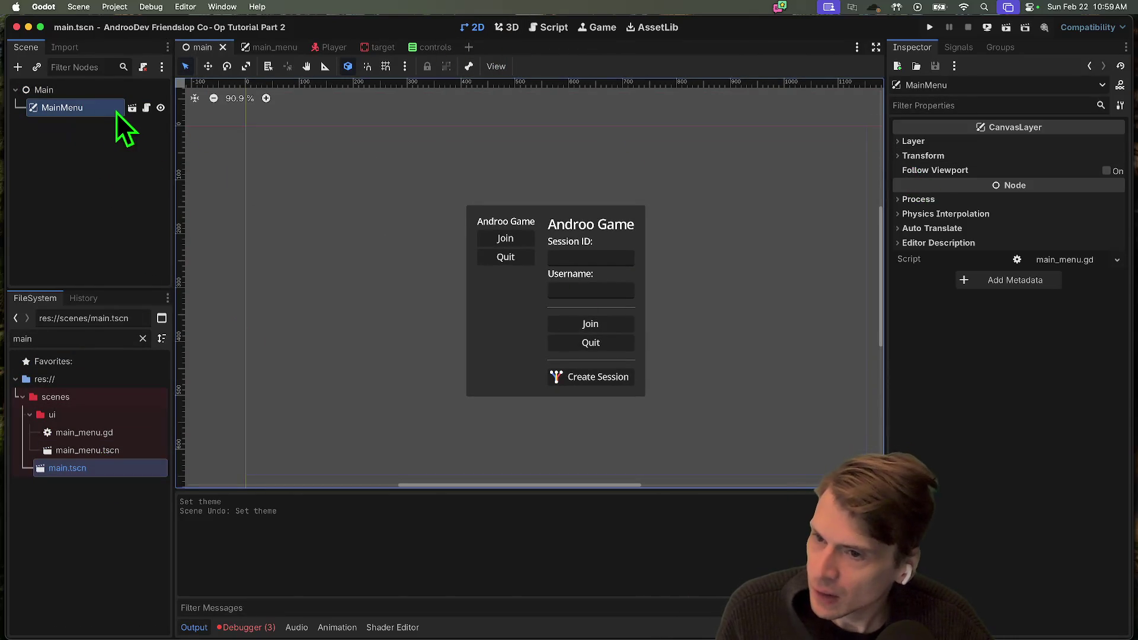
left_click(131, 107)
left_click(47, 107)
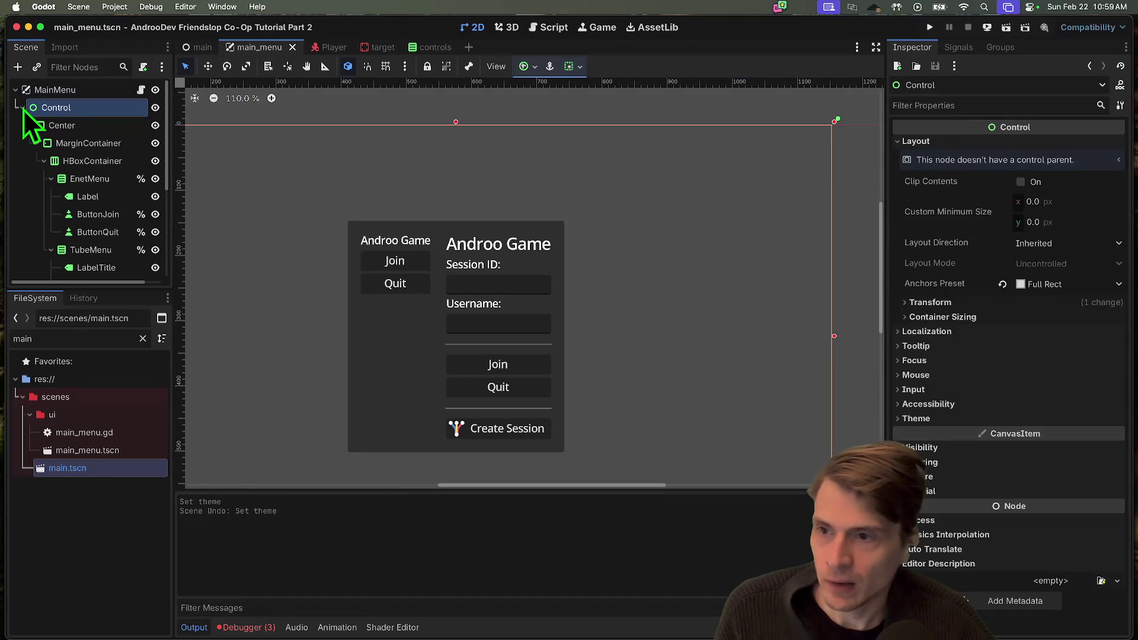
left_click(22, 107)
double_click(161, 107)
scroll(536, 254, "down", 4)
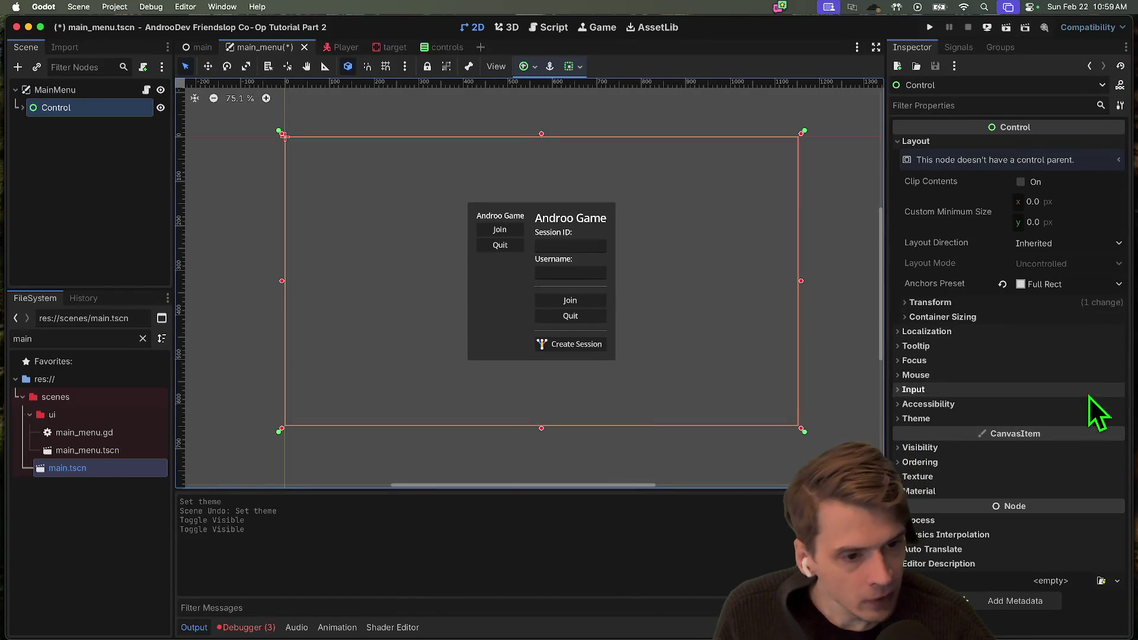
Load MinimalUI.tres into the Control's Theme property
left_click(1084, 418)
left_click(1093, 437)
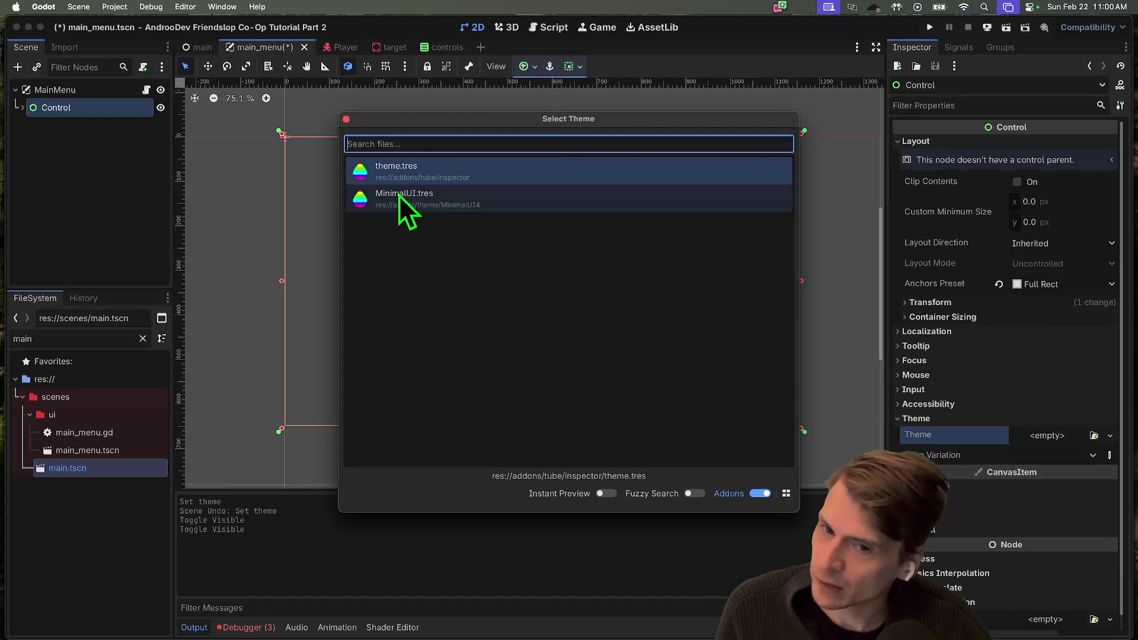
left_click_drag(451, 116, 734, 87)
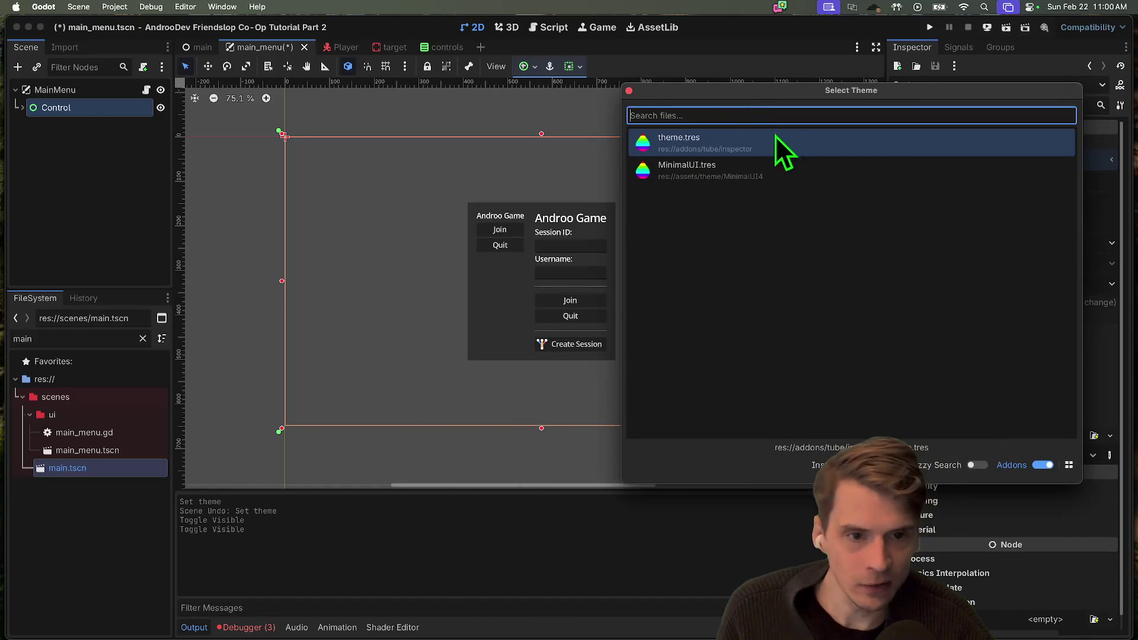
double_click(762, 171)
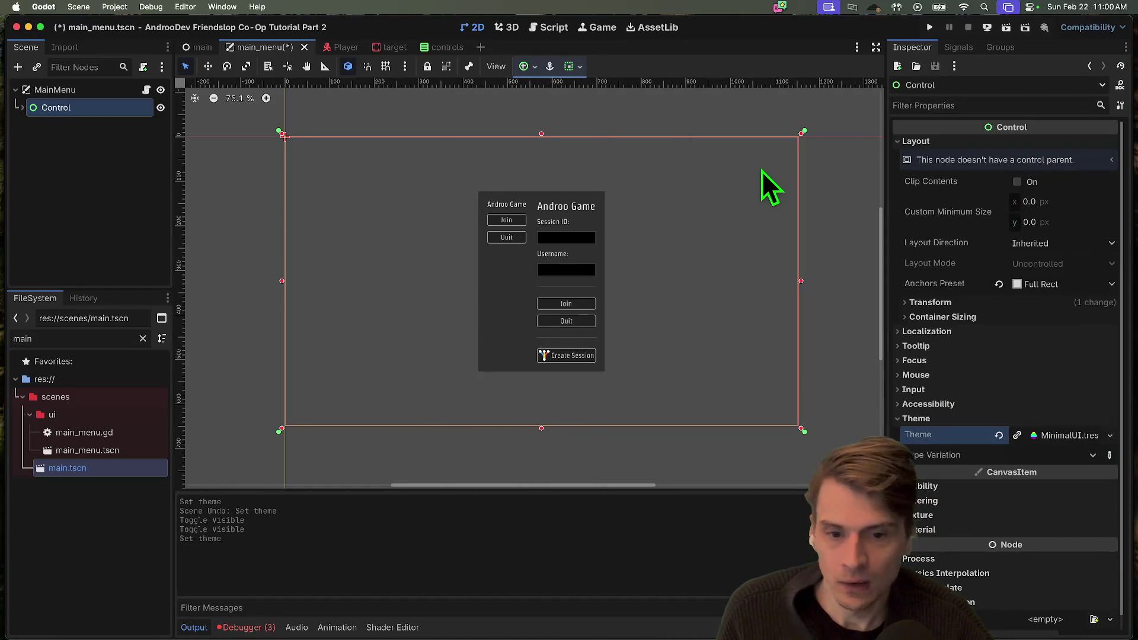
left_click(762, 171)
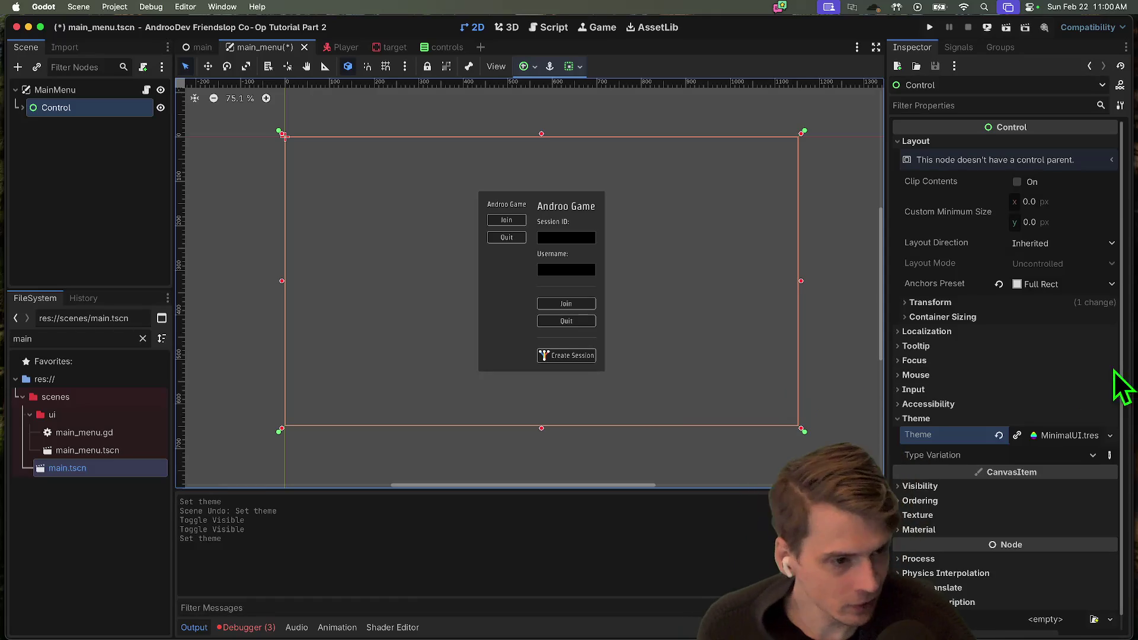
left_click(1110, 436)
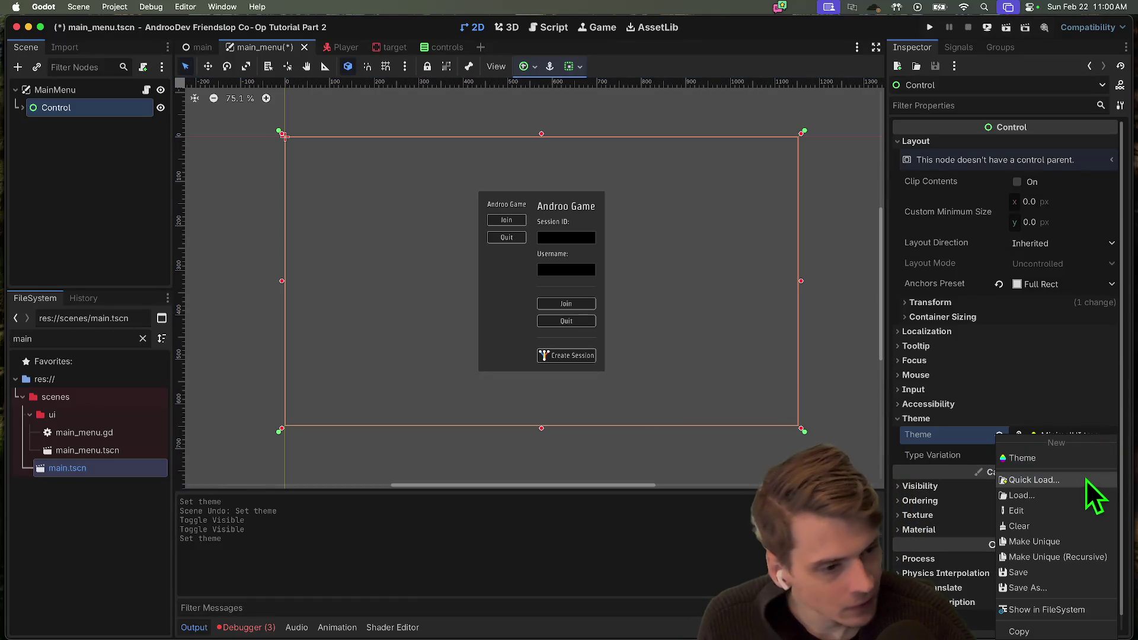
left_click(1090, 477)
double_click(545, 208)
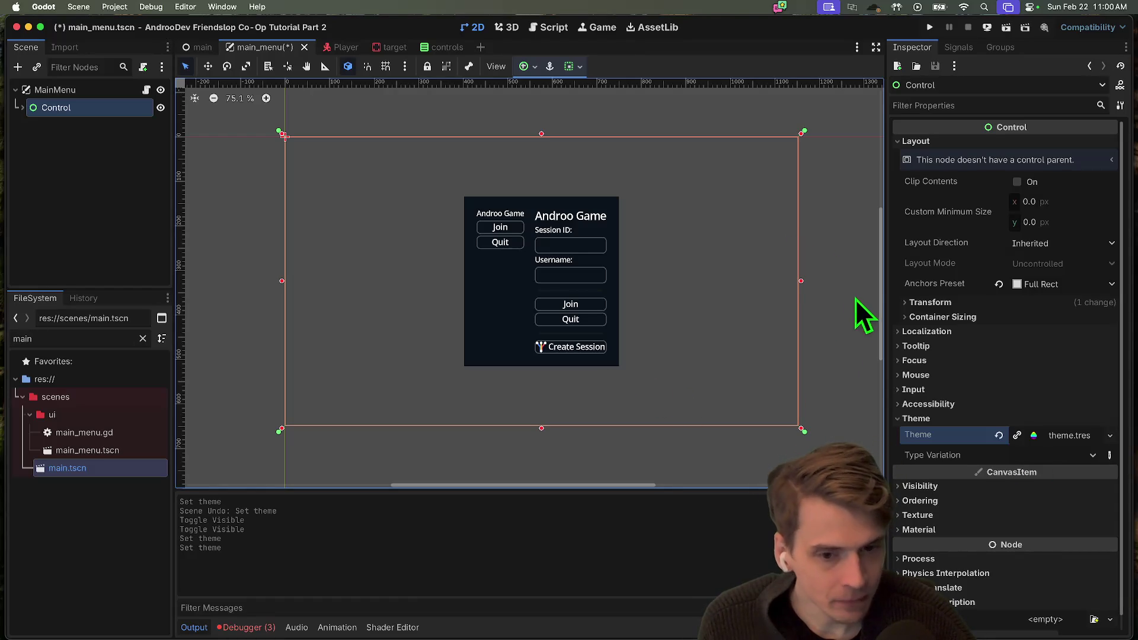
key("super+z")
left_click(833, 259)
key("super+z")
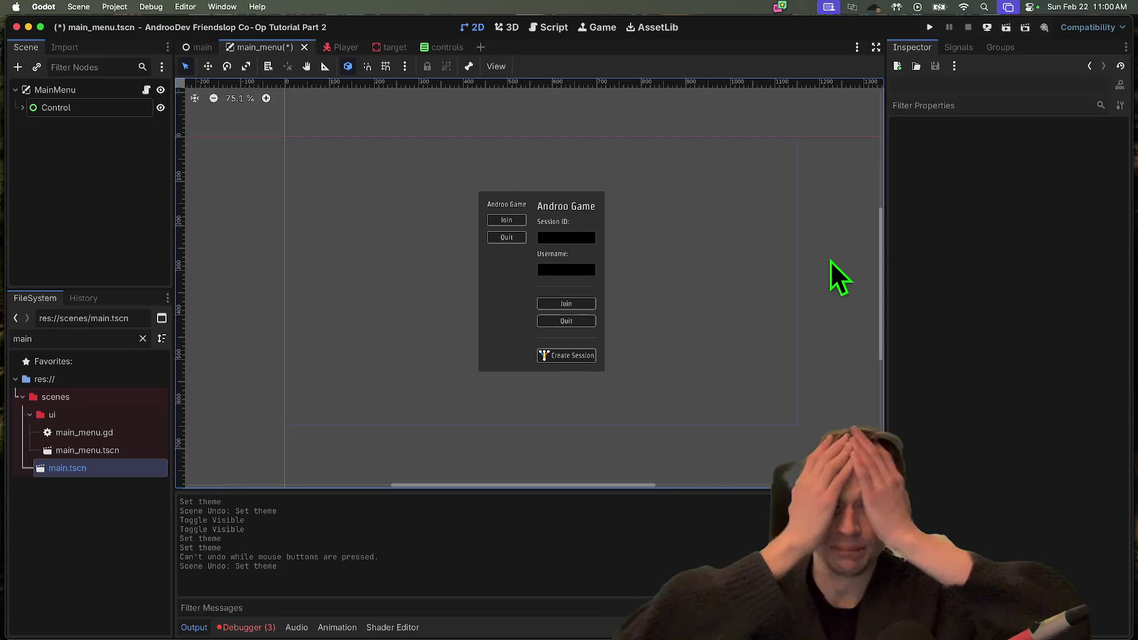
key("super+b")
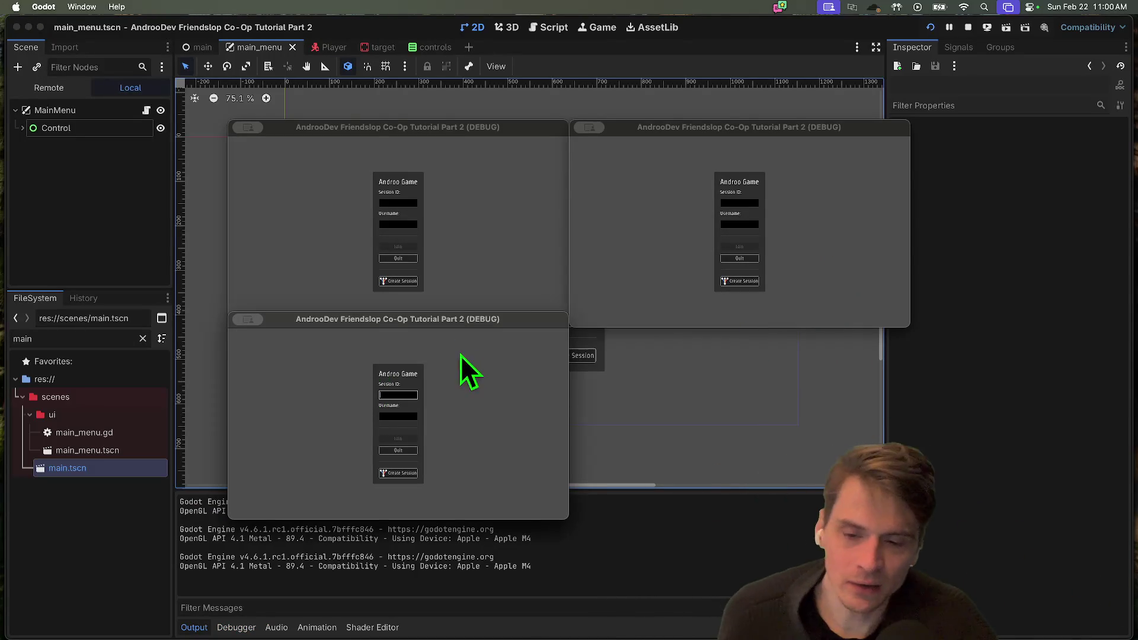
Check the MinimalUI-styled menu in the bottom and top-left game windows, then close them
left_click(449, 247)
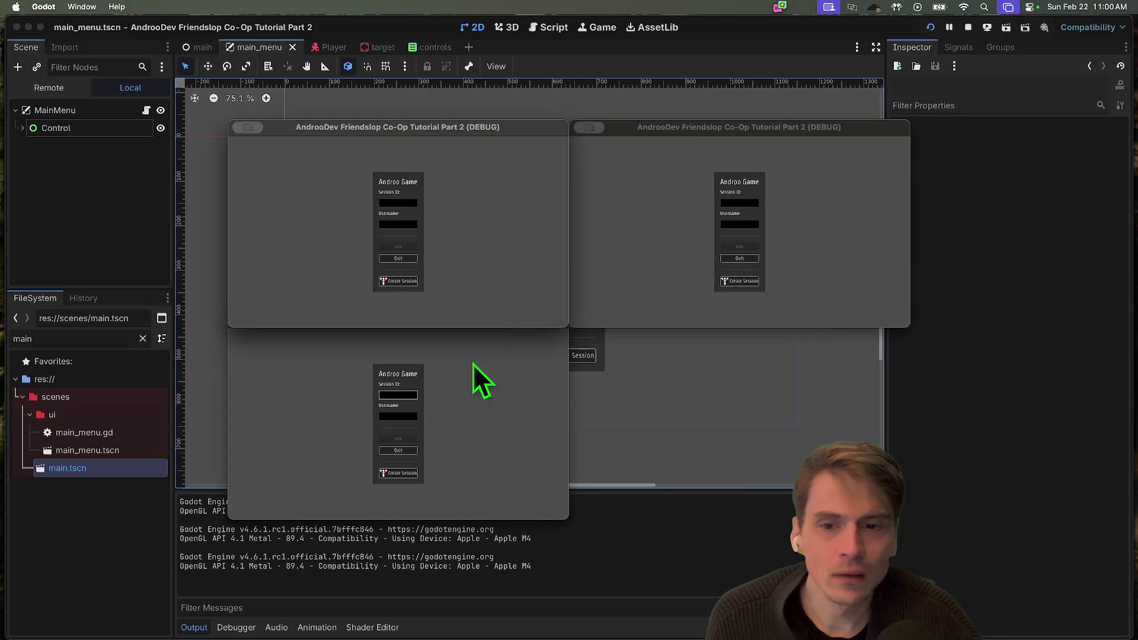
left_click(491, 426)
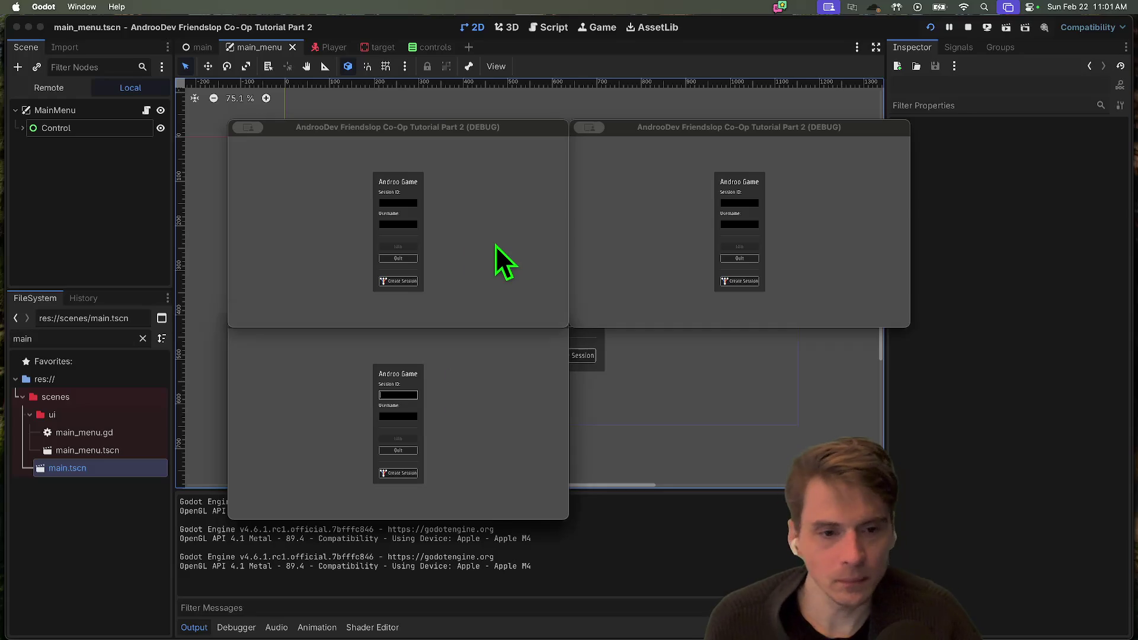
key("super+q")
key("super+q")
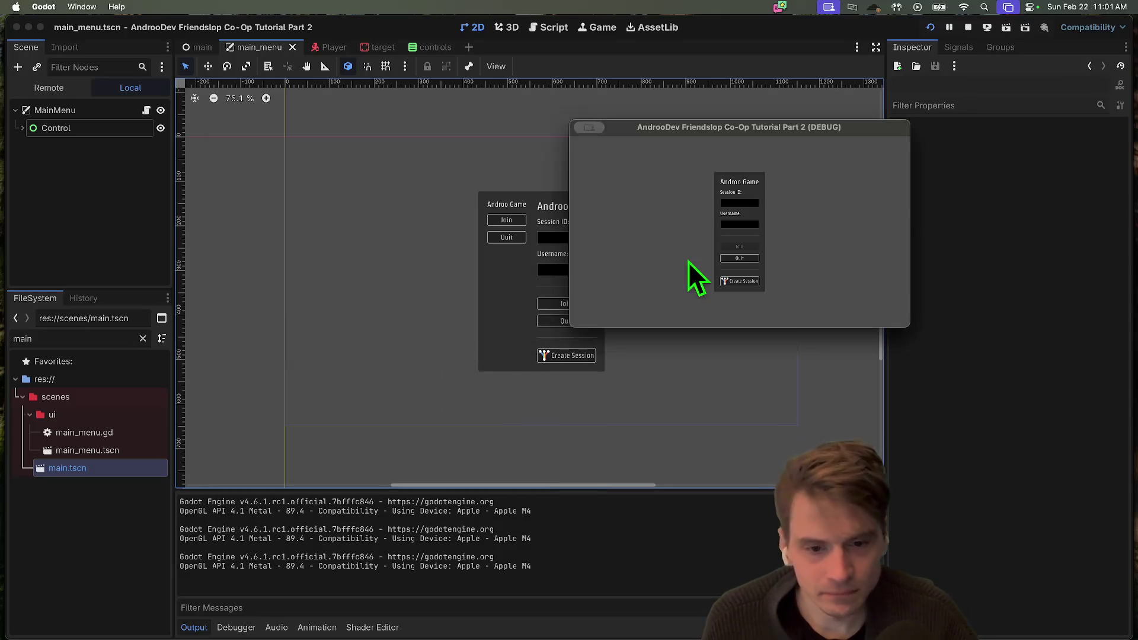
key("super+q")
scroll(617, 317, "up", 5)
scroll(457, 273, "down", 2)
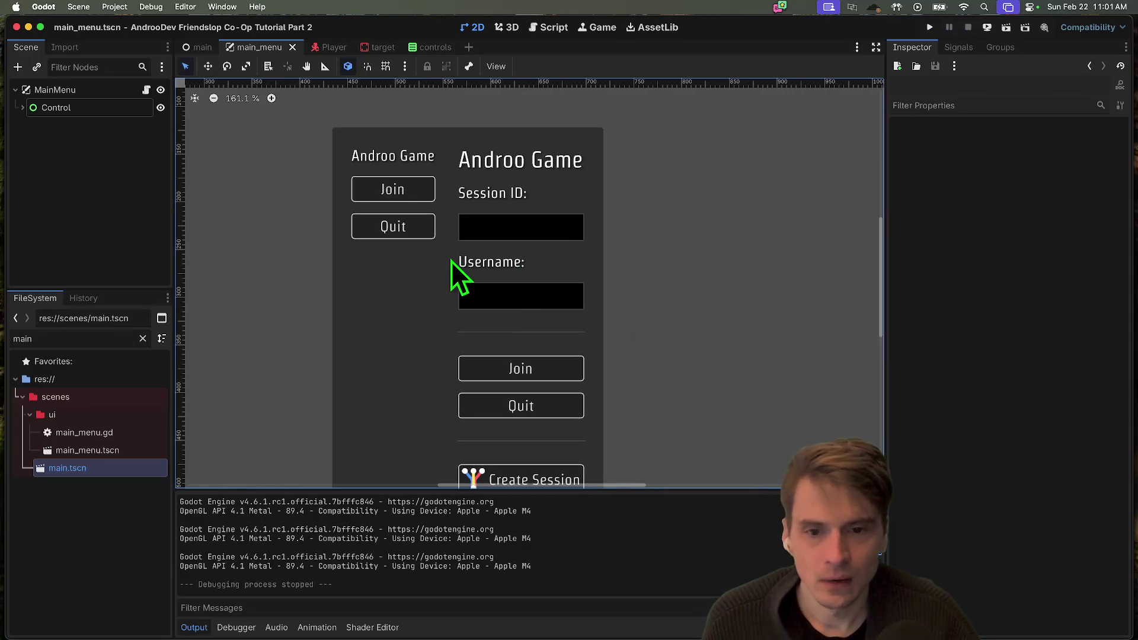
Clear the main menu Control's Theme property to empty and save main_menu.tscn
scroll(465, 275, "down", 1)
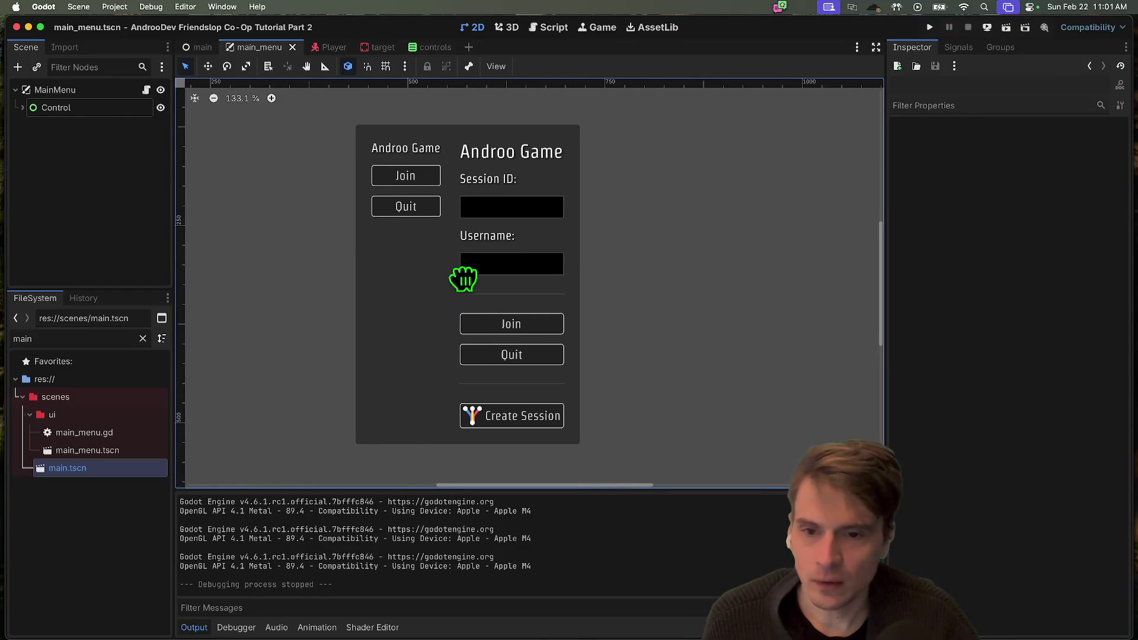
left_click(123, 107)
left_click(998, 436)
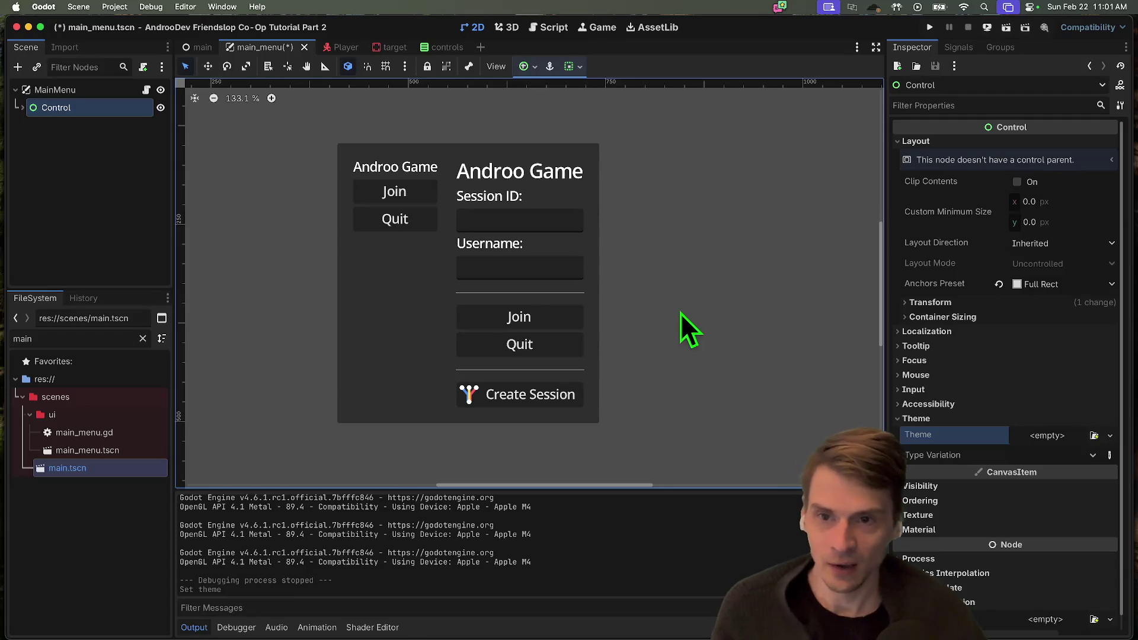
key("super+s")
mouse_move(524, 604)
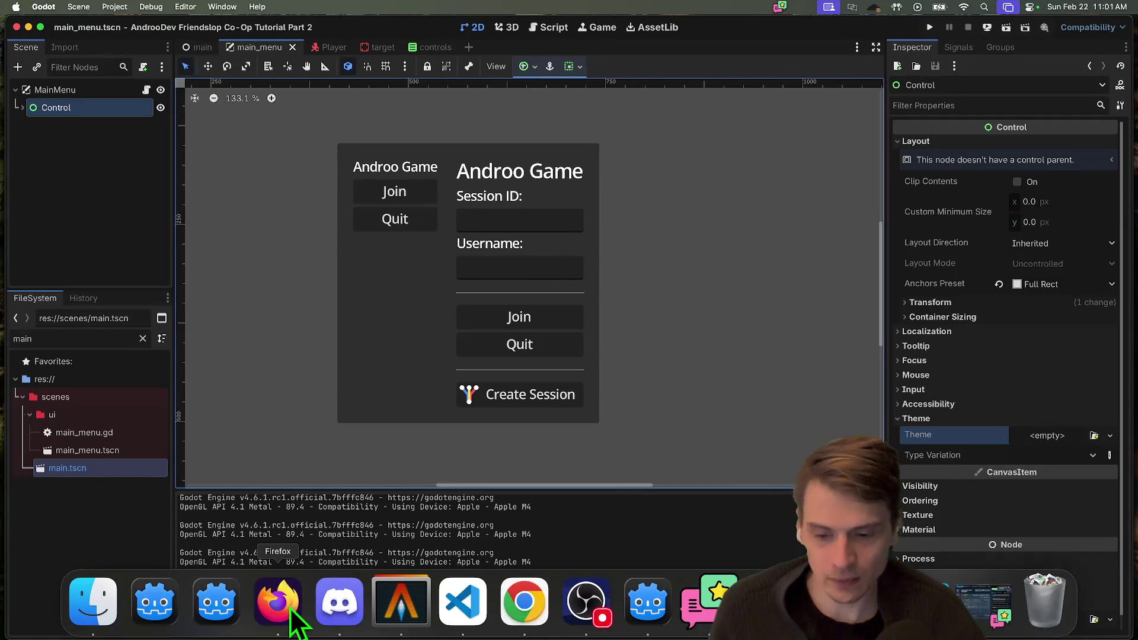
Search 'godot docs' in Firefox and open the stable ENetMultiplayerPeer class page
left_click(279, 604)
type("godot docs")
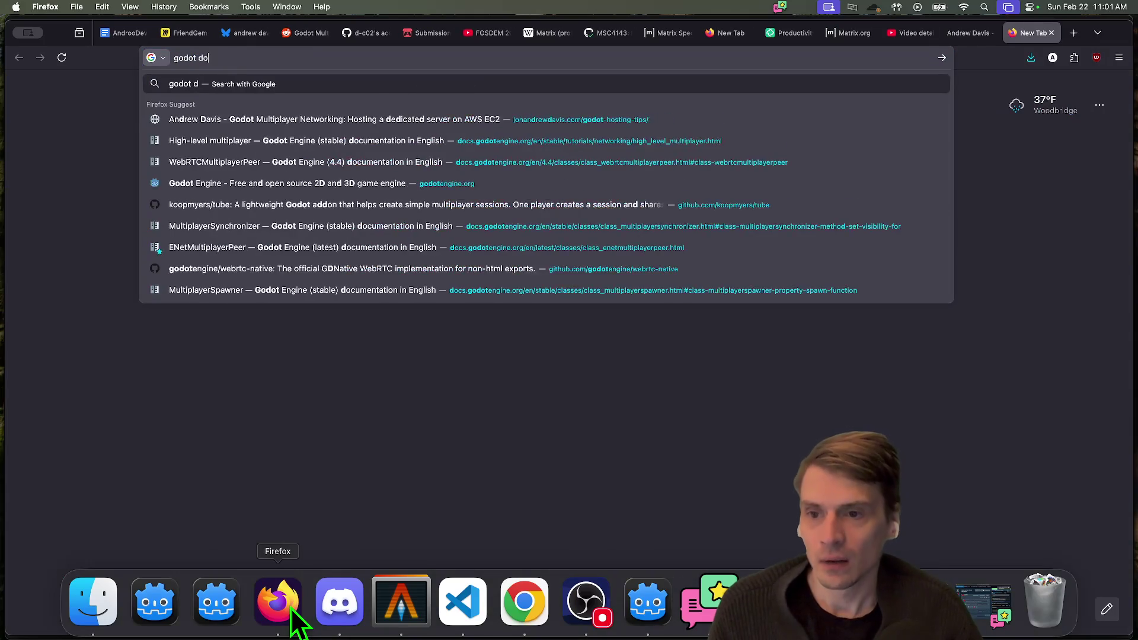
key("Down")
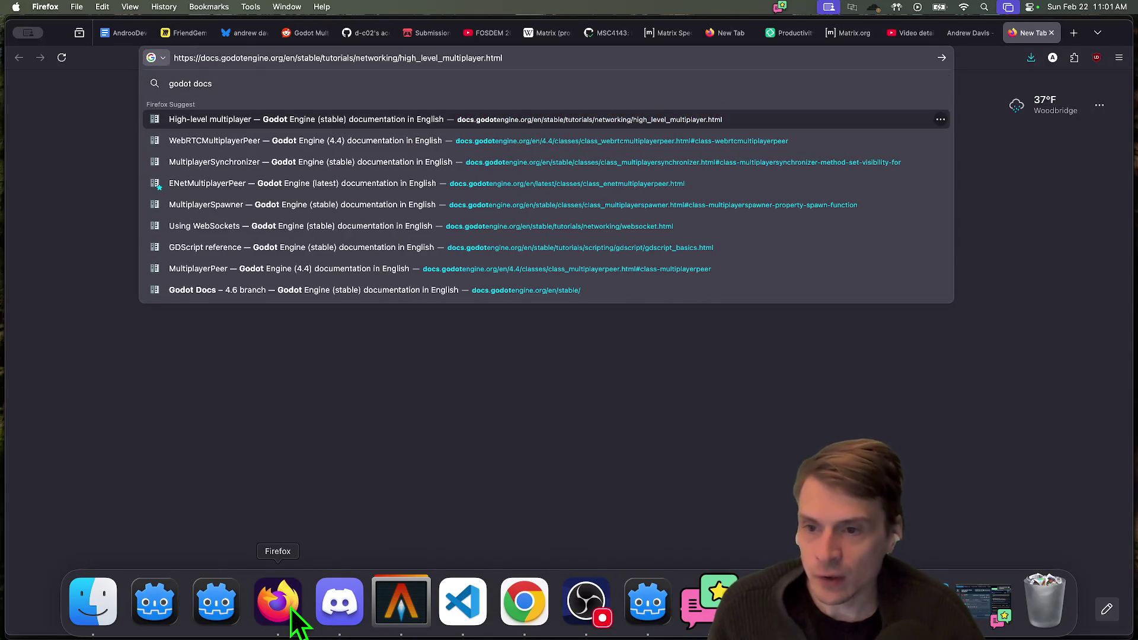
key("Down")
key("Down")
key("Down")
key("Return")
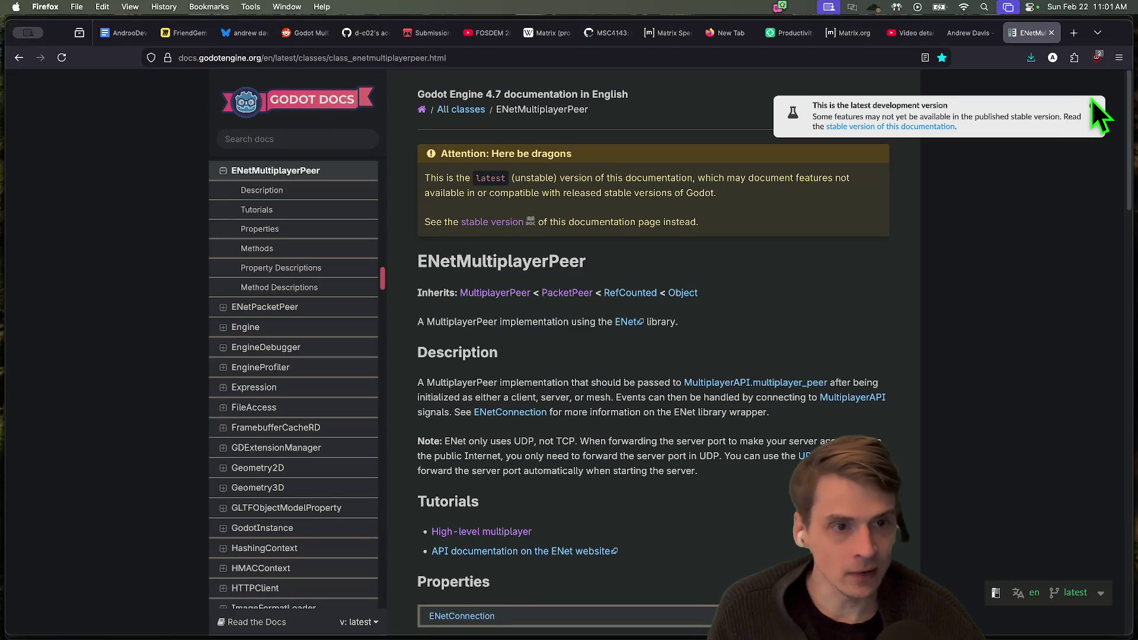
left_click(924, 126)
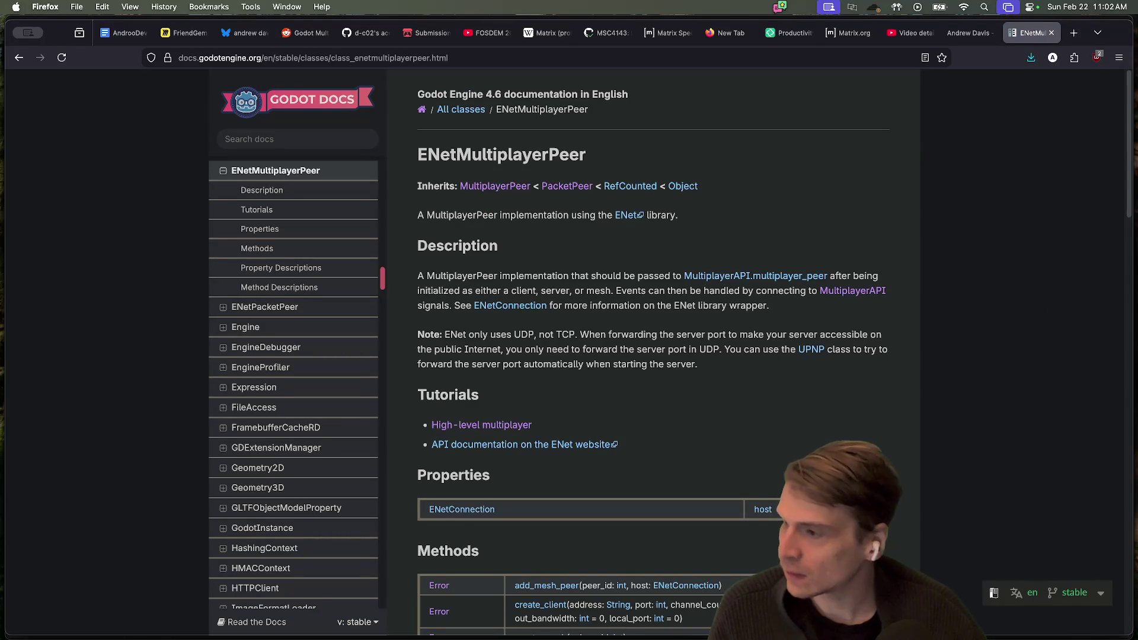
Take a screenshot of the docs' language and version options
left_click(1034, 594)
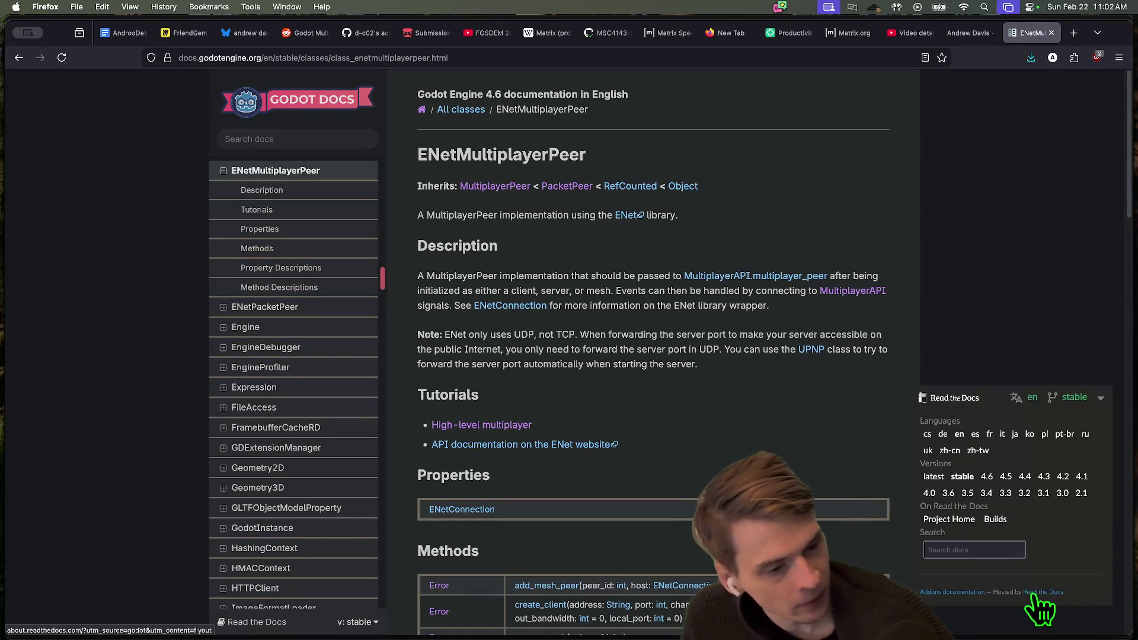
key("super+shift+4")
mouse_move(845, 362)
left_mouse_down()
mouse_move(1080, 562)
mouse_move(1126, 587)
left_mouse_up()
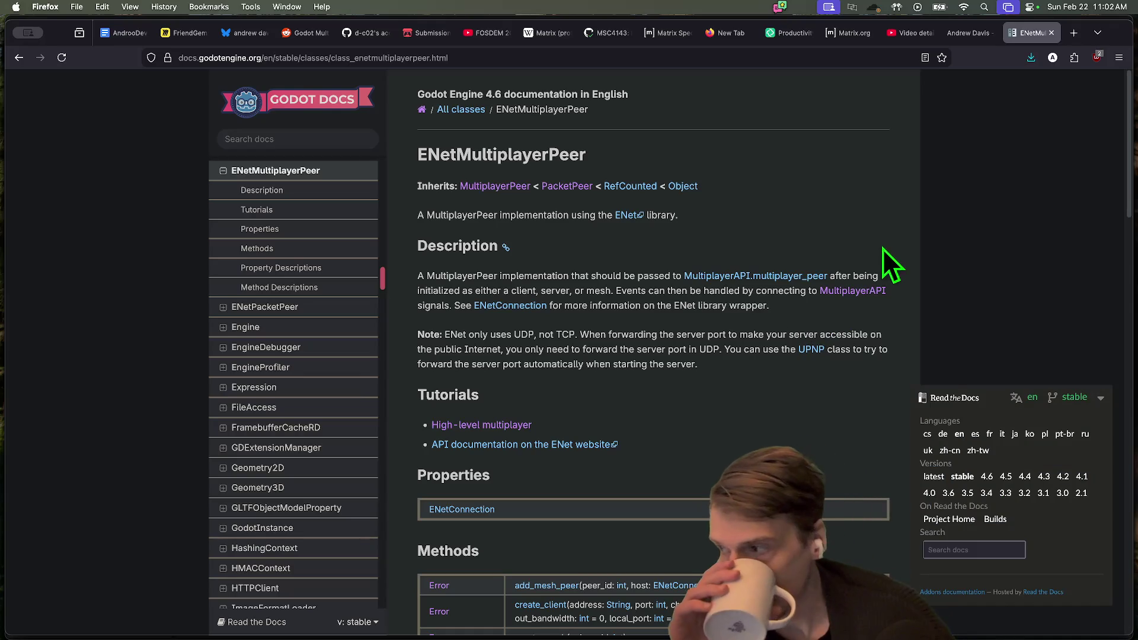
left_click(986, 312)
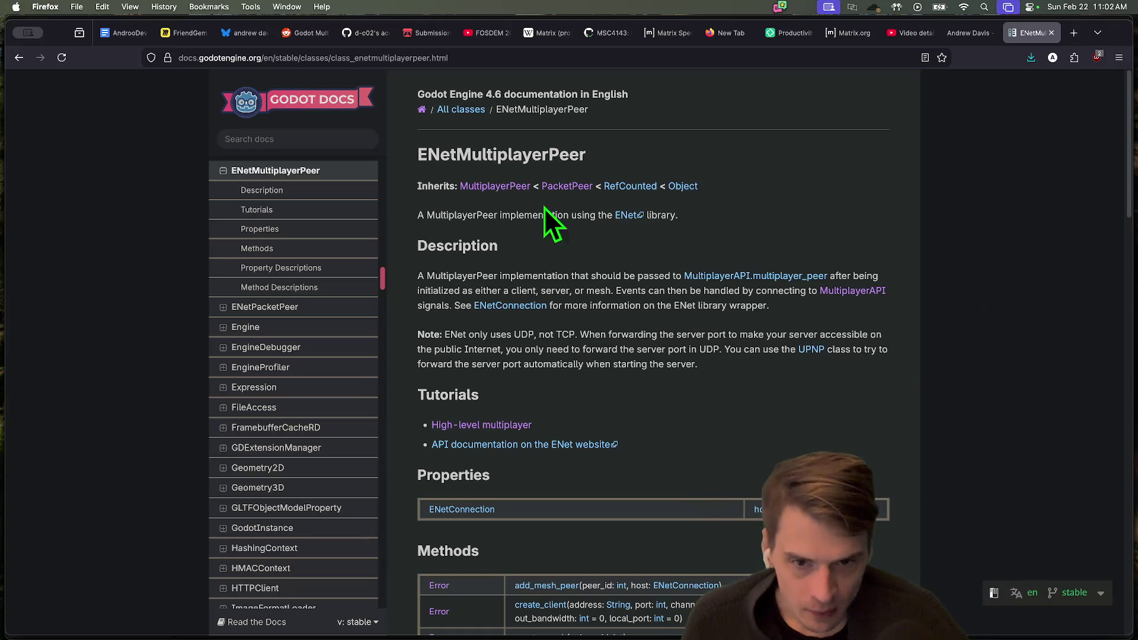
Open MultiplayerPeer and highlight ENetMultiplayerPeer, MultiplayerPeerExtension and WebRTCMultiplayerPeer among its inheriting classes
left_click(501, 188)
scroll(705, 332, "up", 2)
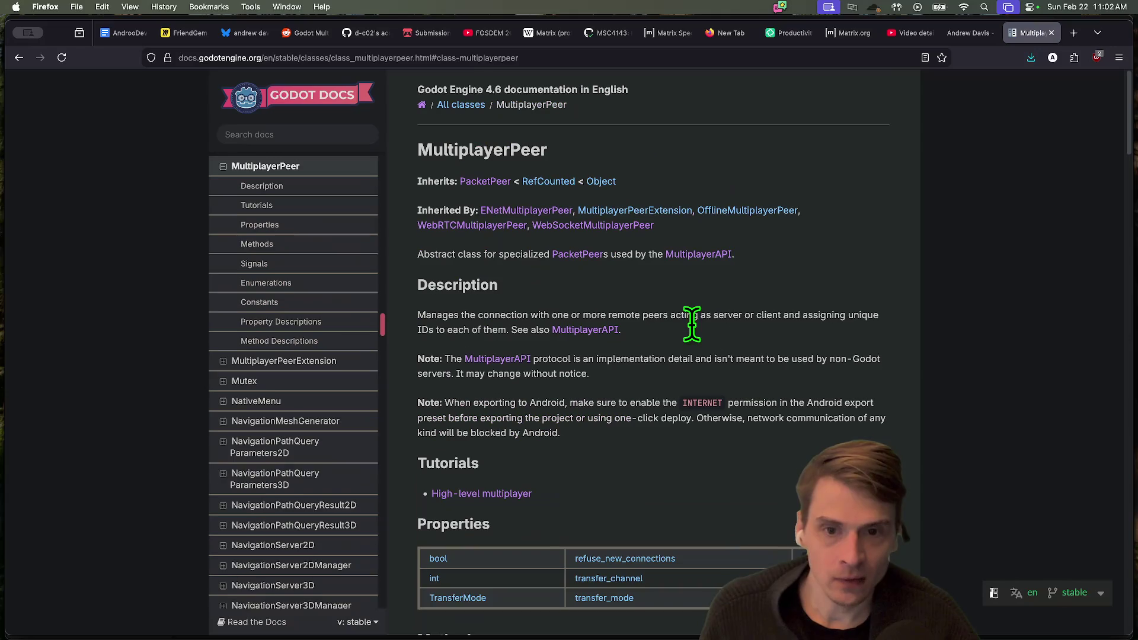
mouse_move(475, 214)
left_mouse_down()
mouse_move(692, 230)
mouse_move(817, 222)
left_mouse_up()
left_click(695, 213)
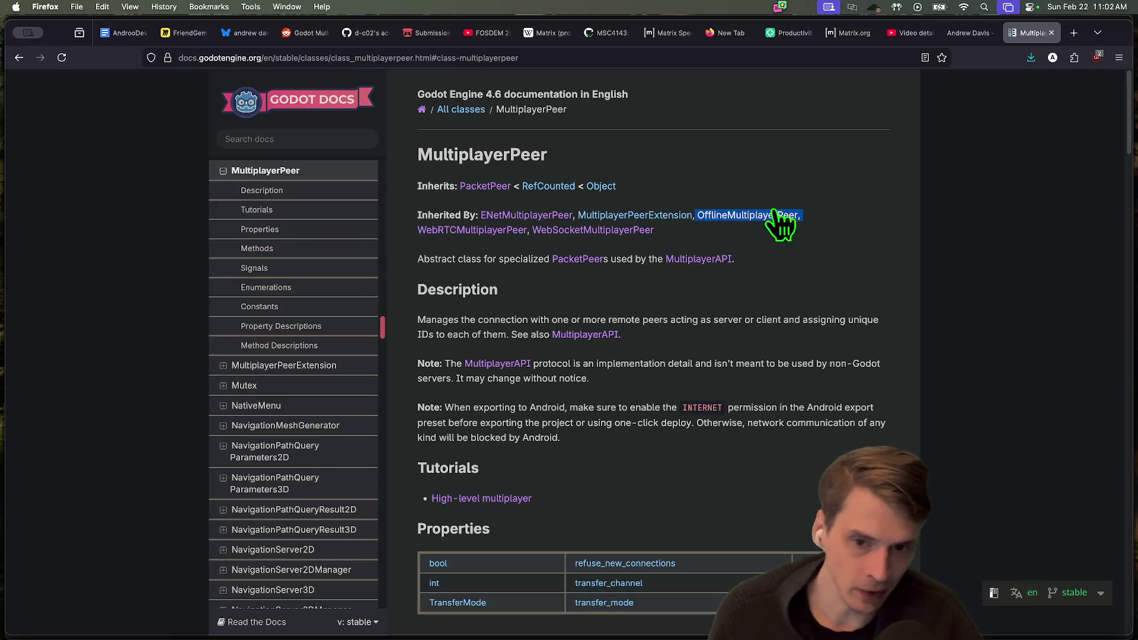
mouse_move(418, 233)
left_mouse_down()
mouse_move(723, 233)
mouse_move(533, 229)
left_mouse_up()
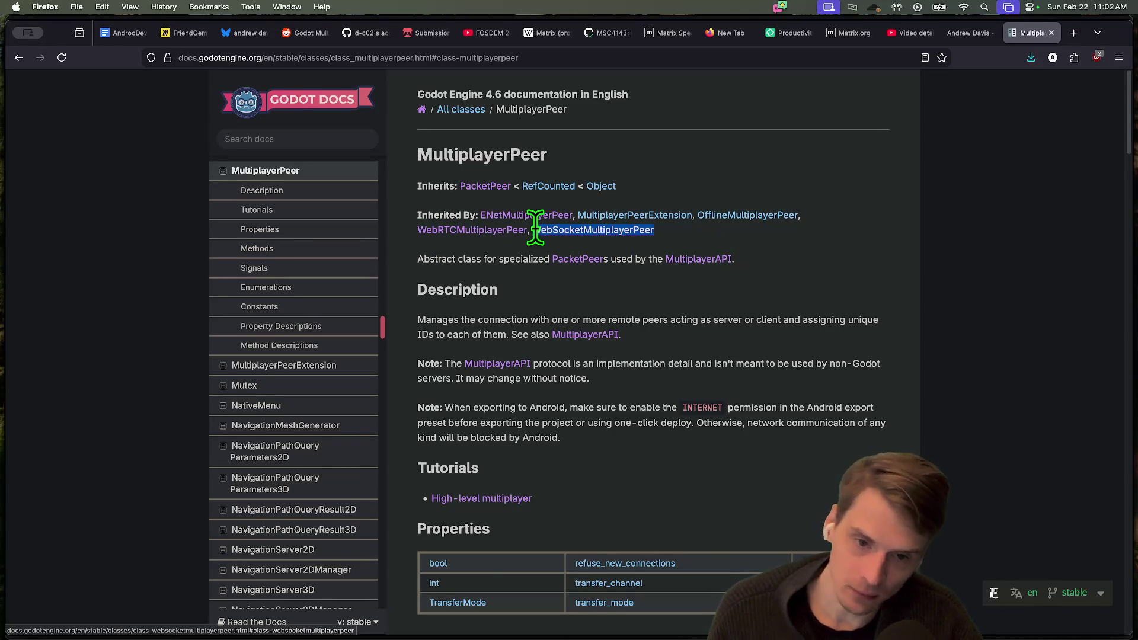
left_click(719, 301)
scroll(652, 278, "down", 1)
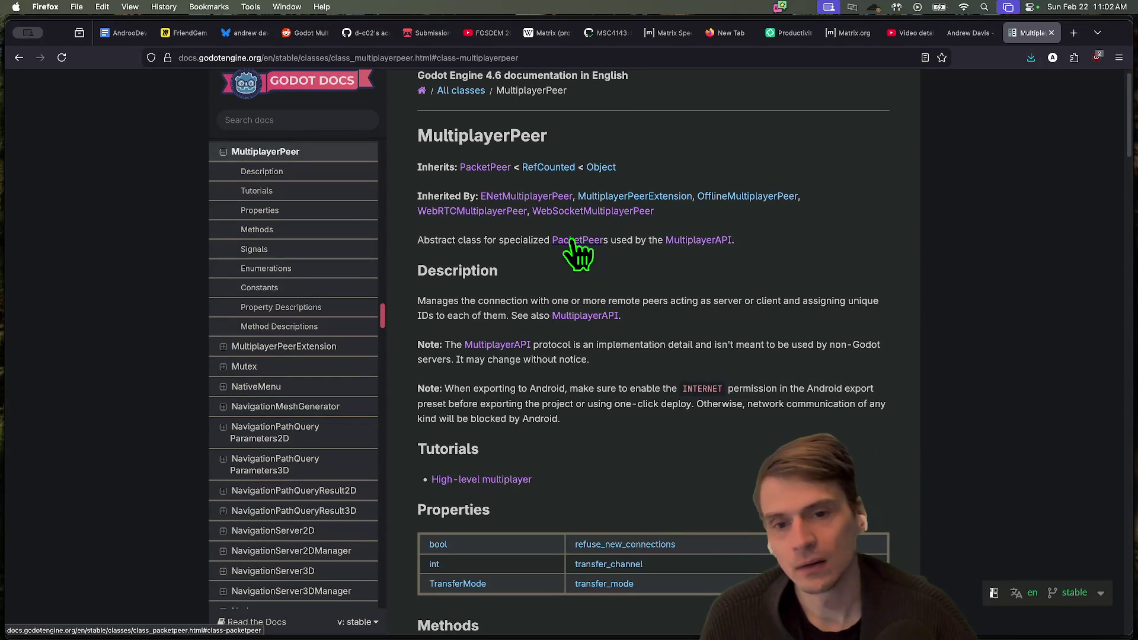
Review the PacketPeer page's inheriting classes, then close the tab and return to Godot
left_click(572, 241)
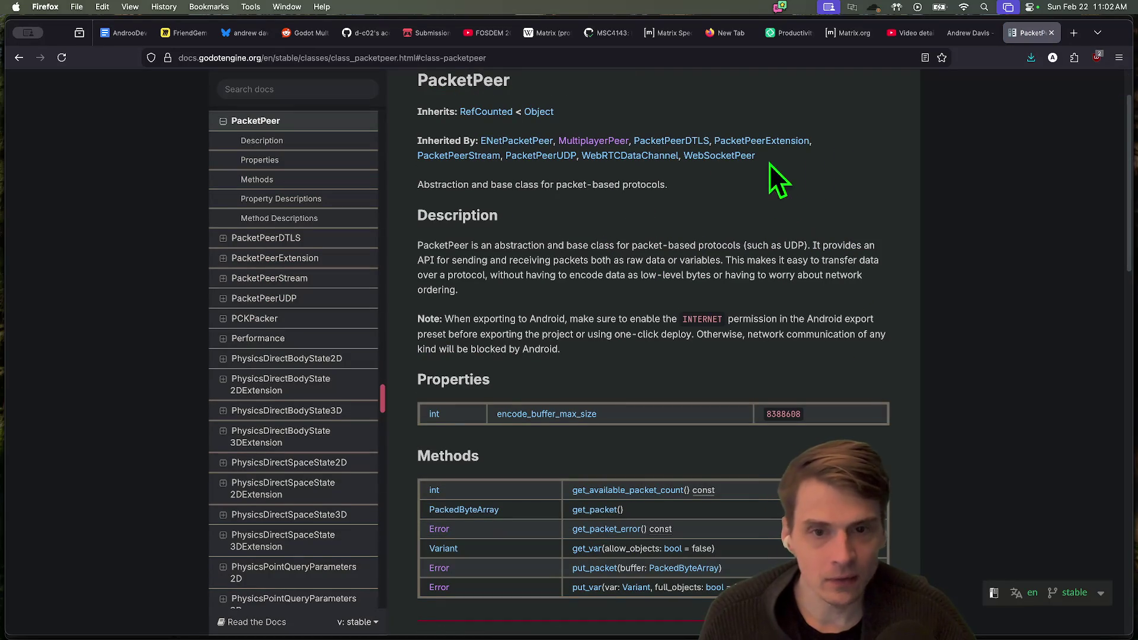
left_click_drag(472, 140, 793, 166)
left_click(793, 166)
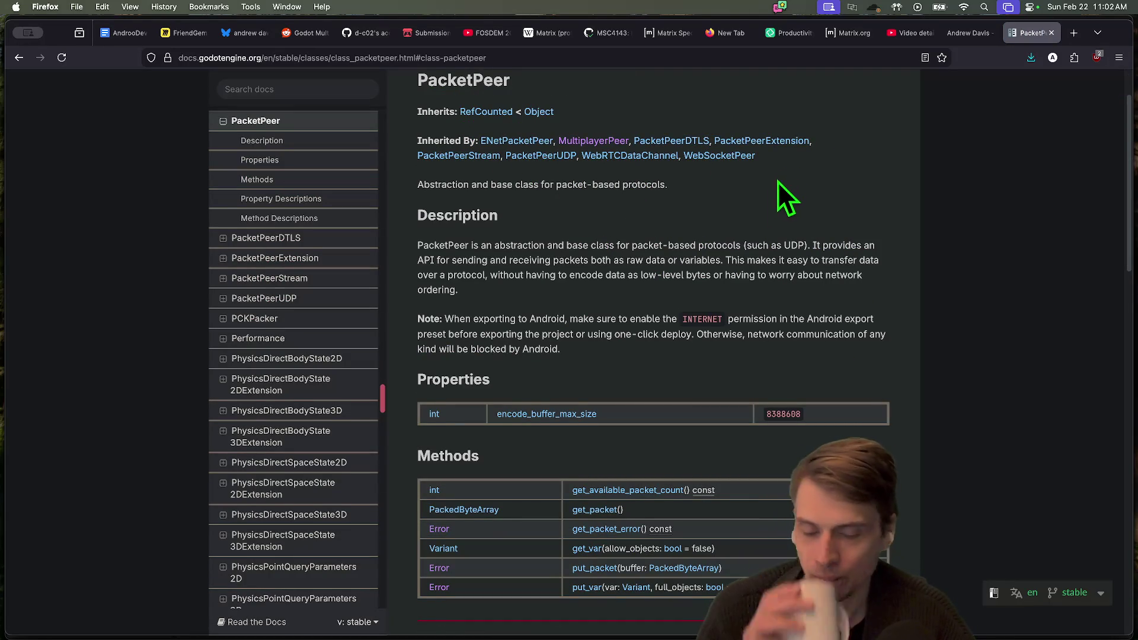
scroll(764, 207, "down", 2)
scroll(724, 288, "down", 4)
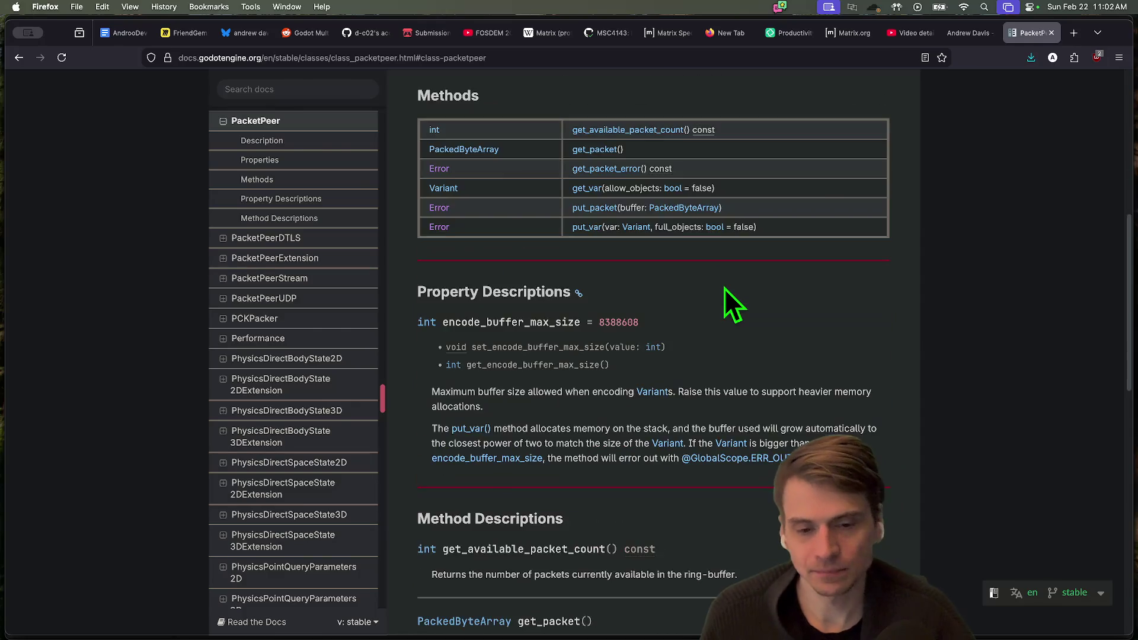
key("super+w")
key("super+Tab")
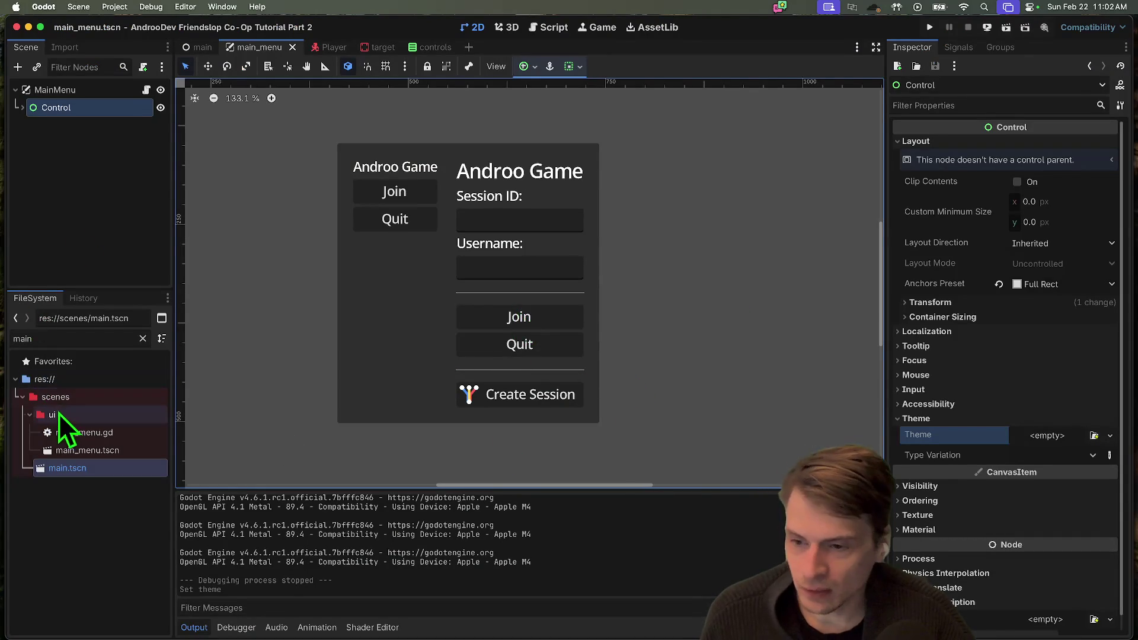
Set the controls scene's Controls theme to <empty>, save, and clear the FileSystem filter
key("ctrl+Tab")
key("ctrl+Tab")
key("ctrl+Tab")
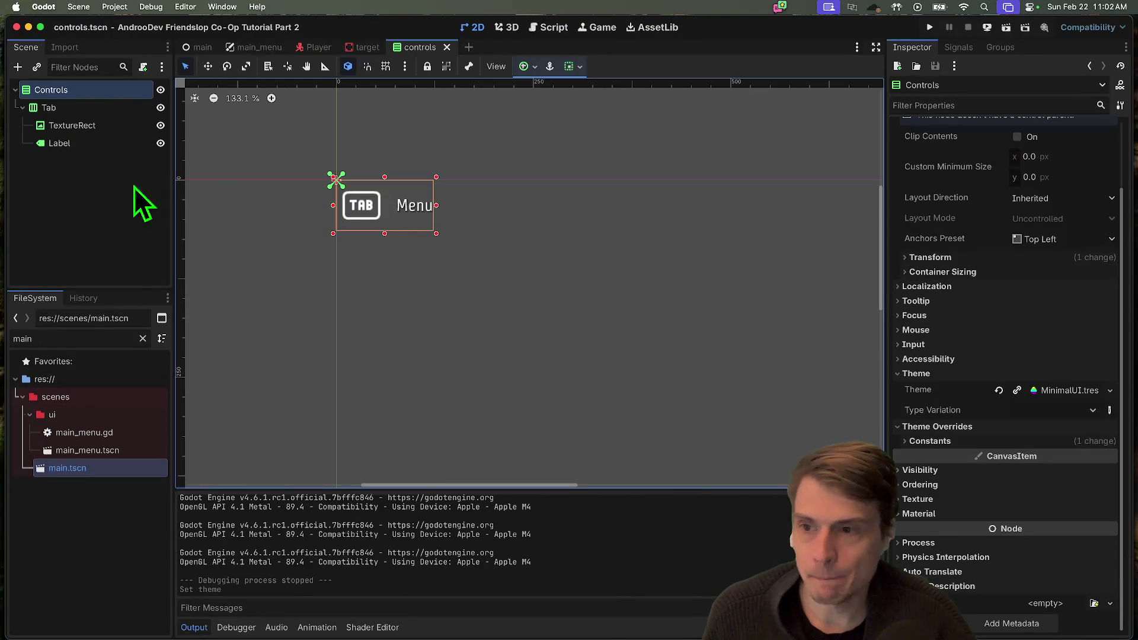
left_click(999, 390)
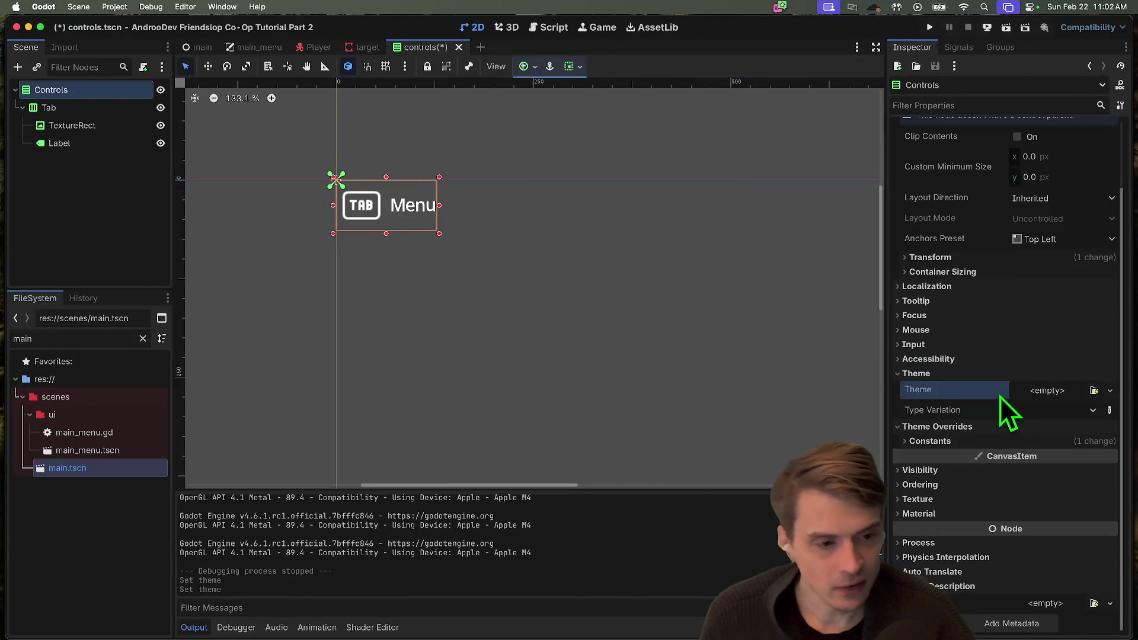
key("cmd+s")
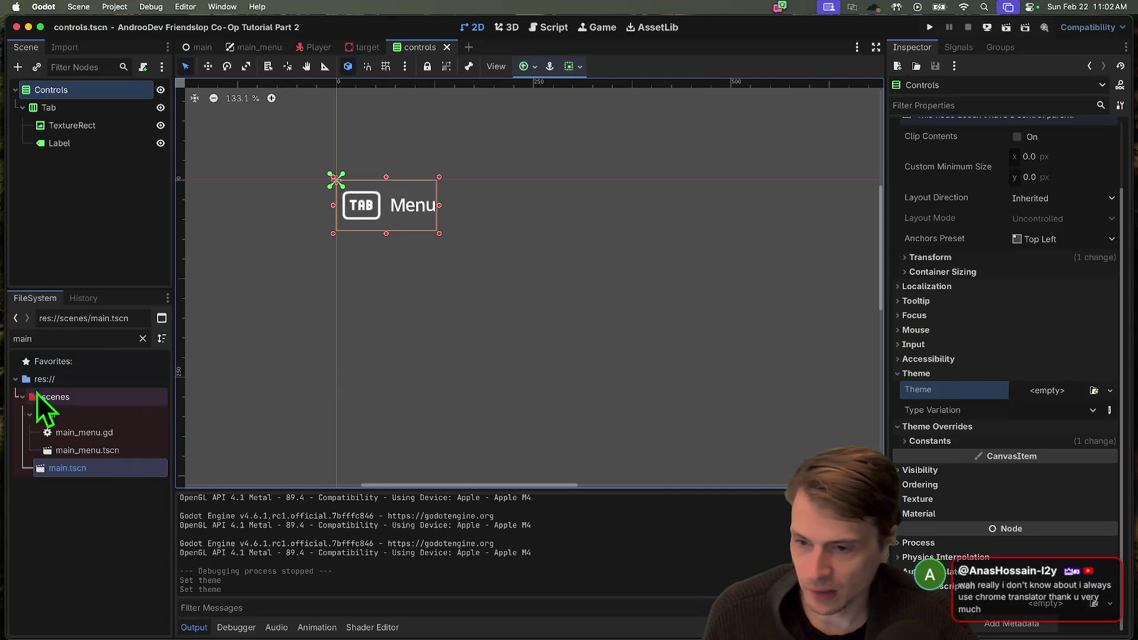
left_click(29, 414)
key("BackSpace")
key("BackSpace")
key("BackSpace")
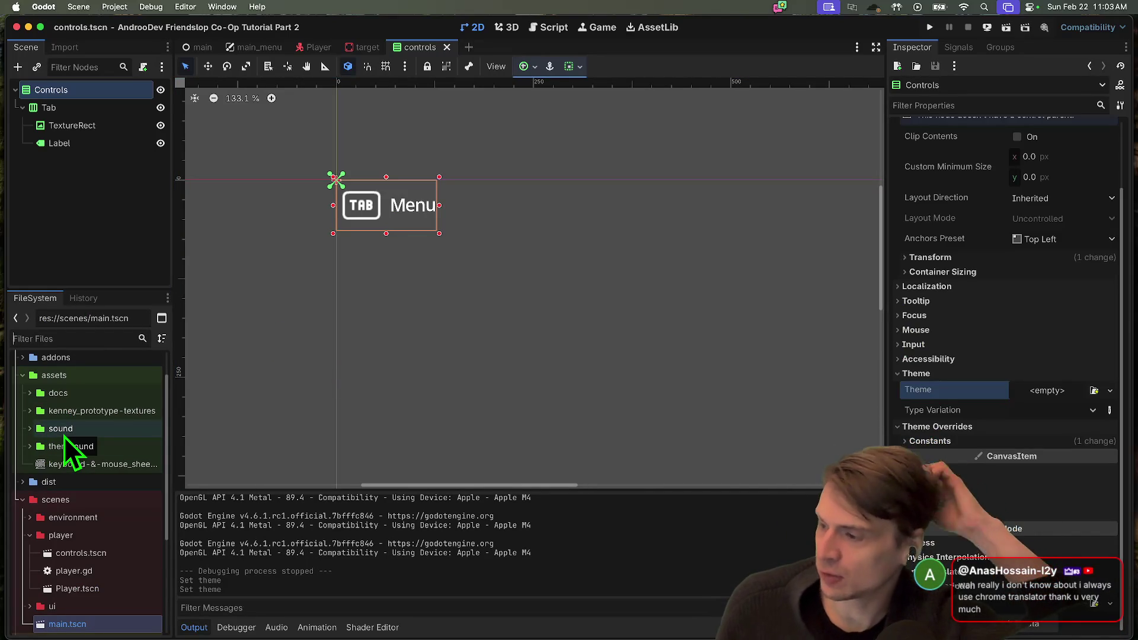
key("super+Tab")
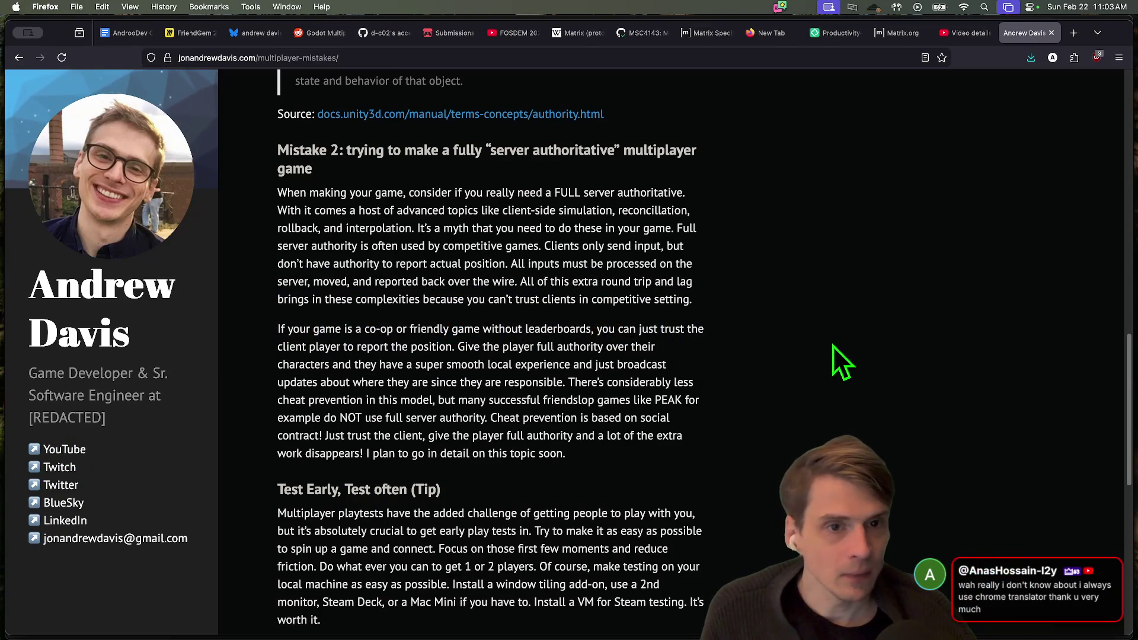
Google 'godot docs' in a new tab, open the Godot Docs 4.6 result and its search
key("super+t")
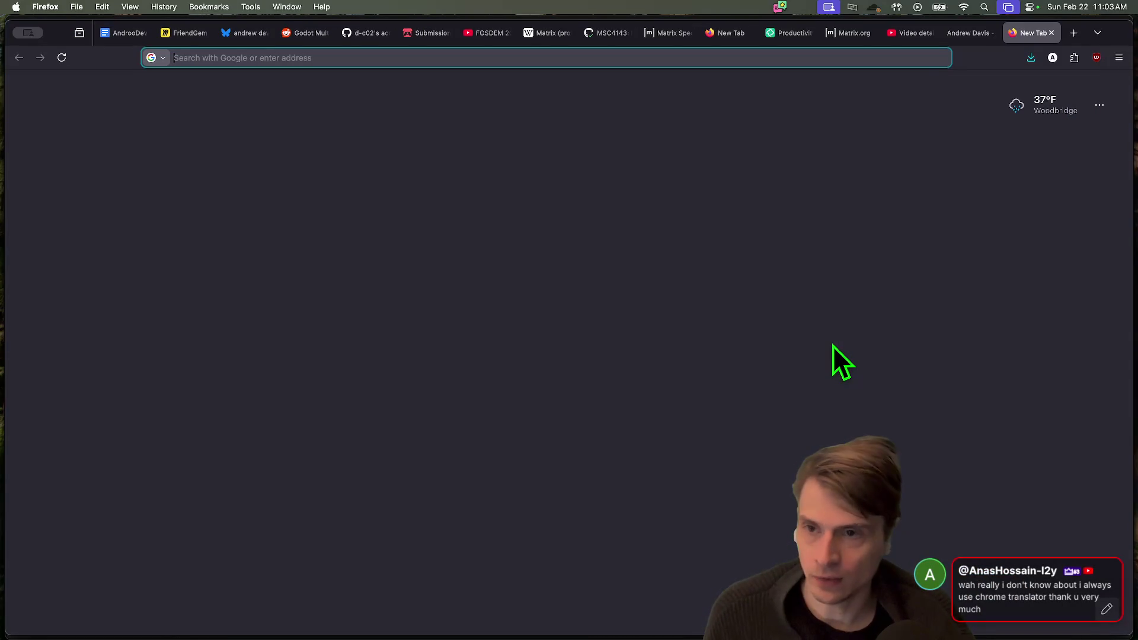
type("godot docs")
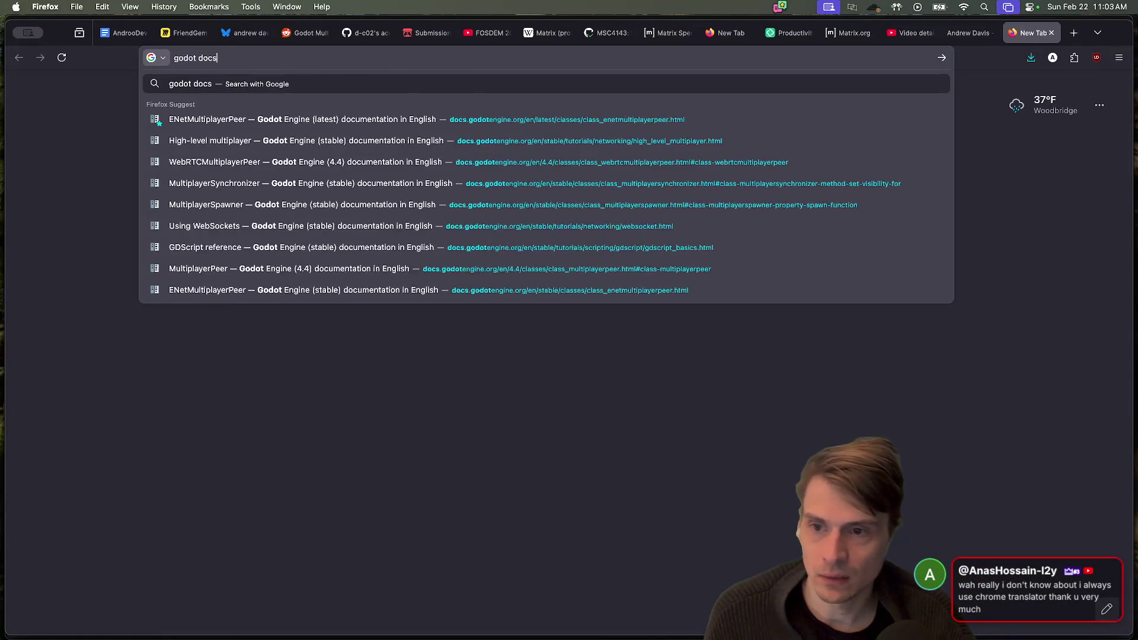
key("Return")
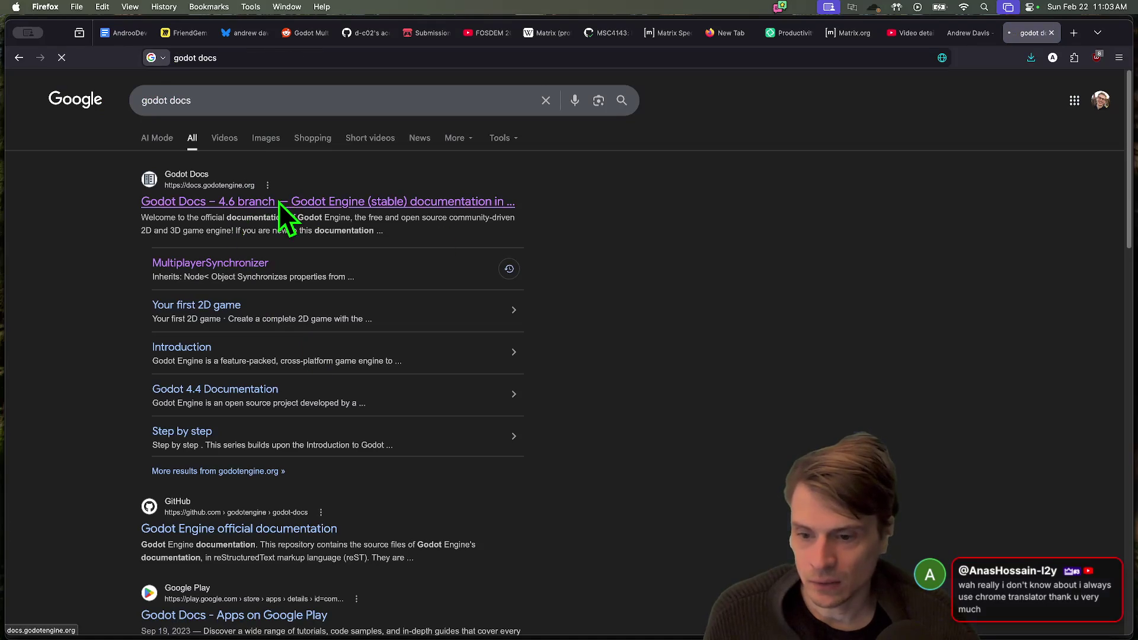
left_click(278, 201)
left_click(272, 140)
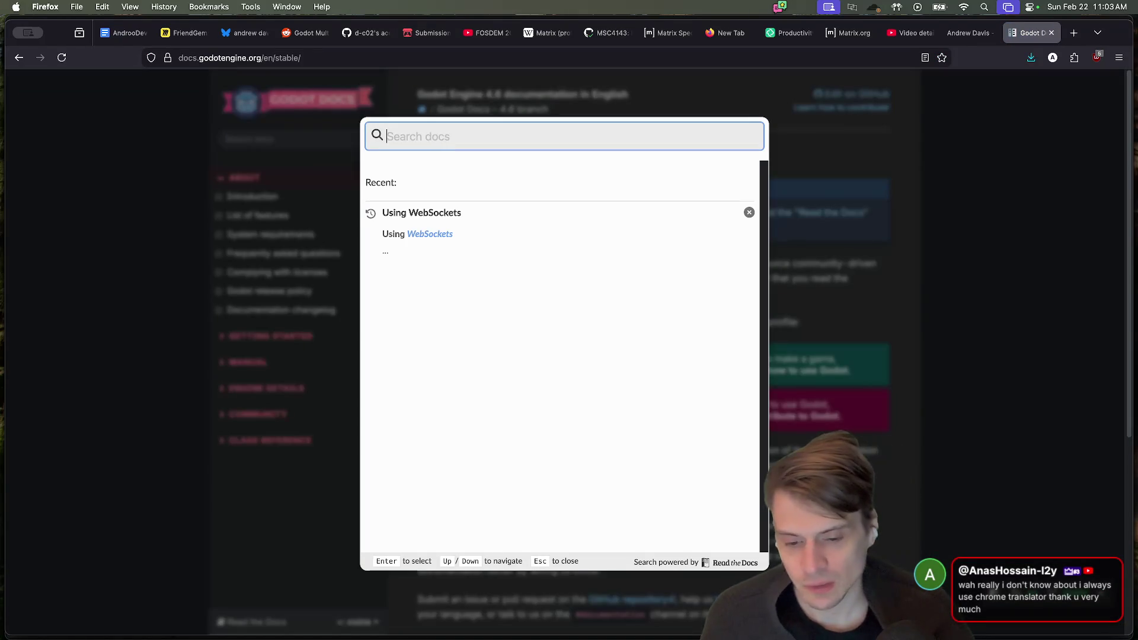
Search the docs for 'ver' and open the architecture overview's Server Layer section
type("server")
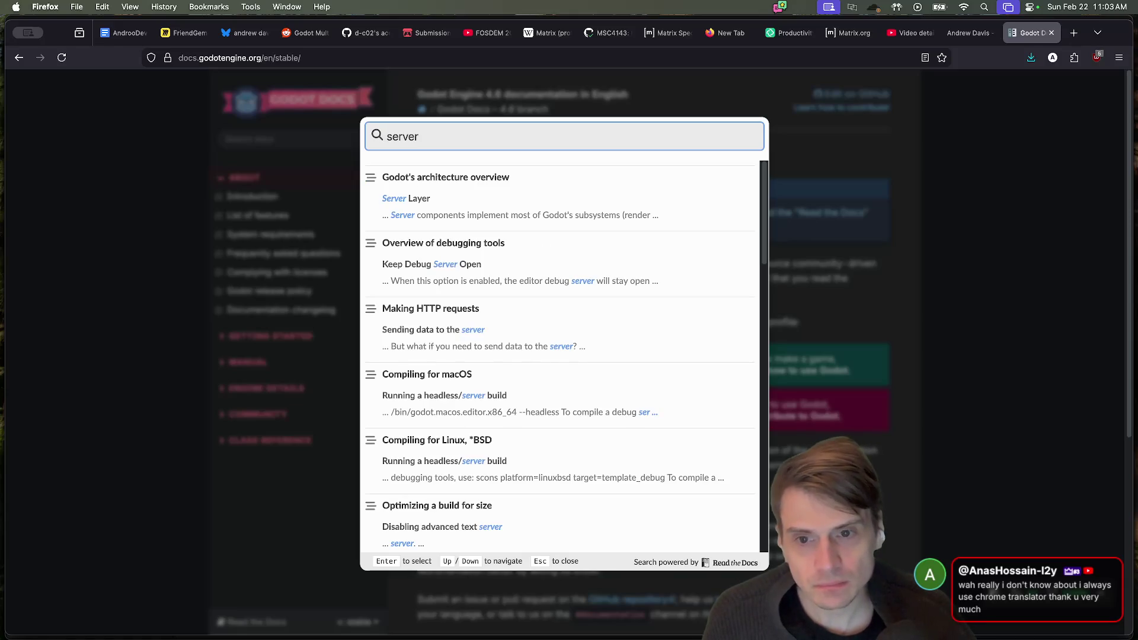
scroll(595, 371, "down", 1)
scroll(599, 364, "down", 2)
scroll(599, 359, "up", 3)
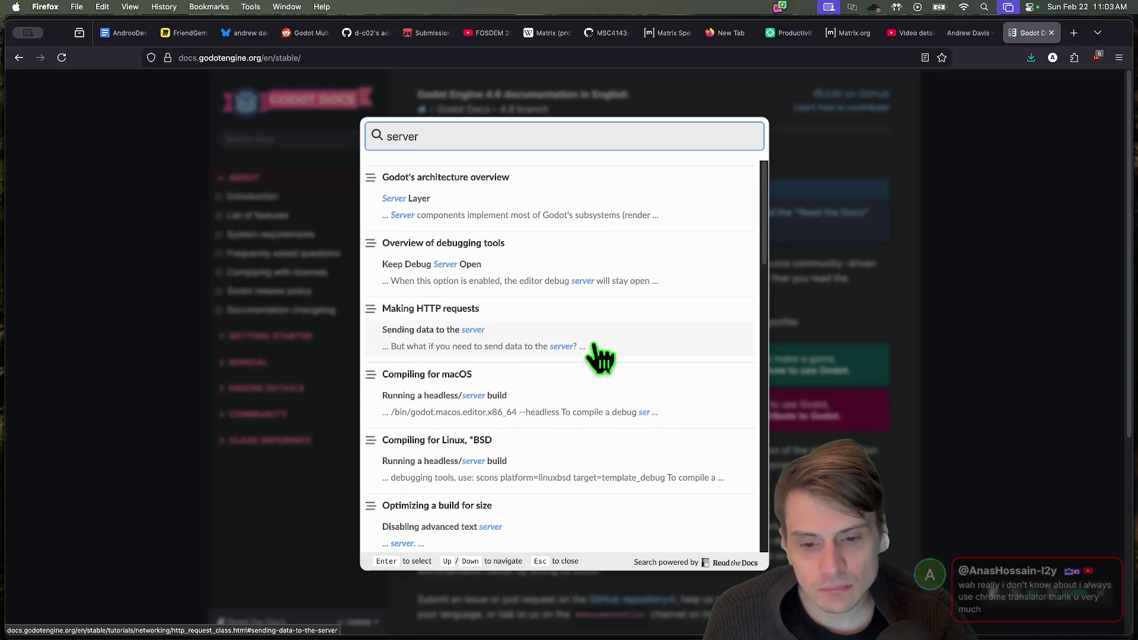
left_click(519, 214)
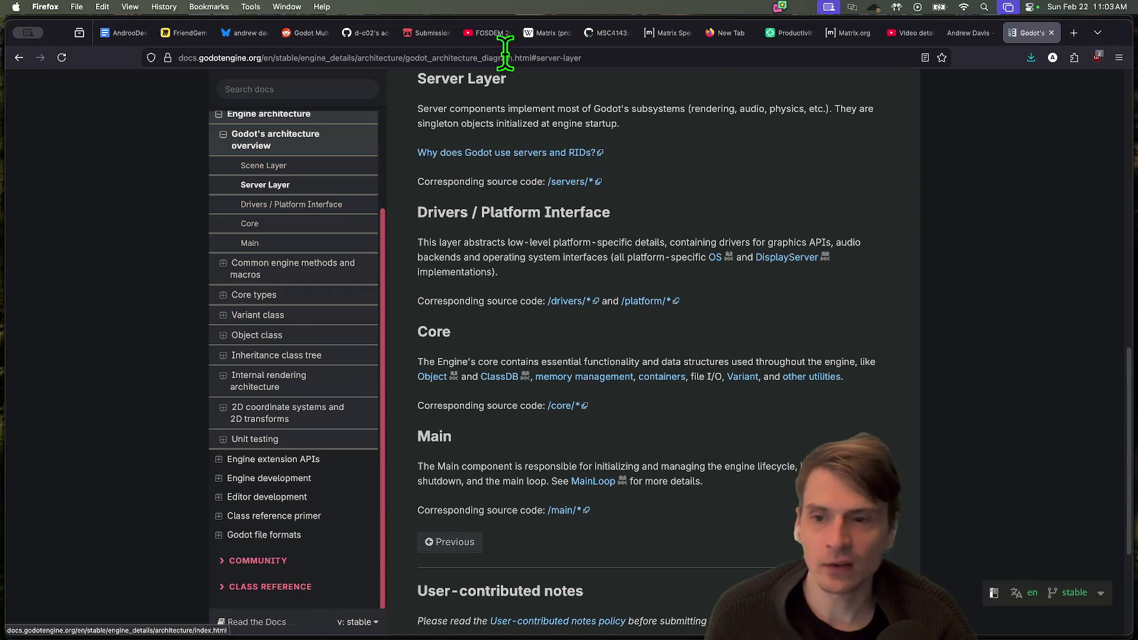
Search 'network' and open High-level multiplayer at Initializing the network
scroll(145, 297, "up", 5)
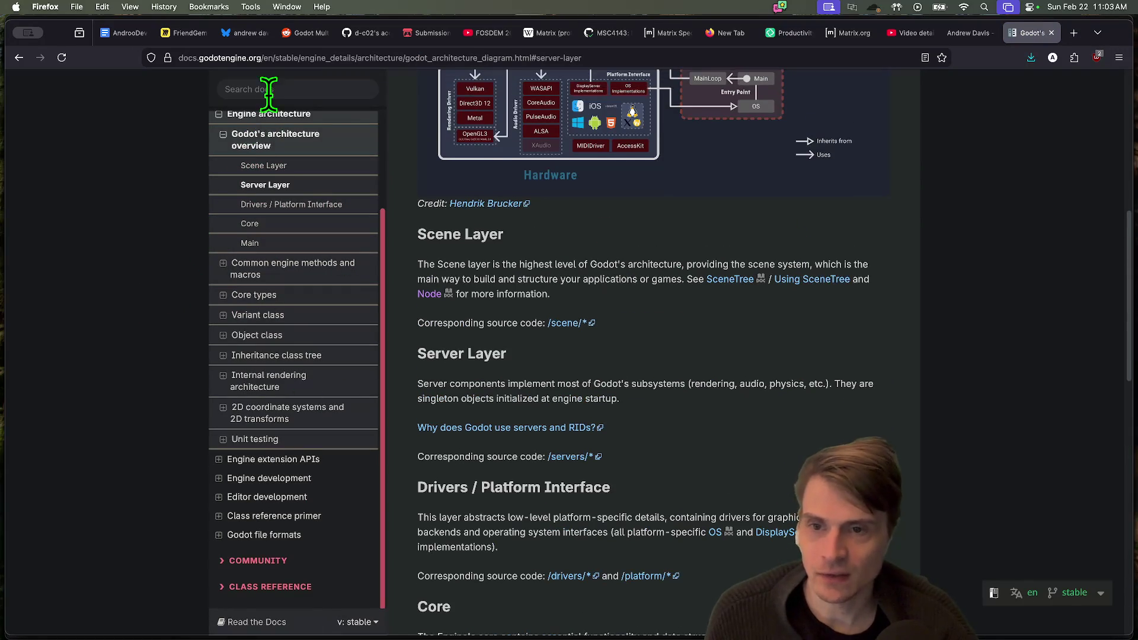
left_click(268, 92)
type("network")
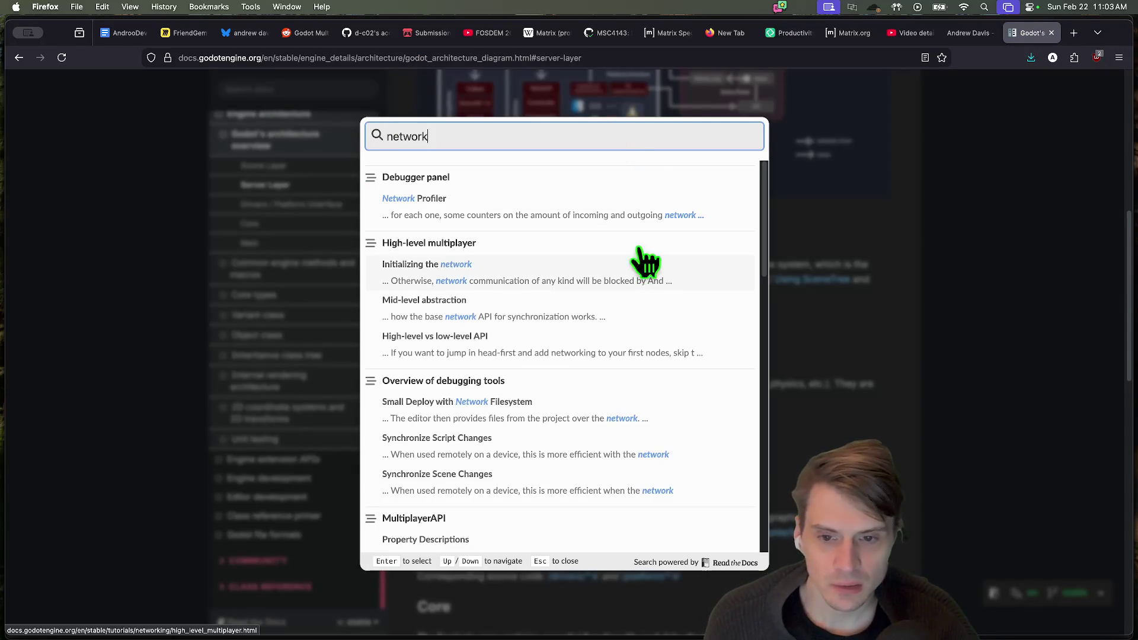
left_click(424, 286)
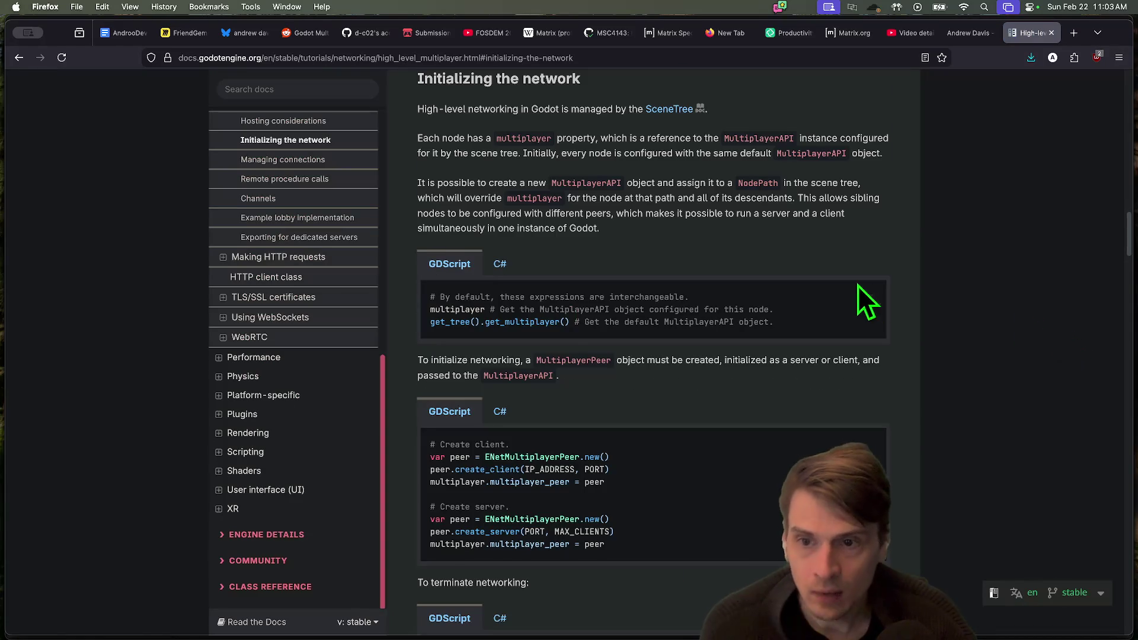
Jump to Example lobby implementation and examine the signal connections in _ready()
scroll(836, 282, "up", 3)
scroll(285, 253, "up", 3)
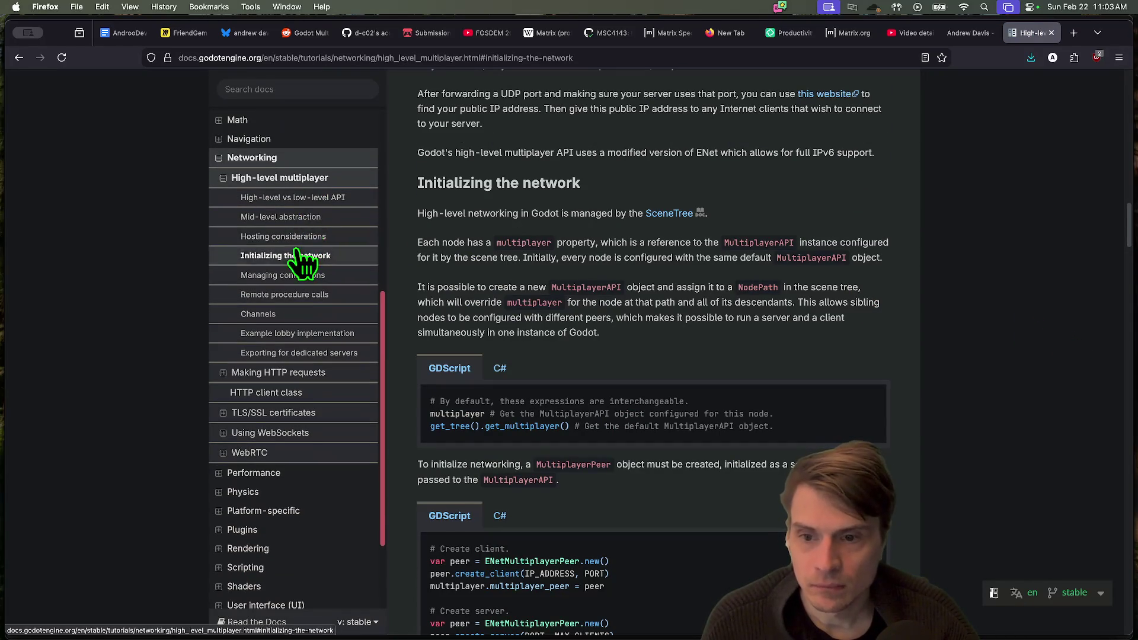
left_click(263, 335)
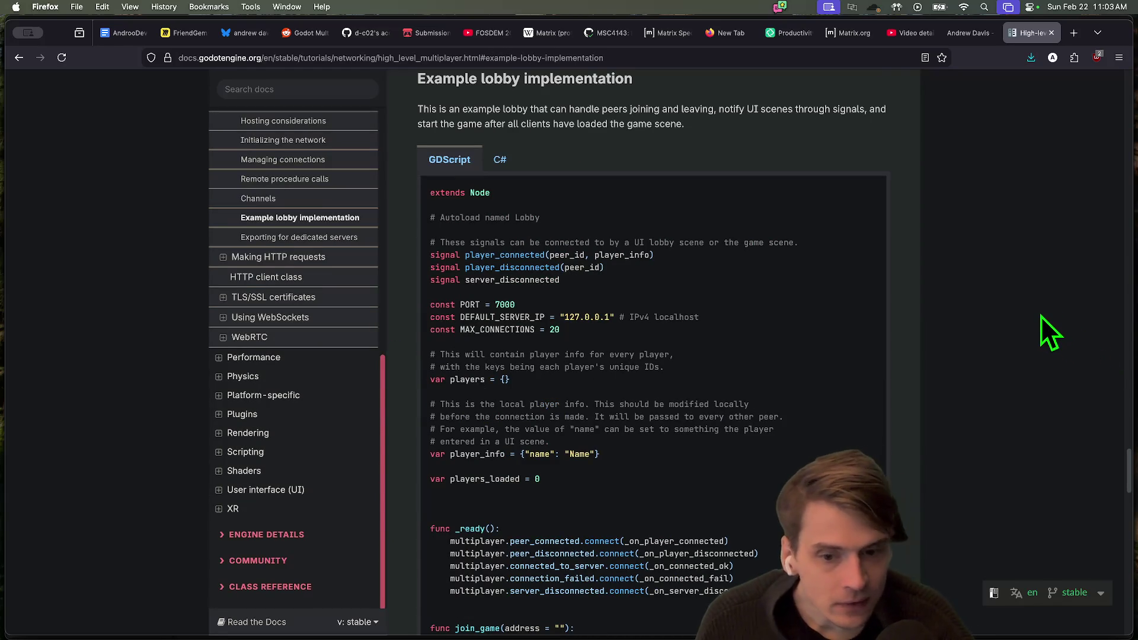
scroll(1041, 315, "down", 3)
left_click_drag(863, 418, 852, 363)
left_click(853, 363)
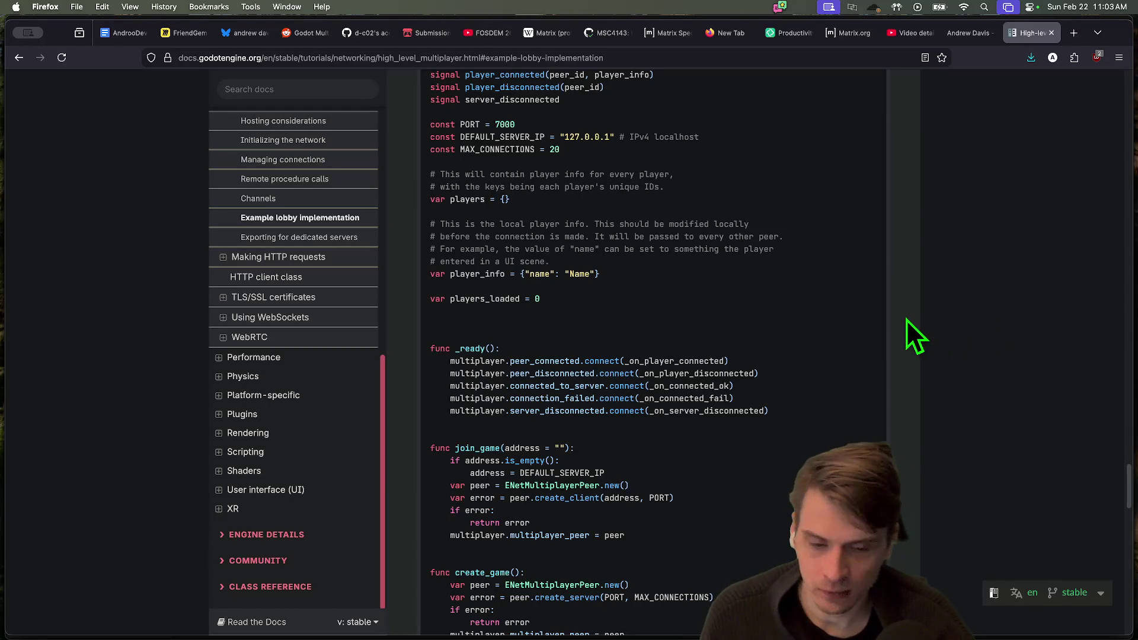
Read down to the lobby code's get_tree() scene-change line
scroll(905, 332, "down", 1)
scroll(905, 331, "down", 3)
scroll(903, 333, "down", 10)
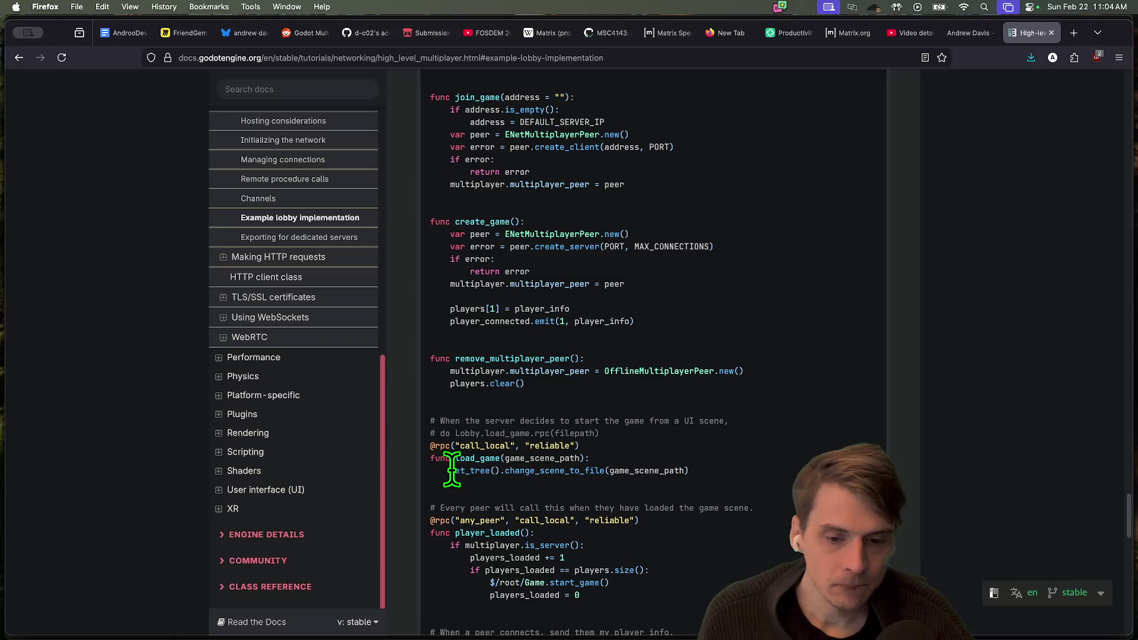
left_click_drag(452, 470, 711, 468)
left_click_drag(468, 483, 453, 472)
scroll(622, 474, "down", 3)
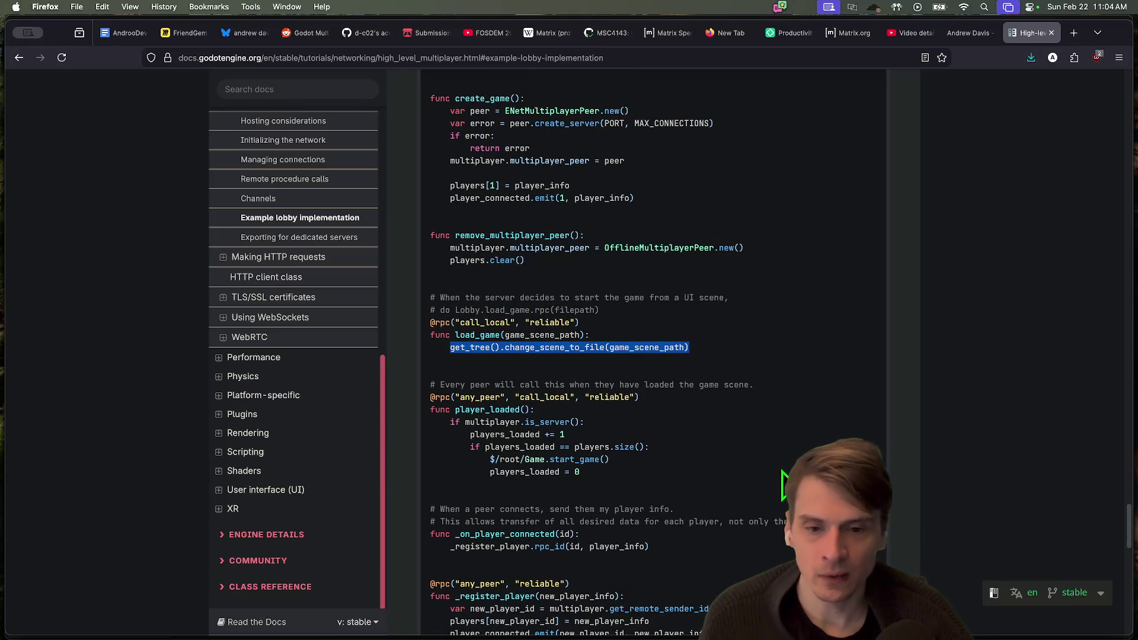
Examine Lobby.load_game, player_loaded, _register_player and the remove_multiplayer_peer() call
left_click_drag(455, 310, 536, 310)
scroll(762, 378, "down", 3)
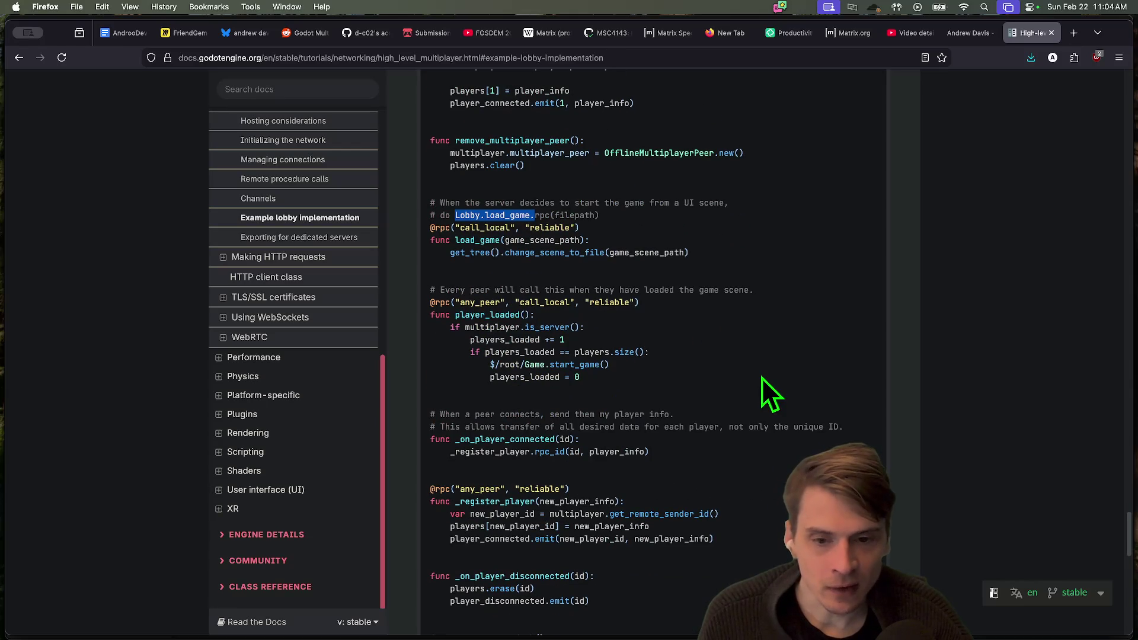
double_click(479, 314)
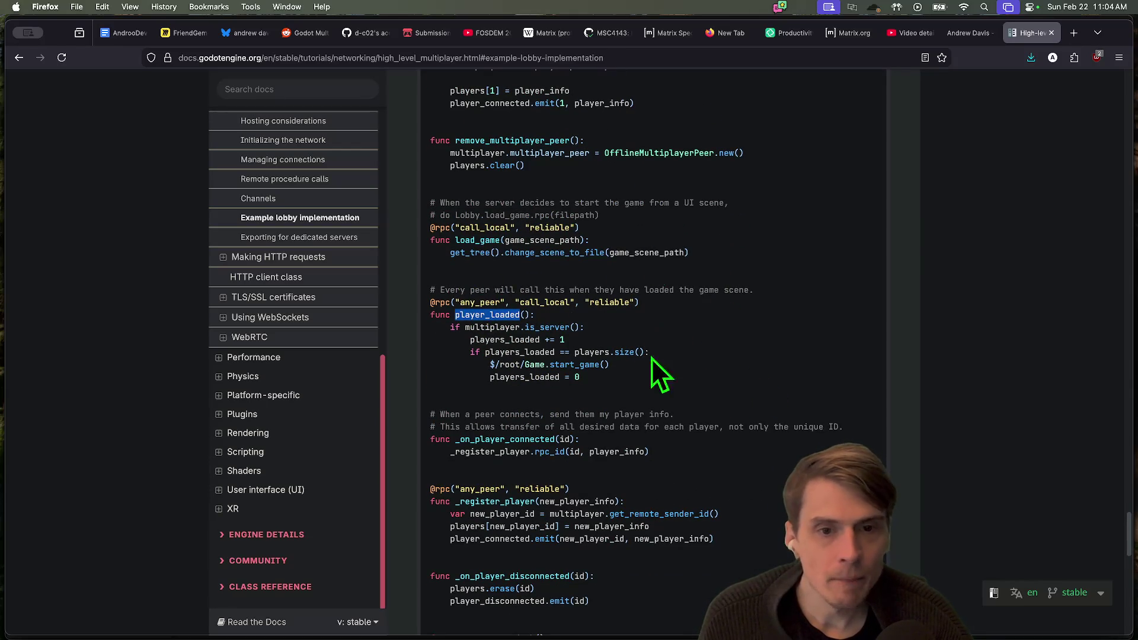
scroll(652, 365, "down", 3)
scroll(646, 368, "down", 4)
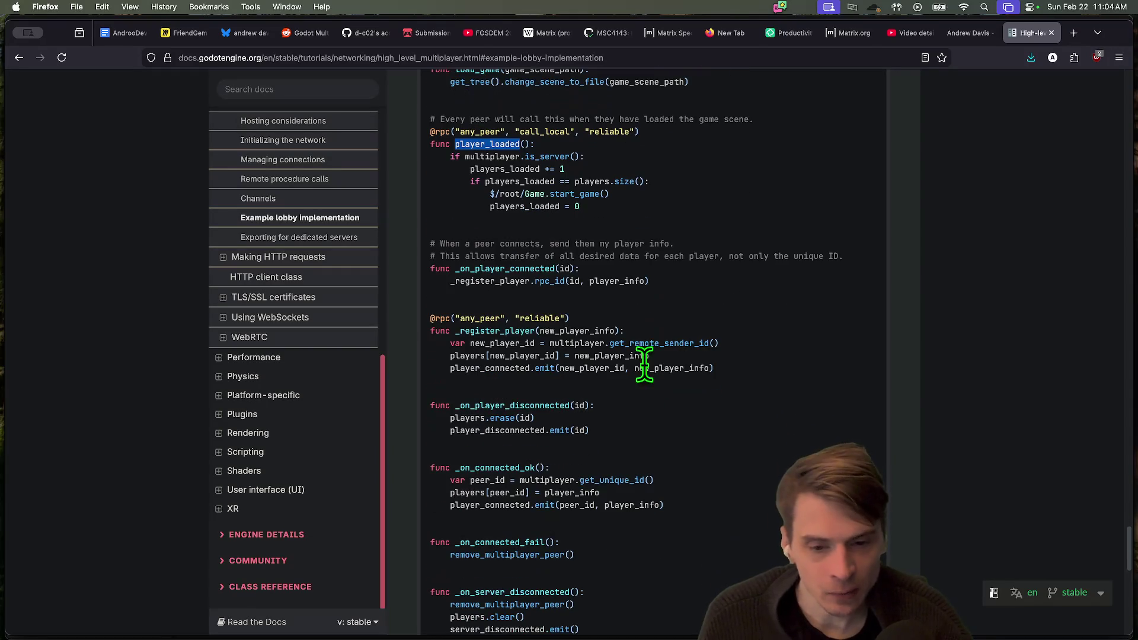
double_click(504, 326)
scroll(640, 309, "down", 3)
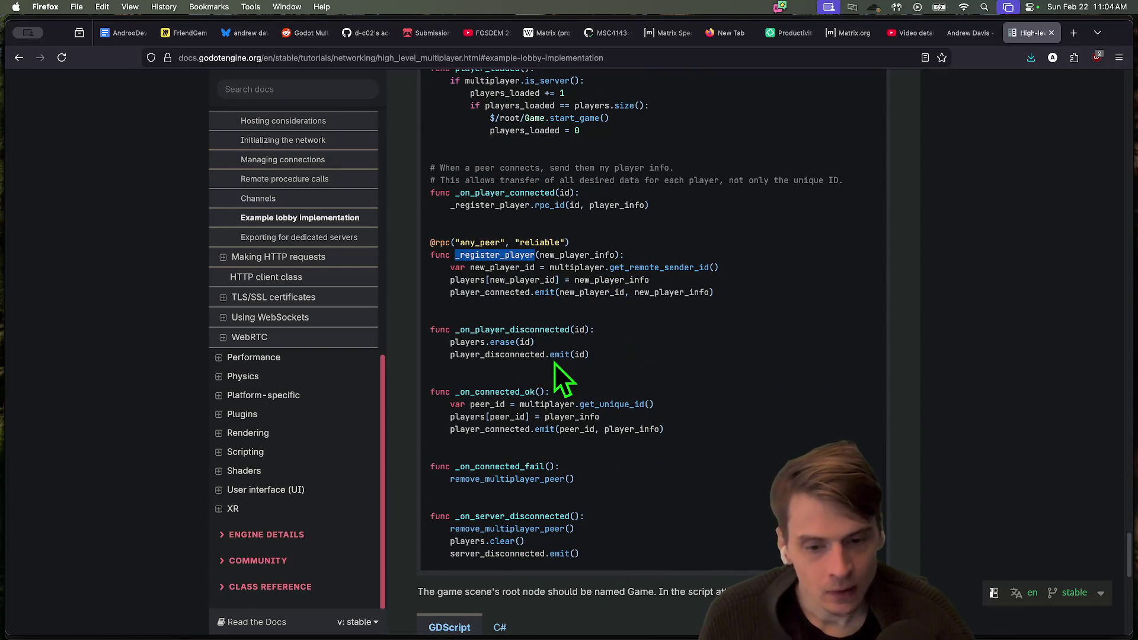
left_click(546, 504)
double_click(548, 479)
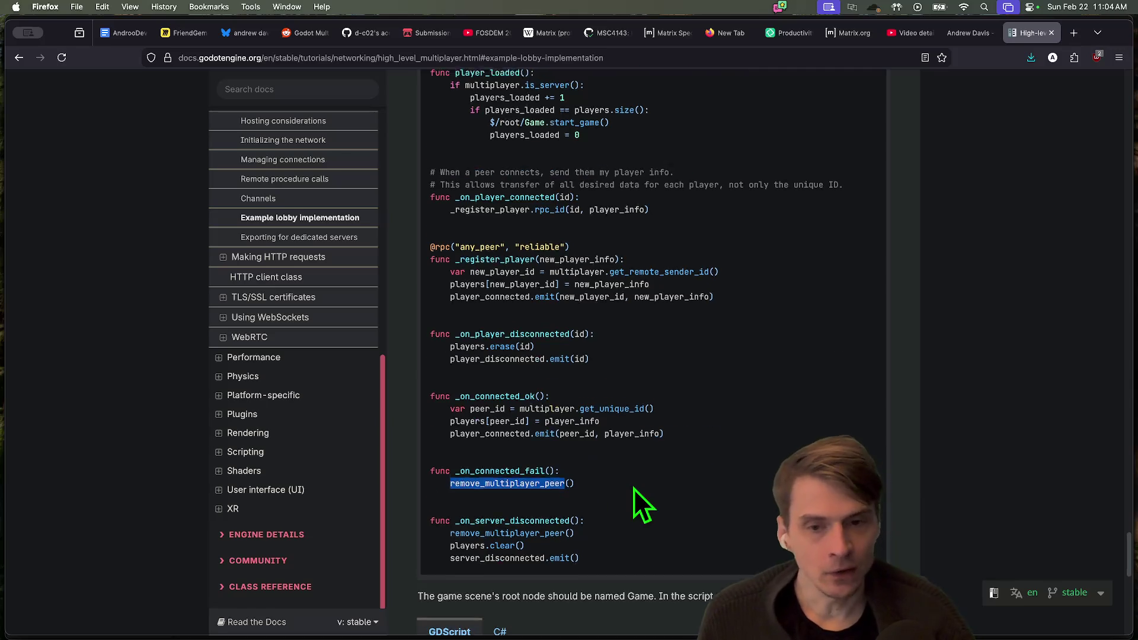
Highlight the Lobby.player_loaded.rpc_id(1) line and glance at the docs version options
scroll(636, 486, "up", 10)
scroll(640, 482, "up", 10)
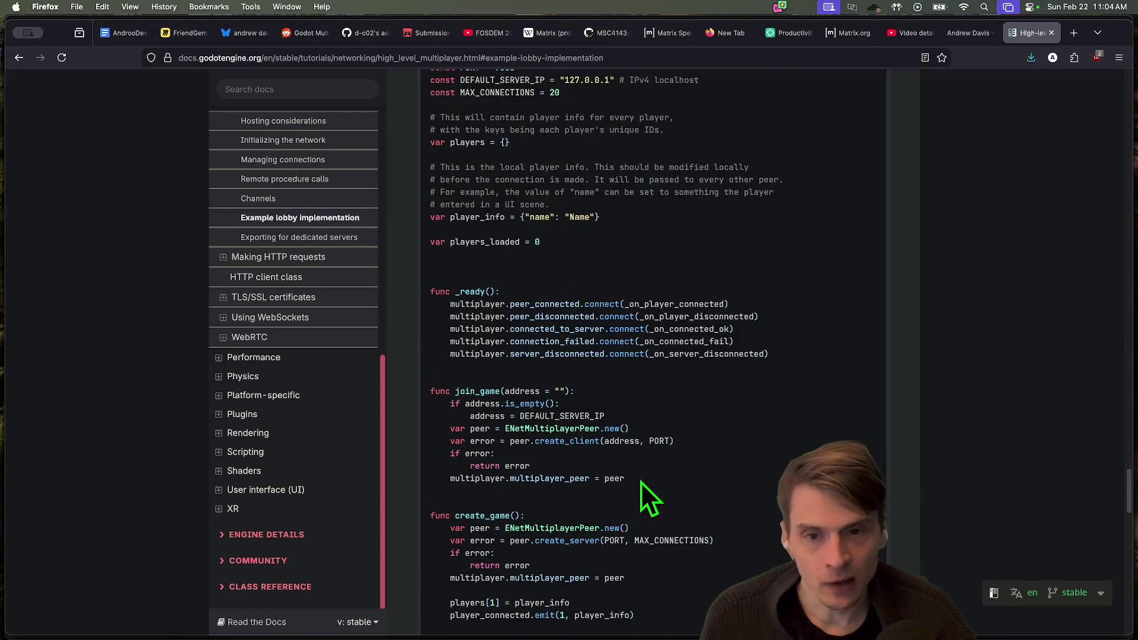
scroll(642, 482, "down", 20)
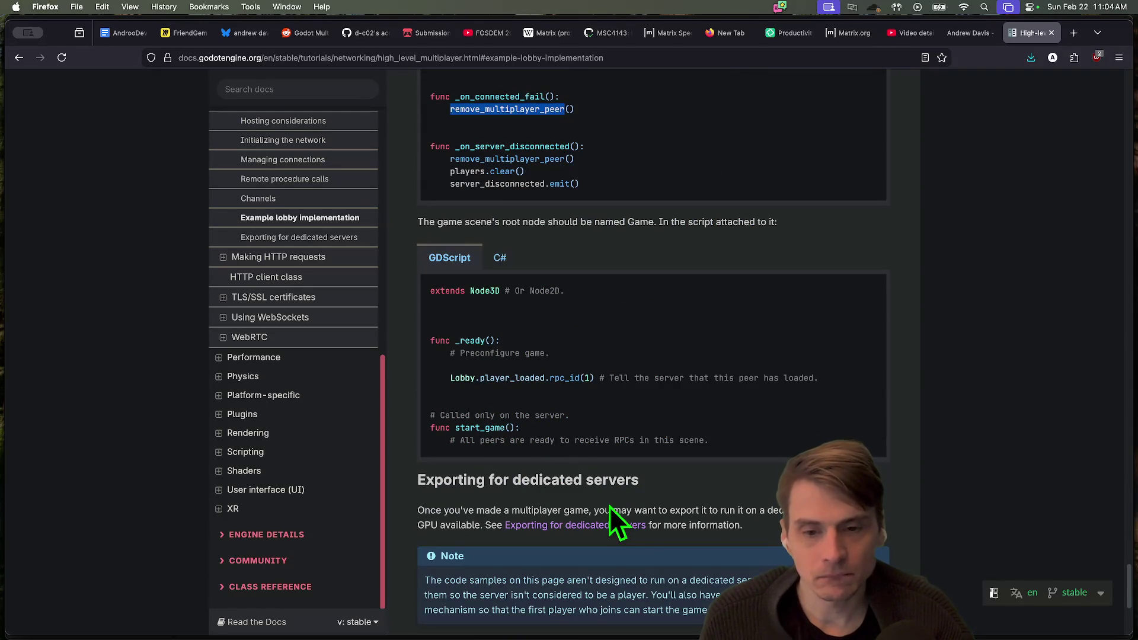
left_click(947, 485)
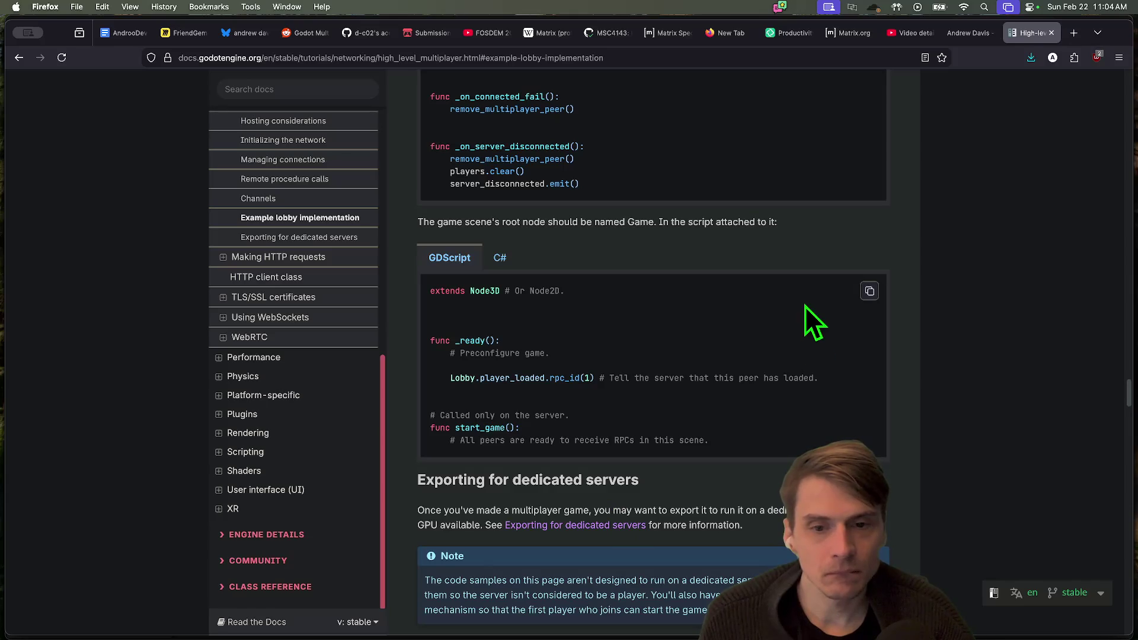
scroll(817, 367, "down", 1)
triple_click(593, 362)
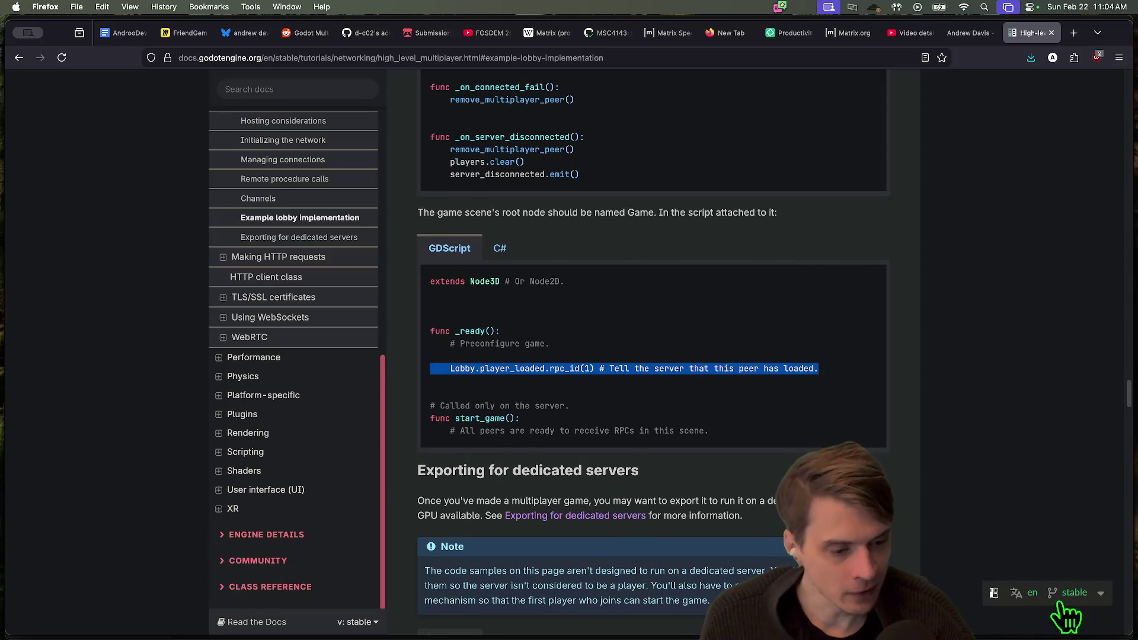
left_click(1036, 595)
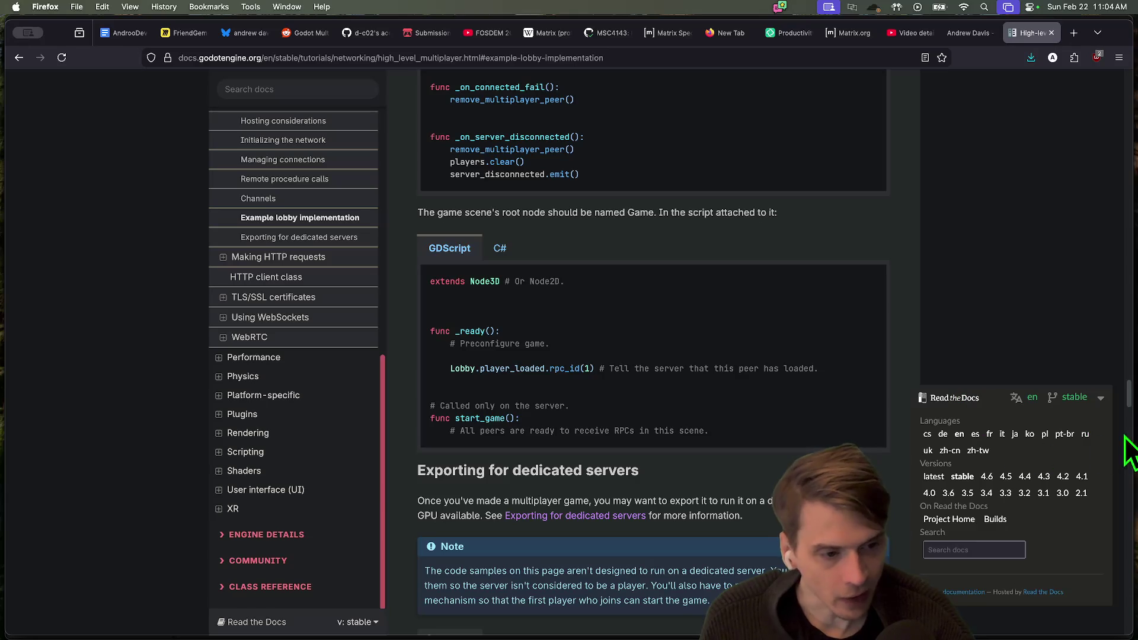
left_click(1076, 396)
Go back to the High-level multiplayer page top, close the docs tab and return to Godot
scroll(869, 367, "up", 15)
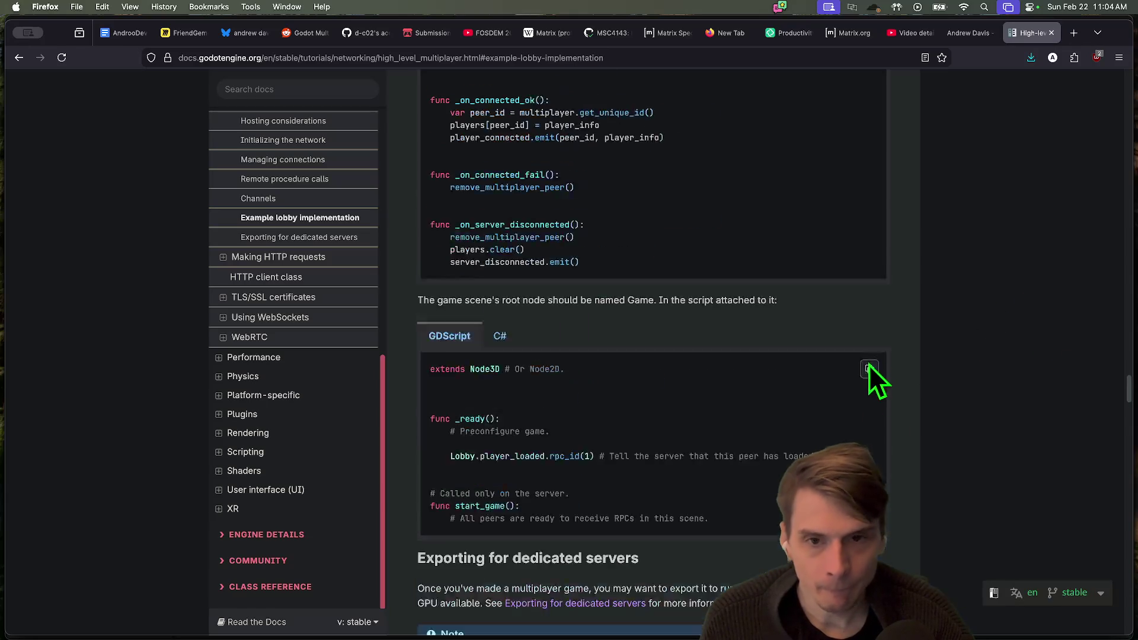
scroll(859, 403, "up", 20)
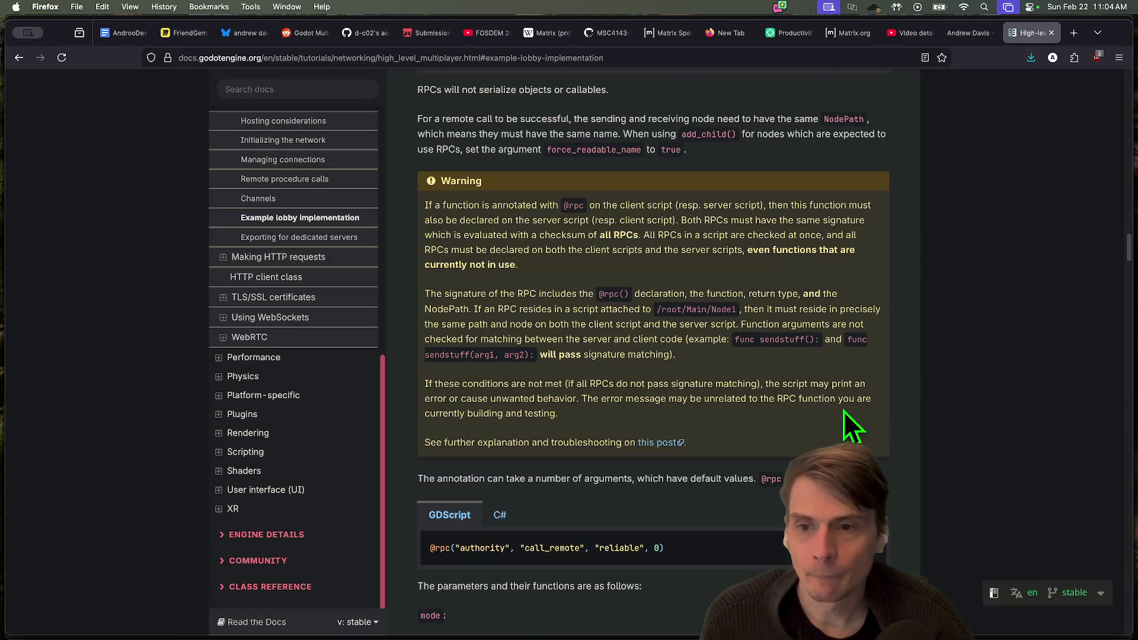
scroll(330, 282, "up", 5)
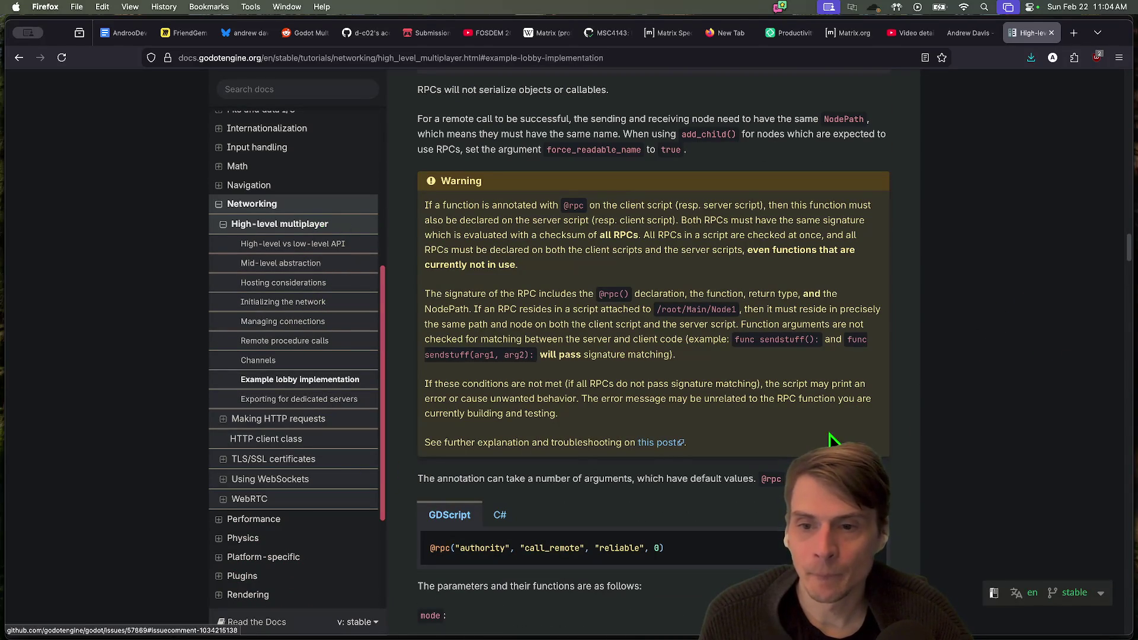
left_click(347, 246)
scroll(834, 291, "up", 2)
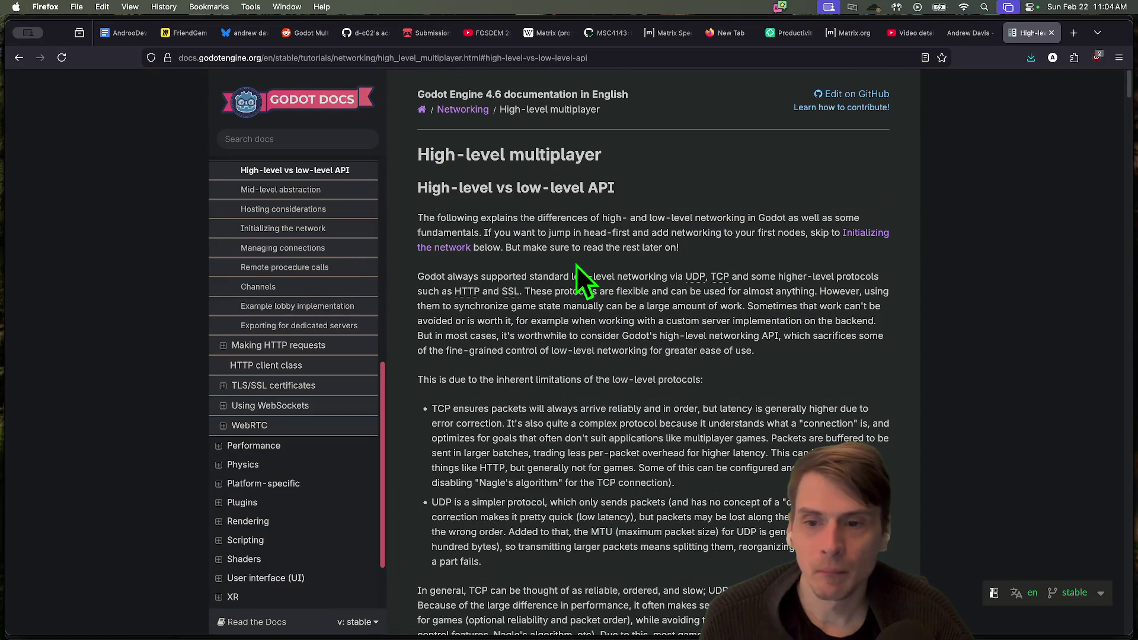
scroll(330, 267, "up", 12)
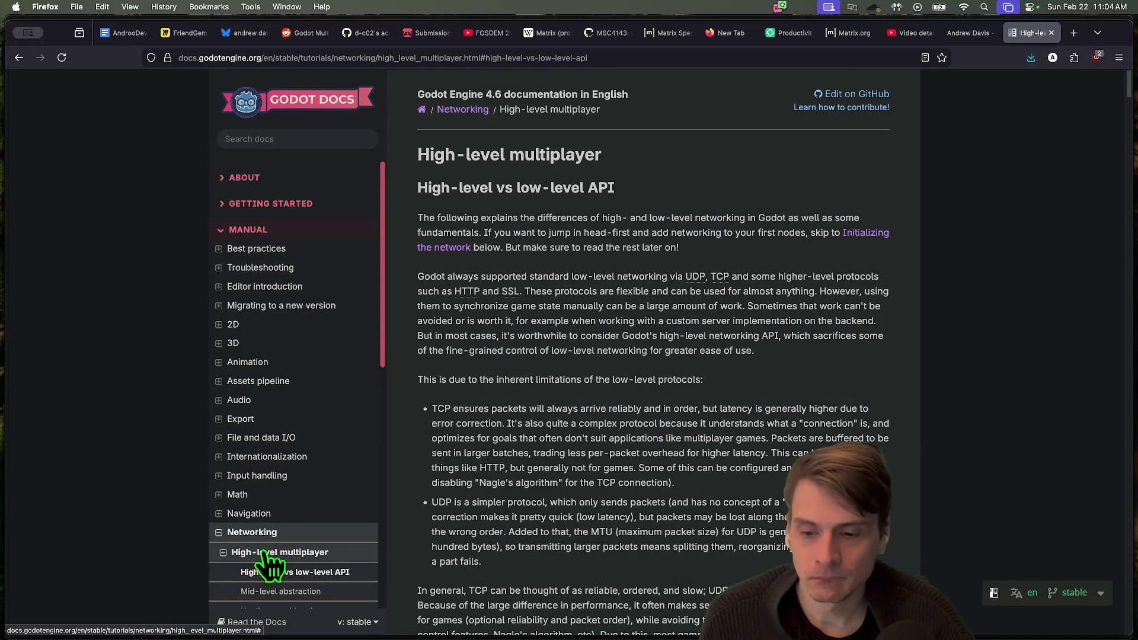
left_click(260, 550)
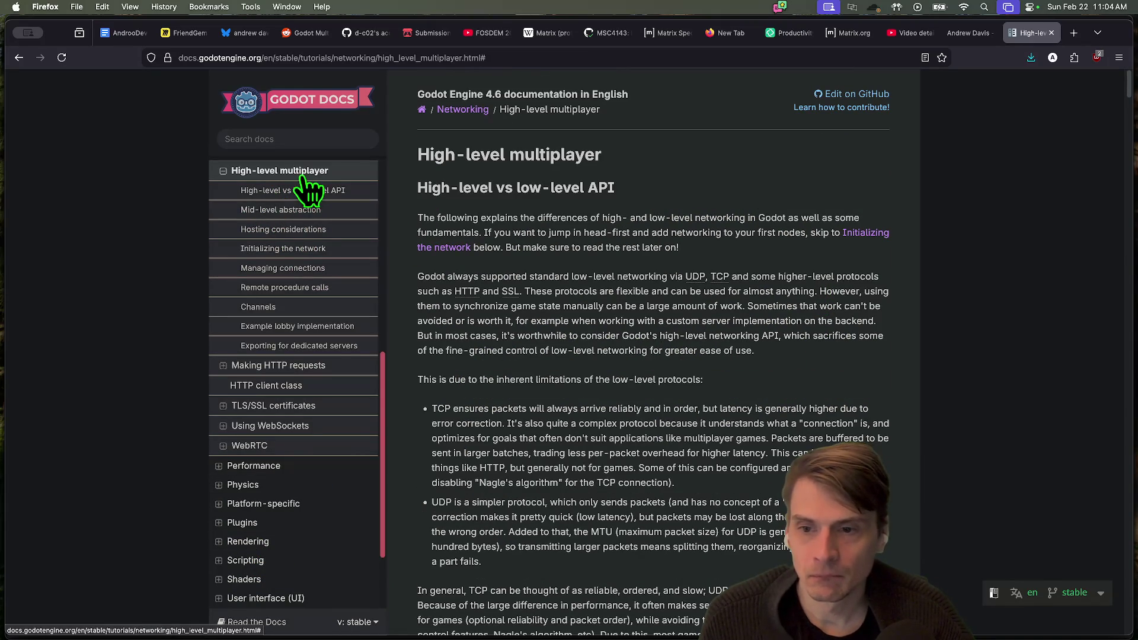
scroll(310, 275, "up", 6)
key("super+w")
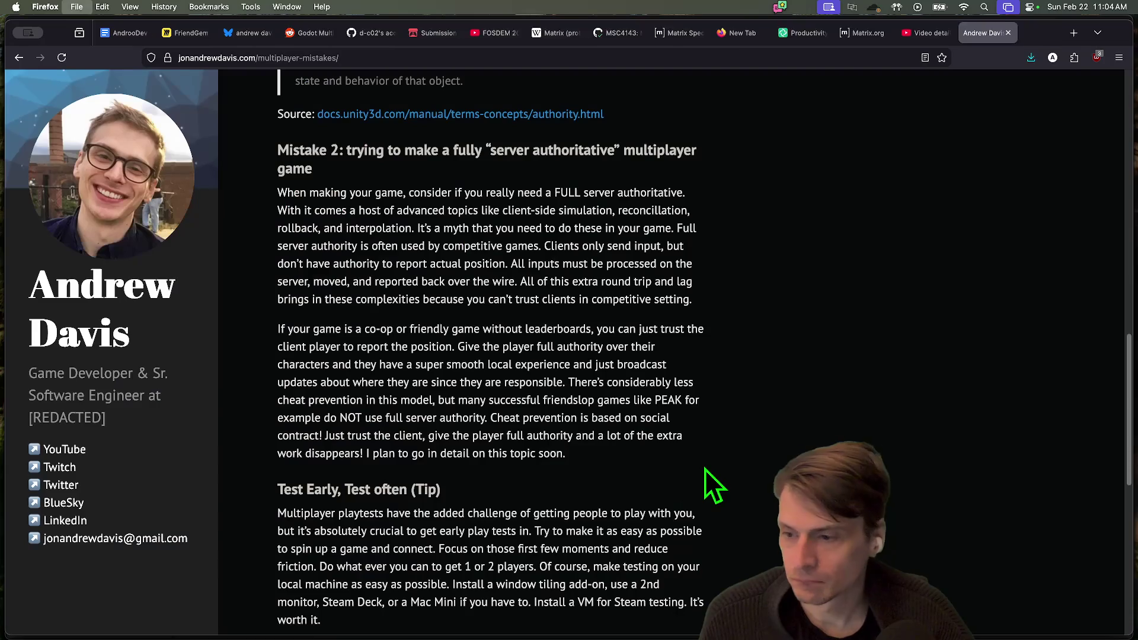
key("super+Tab")
left_click(444, 159)
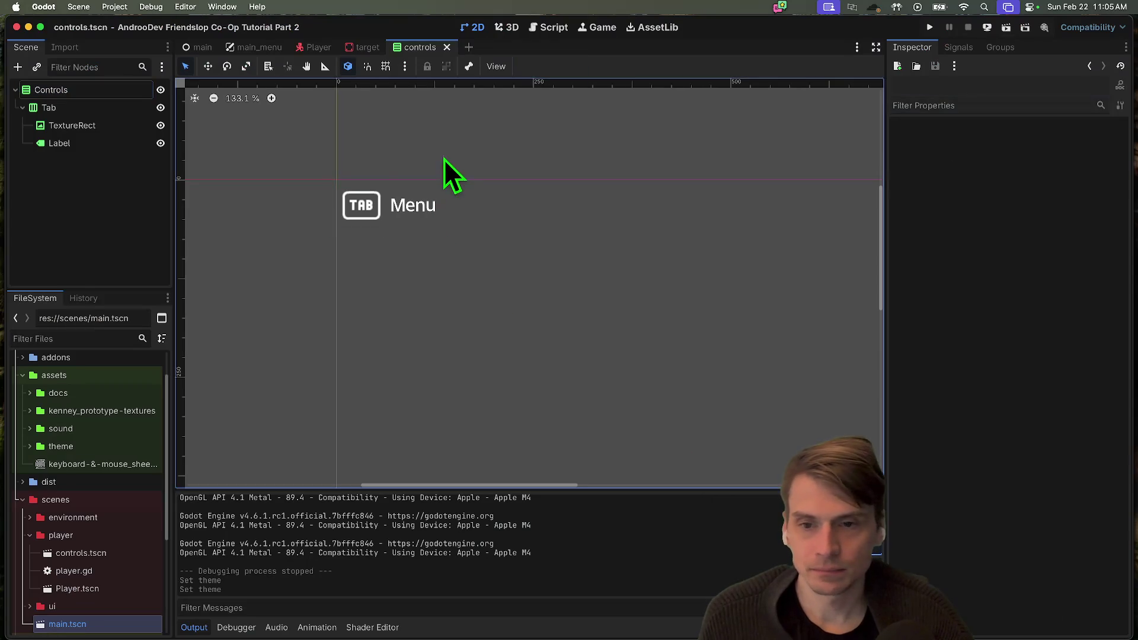
left_click(365, 196)
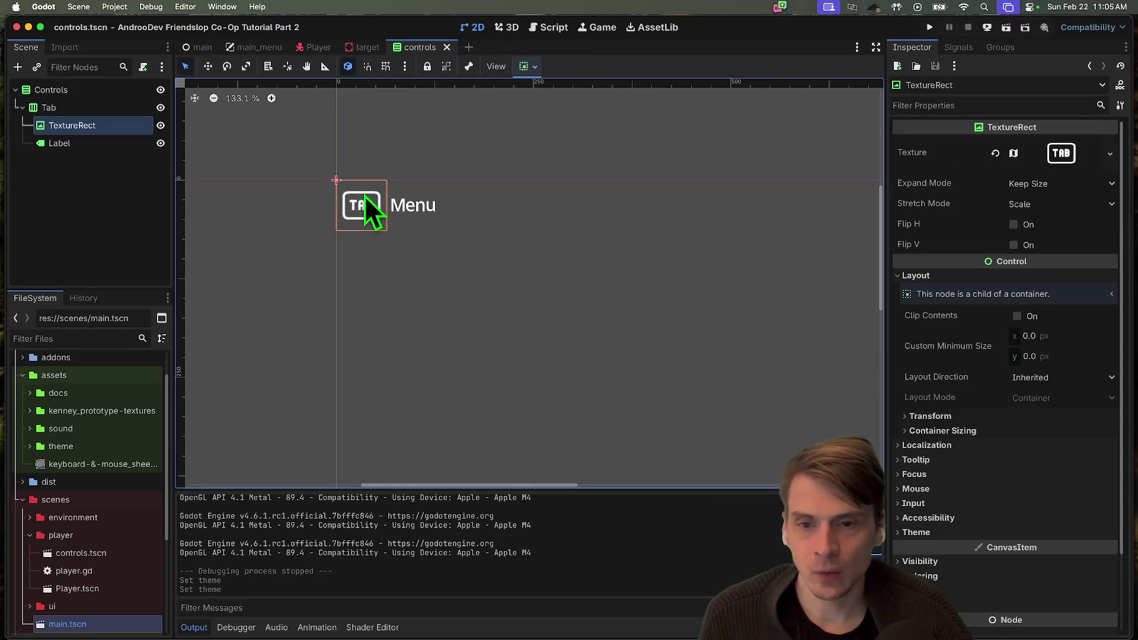
left_click(78, 108)
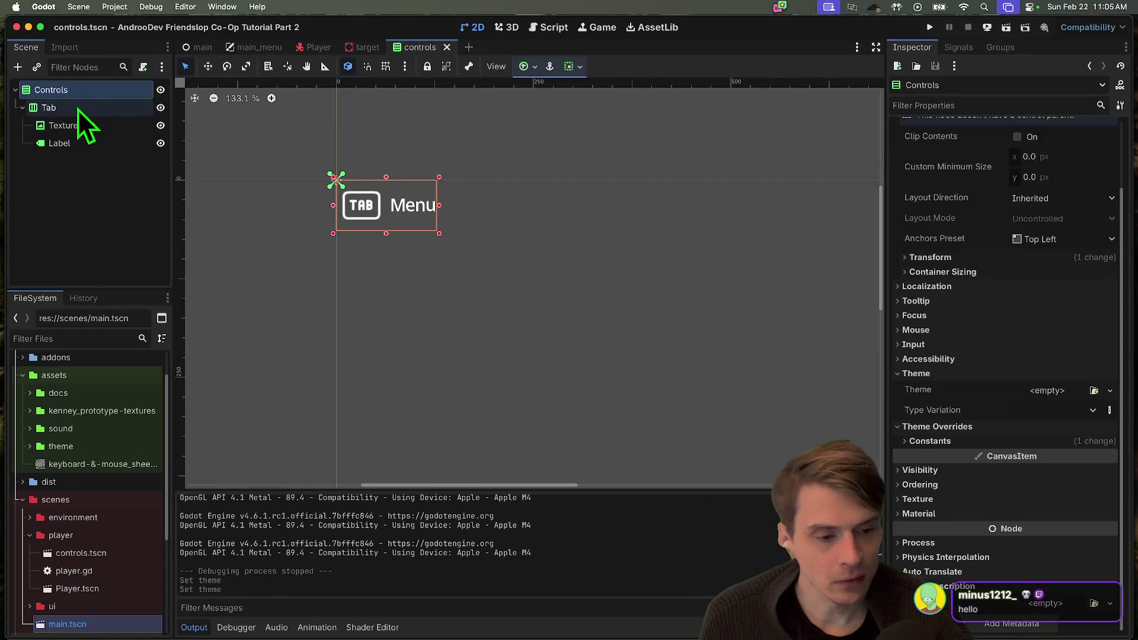
key("super+s")
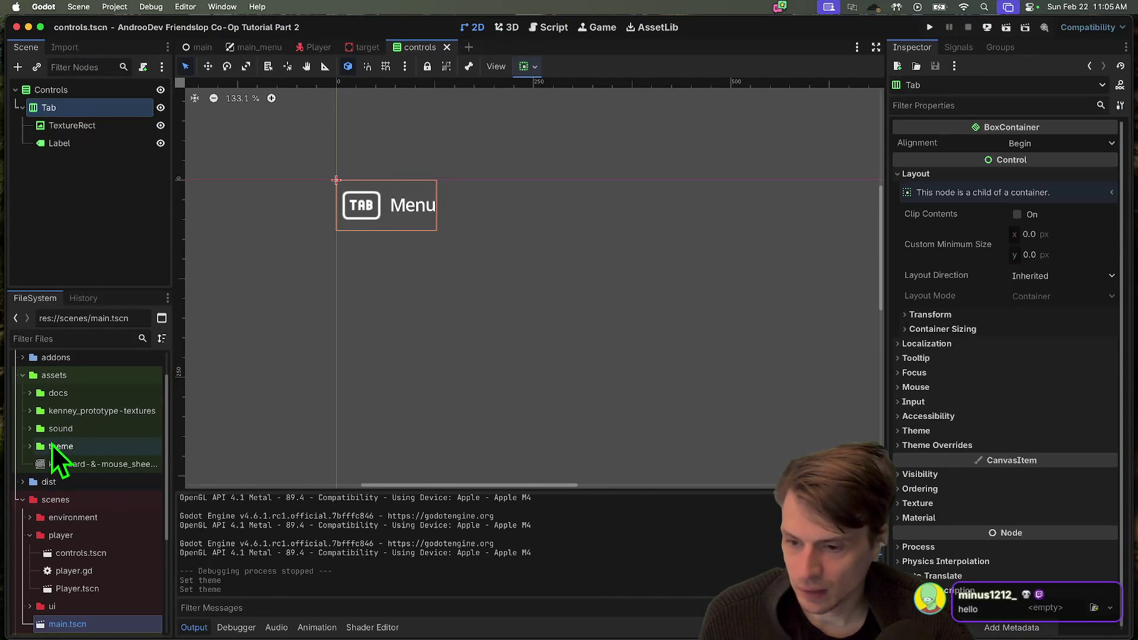
left_click(51, 445)
double_click(52, 445)
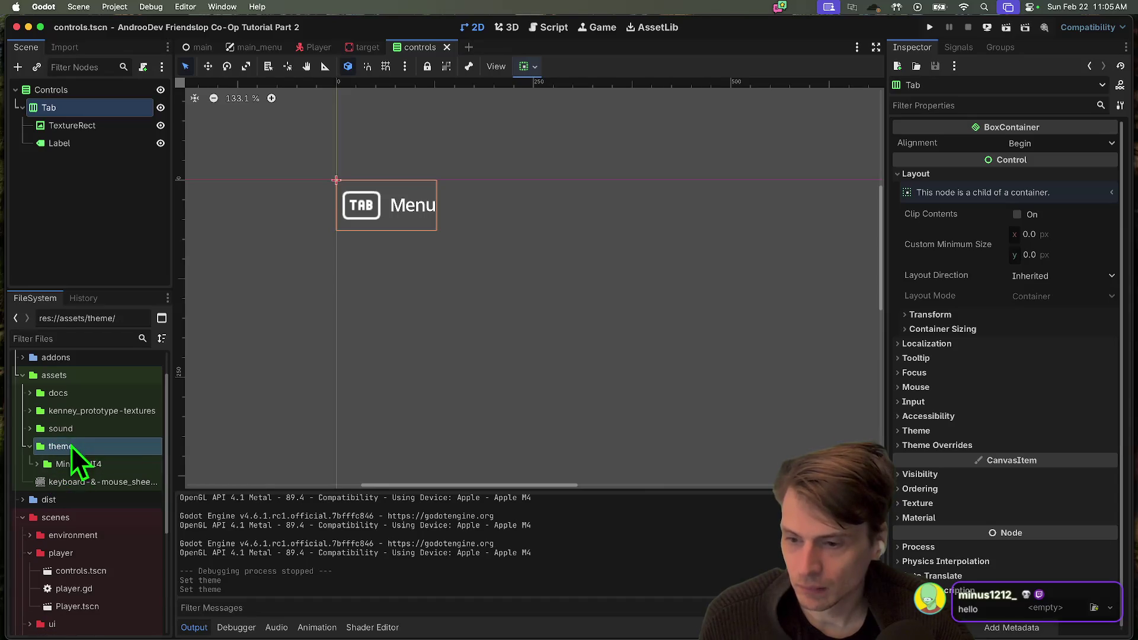
right_click(71, 445)
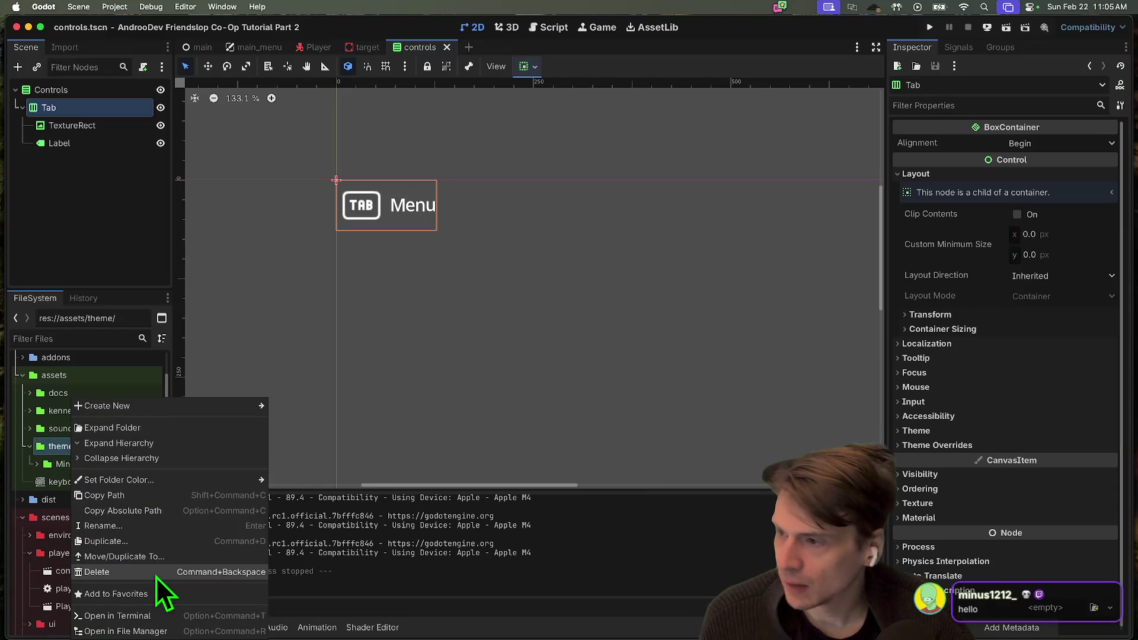
left_click(157, 573)
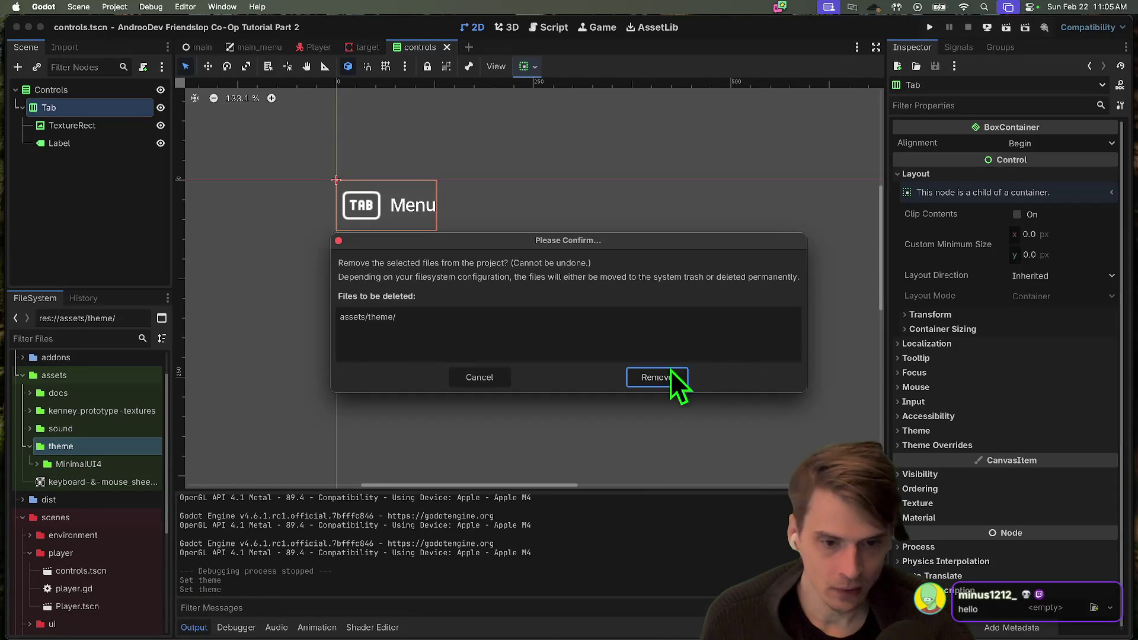
left_click(649, 376)
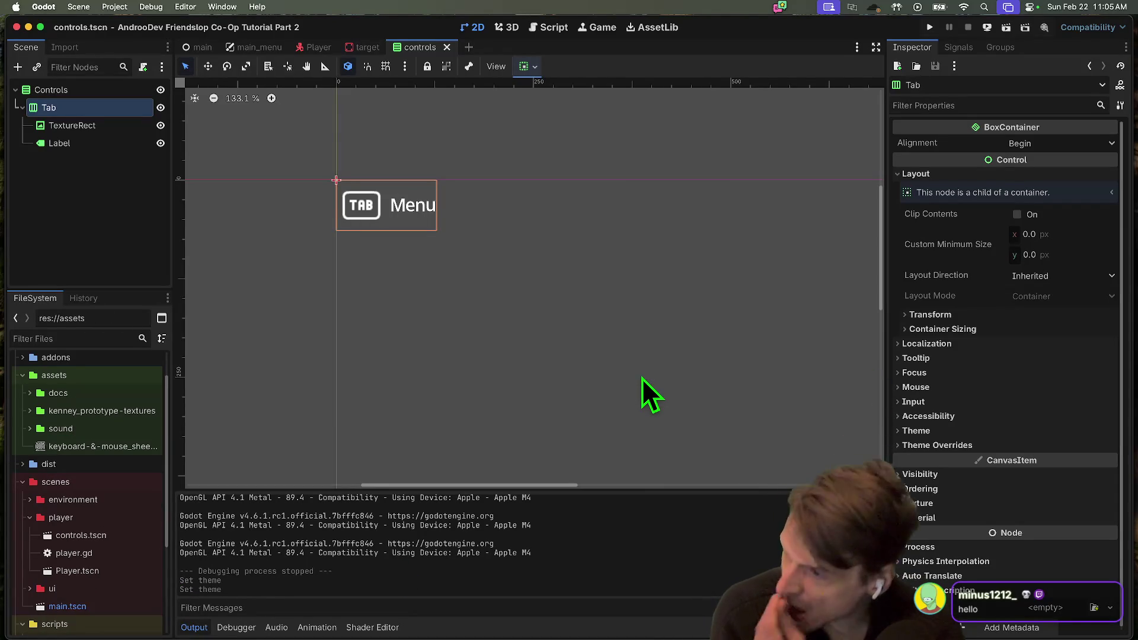
left_click(563, 204)
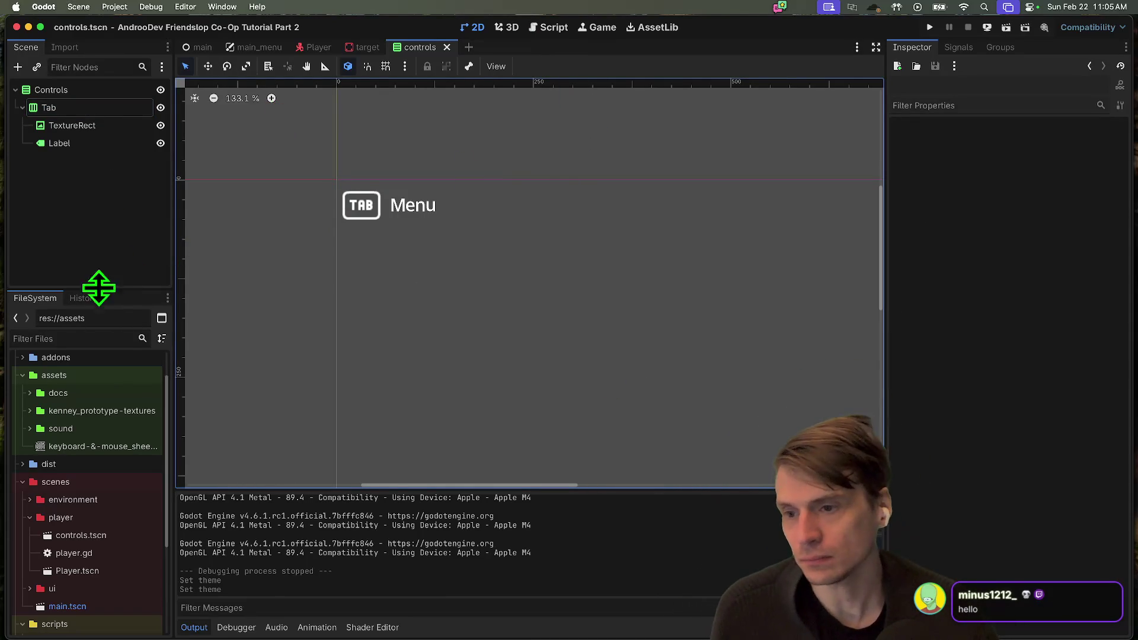
Move the Controls node inside the Player scene's CanvasLayer, above Menu
left_click_drag(97, 284, 114, 221)
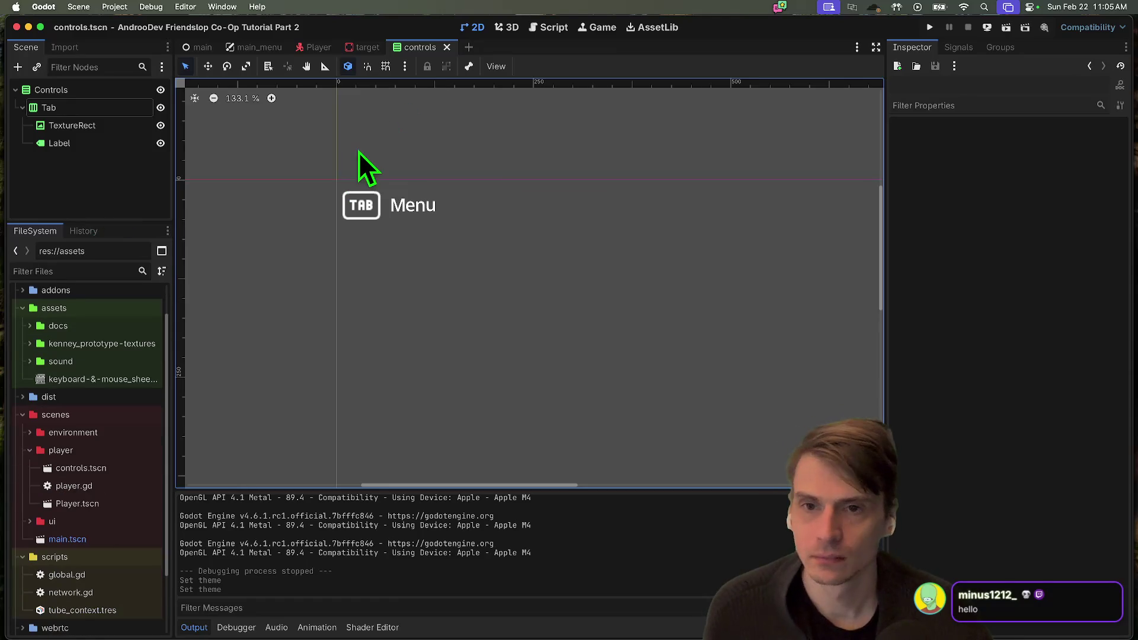
left_click_drag(358, 152, 391, 140)
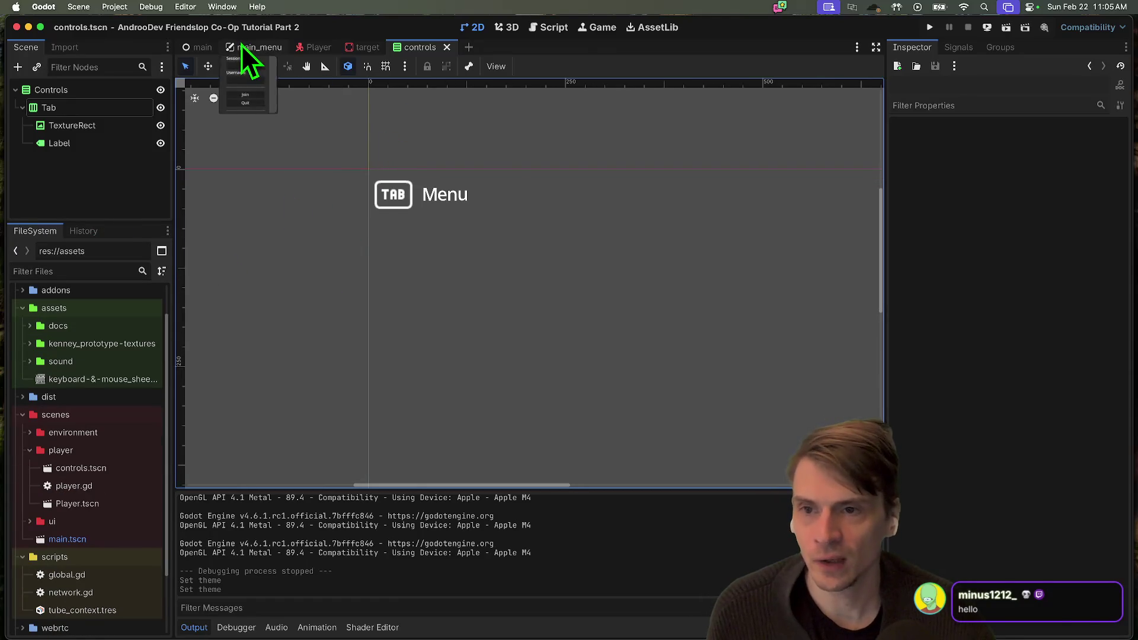
left_click(243, 46)
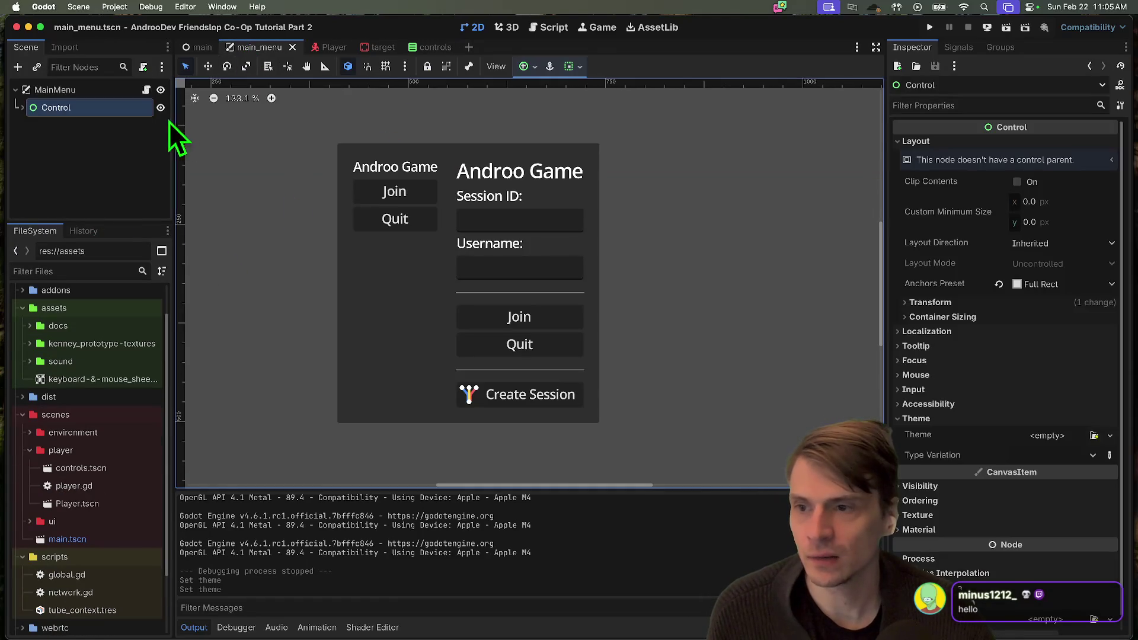
left_click(423, 45)
left_click(318, 47)
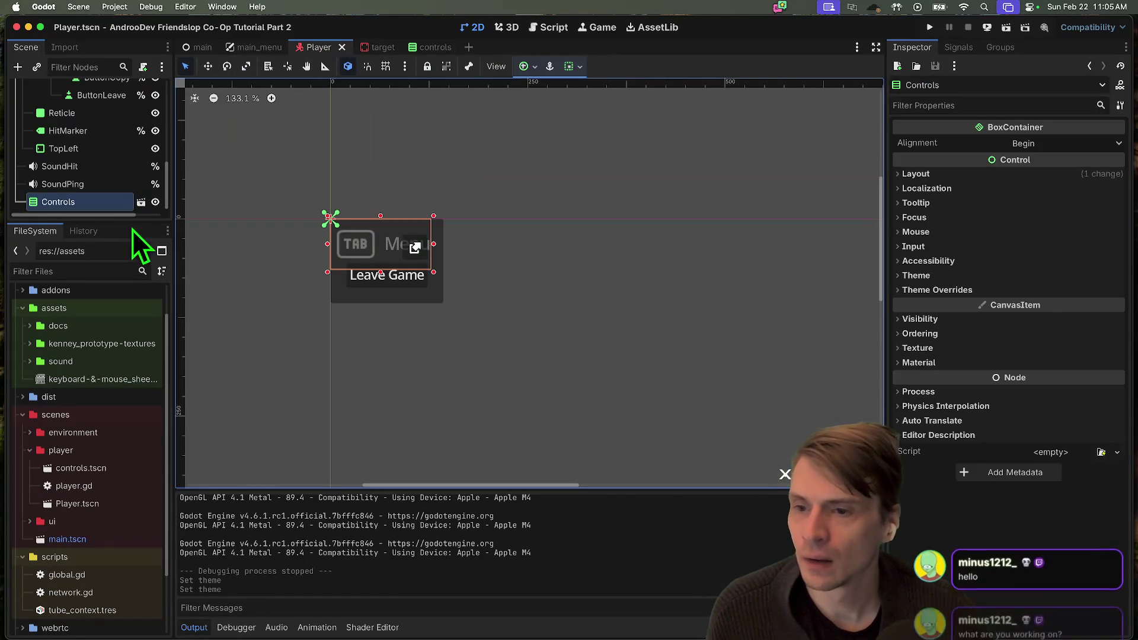
left_click_drag(132, 220, 108, 478)
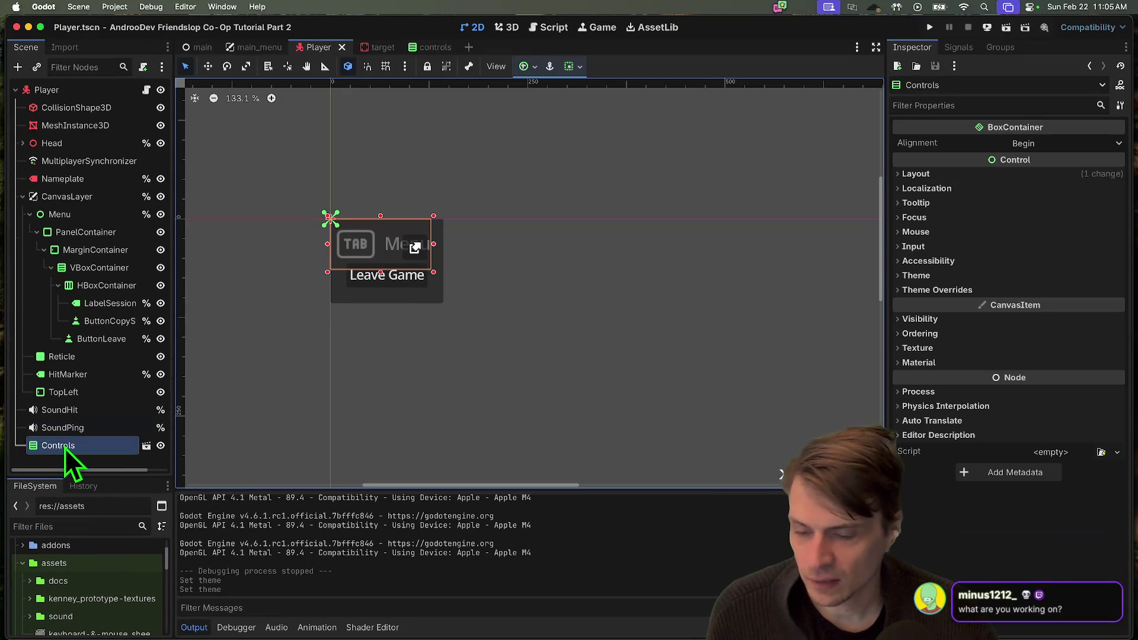
left_click_drag(93, 449, 96, 205)
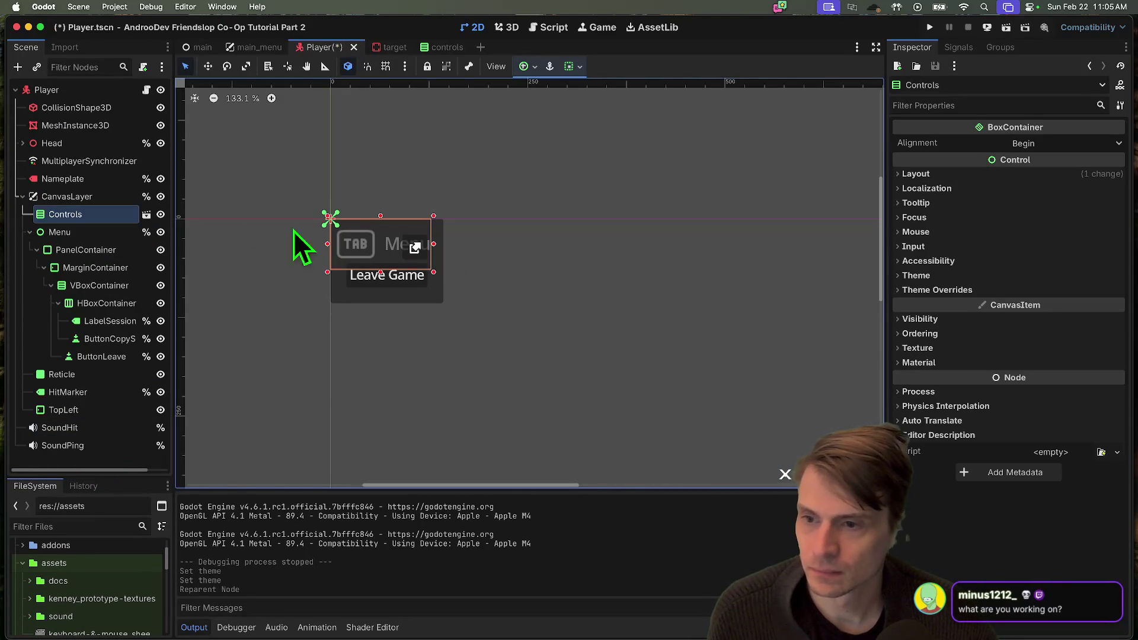
Enable Access as Unique Name on the Controls node
right_click(95, 219)
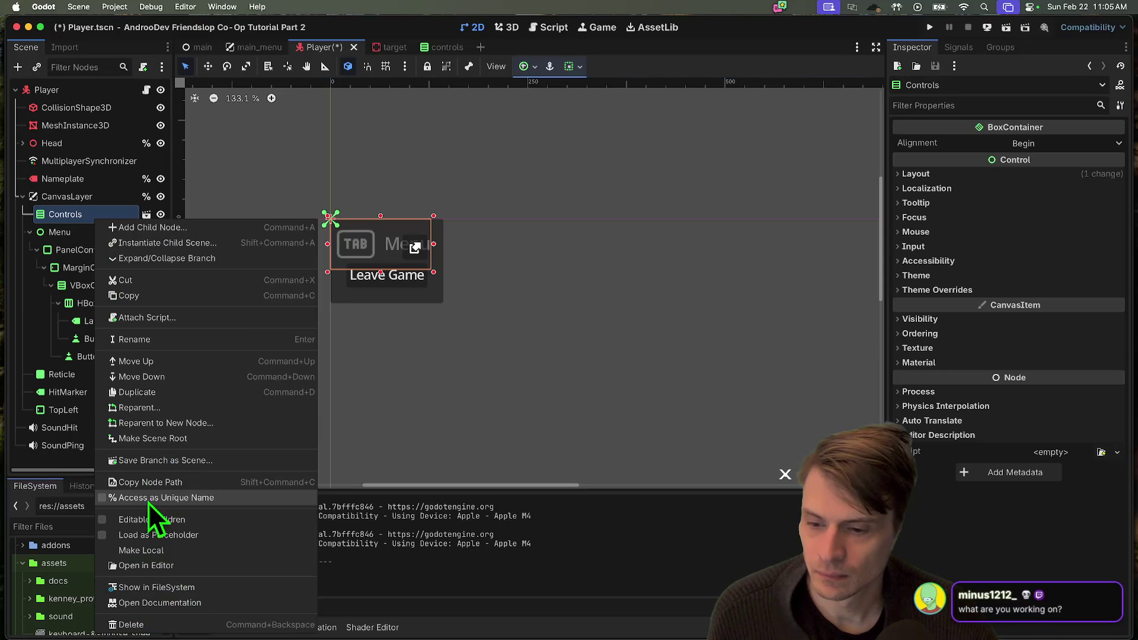
left_click(148, 498)
left_click(91, 244)
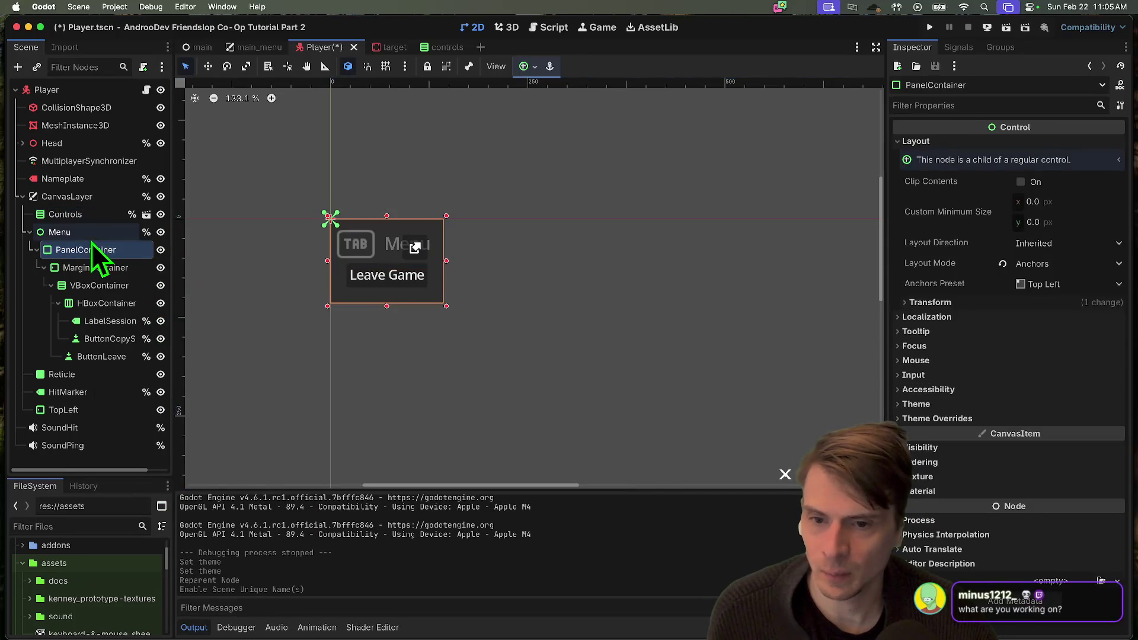
left_click(94, 233)
left_click(87, 216)
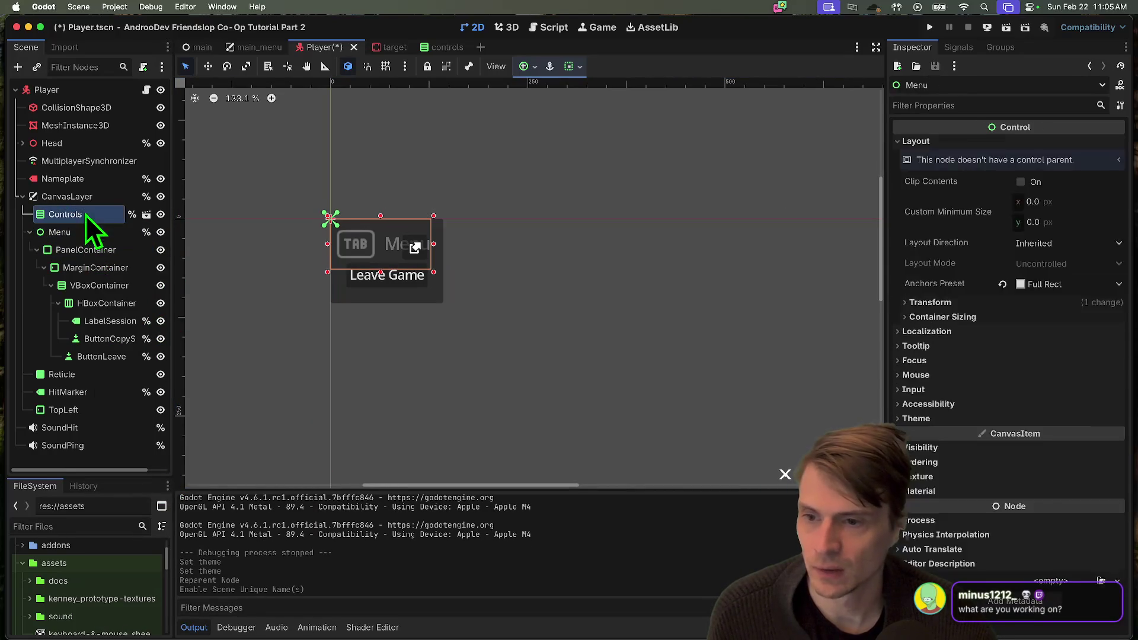
Change the controls scene's Label text to 'Session Menu', save, and return to Player
left_click(147, 215)
left_click(439, 198)
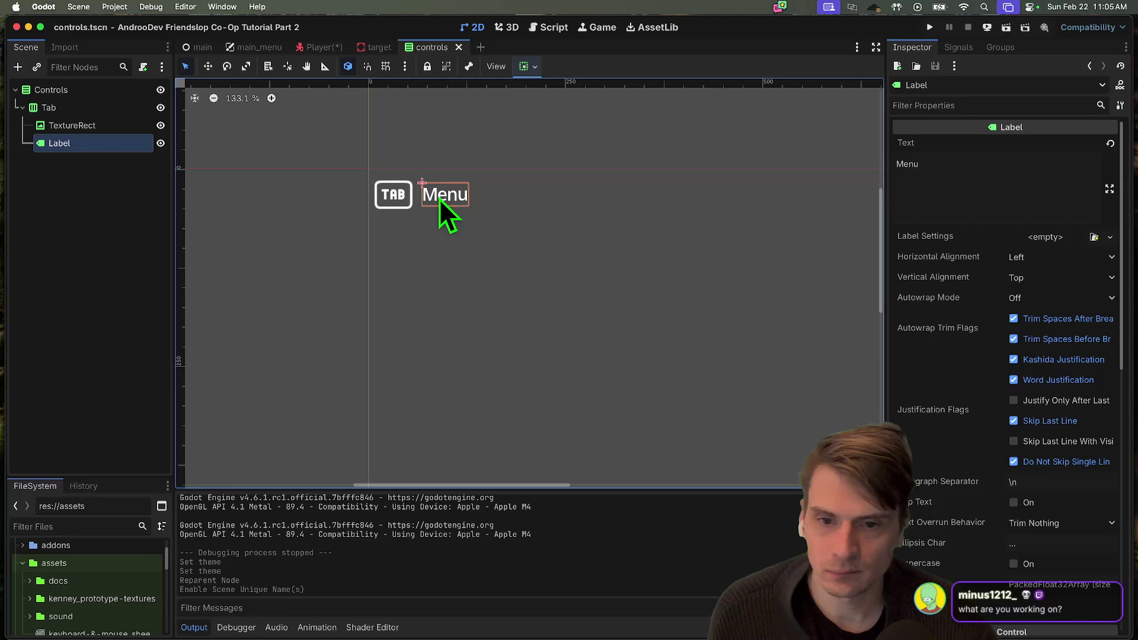
left_click(902, 198)
type("Session")
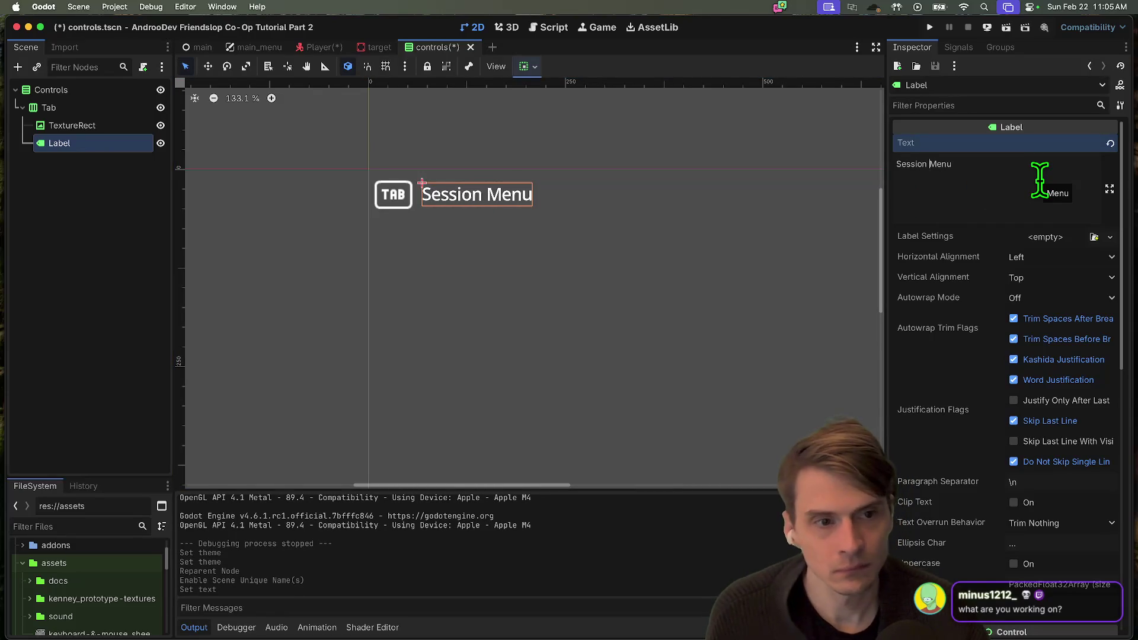
left_click(549, 137)
key("ctrl+s")
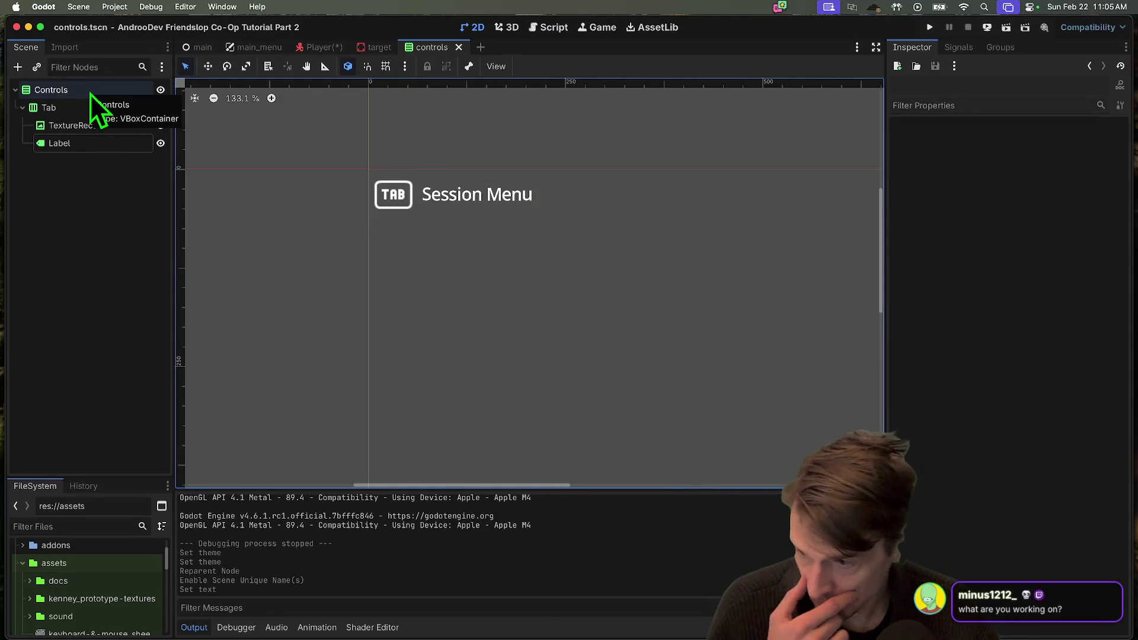
middle_click(423, 47)
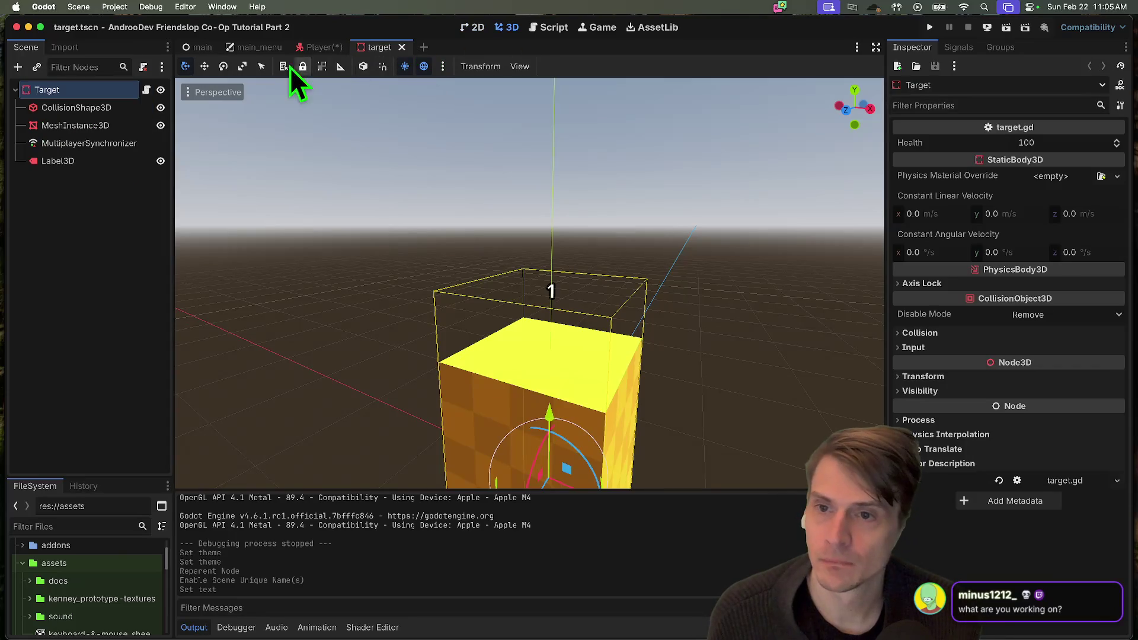
left_click(313, 46)
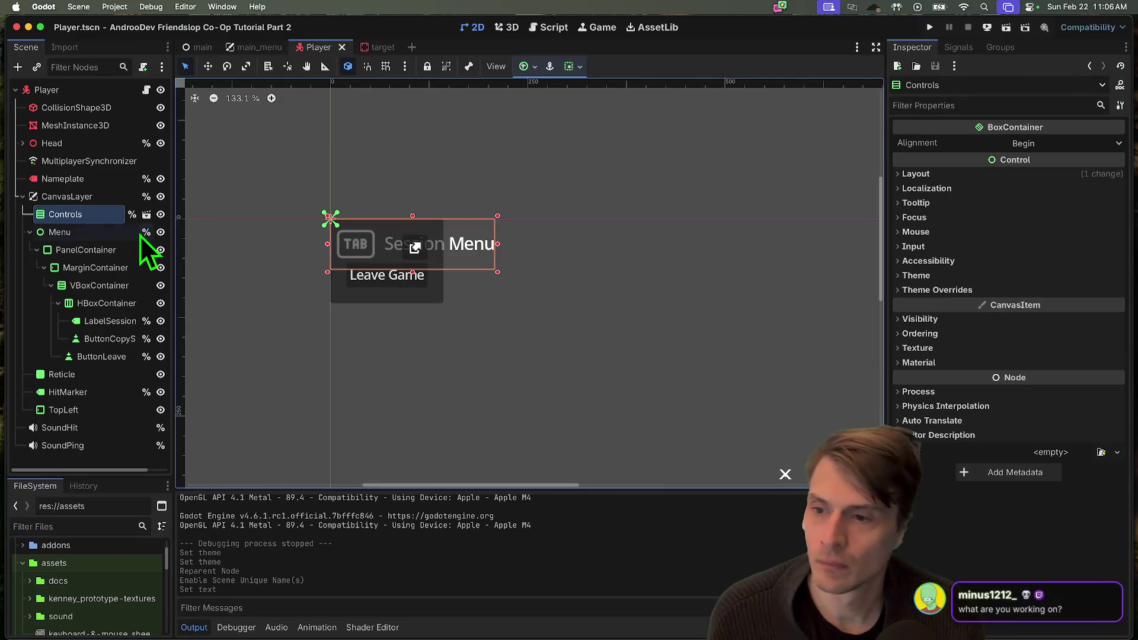
Open player.gd and locate the open_menu function definition
left_click(147, 91)
key("super+f")
type("open_")
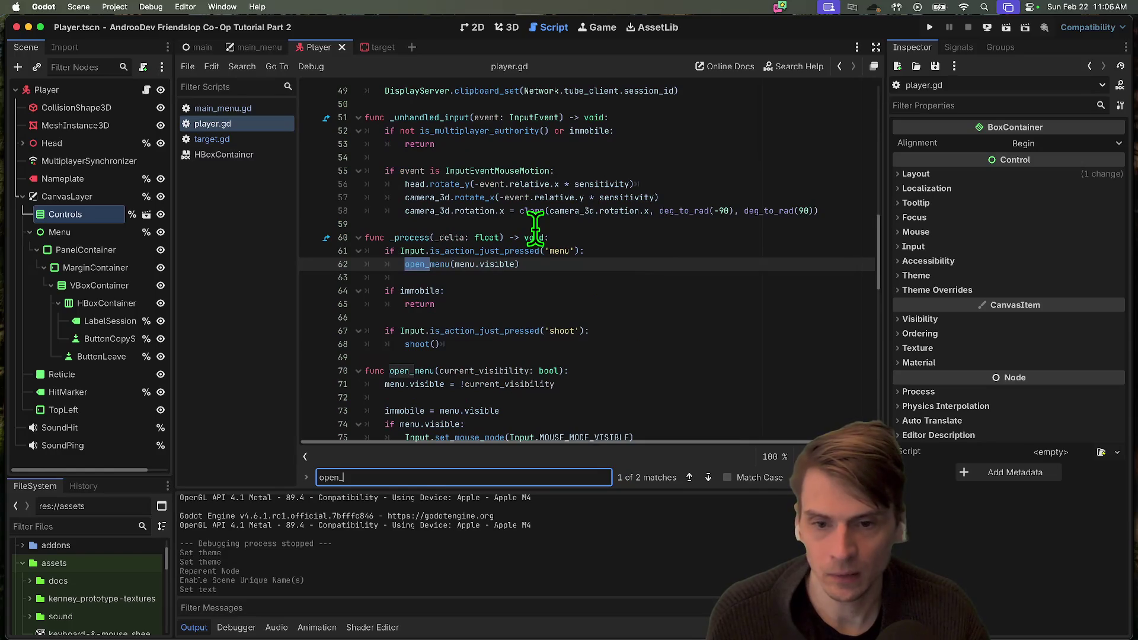
key("Escape")
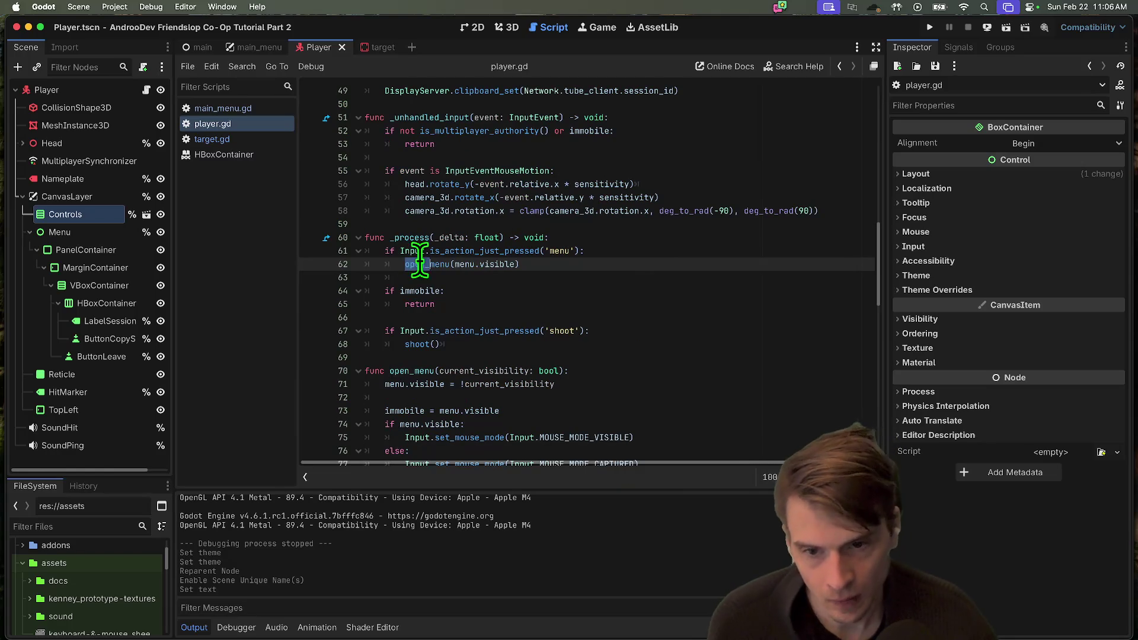
left_click(422, 265)
left_click(433, 267, "super")
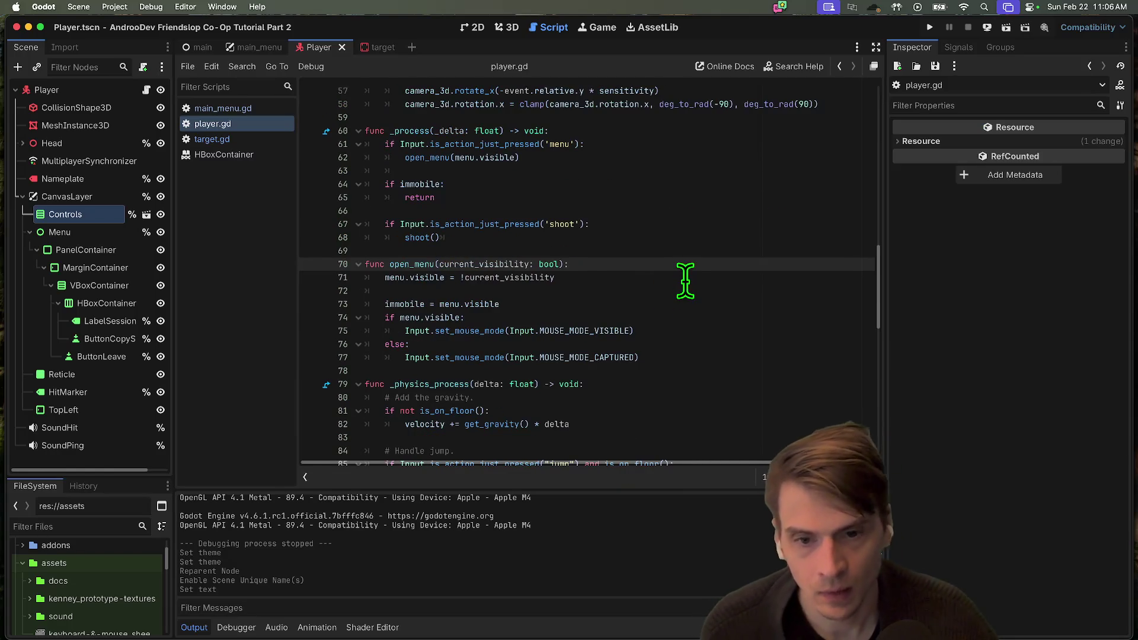
left_click(592, 291)
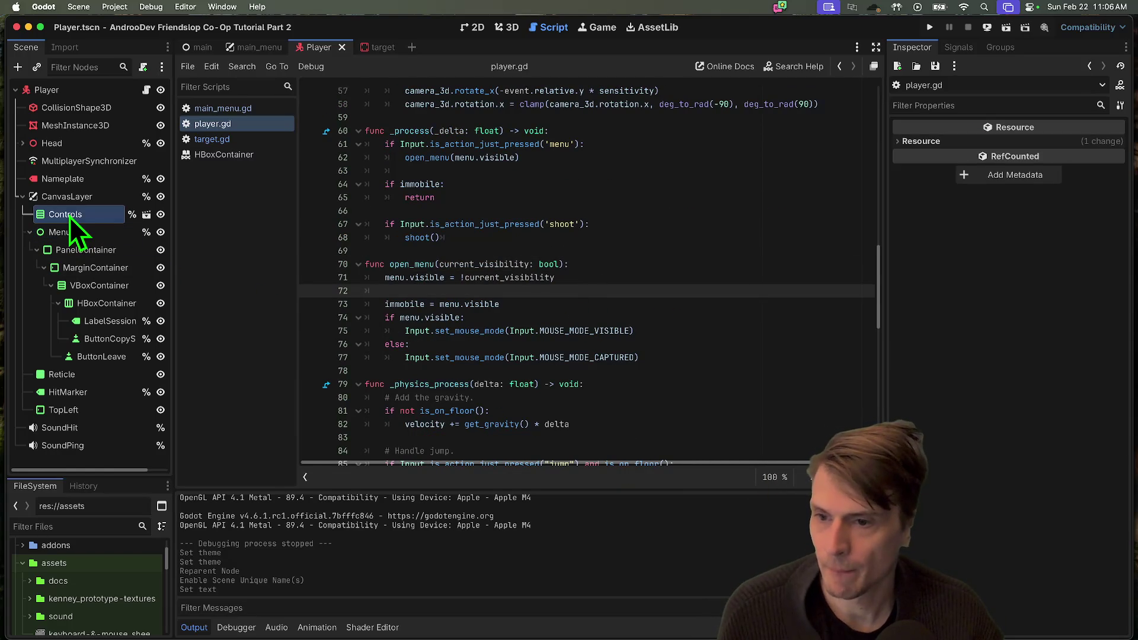
scroll(483, 247, "up", 15)
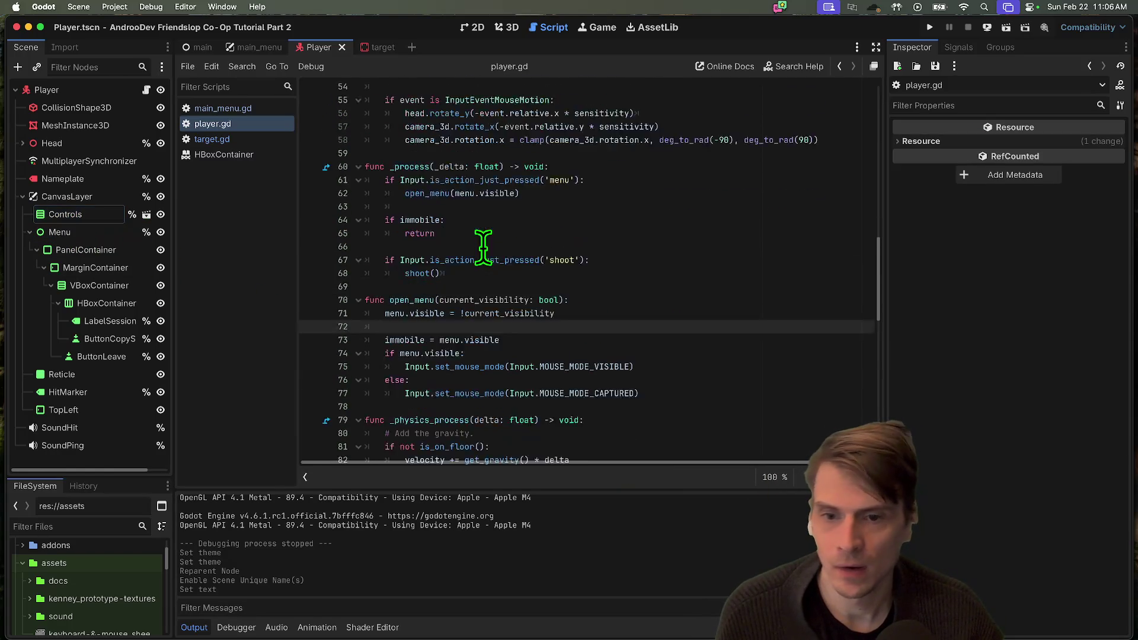
scroll(518, 282, "down", 1)
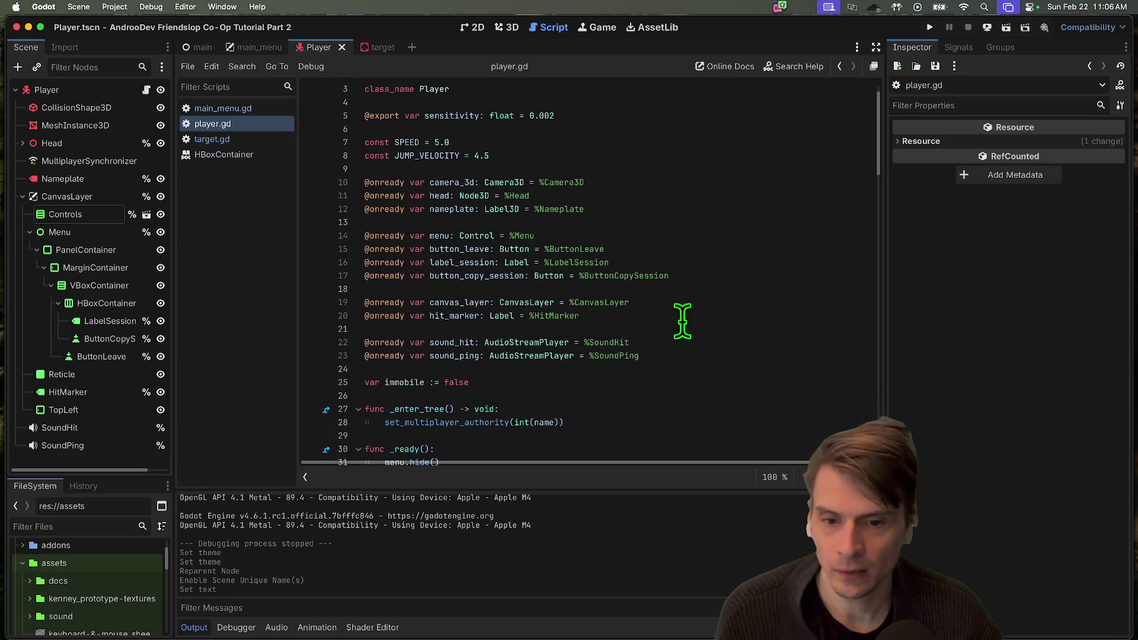
mouse_move(72, 217)
left_mouse_down()
mouse_move(685, 386)
mouse_move(719, 376)
mouse_move(729, 275)
mouse_move(726, 289)
left_mouse_up()
double_click(437, 289)
scroll(674, 329, "down", 10)
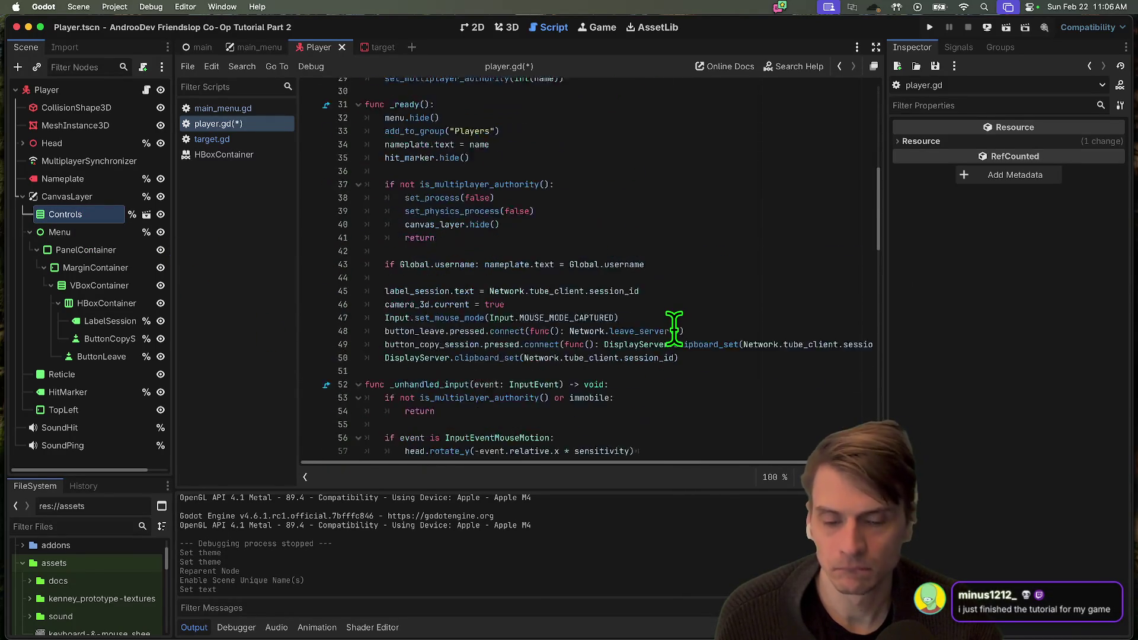
scroll(674, 329, "up", 5)
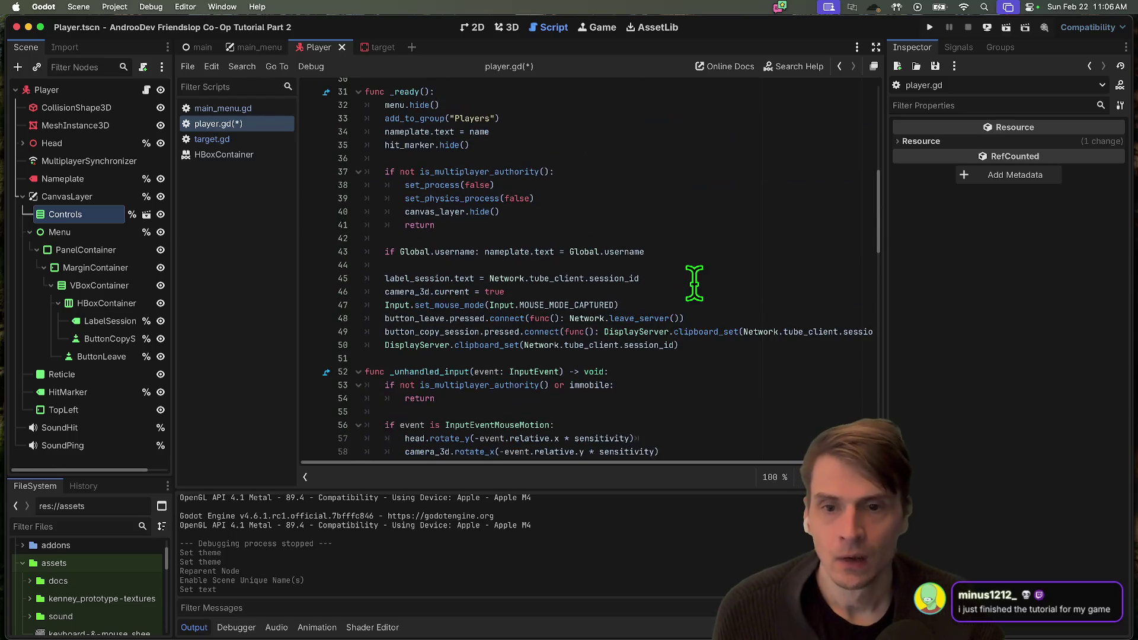
scroll(694, 282, "up", 2)
Add controls.hide() in _ready() right after hit_marker.hide()
left_click(705, 196)
key("Return")
type("controls.hide(")
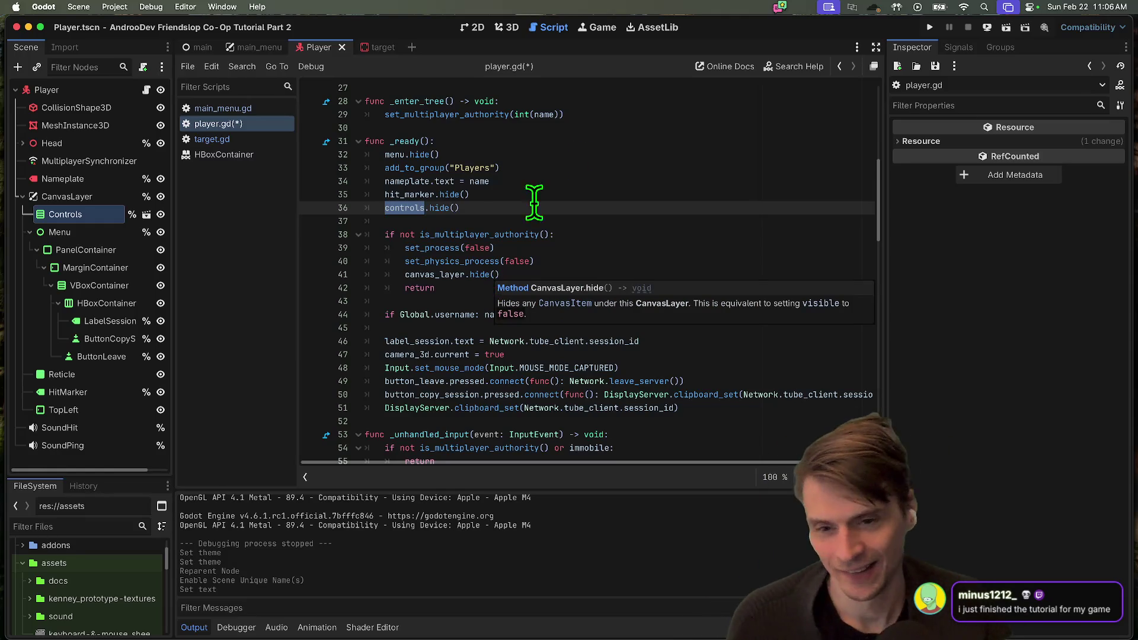
scroll(626, 252, "down", 3)
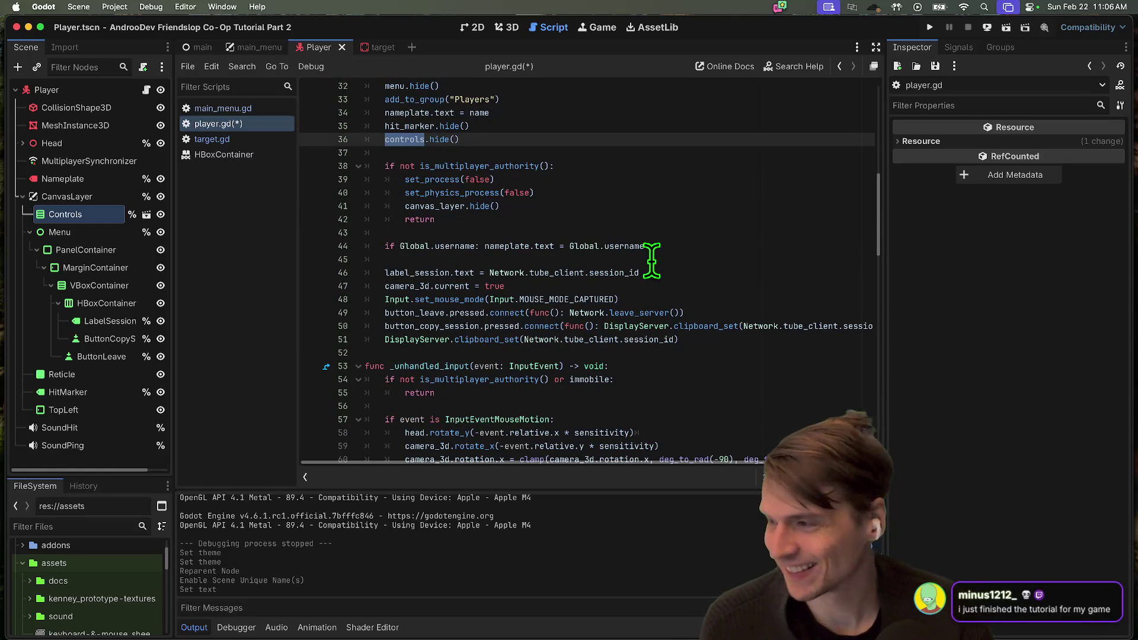
scroll(651, 272, "down", 2)
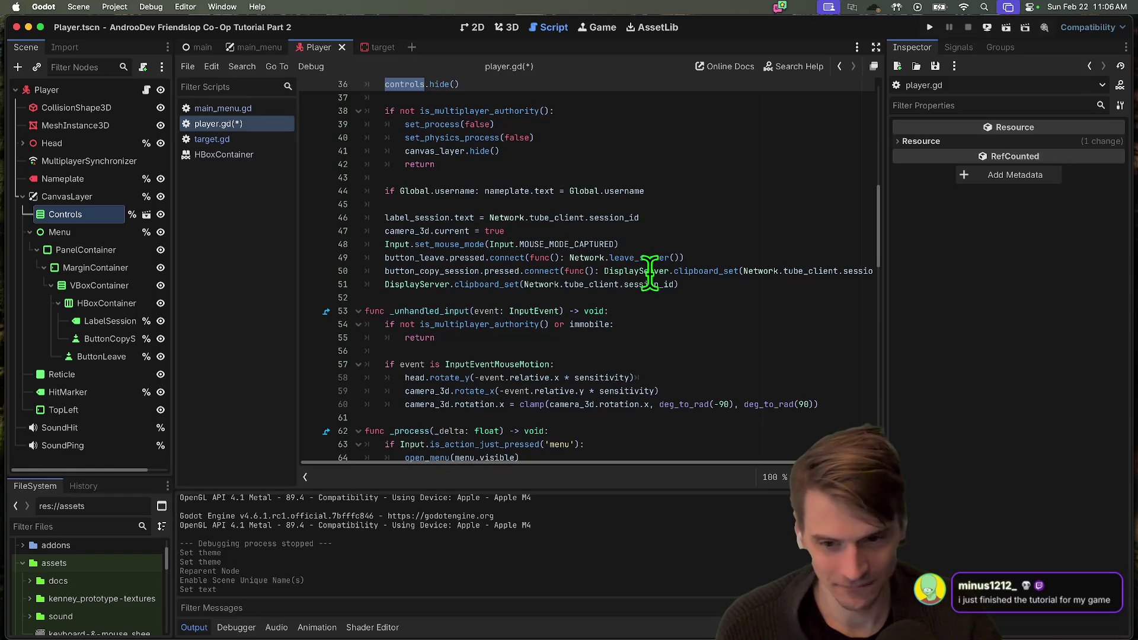
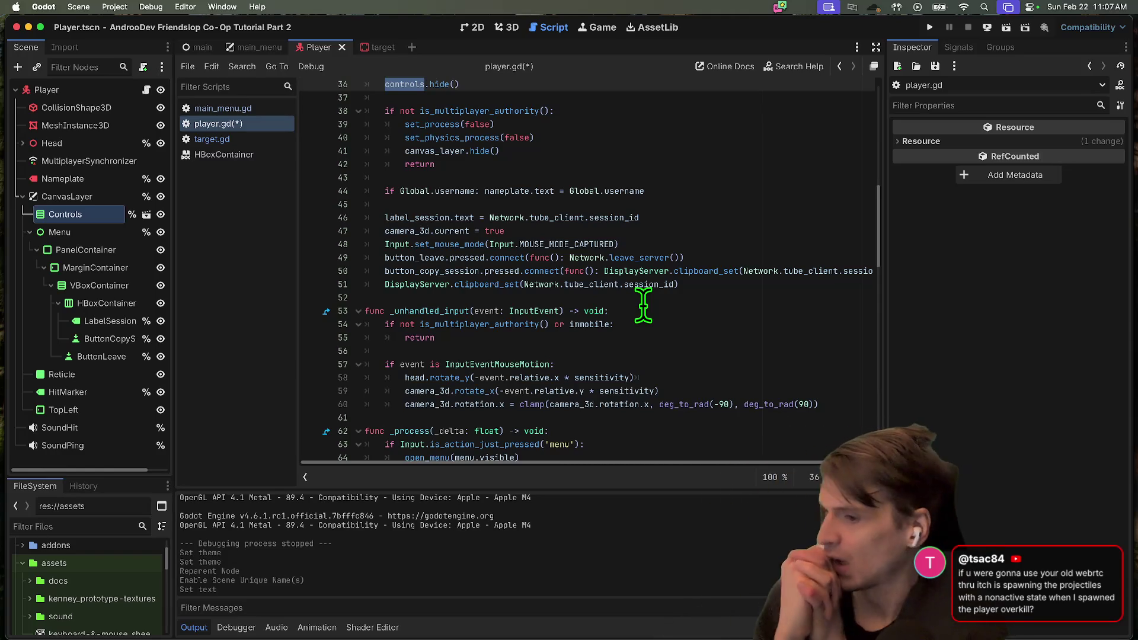
In open_menu, write a controls.visible line that reads menu.visible
scroll(504, 224, "up", 3)
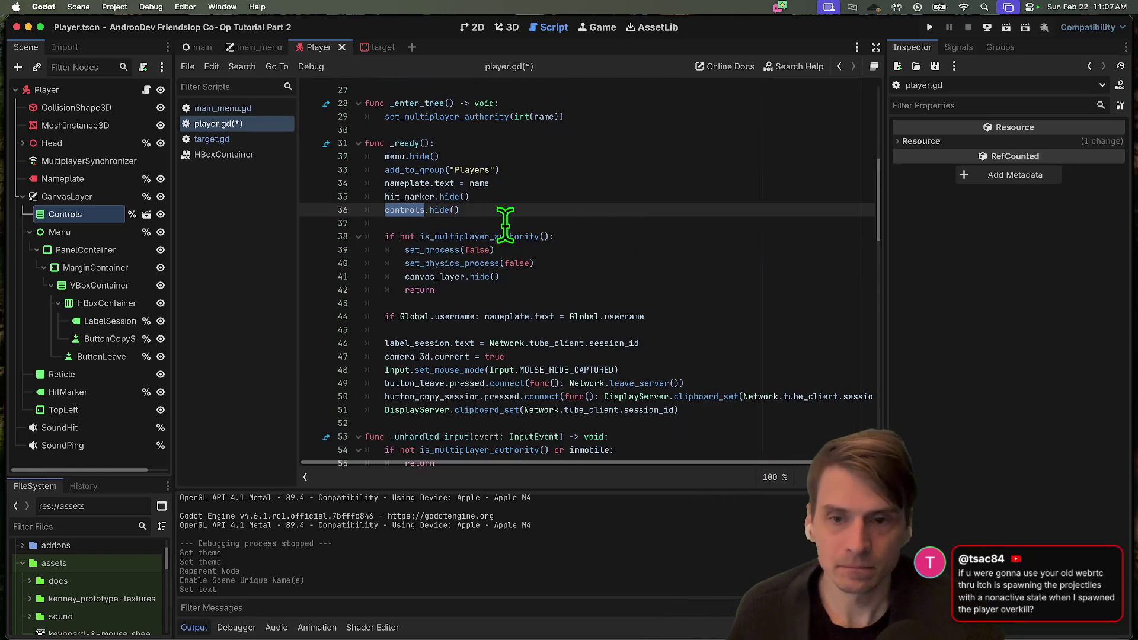
scroll(524, 227, "down", 5)
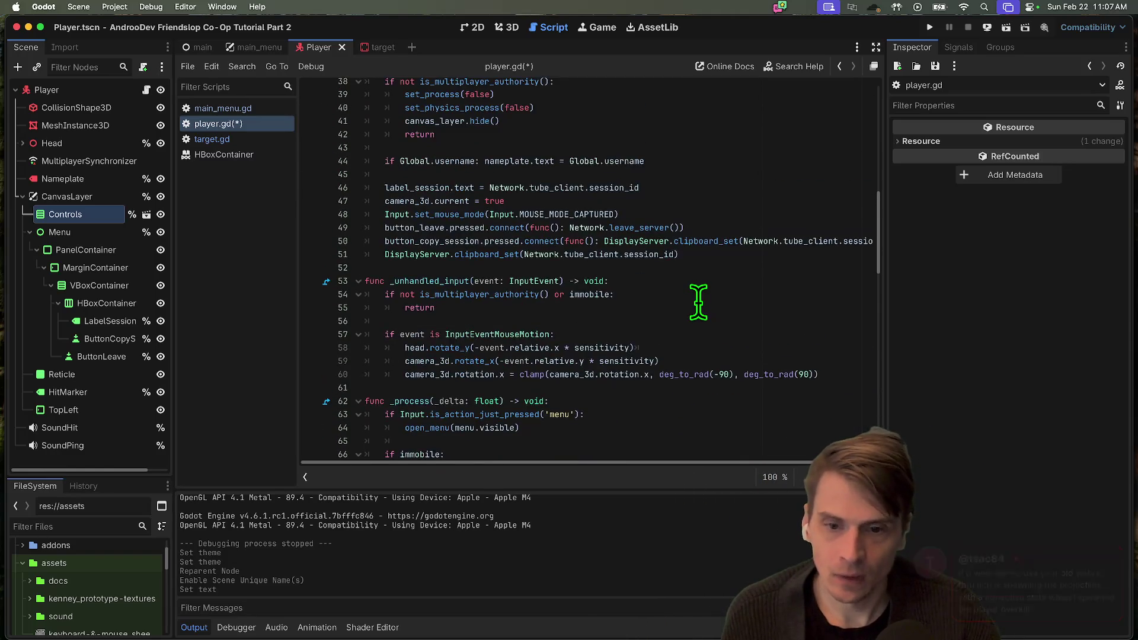
scroll(697, 300, "down", 5)
left_click(681, 302)
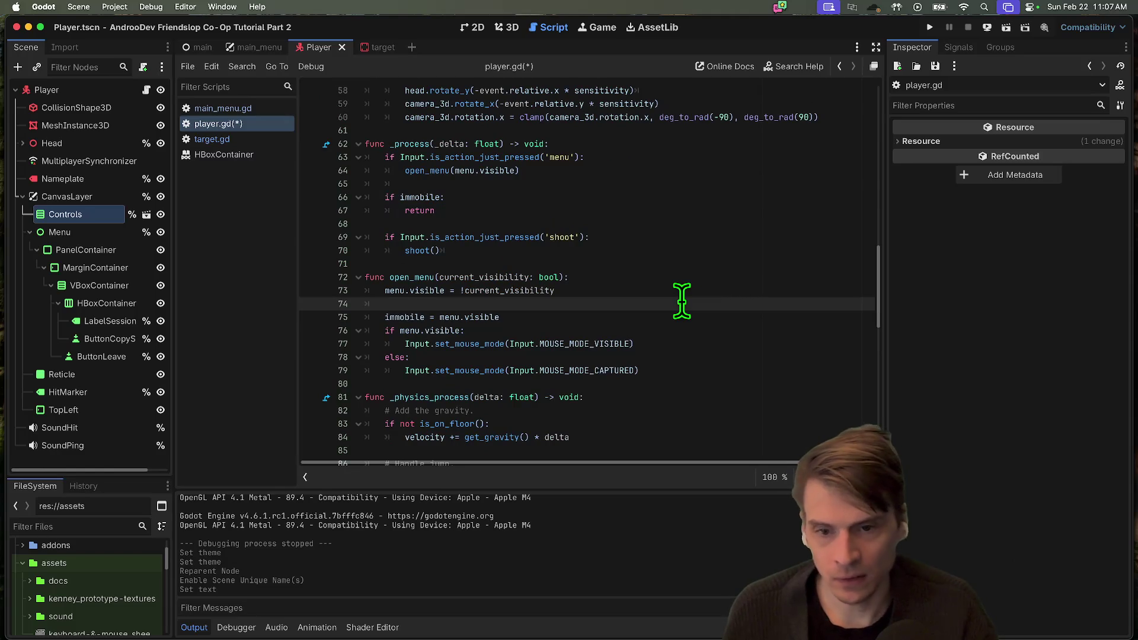
type("controls.vi")
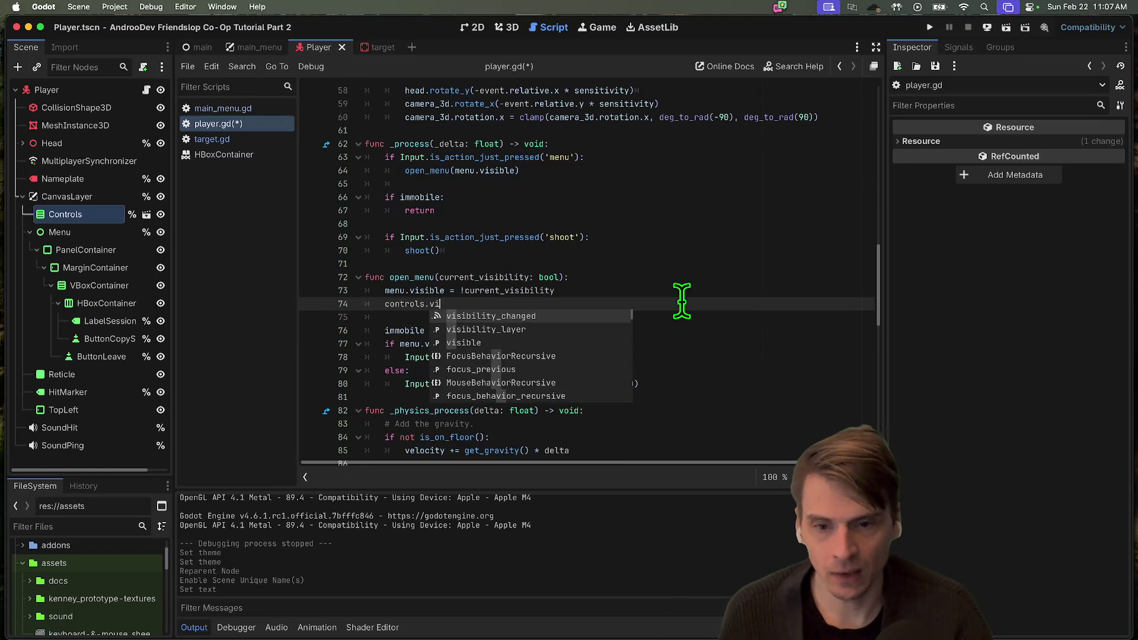
key("Down")
key("Down")
key("Return")
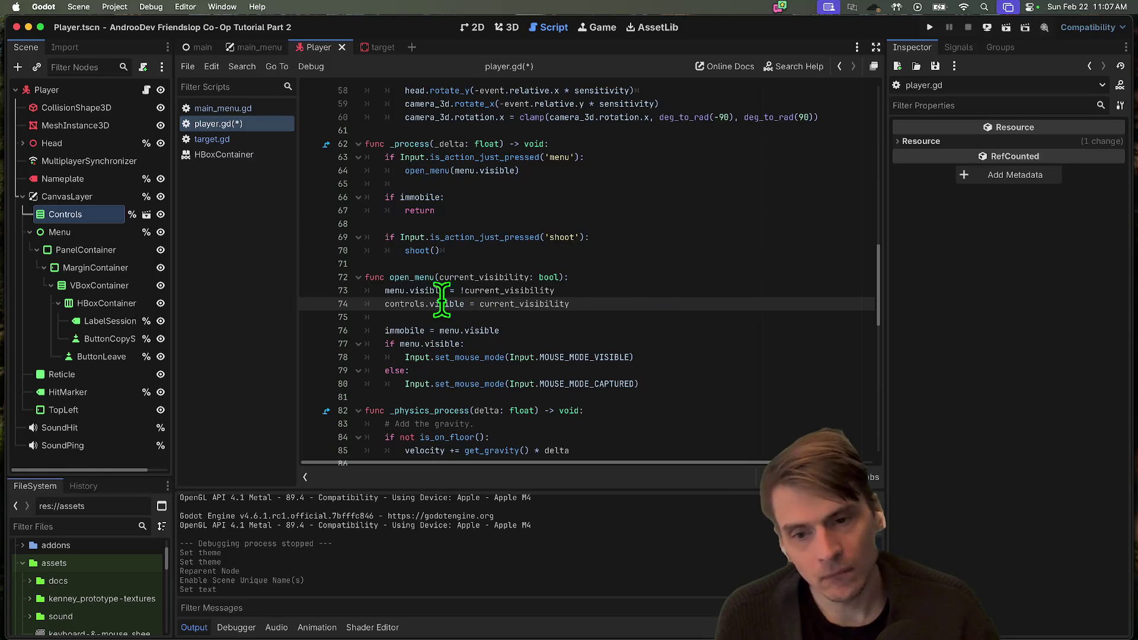
left_click_drag(446, 291, 384, 290)
key("cmd+c")
double_click(522, 303)
key("cmd+v")
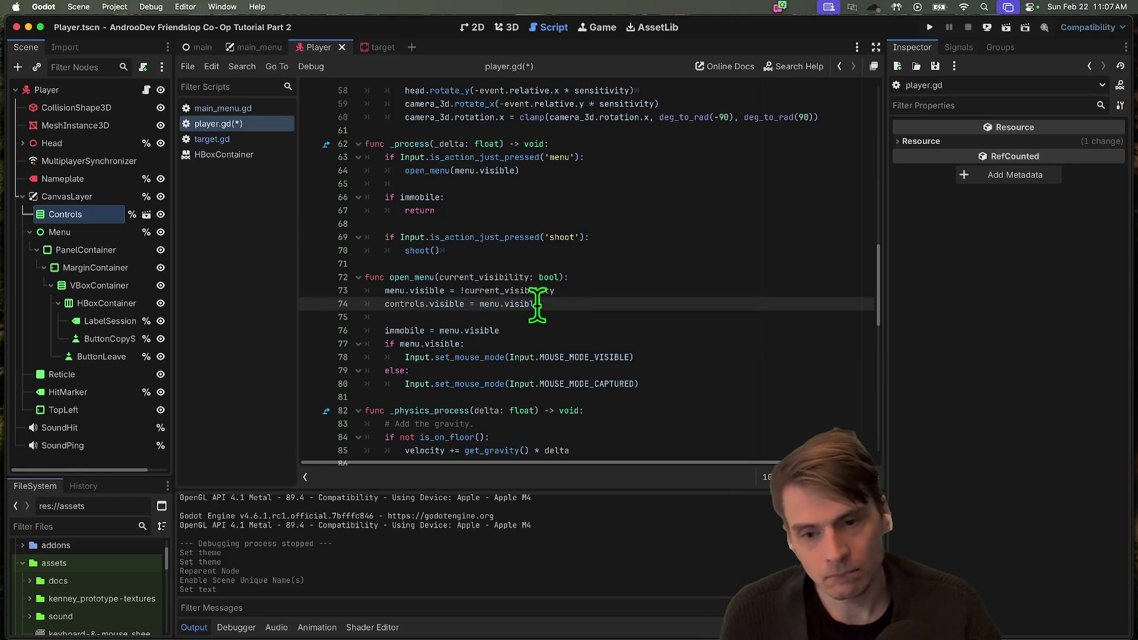
Move the controls line below 'immobile = menu.visible', remove the extra blank line, and save player.gd
key("alt+Down")
key("alt+Down")
key("Return")
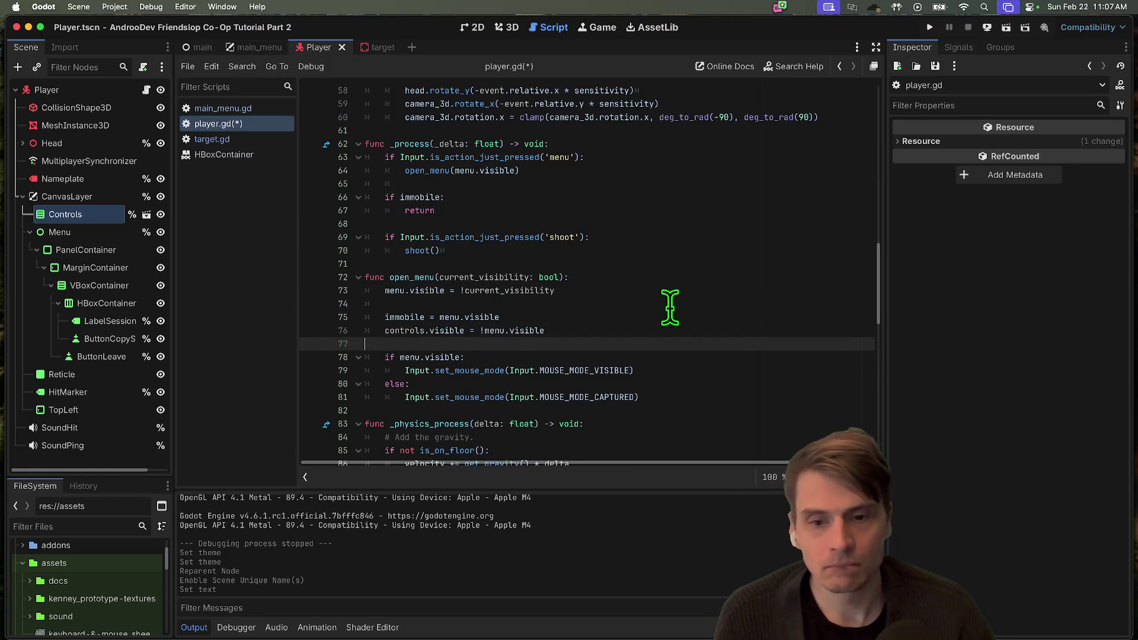
key("Delete")
key("cmd+s")
Add a blank line before the menu check and run the project in three test windows
key("Return")
key("Up")
key("Up")
key("Up")
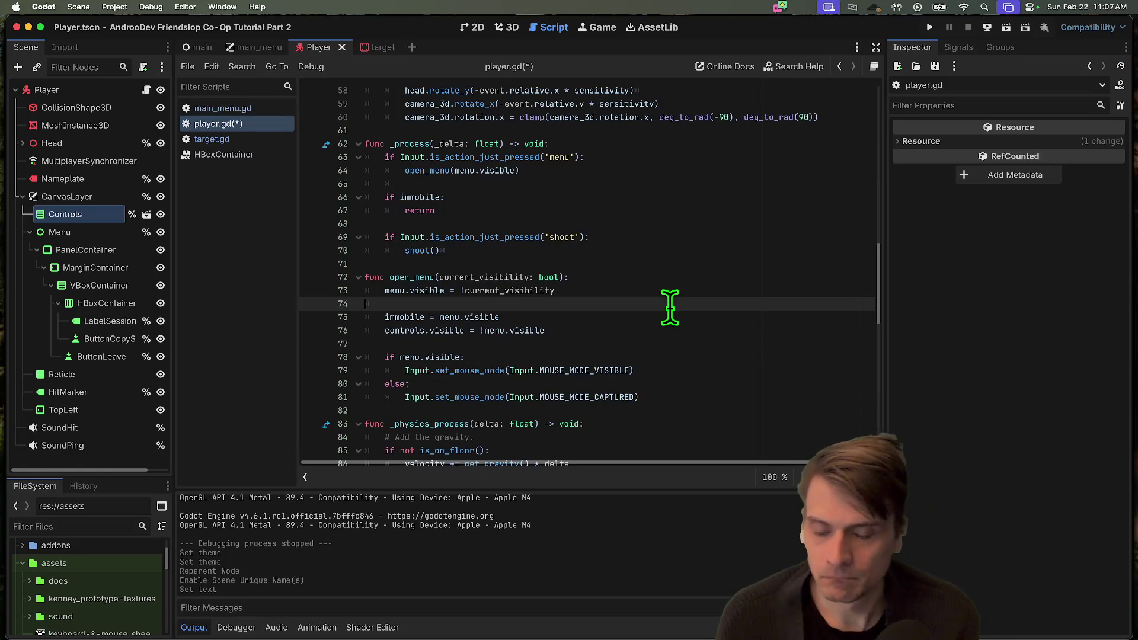
key("super+b")
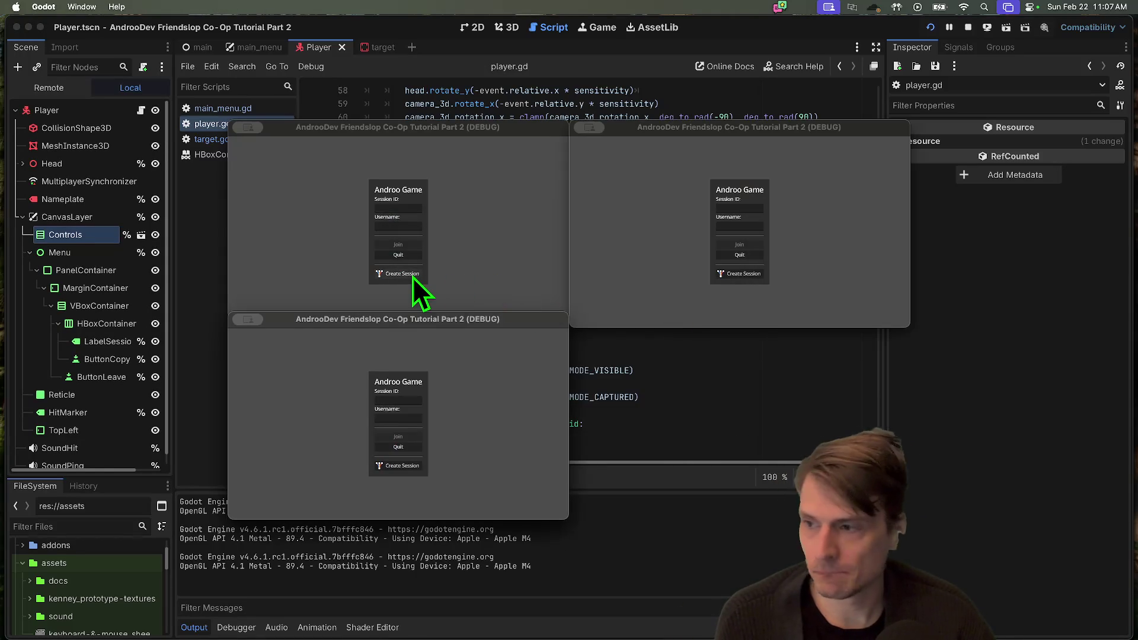
Create a session in one game window, toggle the session menu with Tab twice, then stop the run
left_click(413, 274)
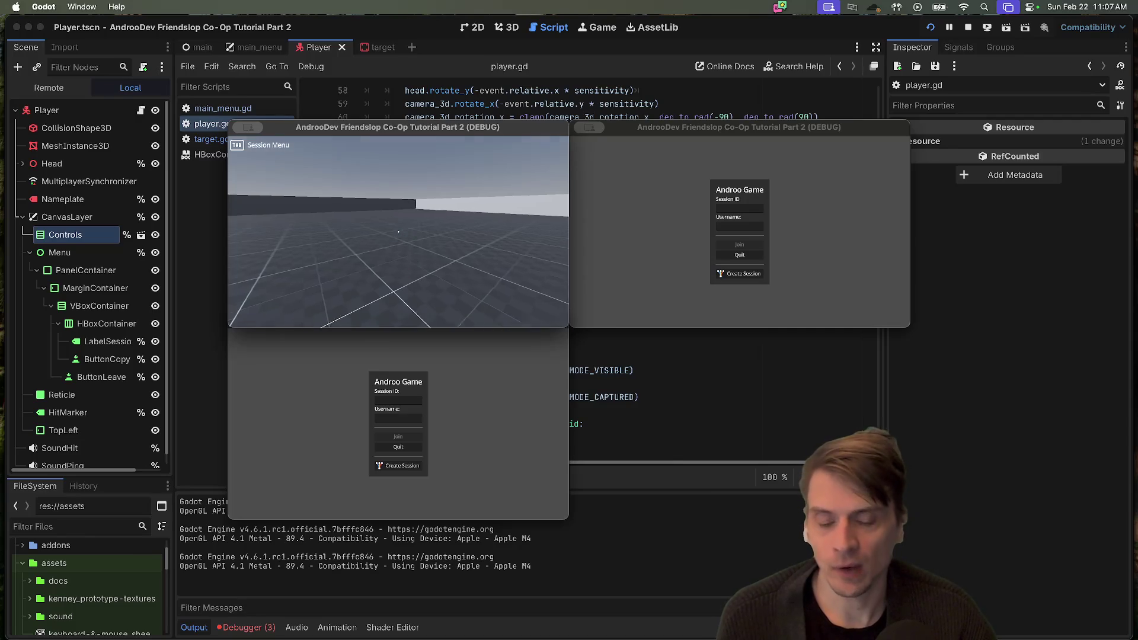
left_click(402, 468)
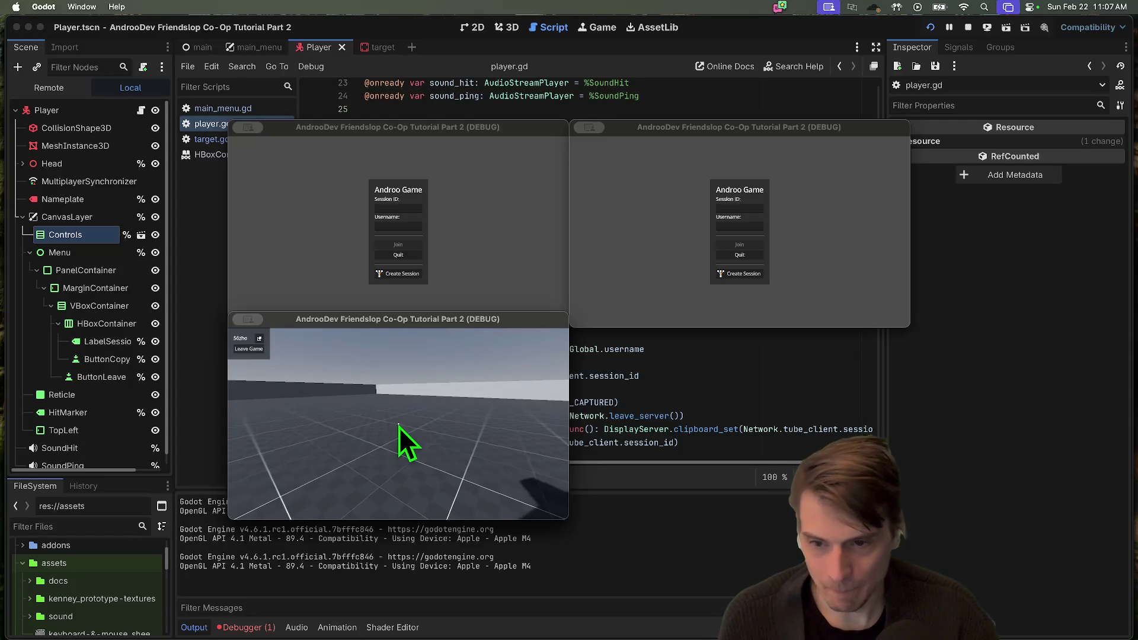
key("Tab")
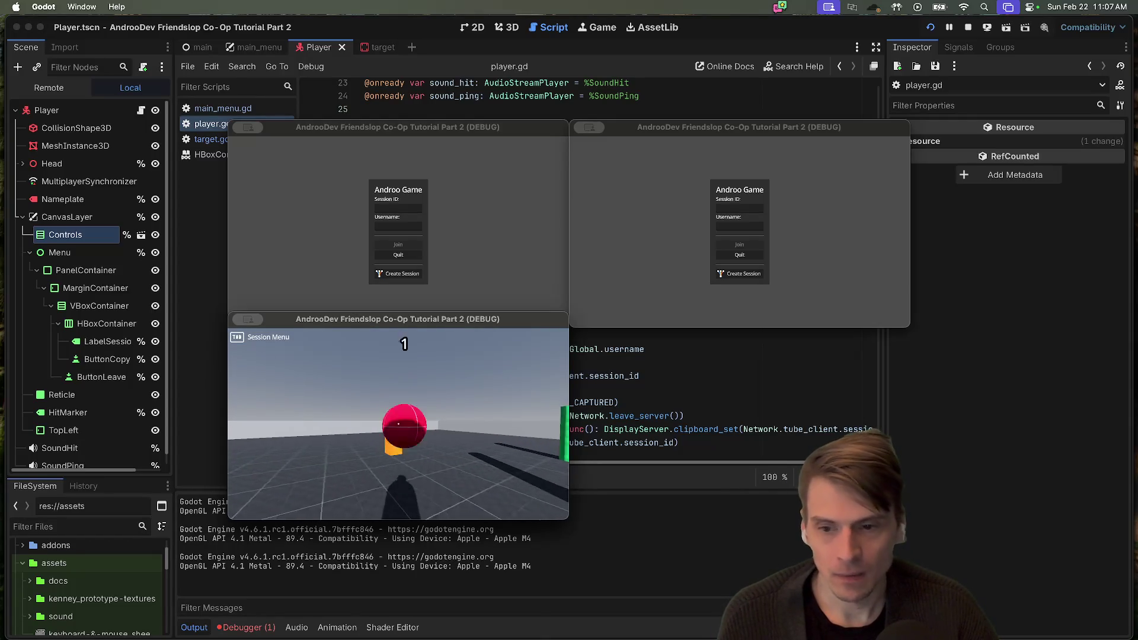
key("Tab")
left_click(965, 23)
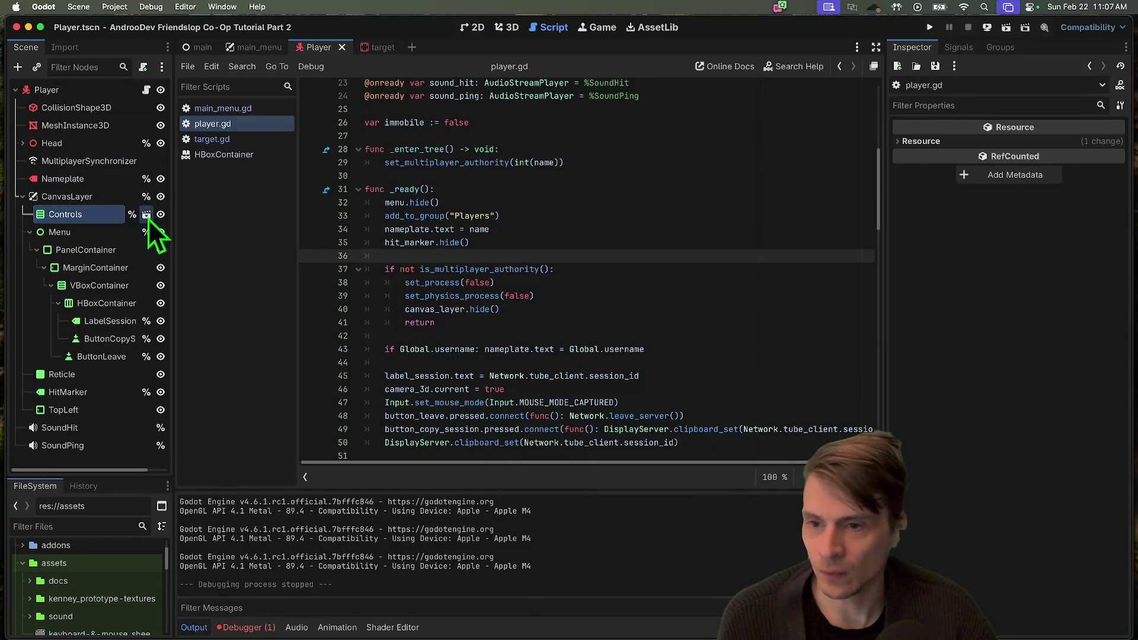
In the Controls scene, duplicate the Tab hint as Tab2 and make its AtlasTexture unique
left_click(147, 216)
left_click(123, 114)
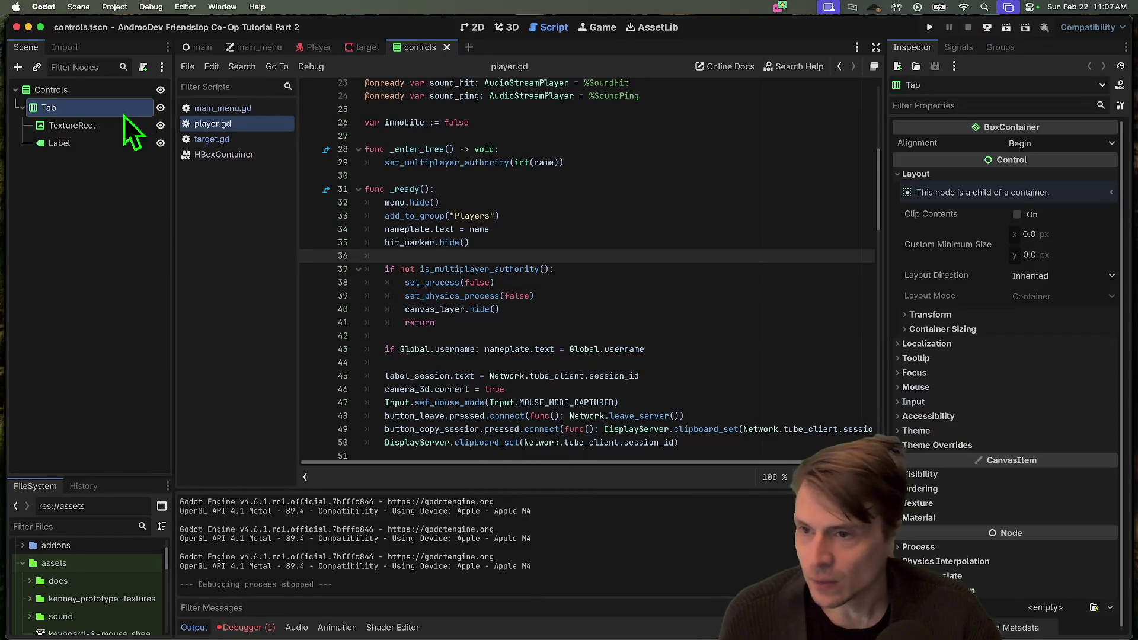
key("super+d")
left_click(105, 181)
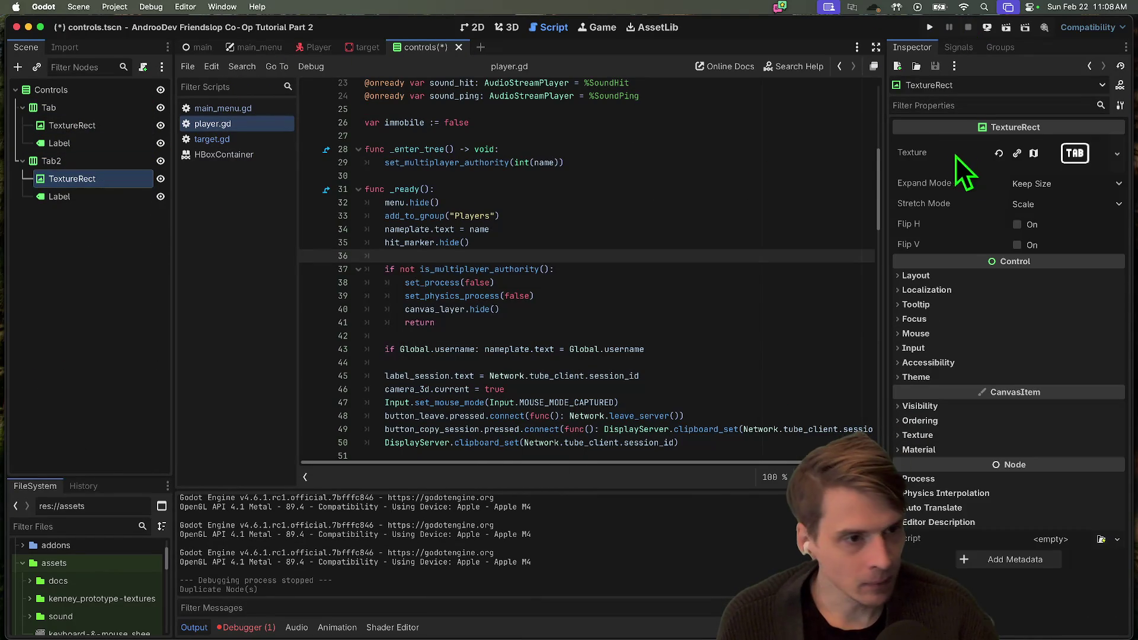
left_click(1017, 153)
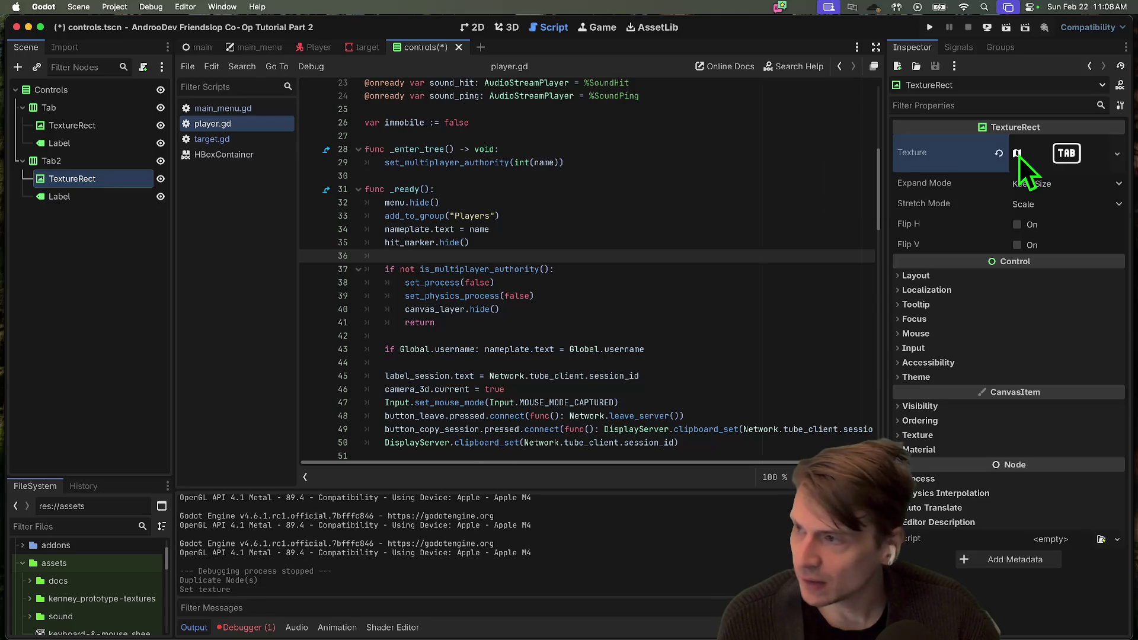
Set Tab2's atlas region to the mouse-button icon using grid snap, and save the scene
left_click(1079, 164)
scroll(1021, 361, "down", 4)
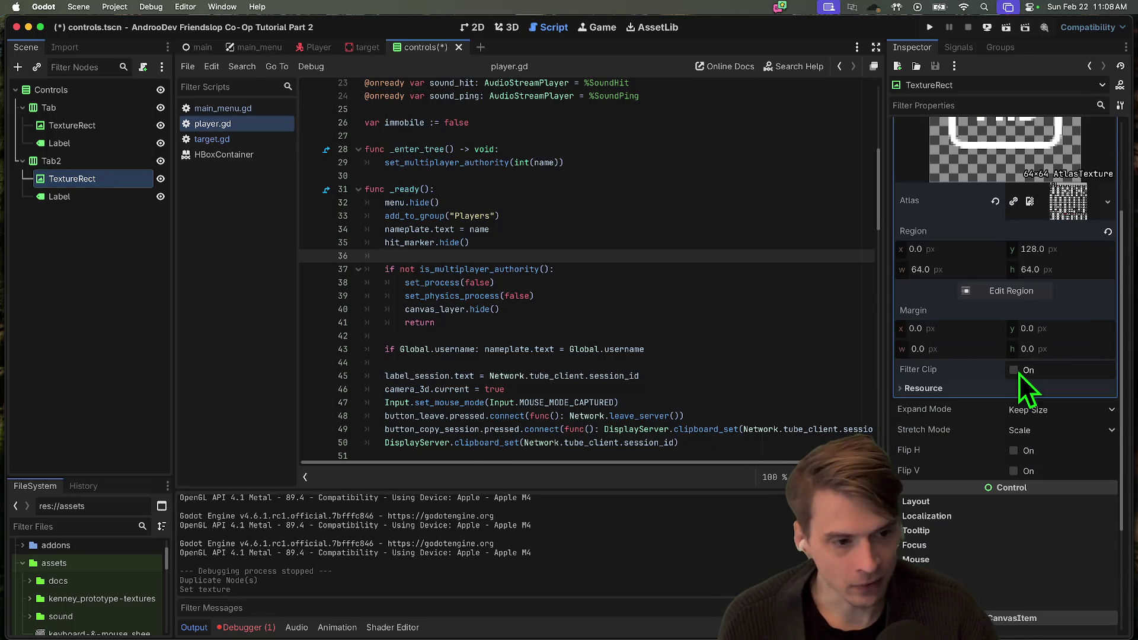
left_click(1029, 302)
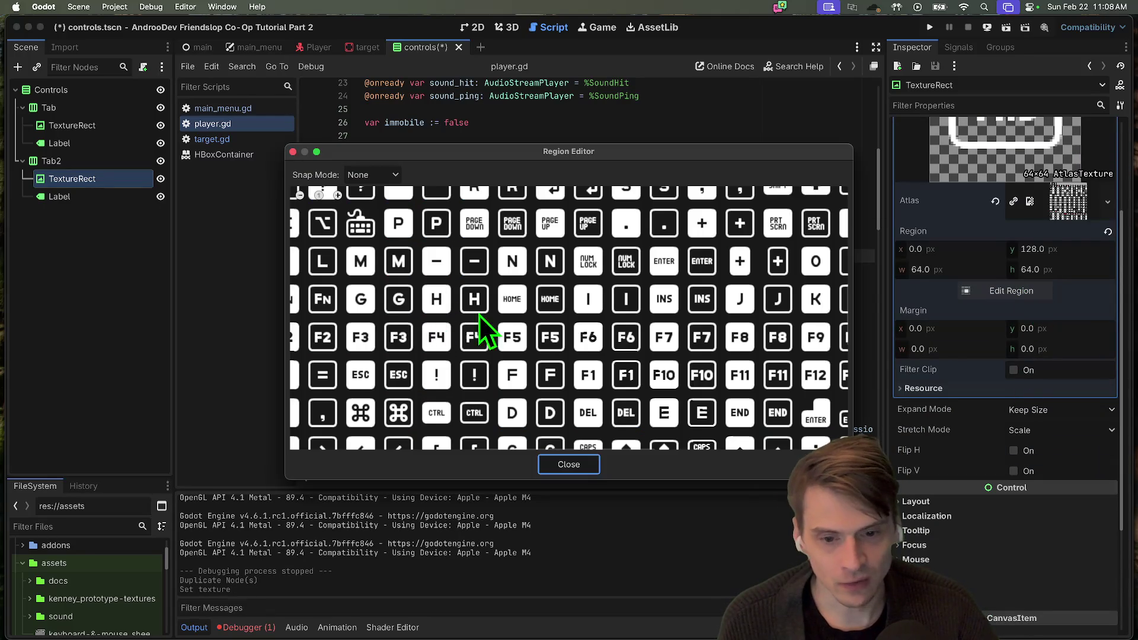
scroll(542, 247, "down", 3)
left_click(398, 182)
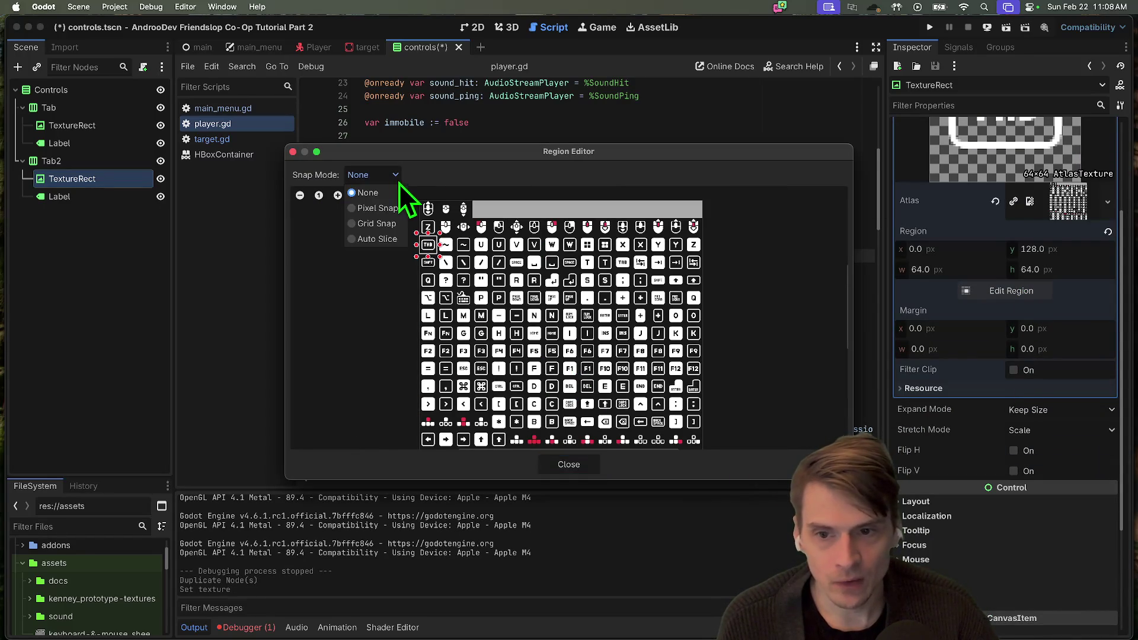
left_click(388, 226)
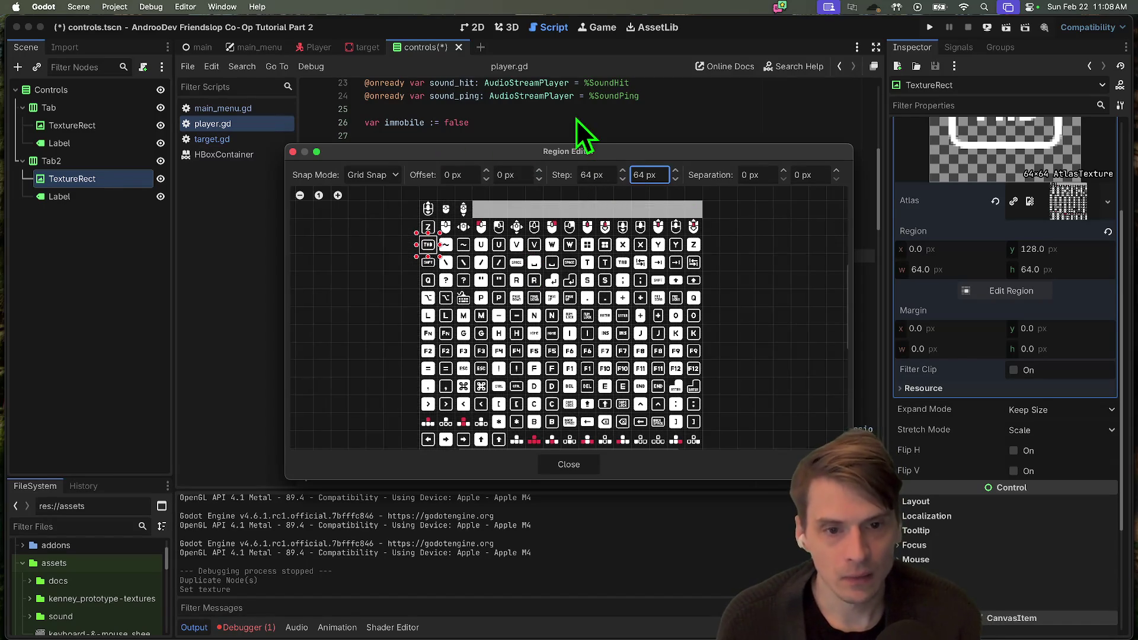
scroll(606, 218, "up", 3)
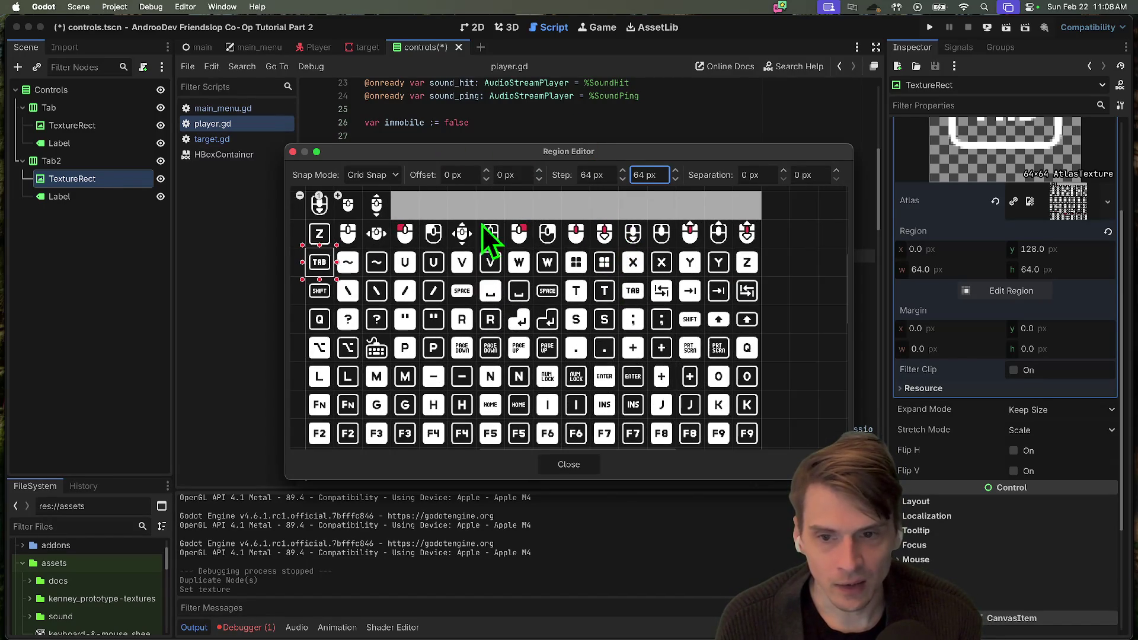
mouse_move(434, 230)
left_mouse_down()
mouse_move(449, 239)
mouse_move(434, 244)
left_mouse_up()
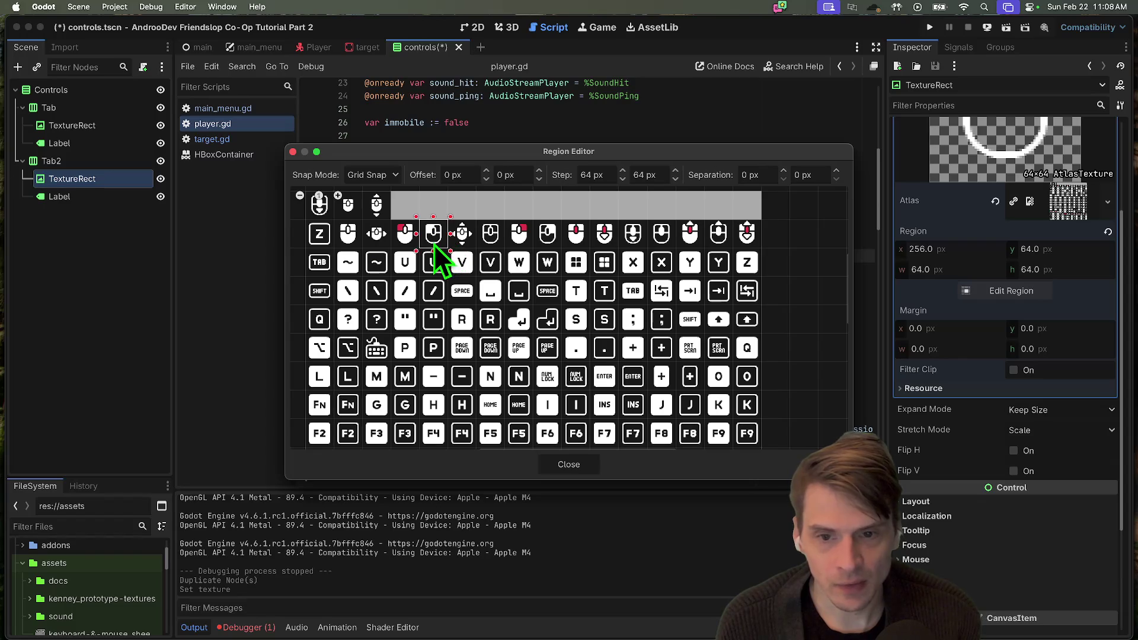
left_click(579, 471)
key("super+s")
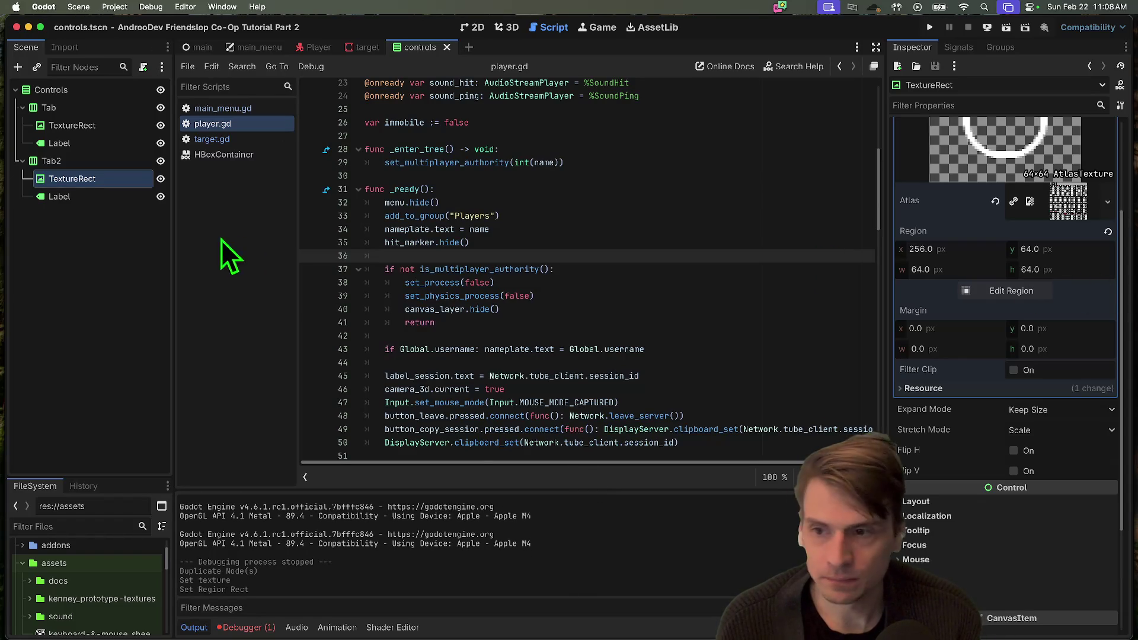
Set Tab2's Label text to 'Fire Ball', save, relaunch the game and create a session
left_click(69, 200)
left_click(984, 209)
type("Fire")
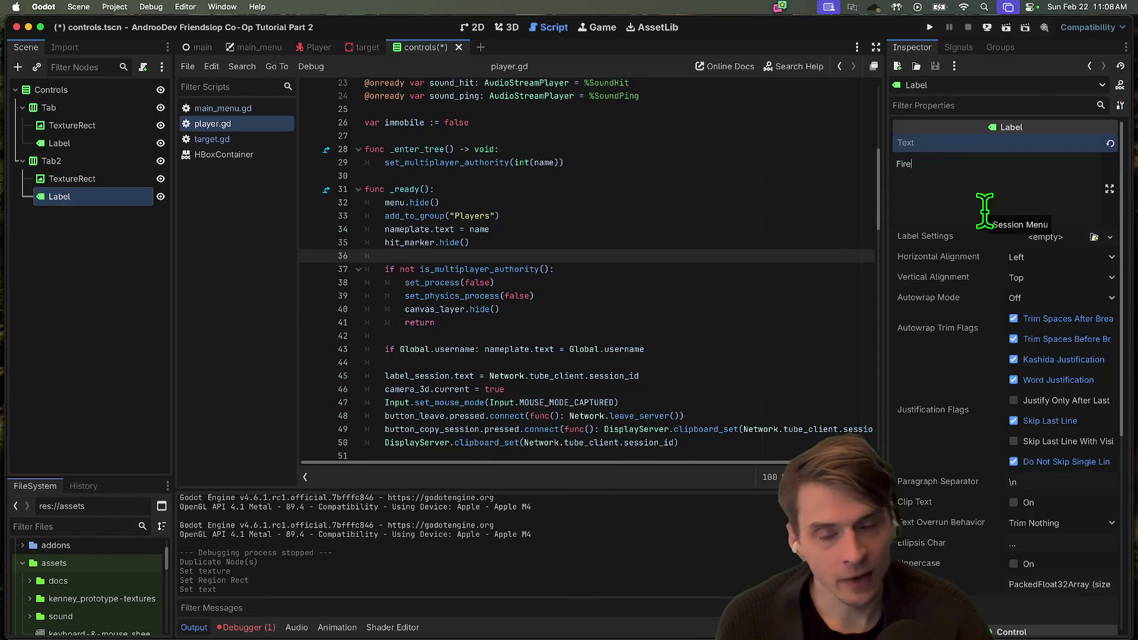
key("super+s")
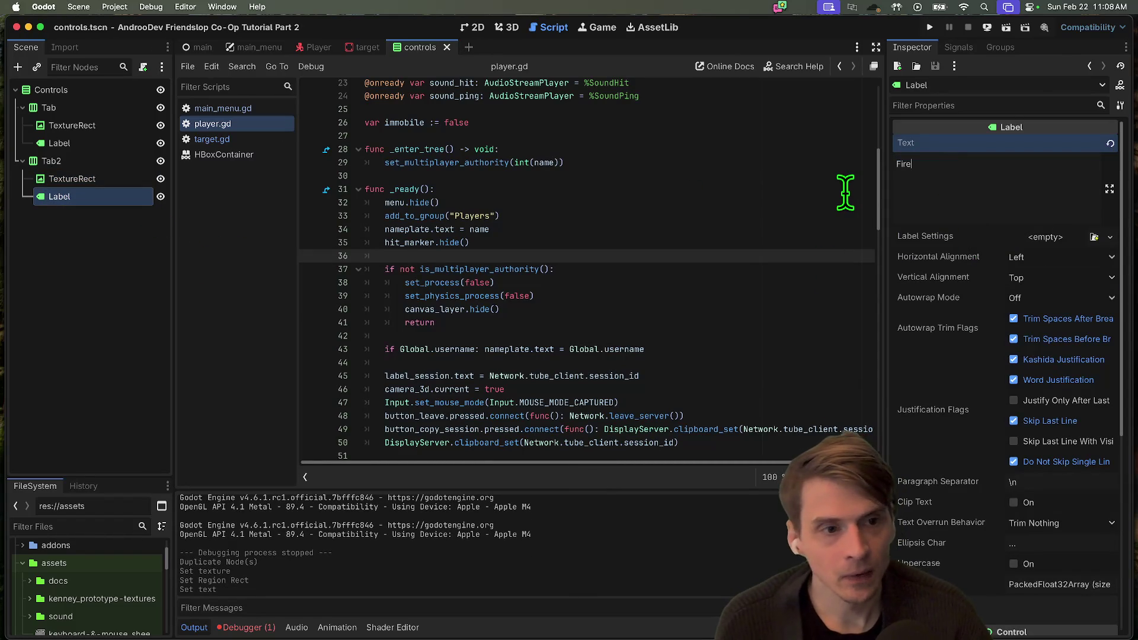
type(" Ball")
key("super+b")
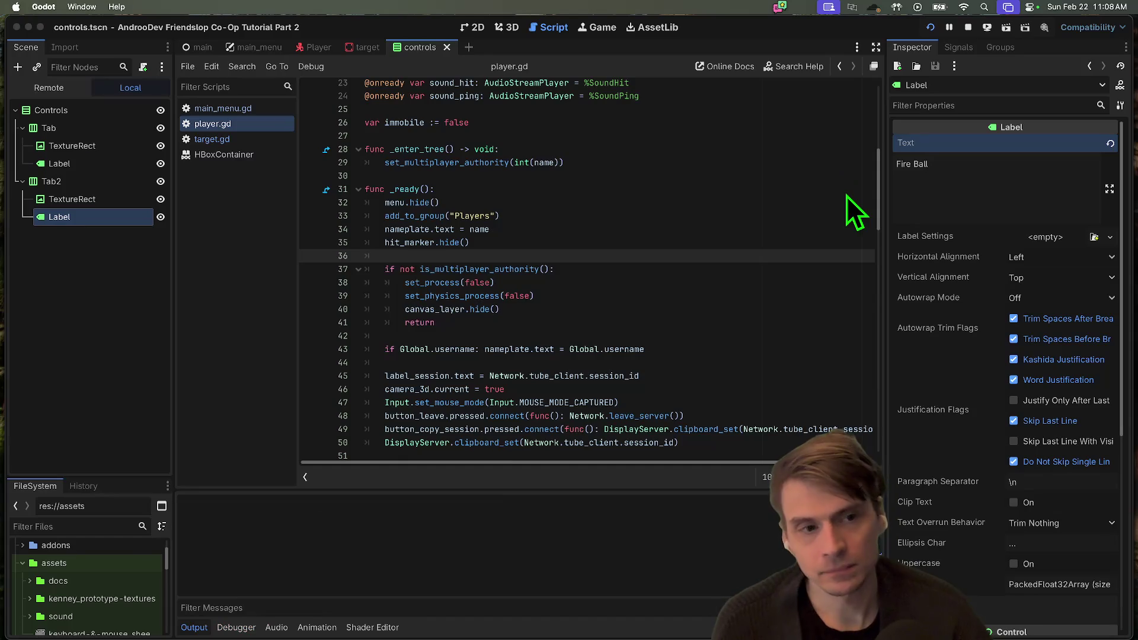
left_click(398, 273)
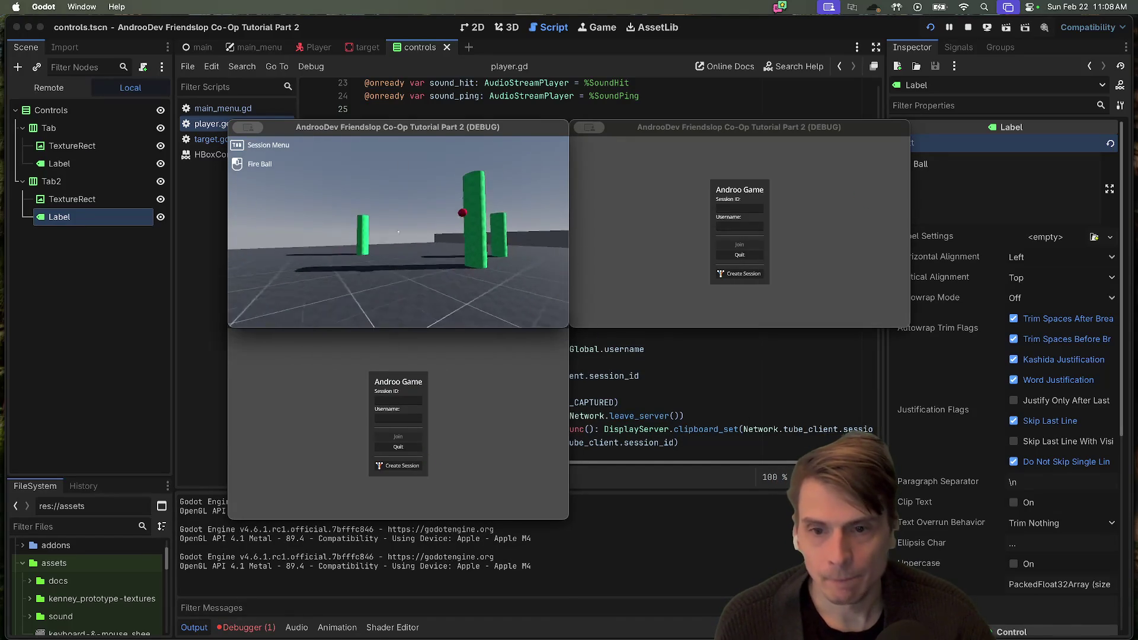
Shoot a fireball in the hosted game to check the Fire Ball hint, then stop the run
left_click(398, 232)
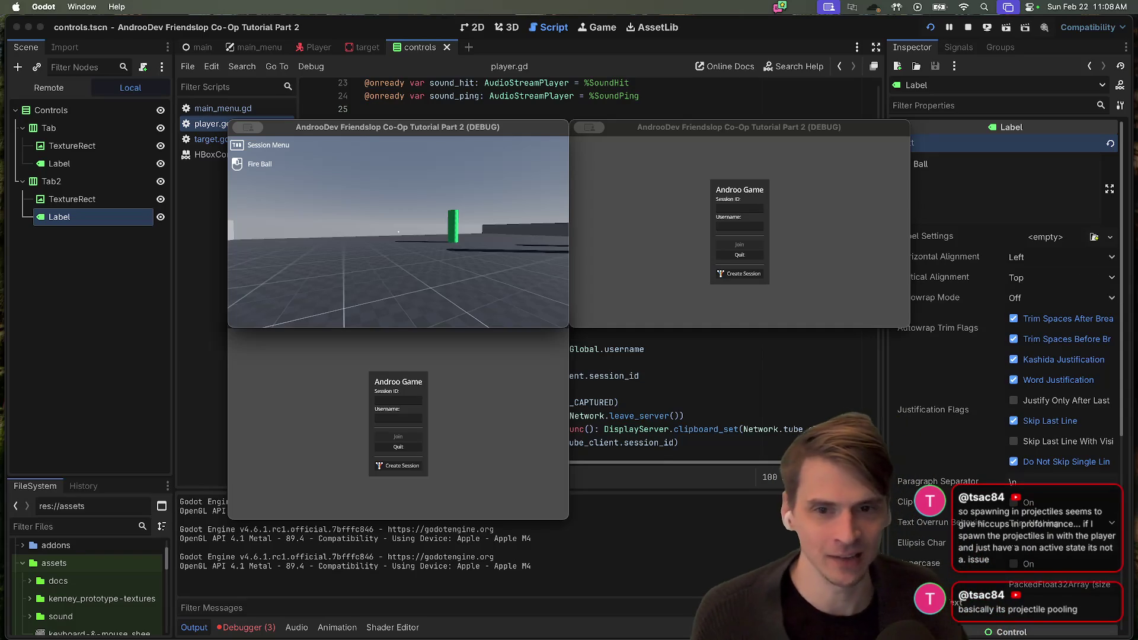
key("super+q")
key("super+q")
key("super+q")
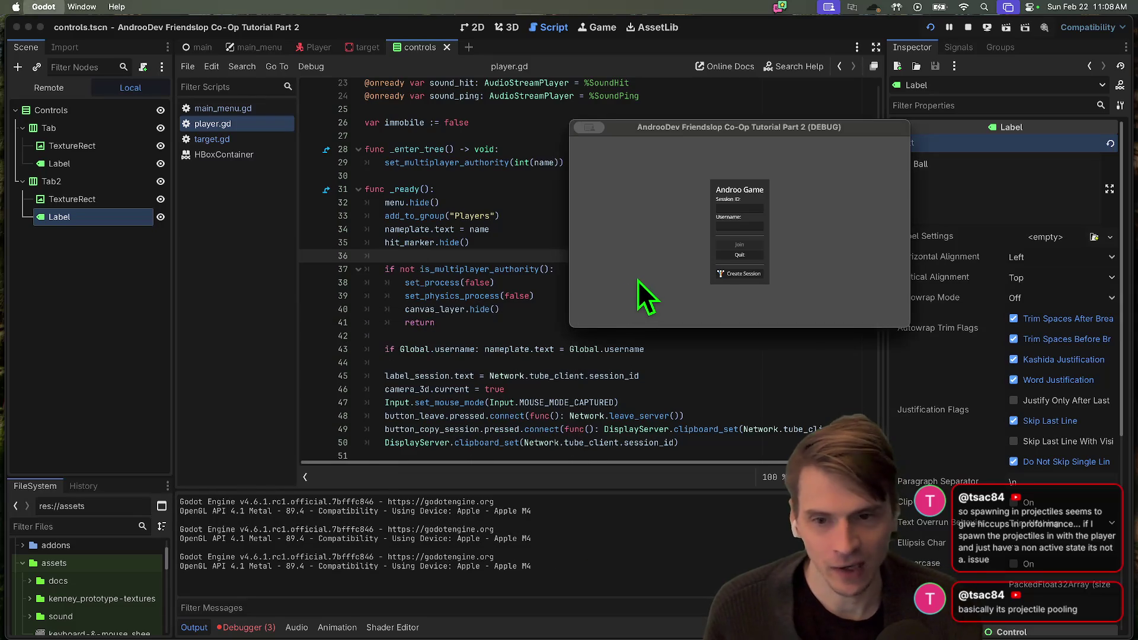
scroll(581, 249, "up", 1)
scroll(581, 249, "up", 7)
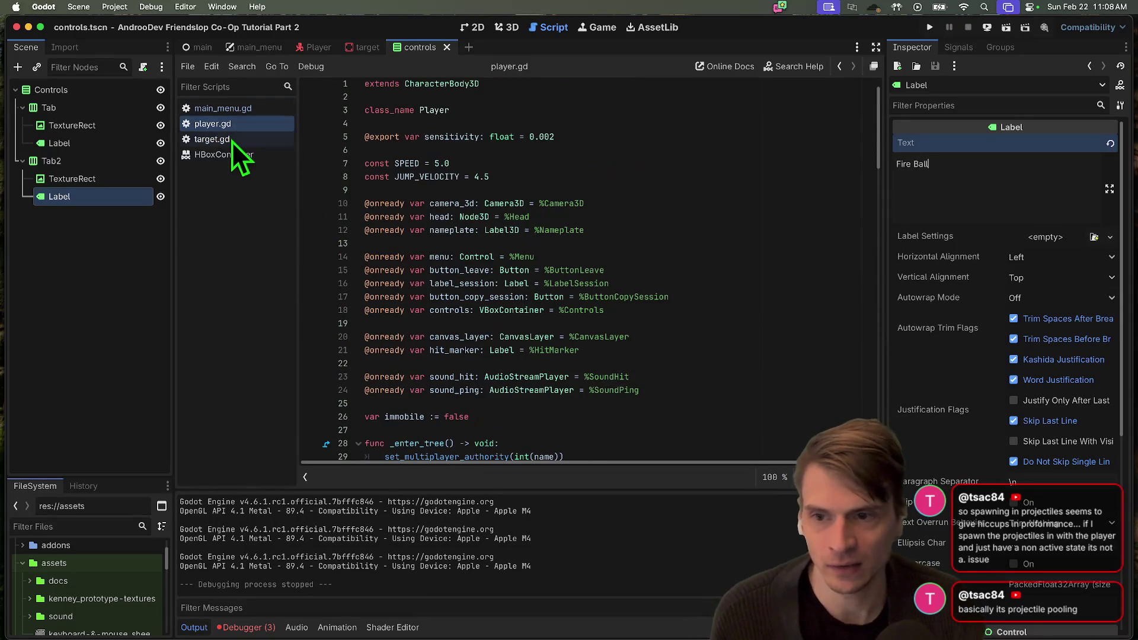
Filter the project files for 'glo' and open global.gd
left_click(212, 139)
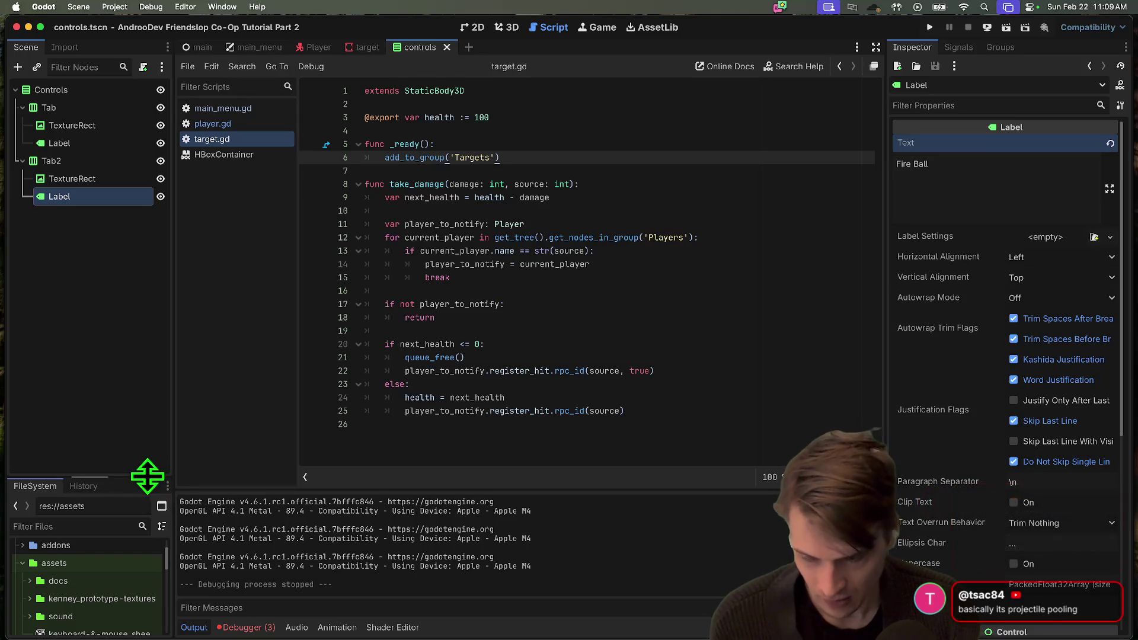
left_click_drag(148, 479, 147, 283)
scroll(96, 476, "down", 2)
scroll(96, 475, "down", 5)
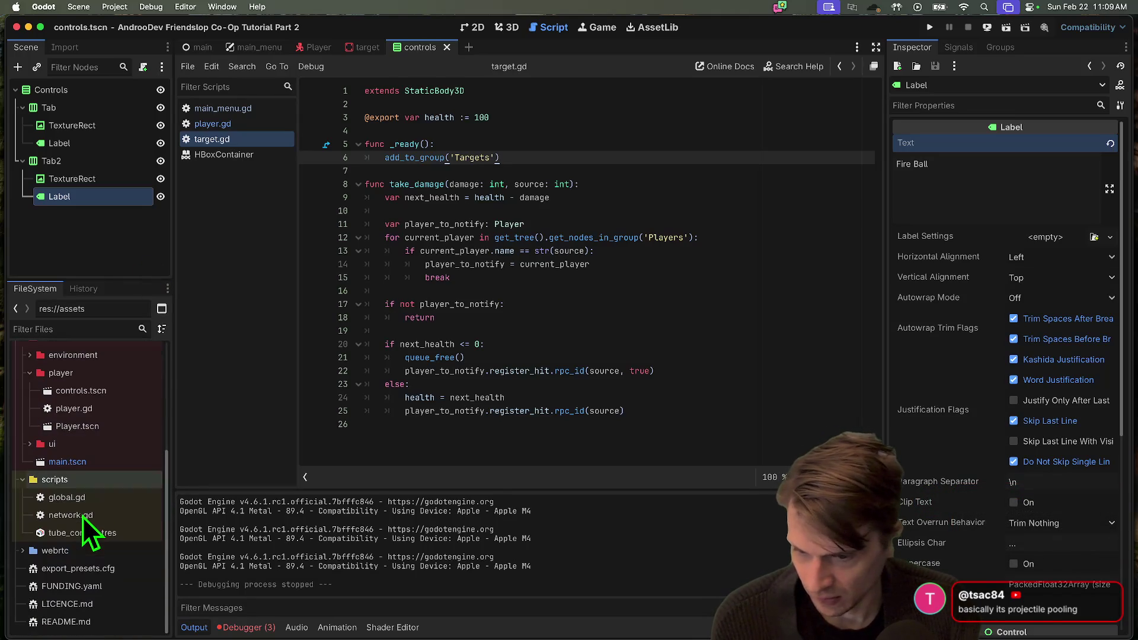
scroll(90, 457, "up", 3)
left_click(76, 423)
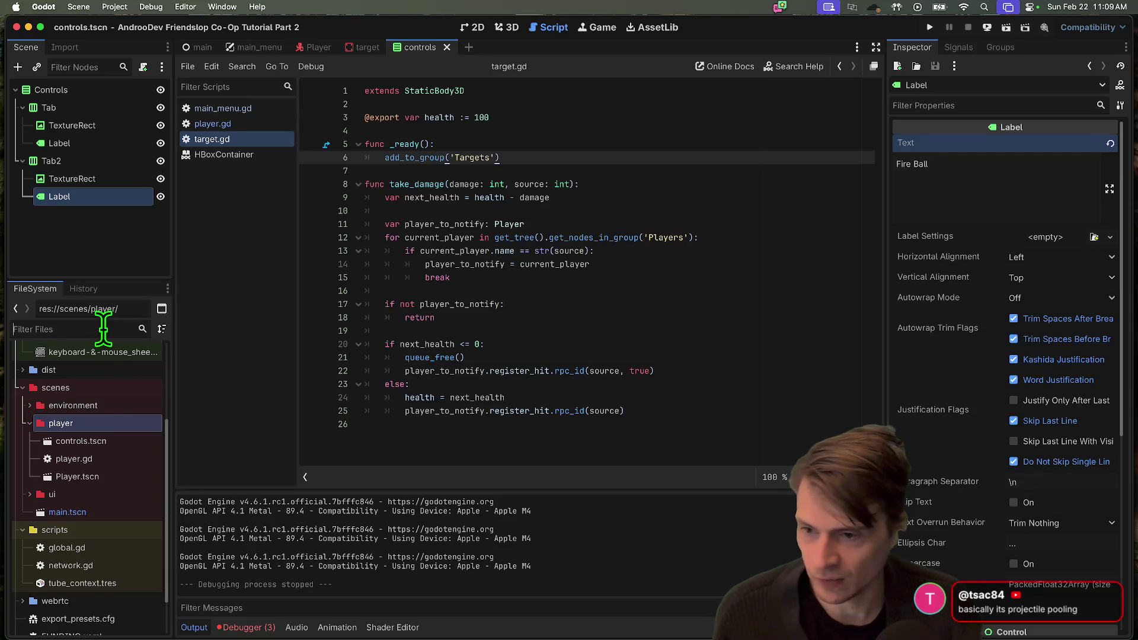
type("glo")
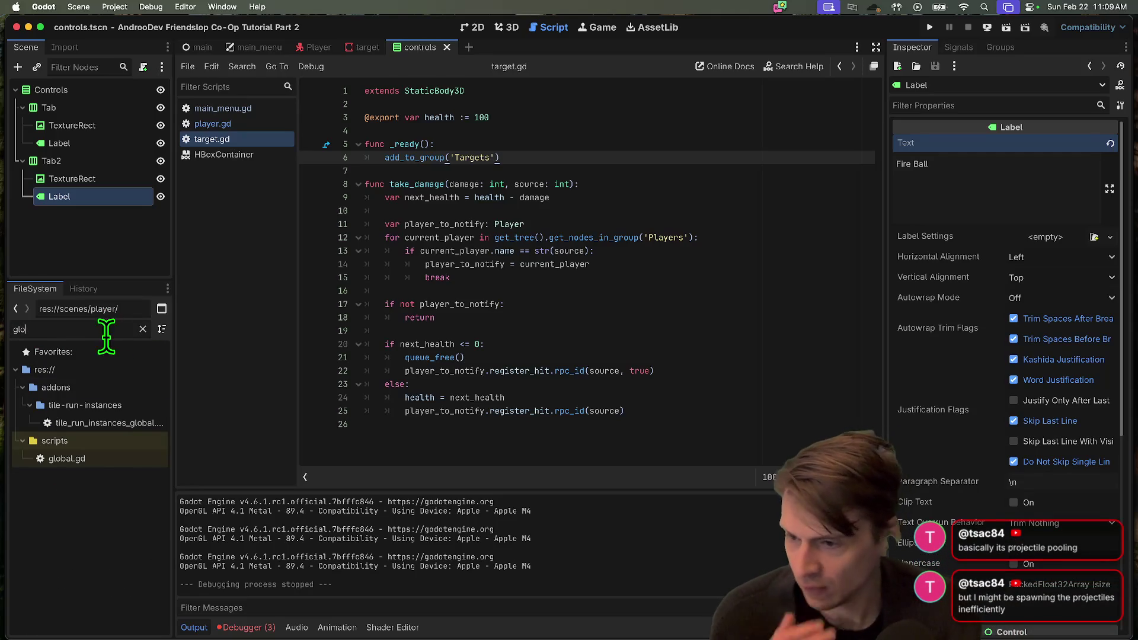
double_click(90, 457)
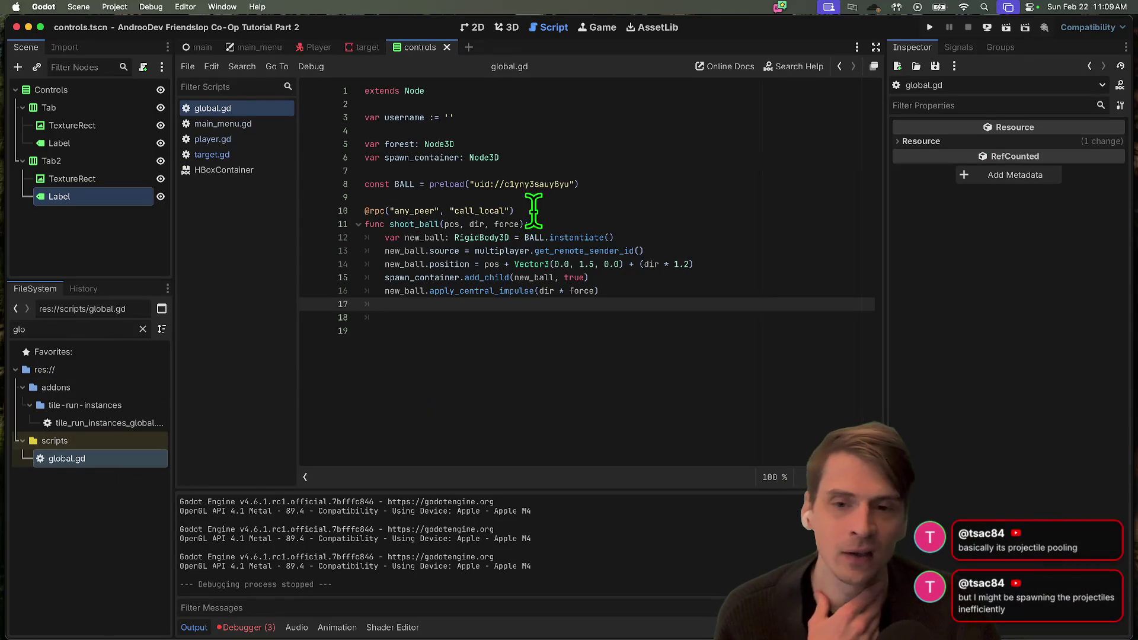
Change line 8 to 'var BALL = load(...)' instead of a preloaded const, save, and run
double_click(442, 184)
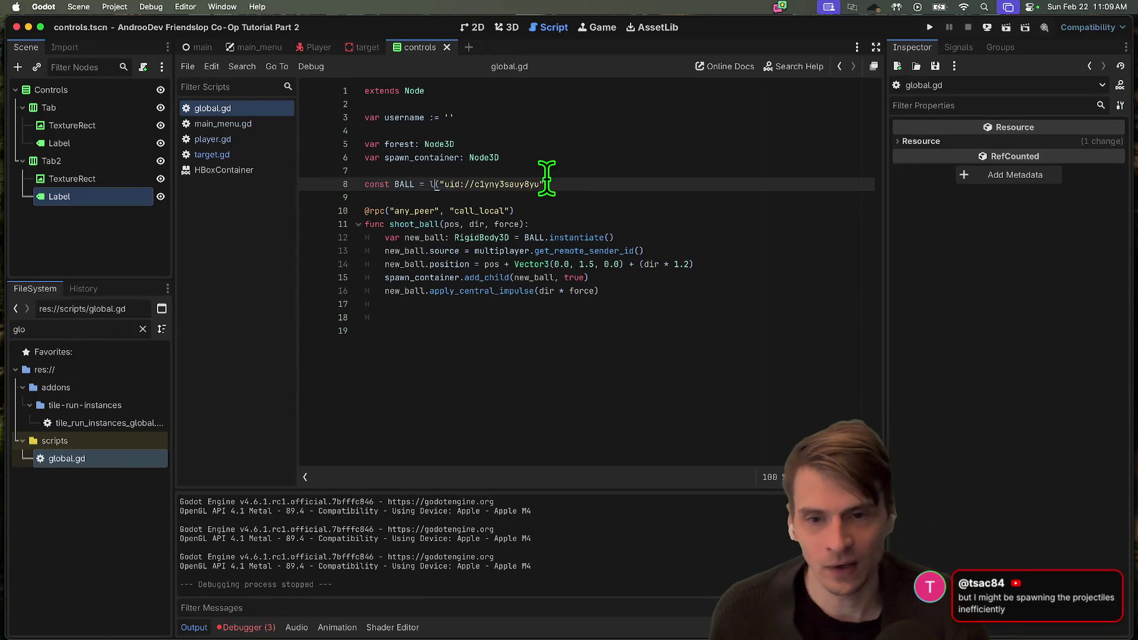
type("oad")
left_click(682, 353)
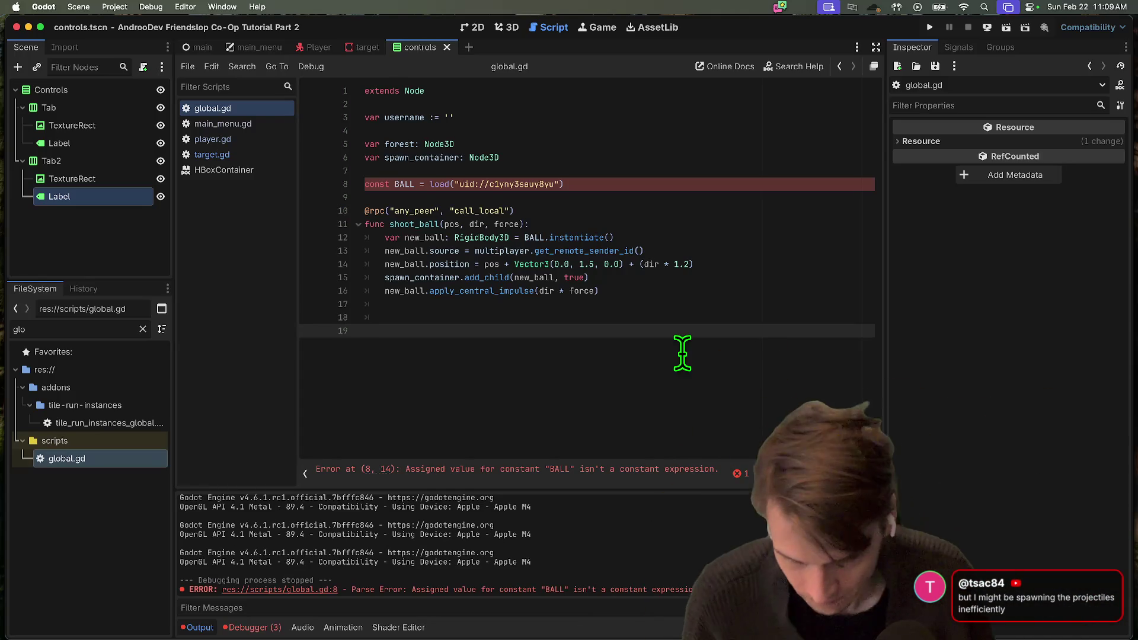
double_click(377, 184)
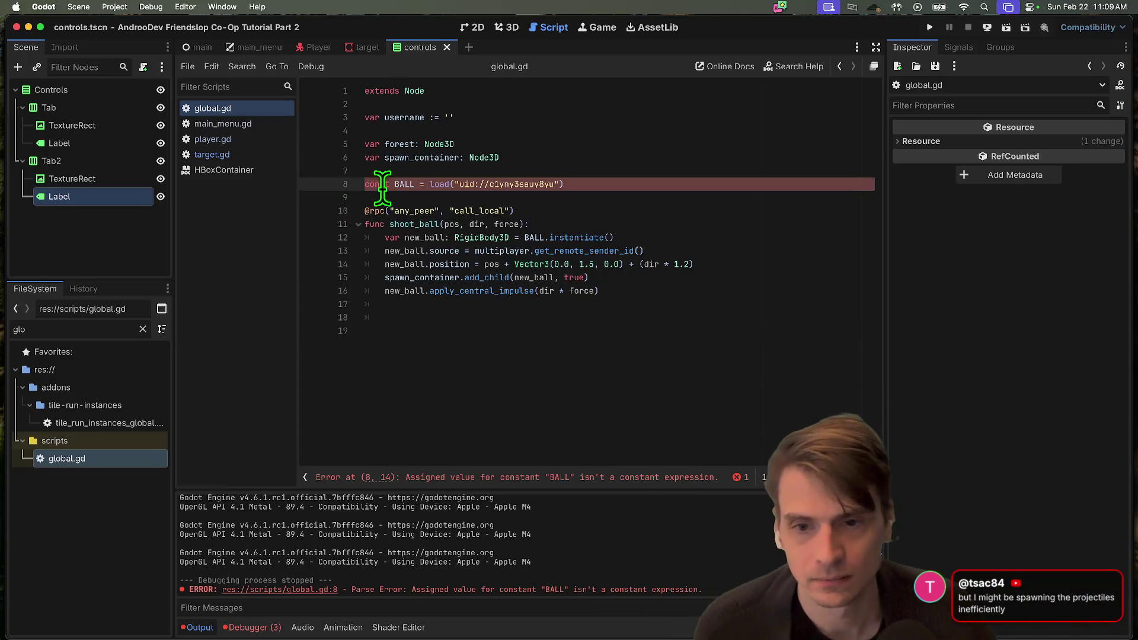
type("var")
left_click(697, 366)
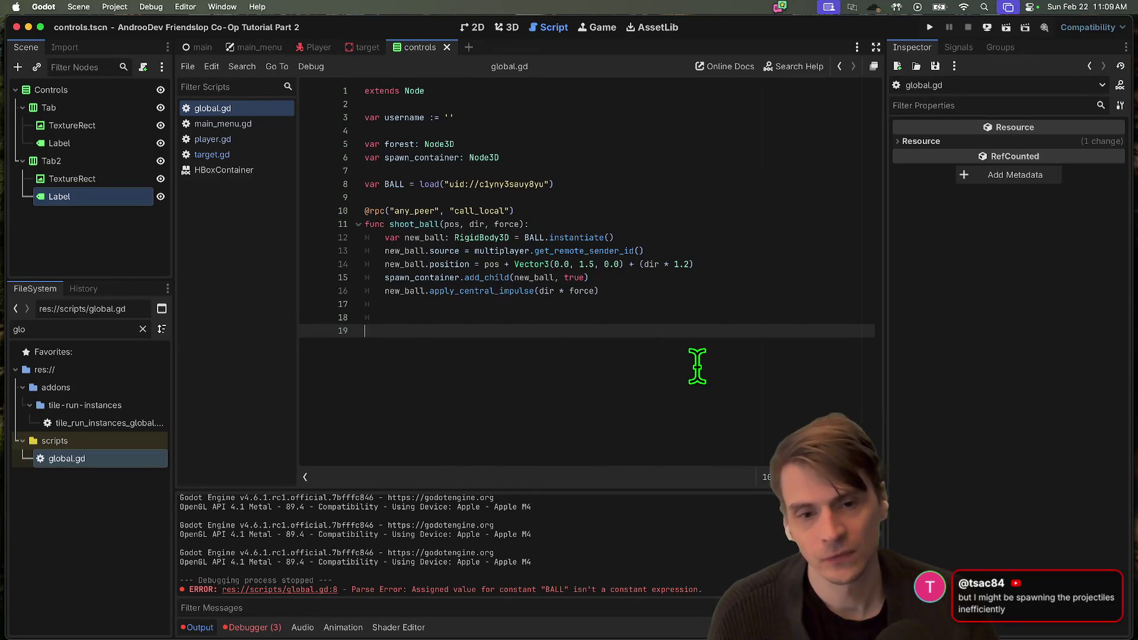
key("super+b")
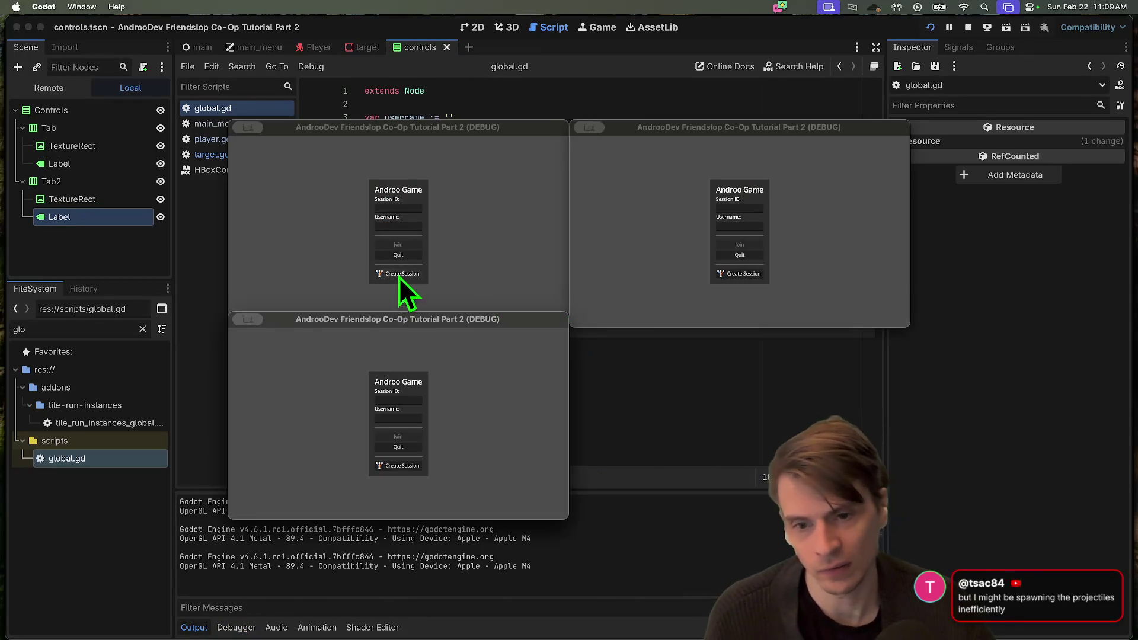
Host a session, step back, and fire fireballs at the sky, horizon and orange target
left_click(399, 274)
key("s")
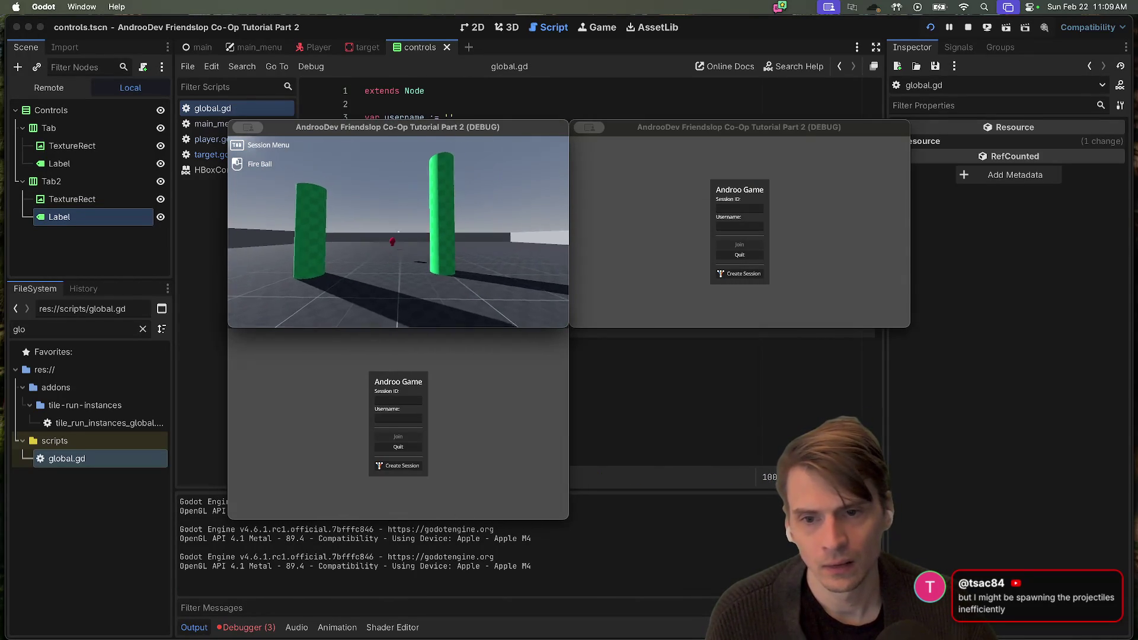
left_click(398, 232)
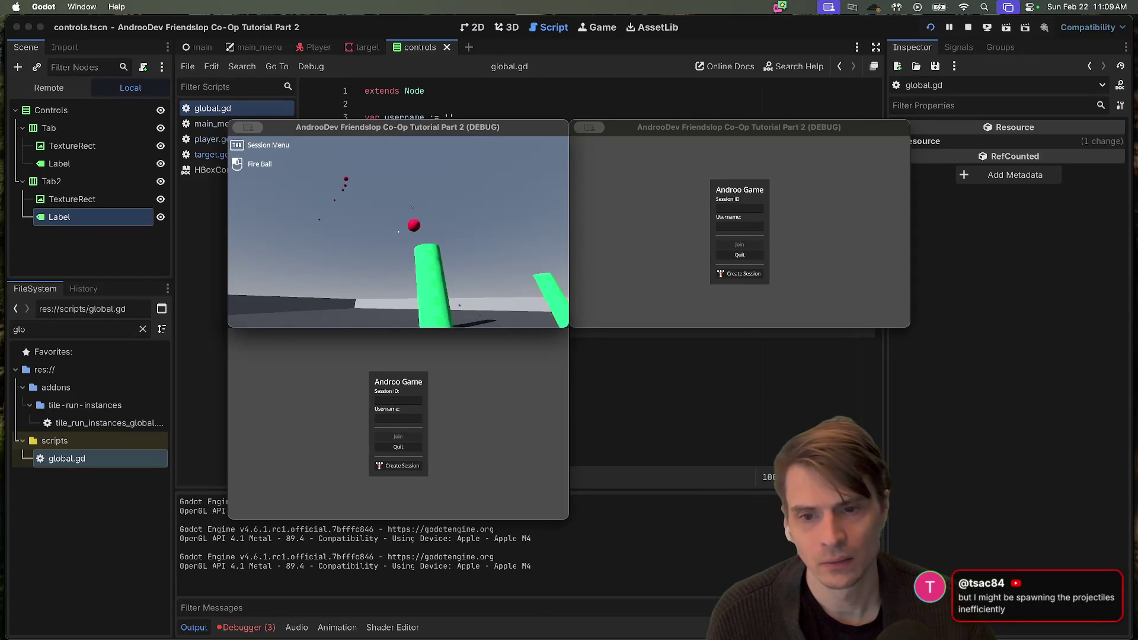
left_click(398, 231)
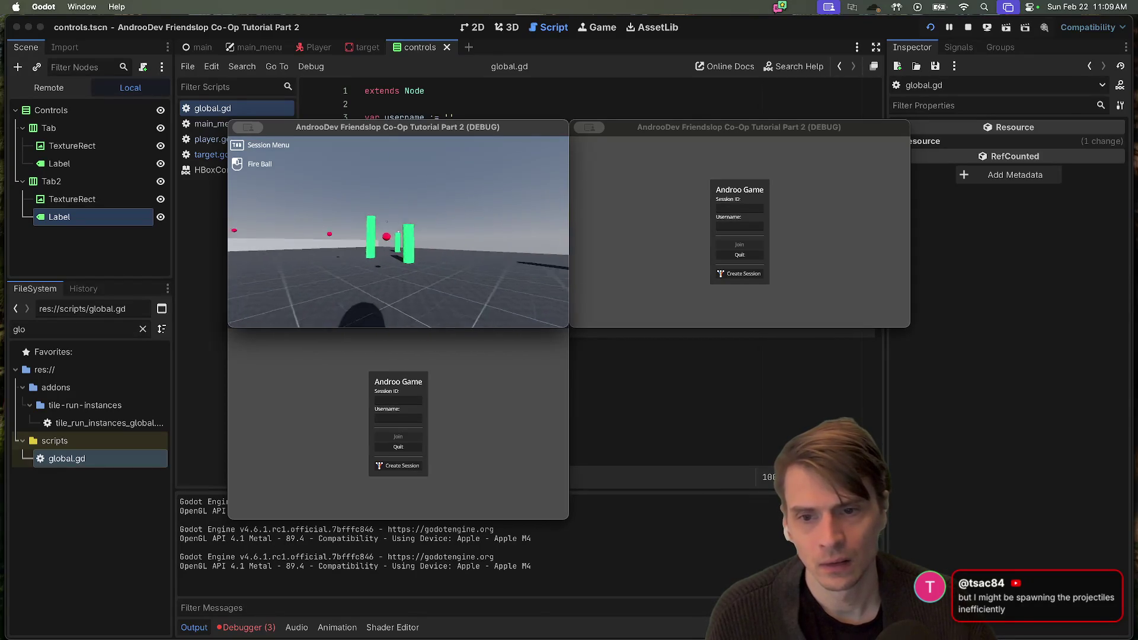
left_click(397, 231)
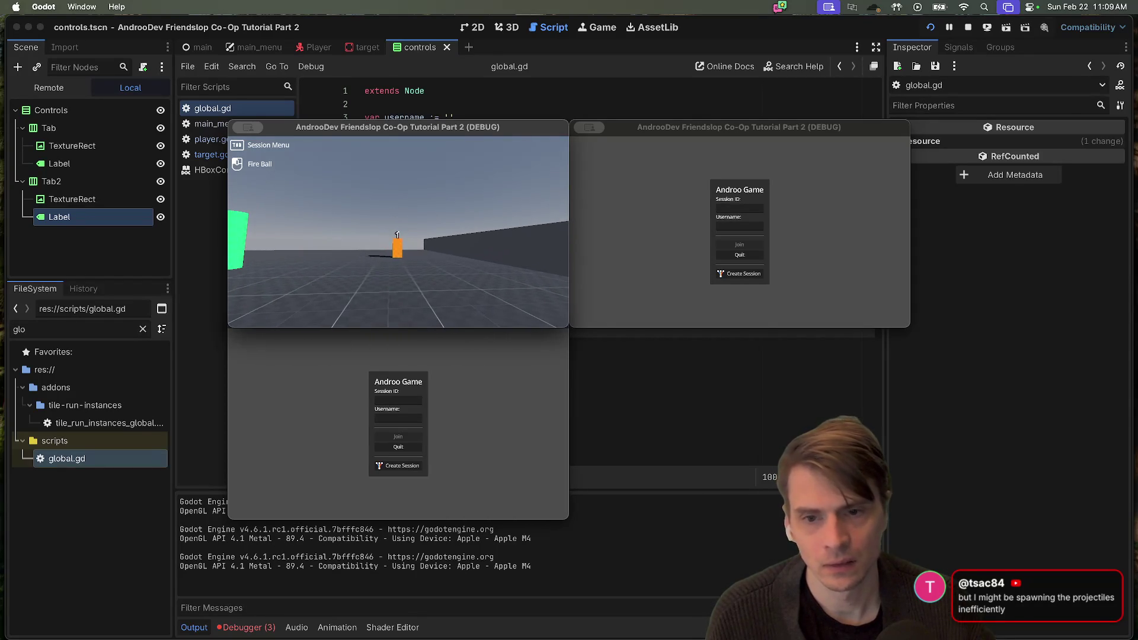
Close all three test game windows to end the run
key("super+q")
left_click(564, 463)
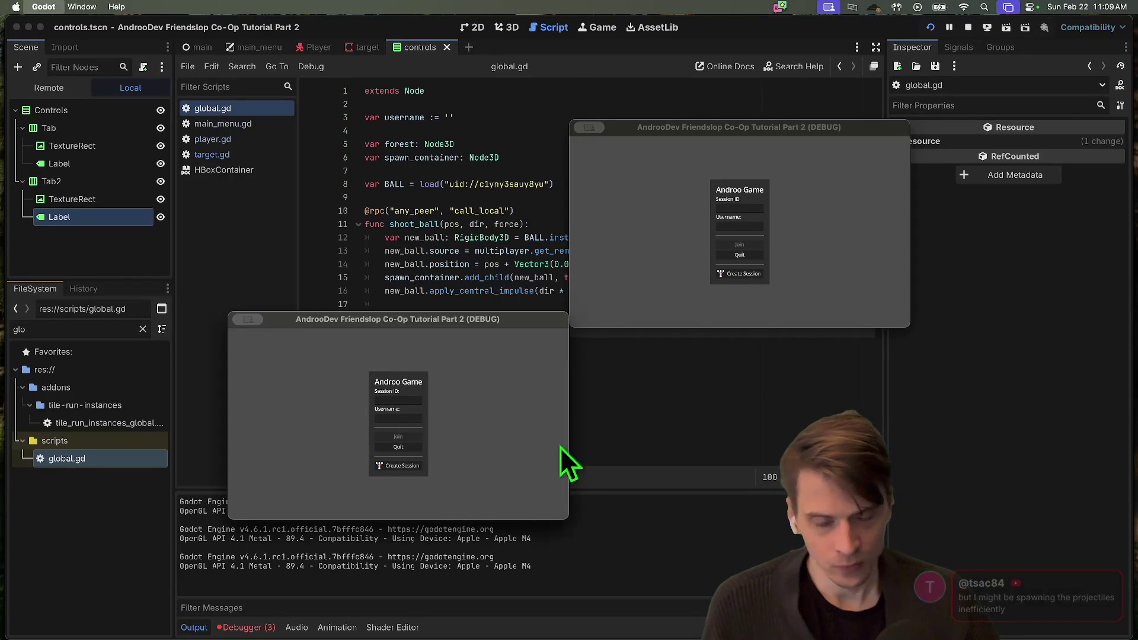
key("super+q")
left_click(673, 322)
key("super+q")
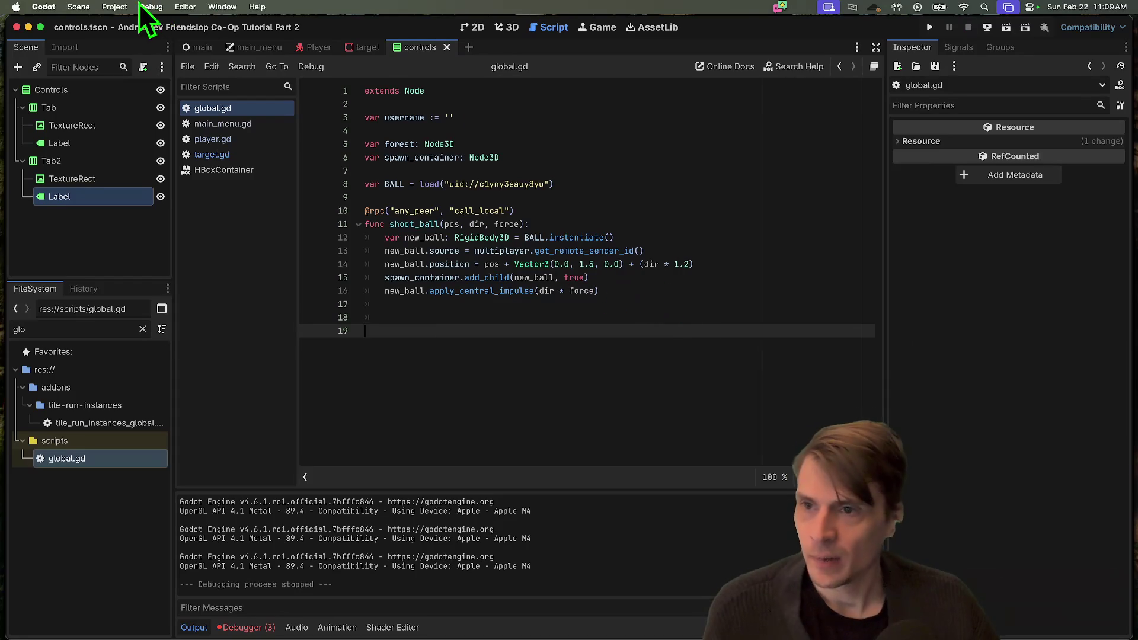
Quit to the Project List and open The Goat (GGJ 2026) for editing
left_click(114, 7)
left_click(140, 153)
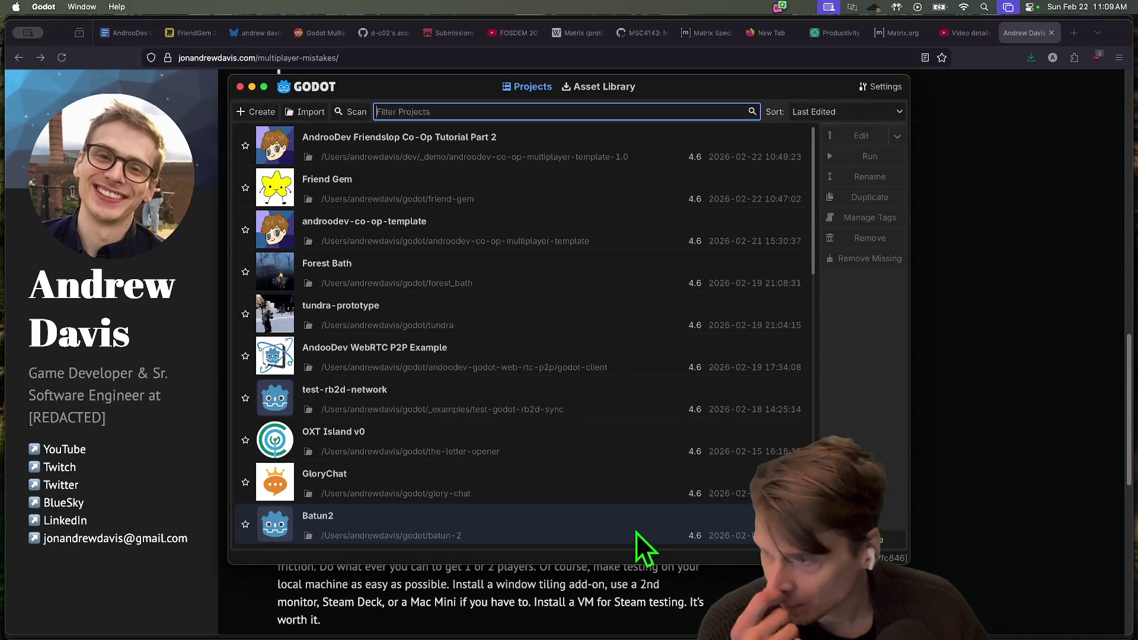
scroll(501, 379, "down", 3)
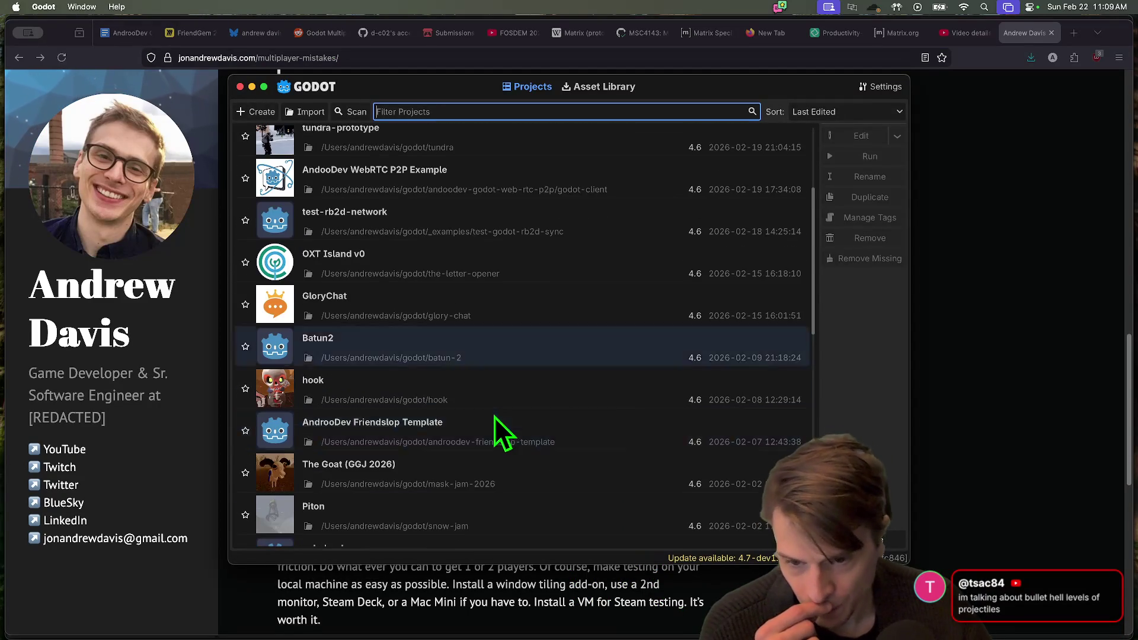
left_click(469, 468)
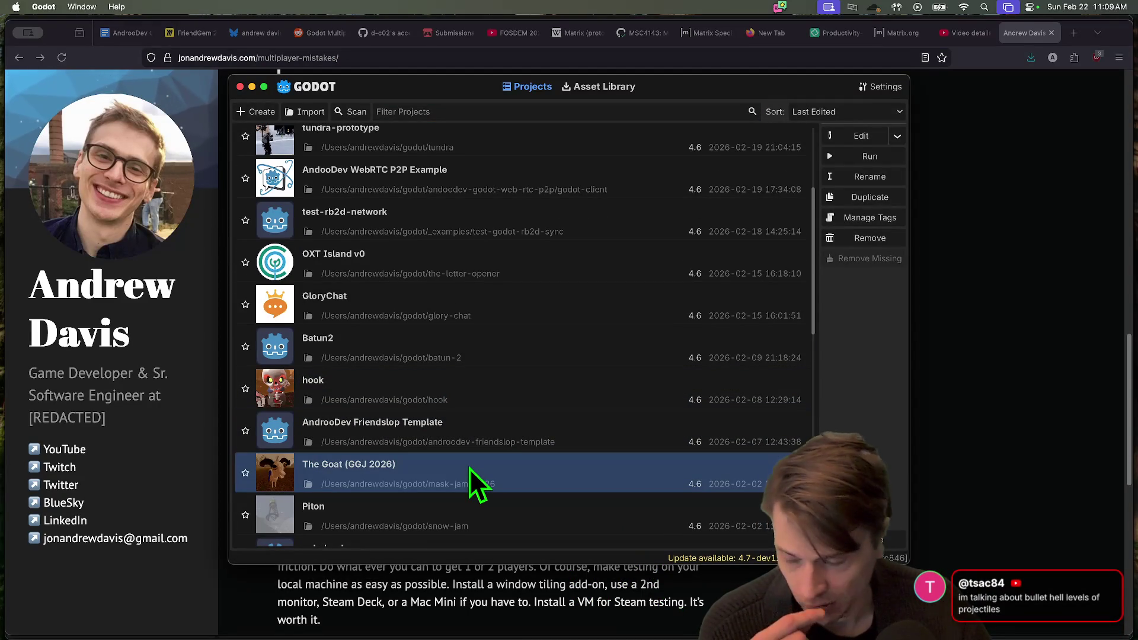
double_click(469, 468)
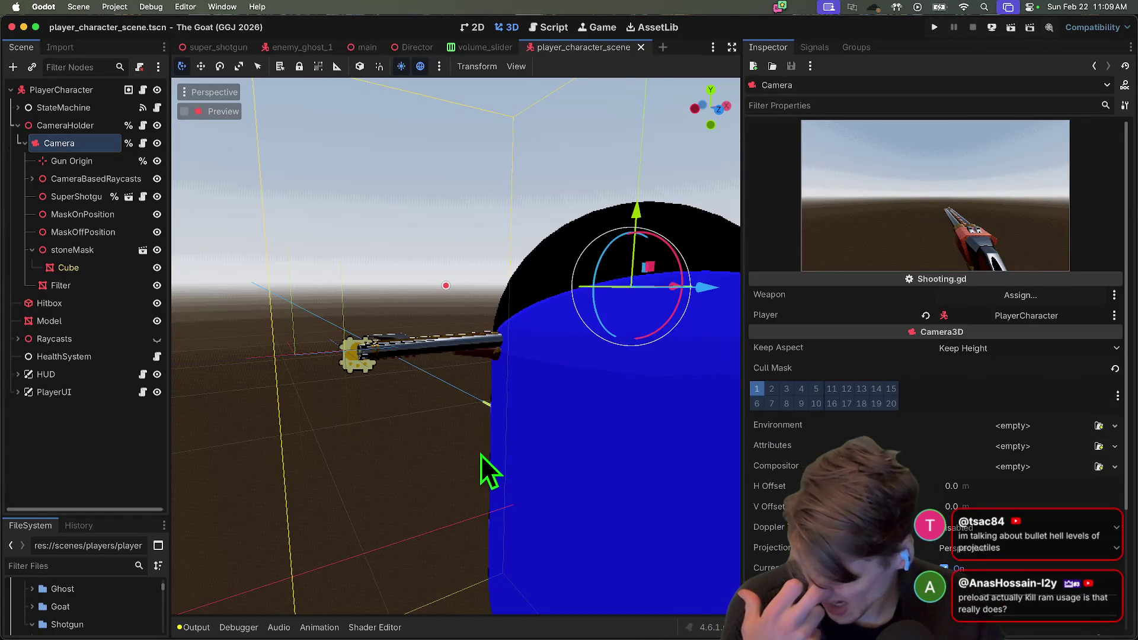
Frame the camera, run The Goat to its title screen, stop it, and filter files for 'main'
key("f")
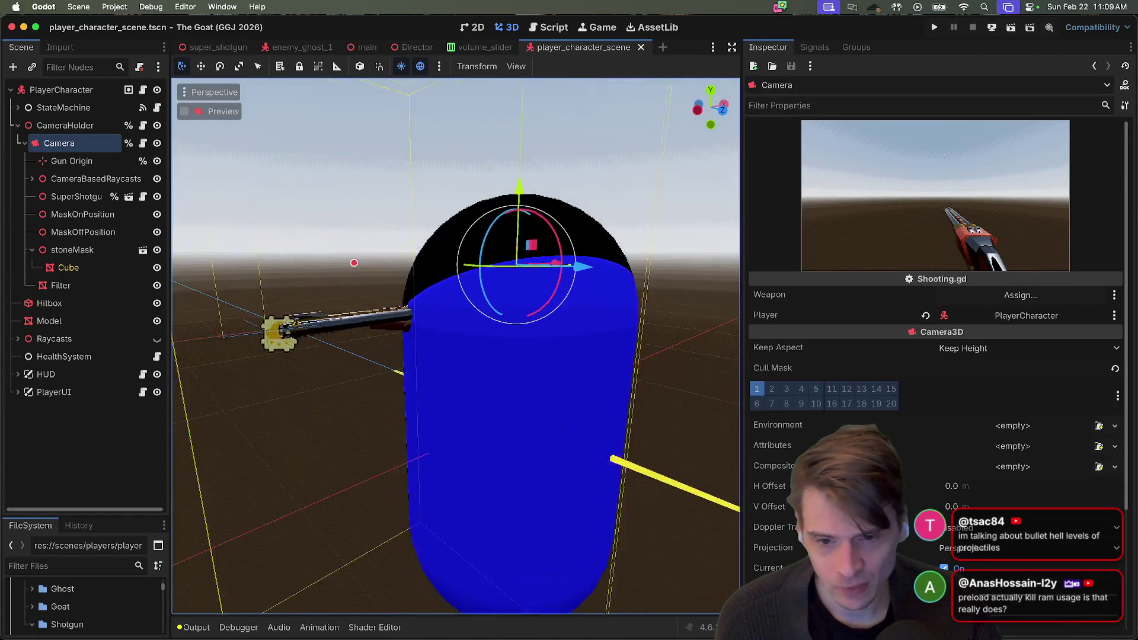
scroll(487, 436, "up", 5)
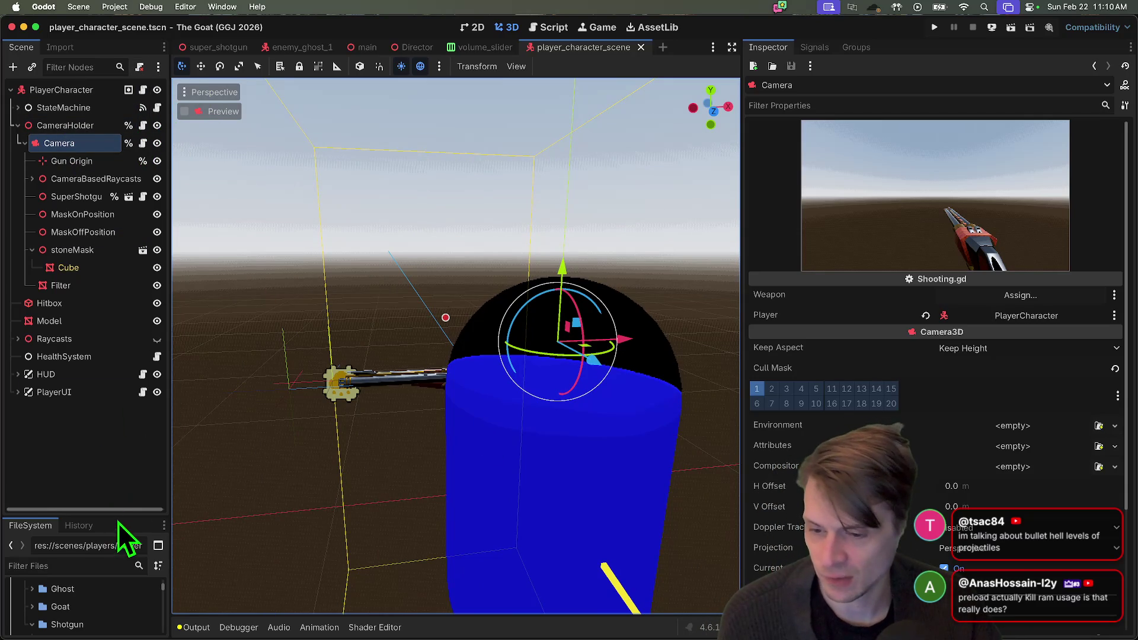
left_click_drag(121, 516, 113, 368)
key("super+b")
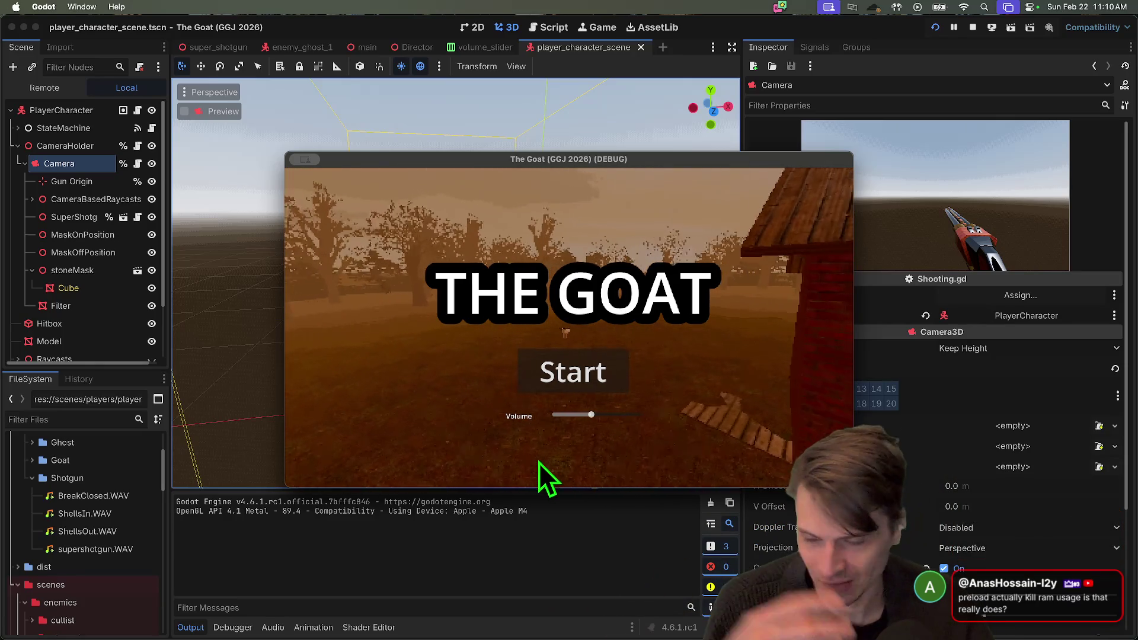
key("super+period")
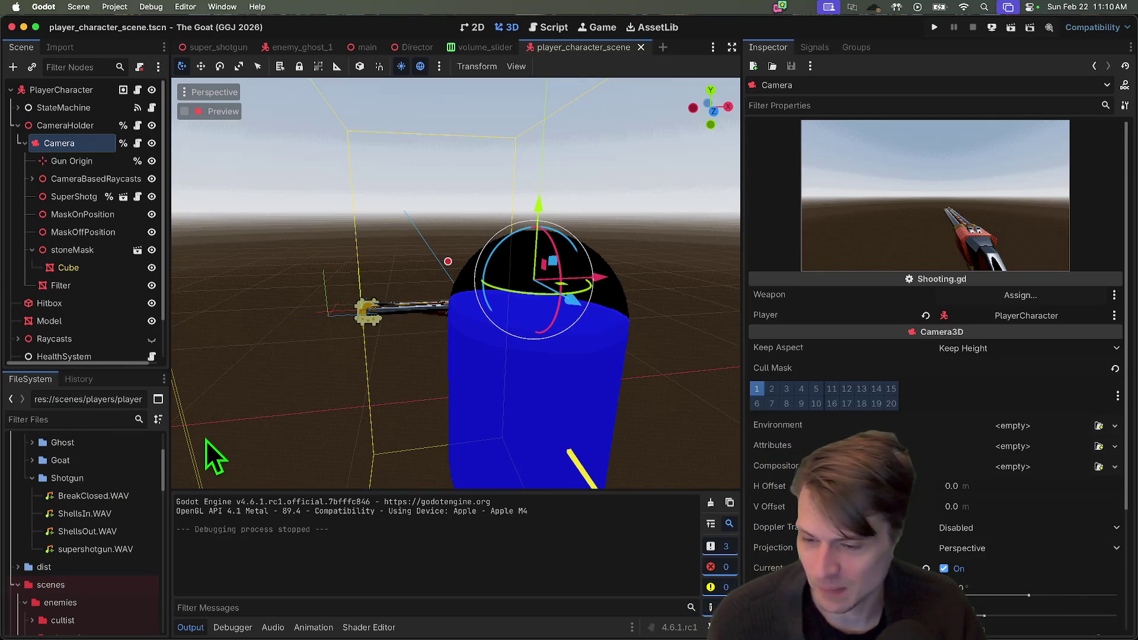
type("main")
left_click(90, 478)
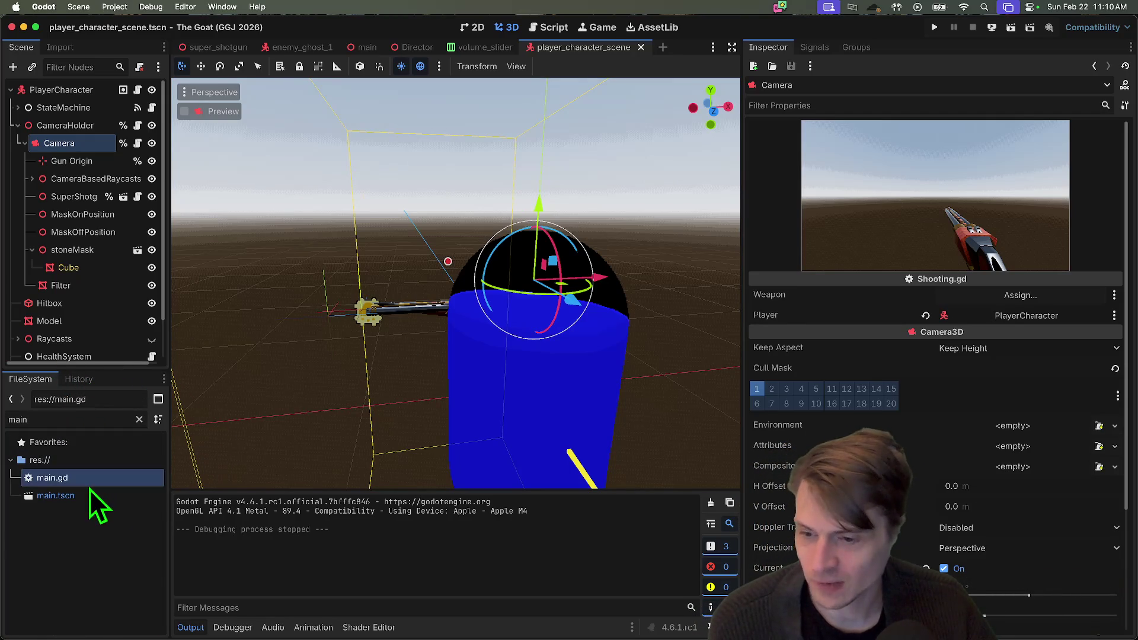
Open main.tscn, scroll through main.gd, then select the Preload node in the enlarged Scene dock
left_click(88, 494)
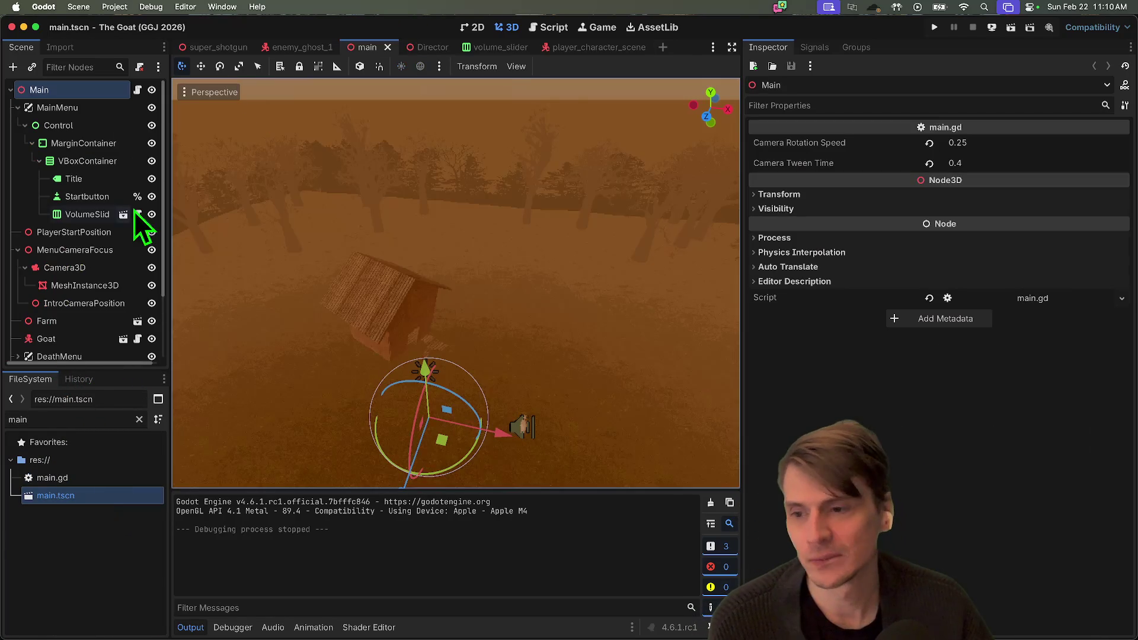
left_click(544, 27)
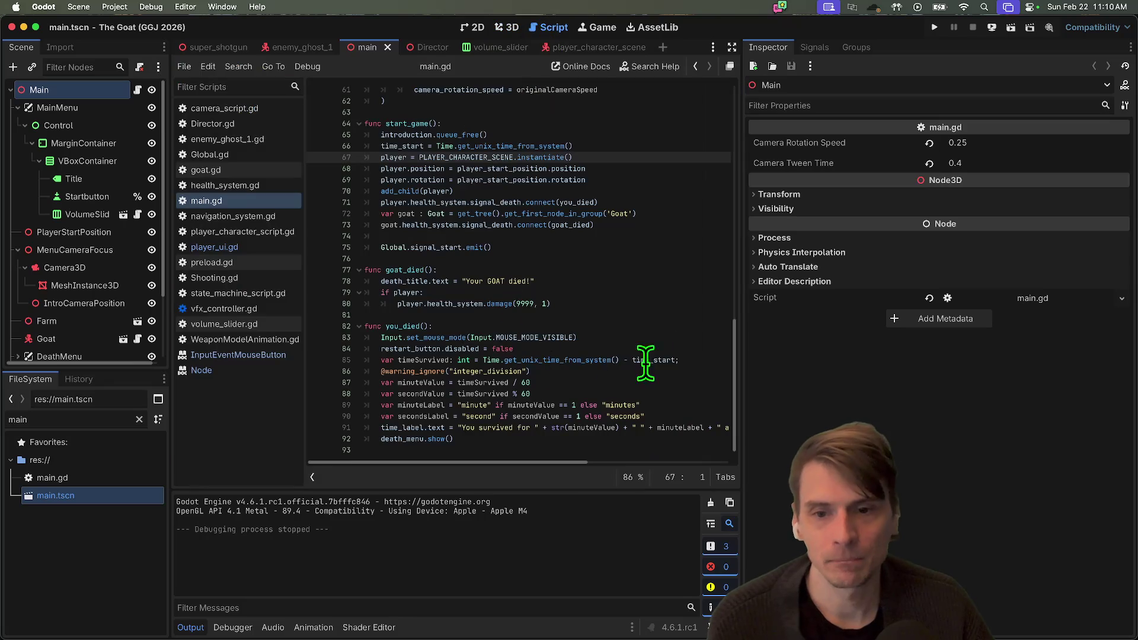
scroll(619, 219, "up", 10)
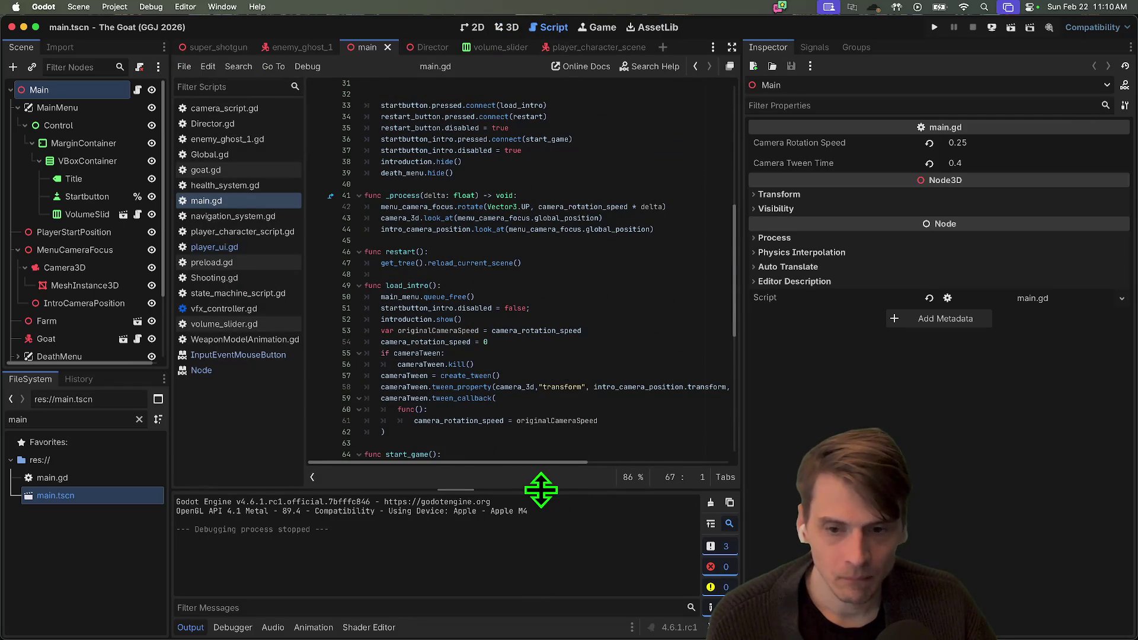
scroll(572, 294, "down", 8)
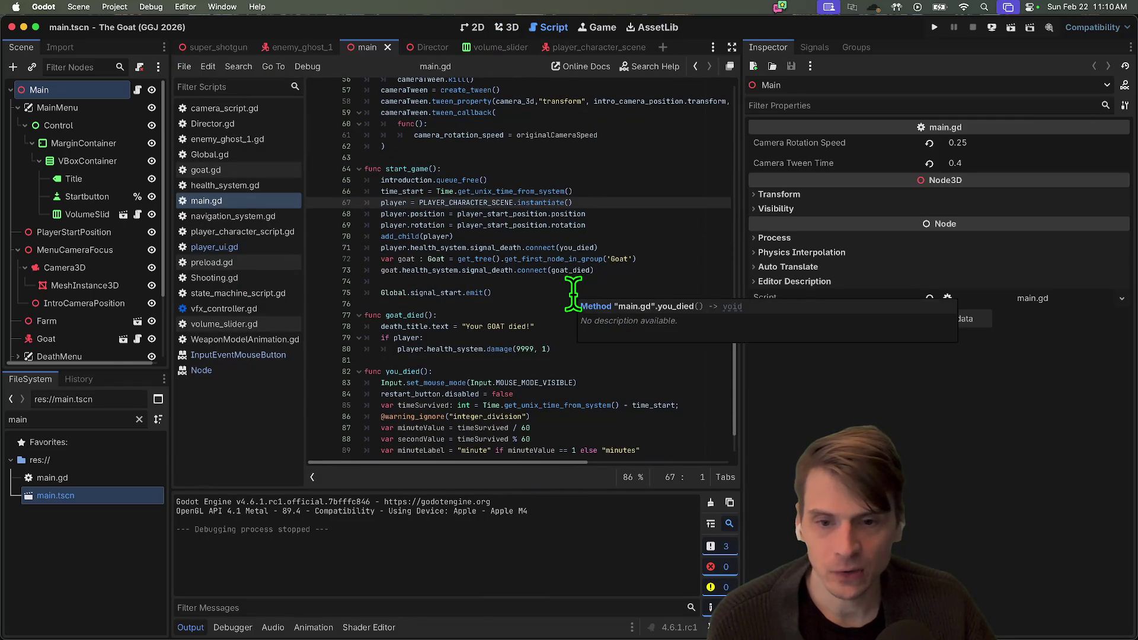
scroll(620, 267, "up", 9)
scroll(636, 271, "up", 3)
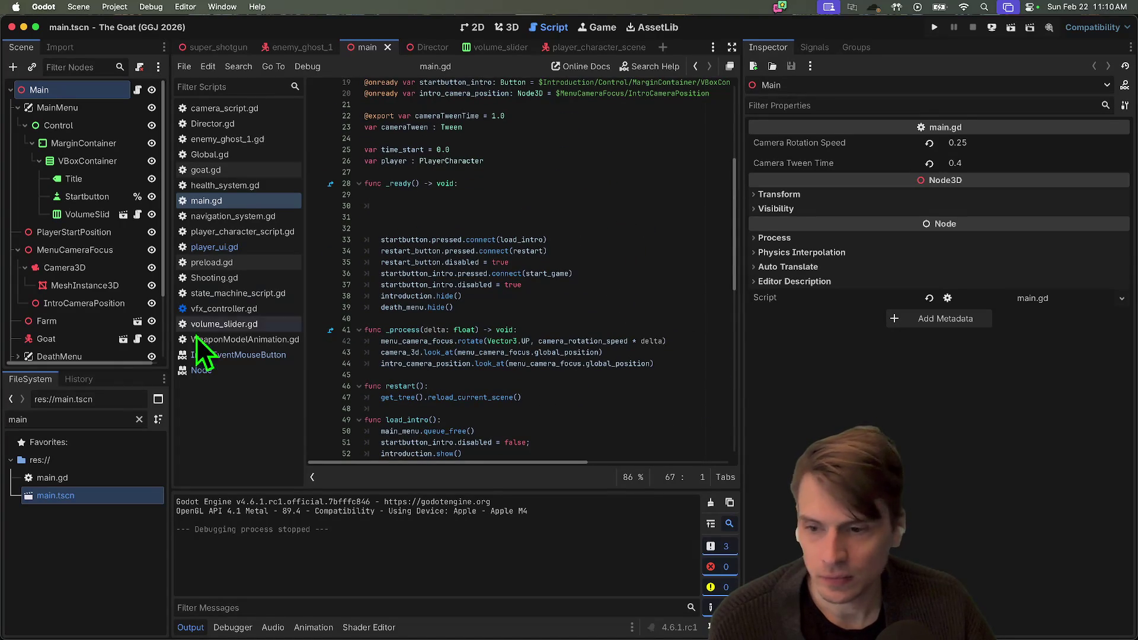
left_click(511, 193)
scroll(510, 192, "up", 5)
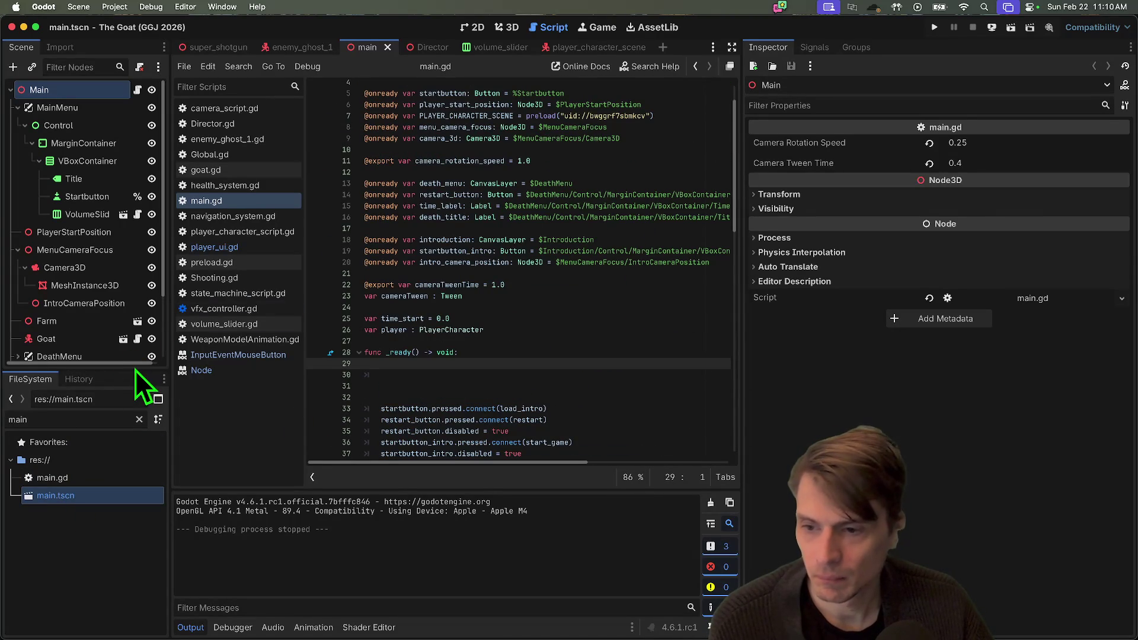
mouse_move(134, 370)
left_mouse_down()
mouse_move(89, 602)
mouse_move(118, 449)
left_mouse_up()
left_click(112, 393)
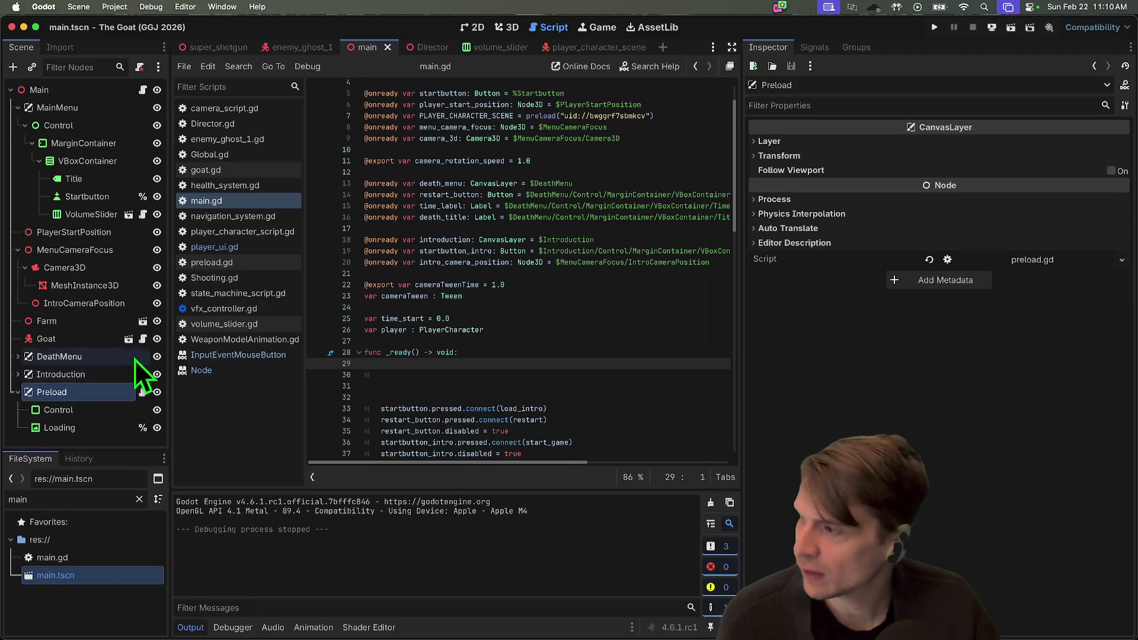
Open preload.gd, inspect the preload word and spin() call, and glance at the 2D view
left_click(142, 392)
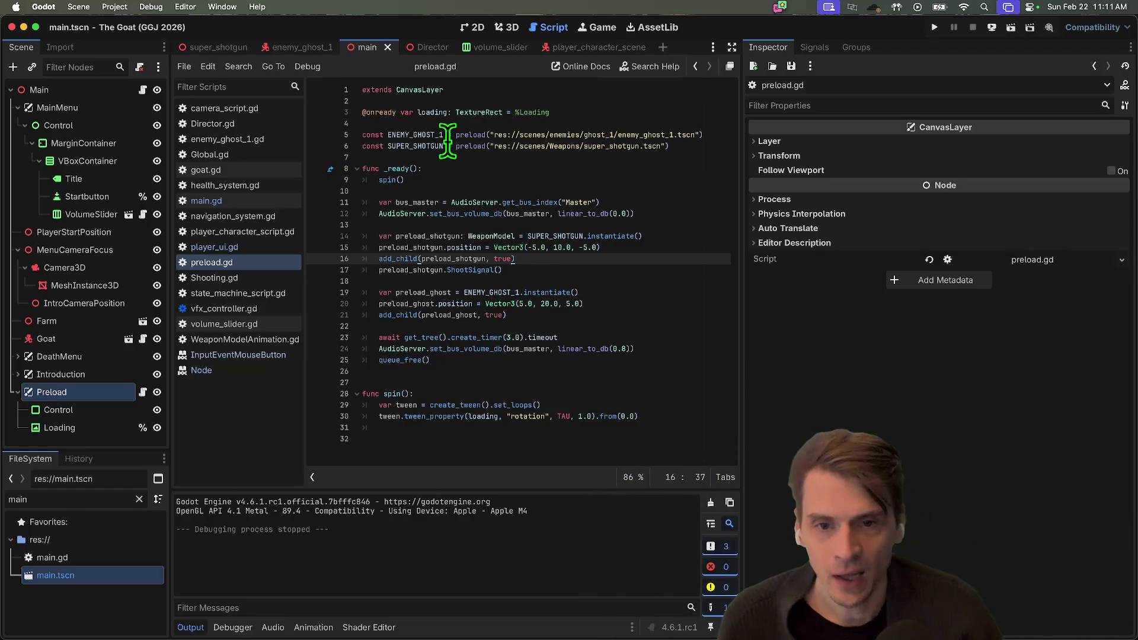
double_click(469, 135)
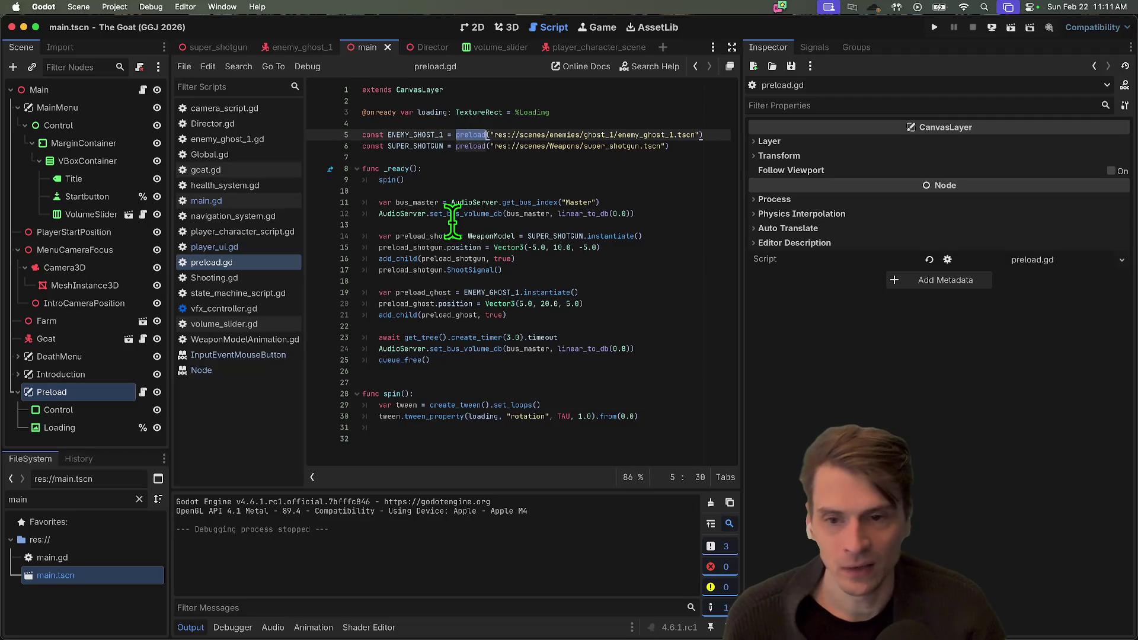
left_click(376, 179)
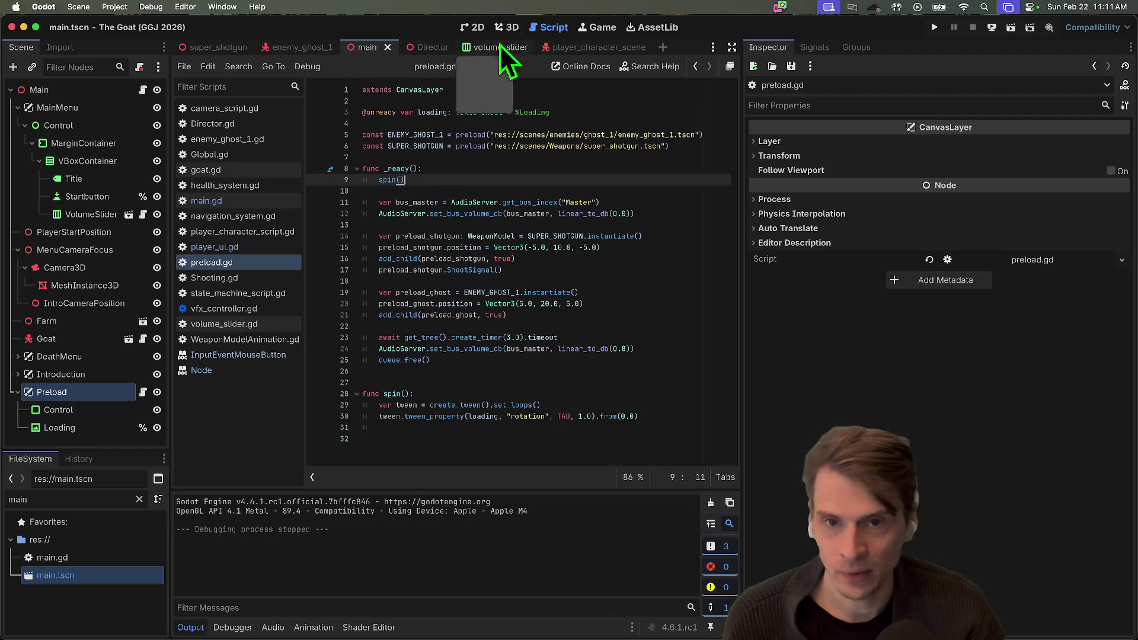
left_click(478, 30)
scroll(479, 184, "down", 3)
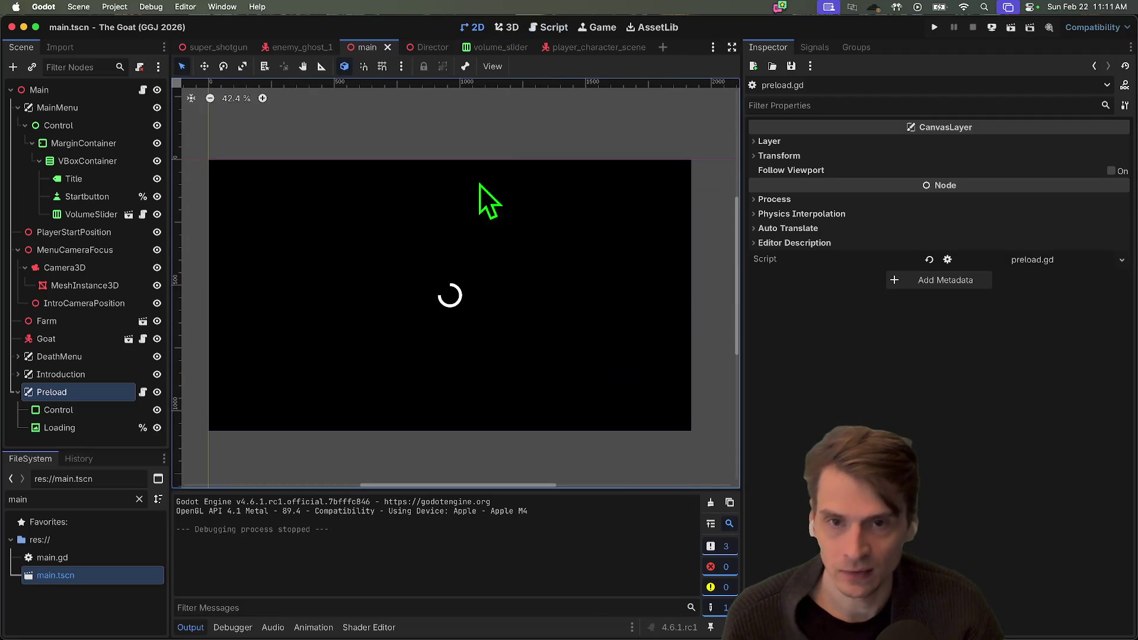
left_click(566, 24)
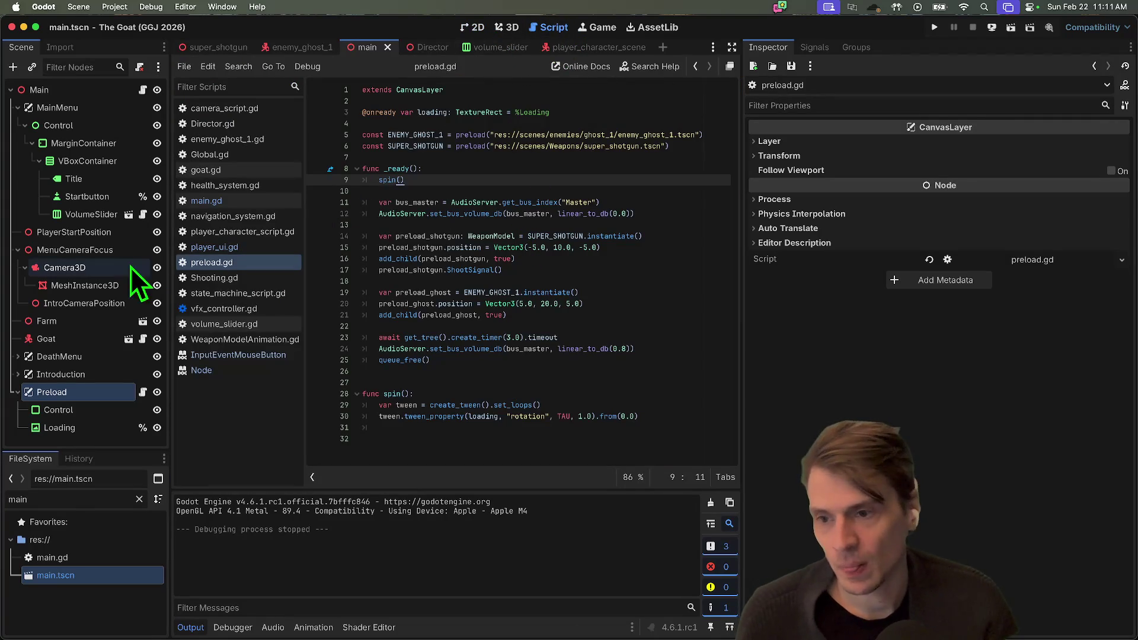
Select Preload's nodes, highlight the await timer lines 23–25 and spin on line 28, then switch to Firefox
left_click(95, 409)
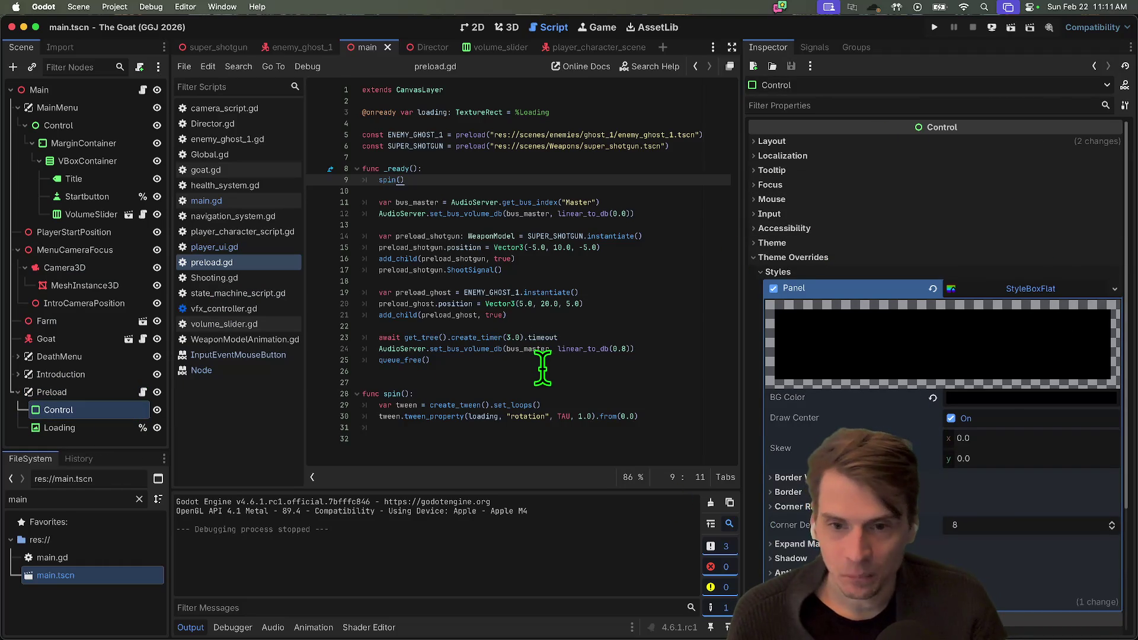
left_click_drag(651, 338, 326, 338)
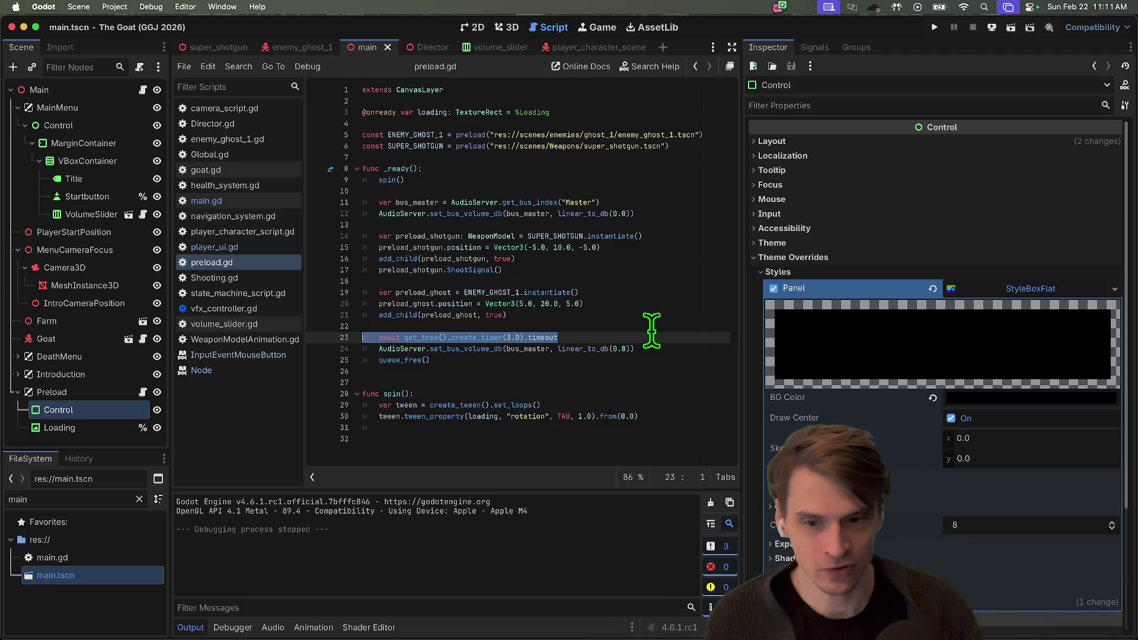
mouse_move(434, 360)
left_mouse_down()
mouse_move(394, 300)
mouse_move(330, 317)
mouse_move(314, 359)
left_mouse_up()
left_click(107, 394)
right_click(105, 400)
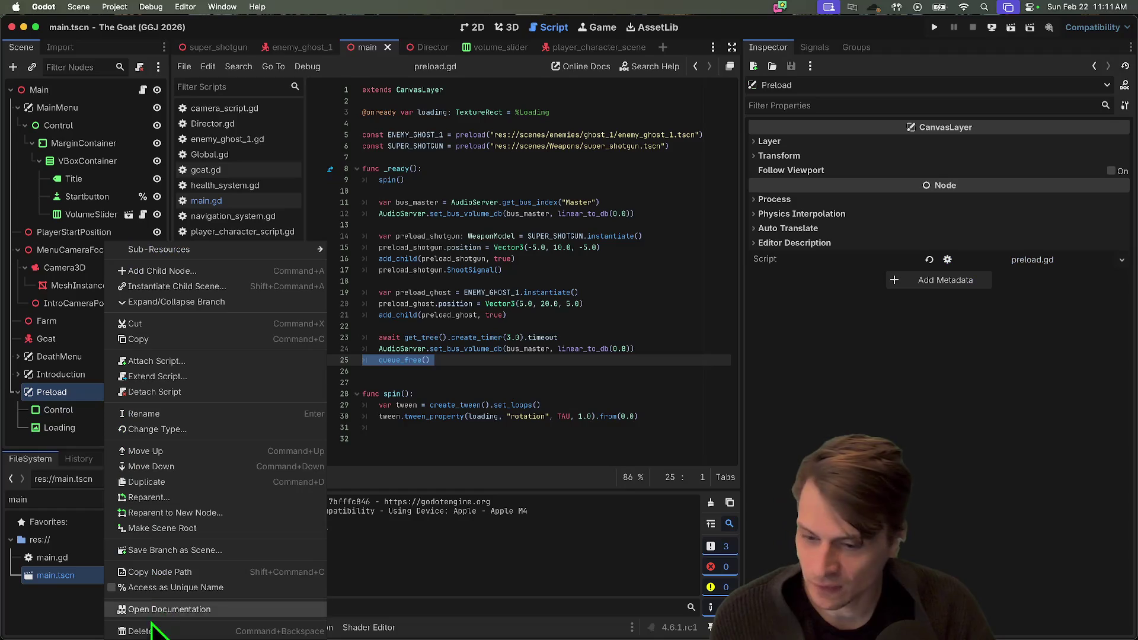
left_click(515, 291)
left_click(600, 393)
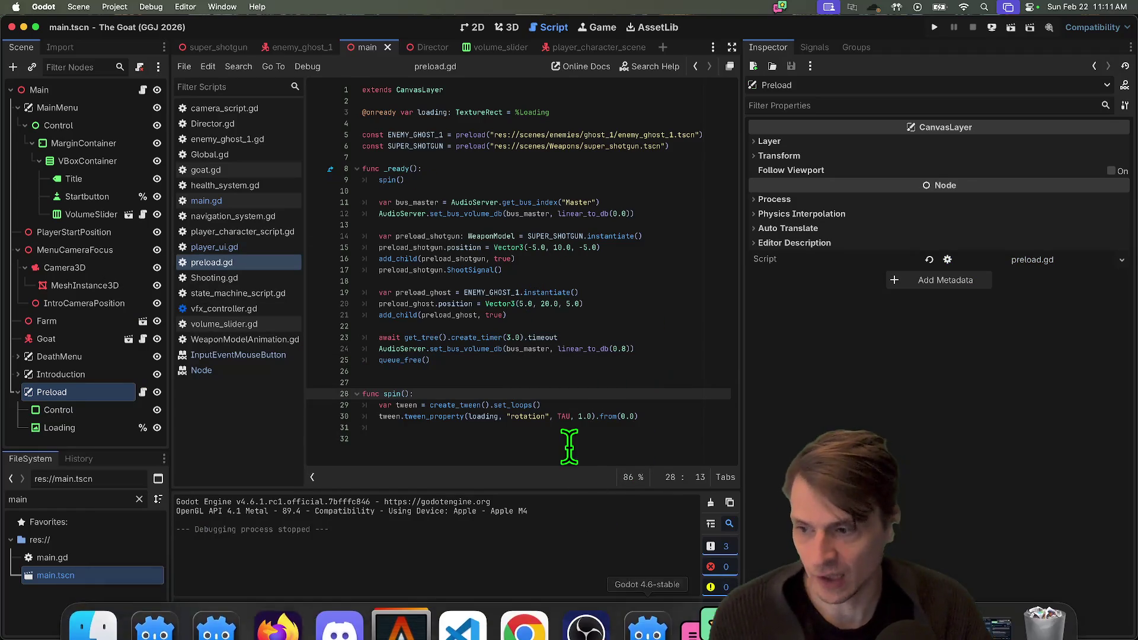
left_click(272, 605)
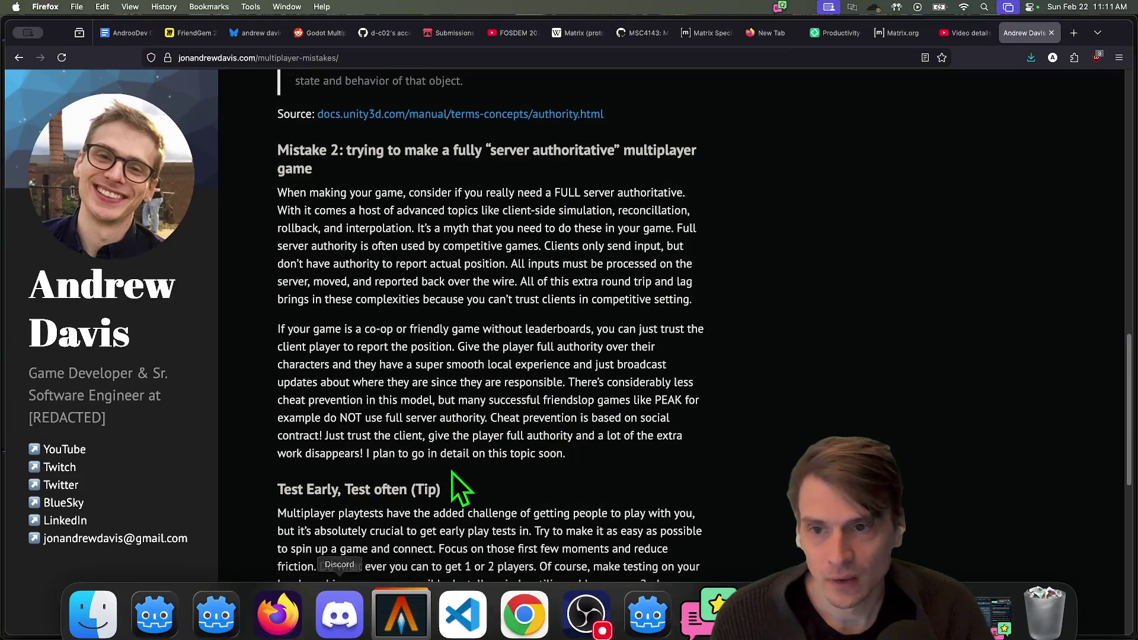
Open the mask-jam-2026 repository in a new browser tab and scroll through its page
key("super+t")
type("mask")
key("Down")
key("Return")
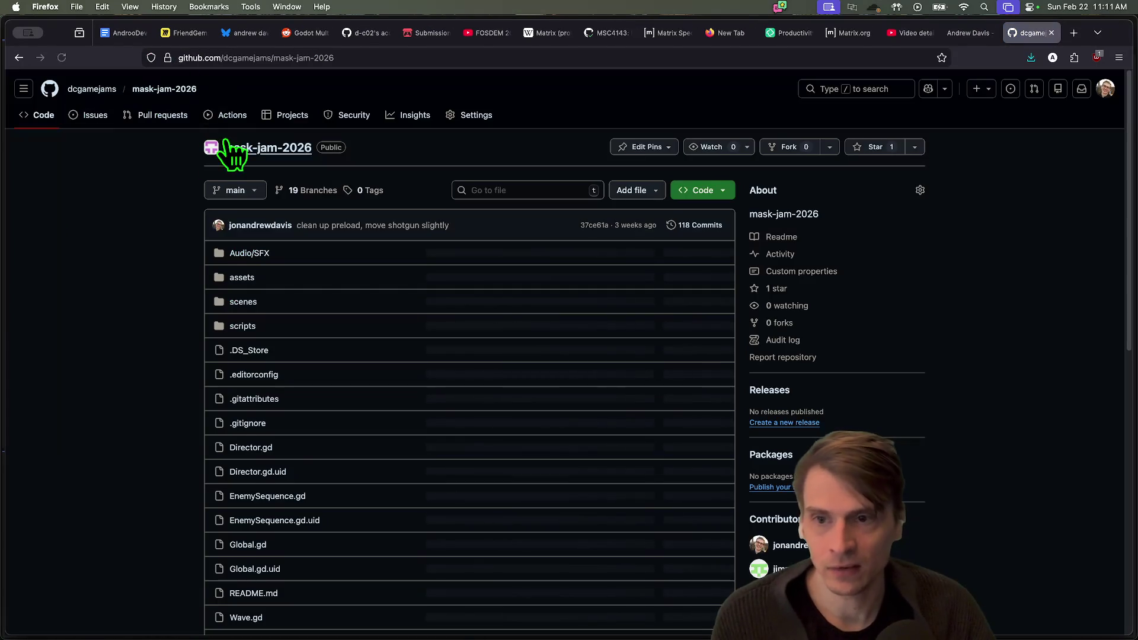
scroll(163, 296, "down", 3)
scroll(188, 239, "up", 3)
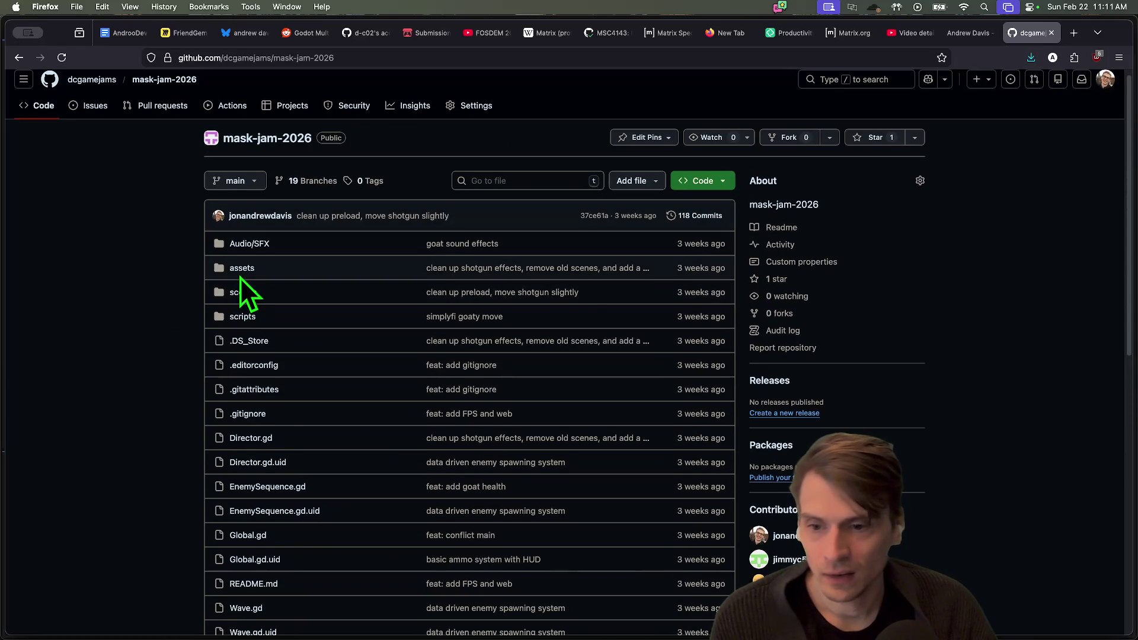
scroll(242, 296, "down", 4)
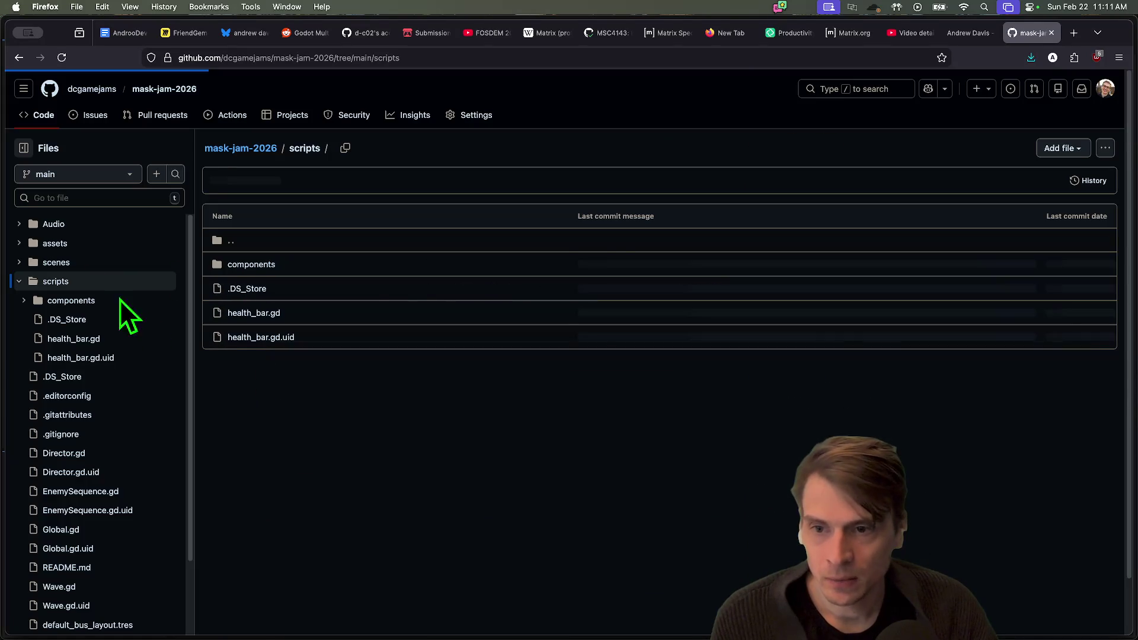
key("super+Left")
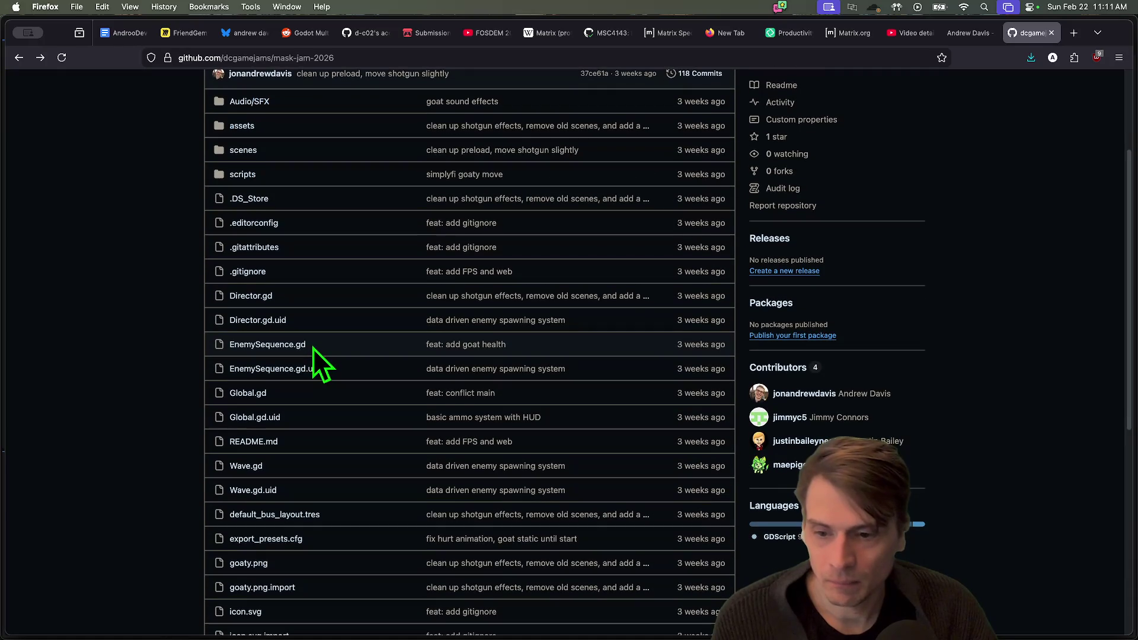
scroll(323, 353, "down", 1)
Hunt for preload via find-in-page, the scenes/environment folders and a repository code search
key("super+f")
type("prelo")
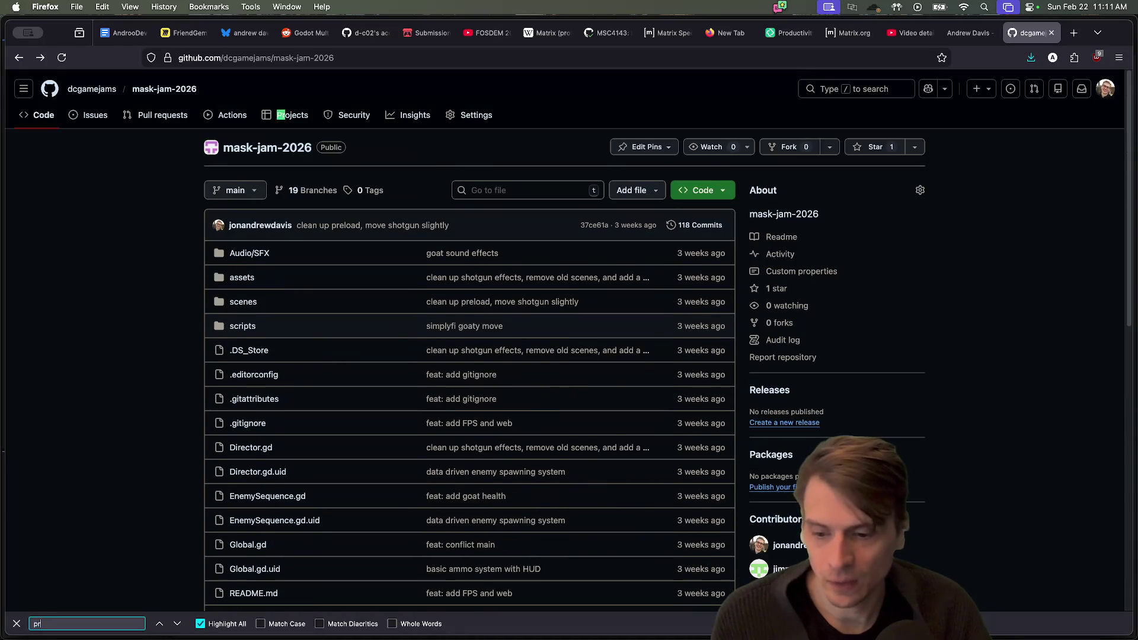
key("Return")
left_click(240, 301)
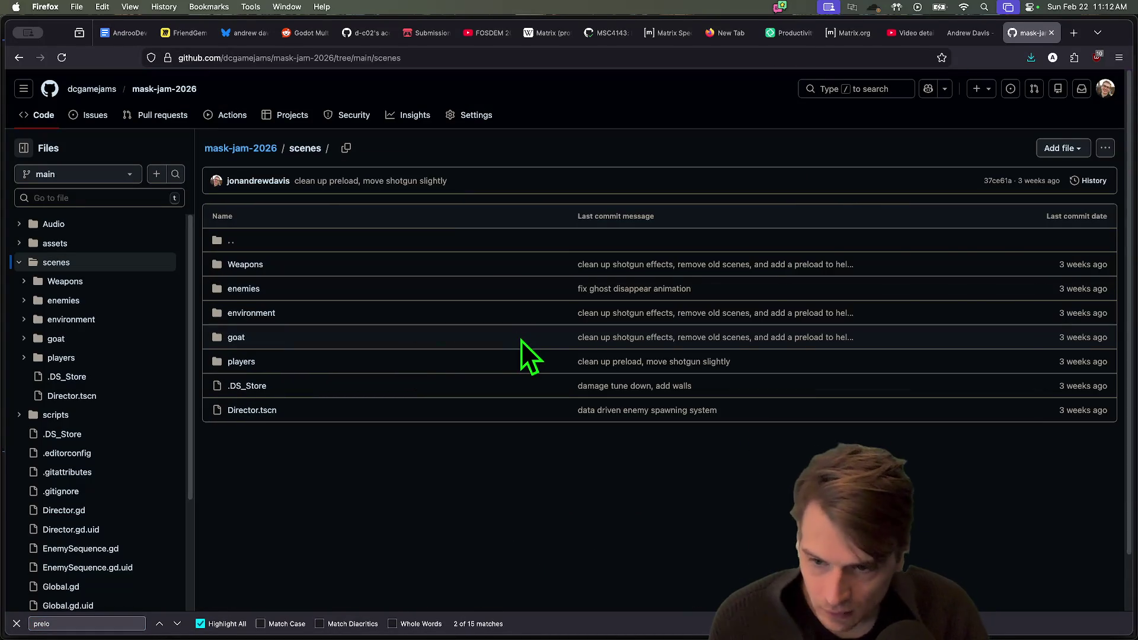
left_click(265, 313)
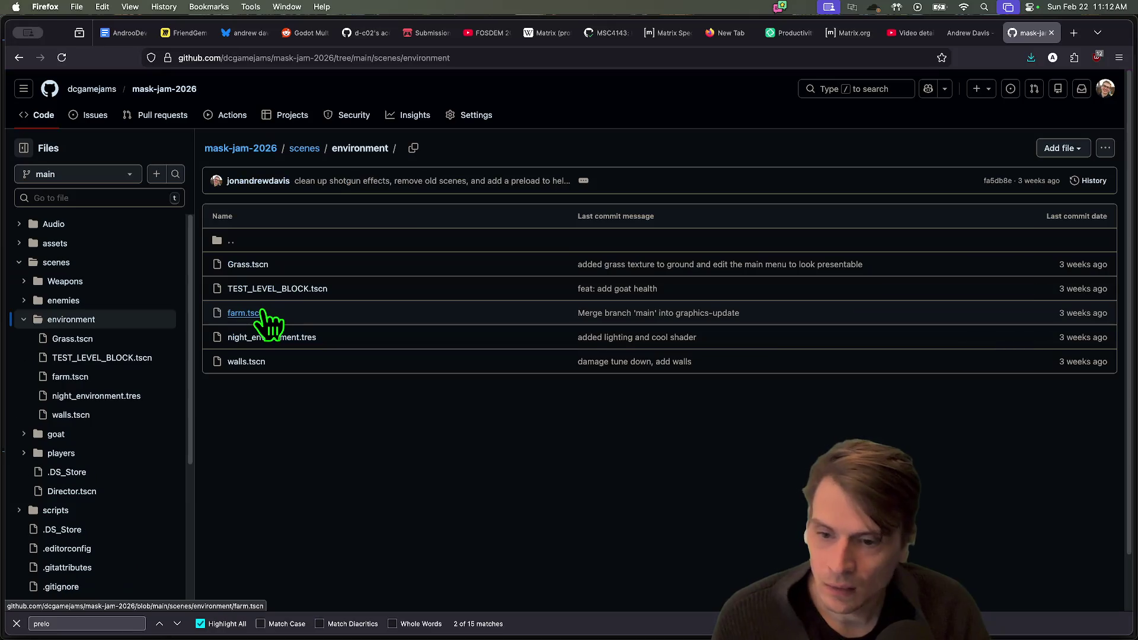
key("super+bracketleft")
key("super+bracketleft")
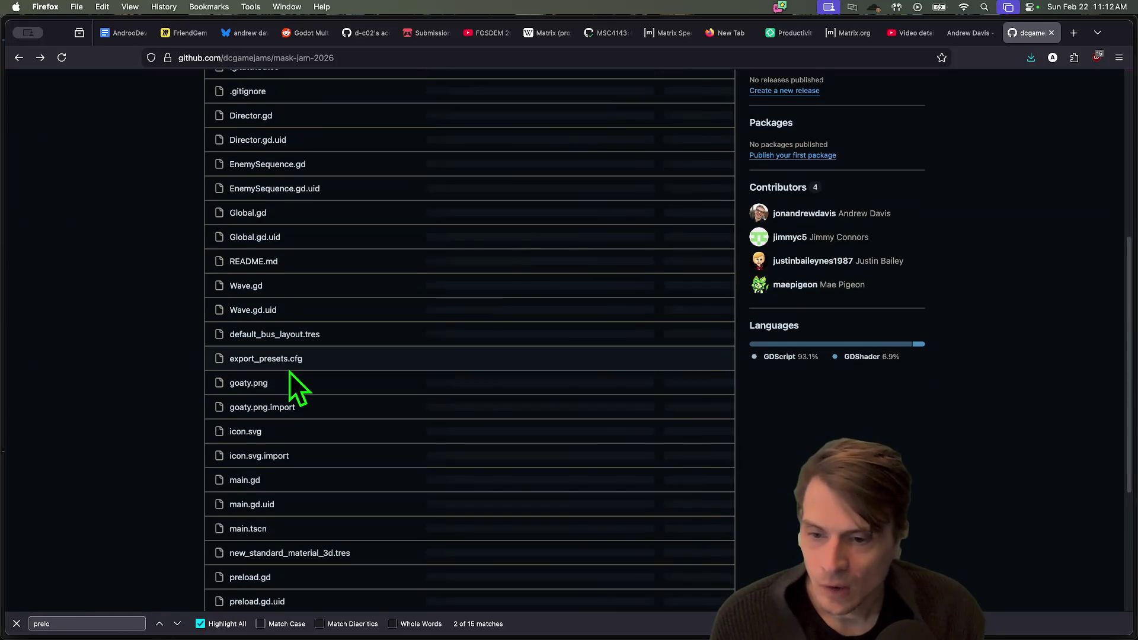
scroll(297, 373, "down", 5)
scroll(318, 373, "up", 10)
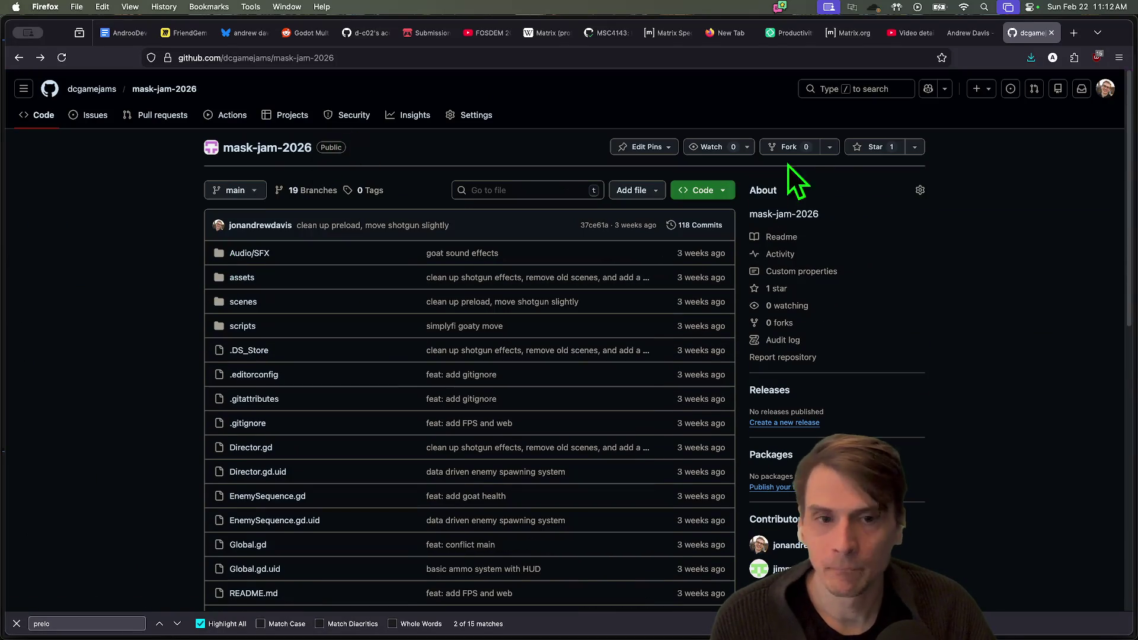
left_click(879, 96)
type("preload")
key("Return")
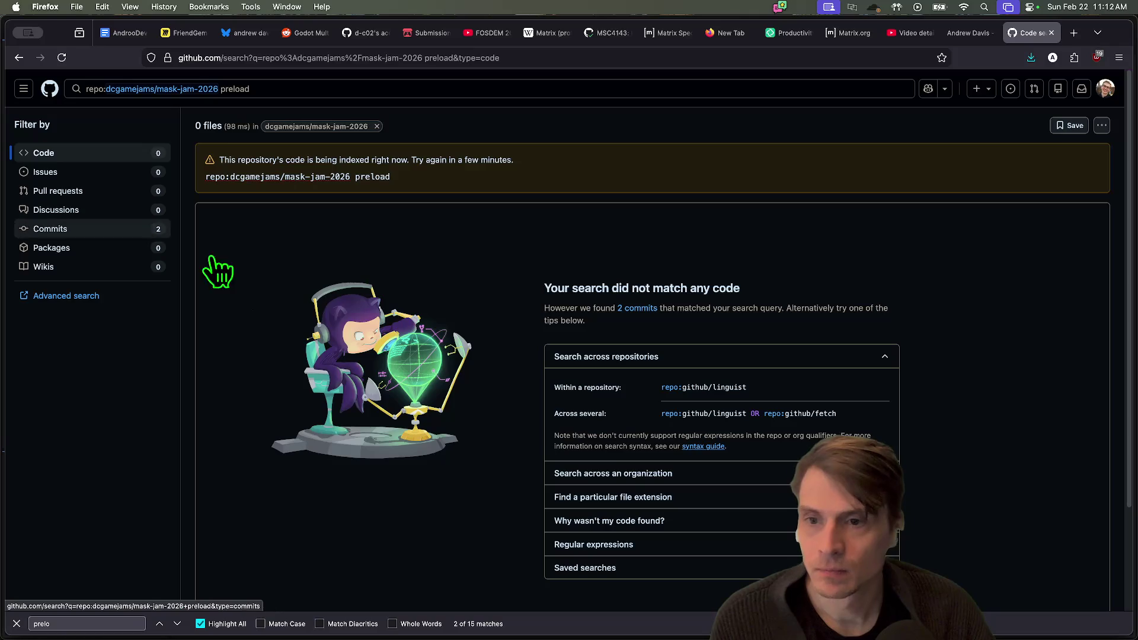
key("super+bracketleft")
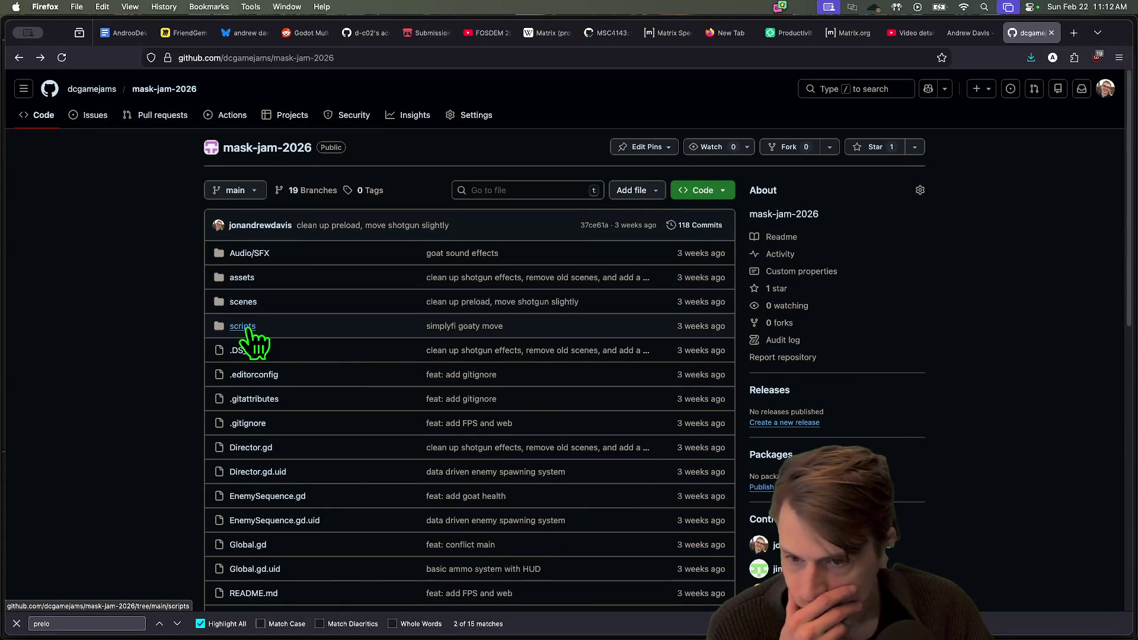
Open preload.gd from the scripts folder and copy its page address
left_click(248, 332)
scroll(363, 349, "down", 1)
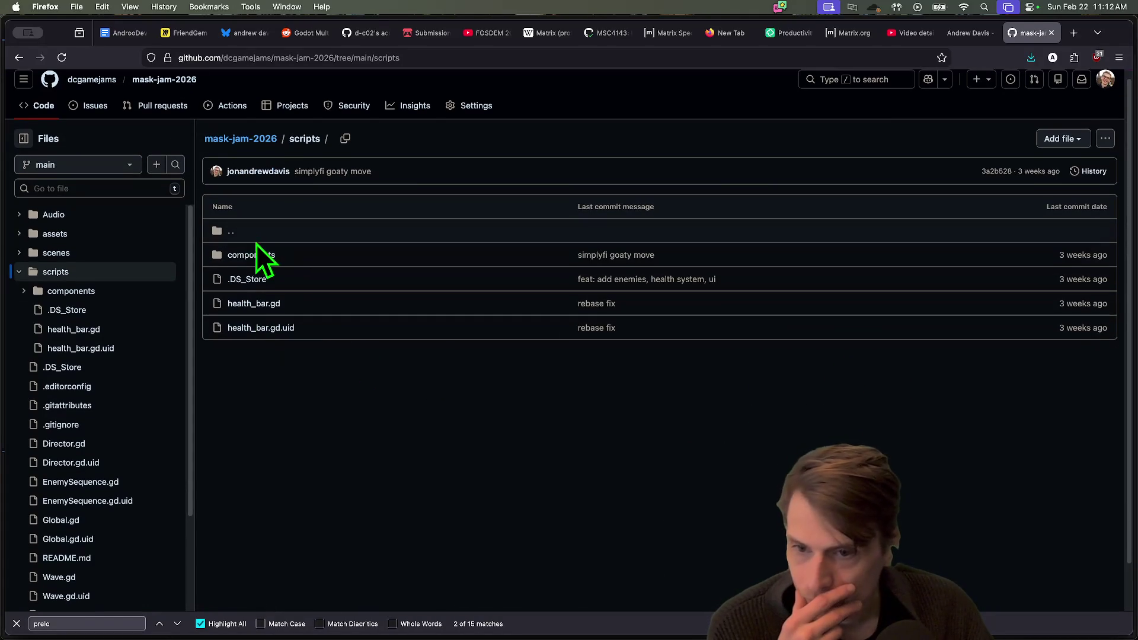
left_click(255, 260)
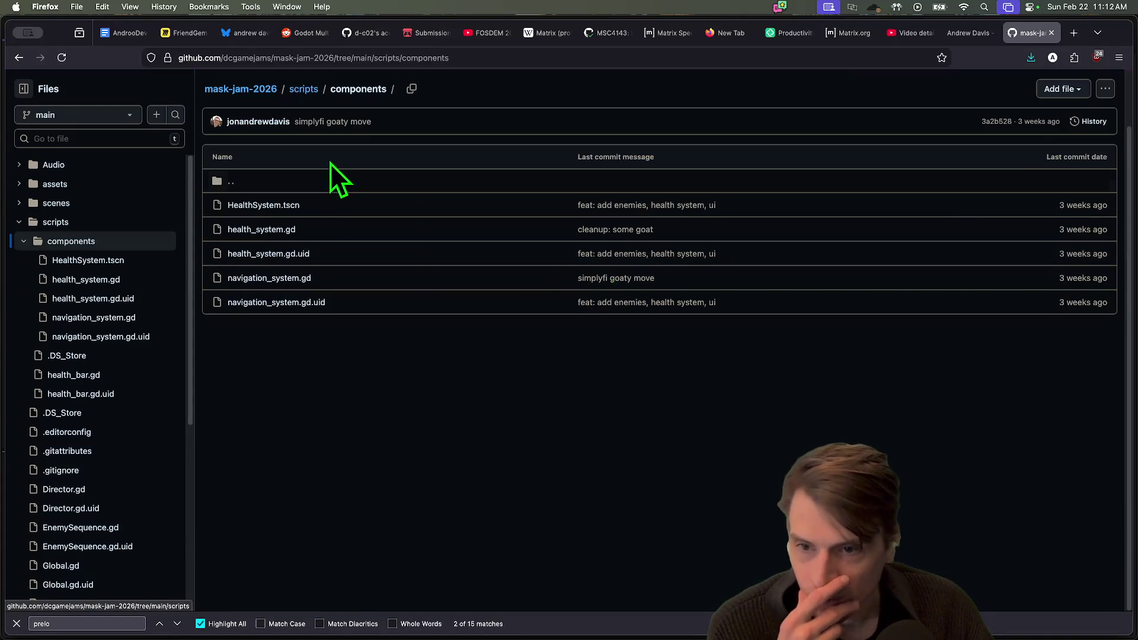
key("super+bracketleft")
key("super+bracketleft")
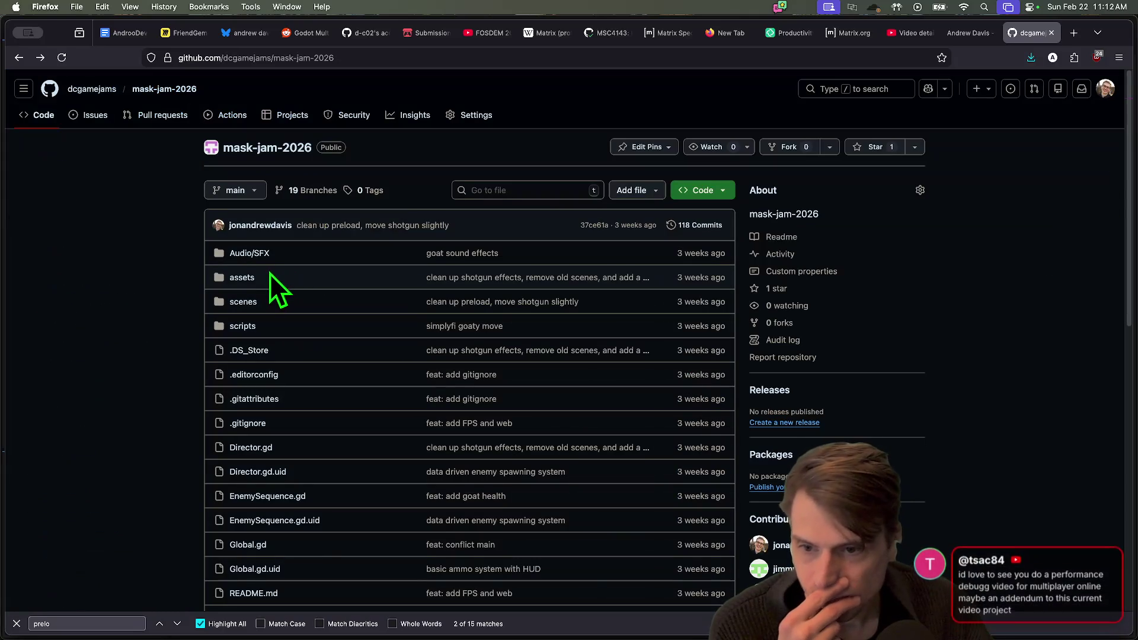
scroll(346, 337, "down", 1)
scroll(347, 337, "down", 4)
scroll(347, 337, "down", 4)
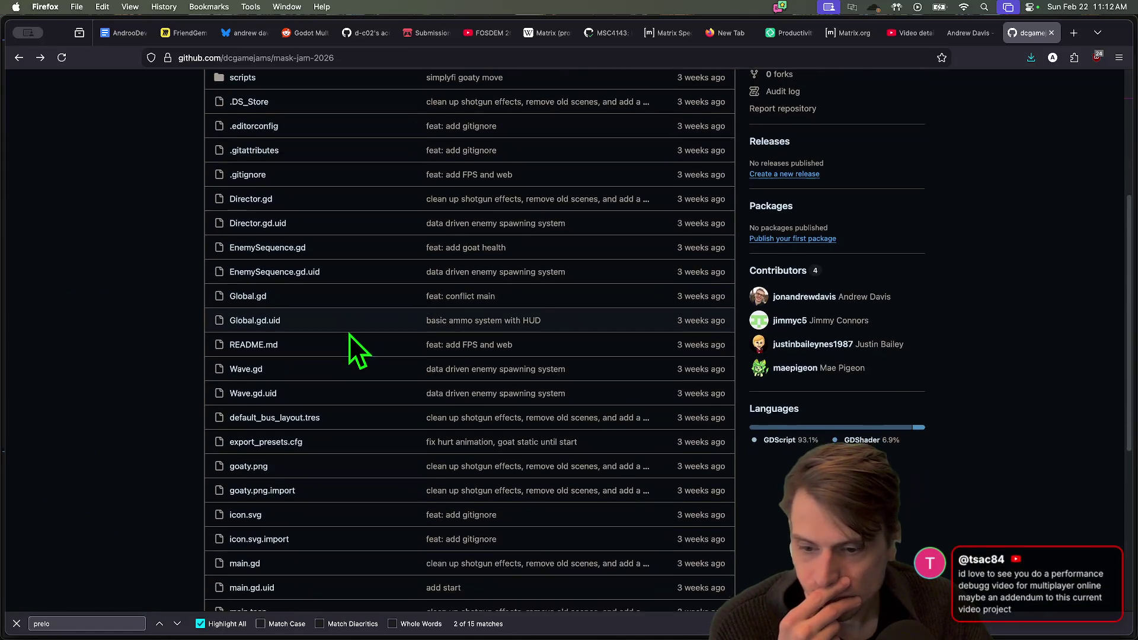
scroll(350, 334, "down", 3)
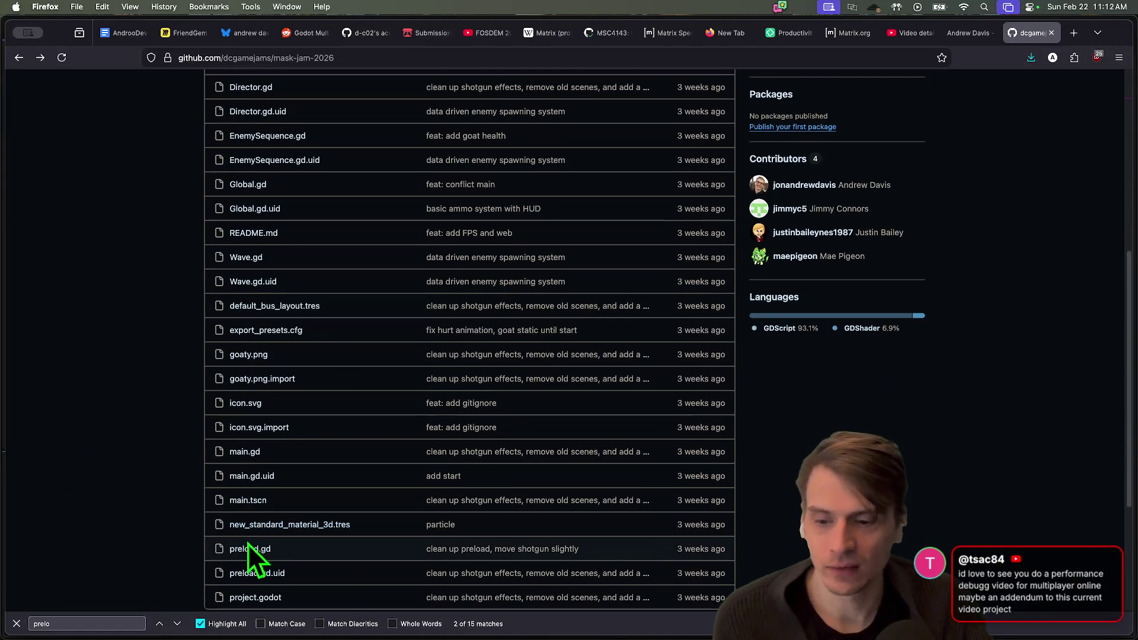
left_click(248, 540)
left_click(443, 56)
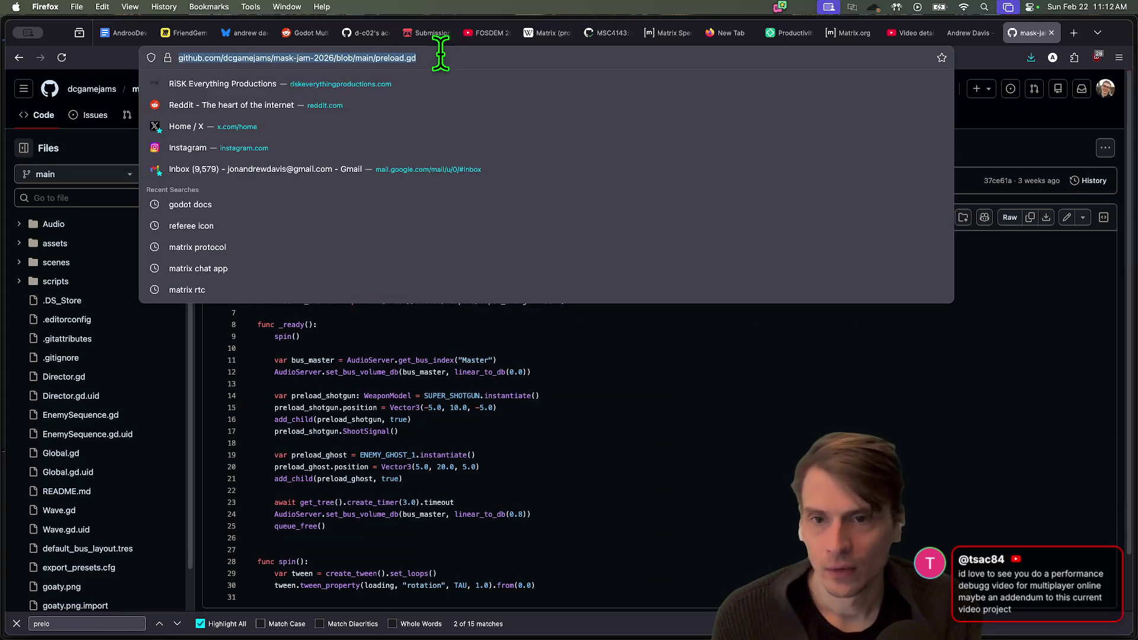
key("Escape")
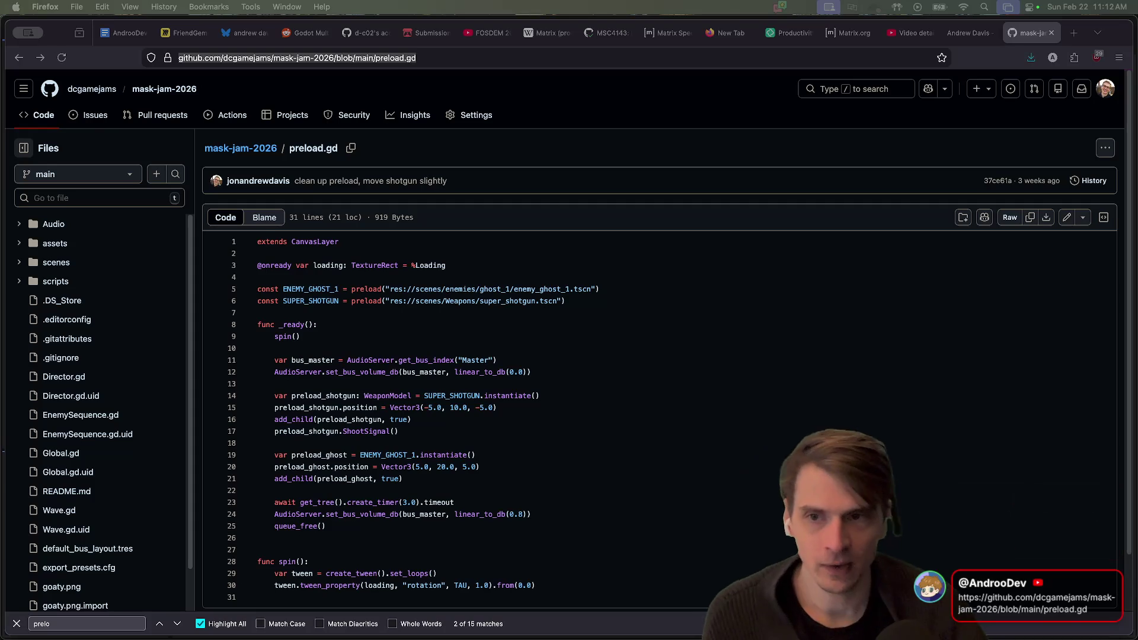
Visit the Friendslop Co-Op Sample game page on itch.io, then close that tab
left_click(432, 30)
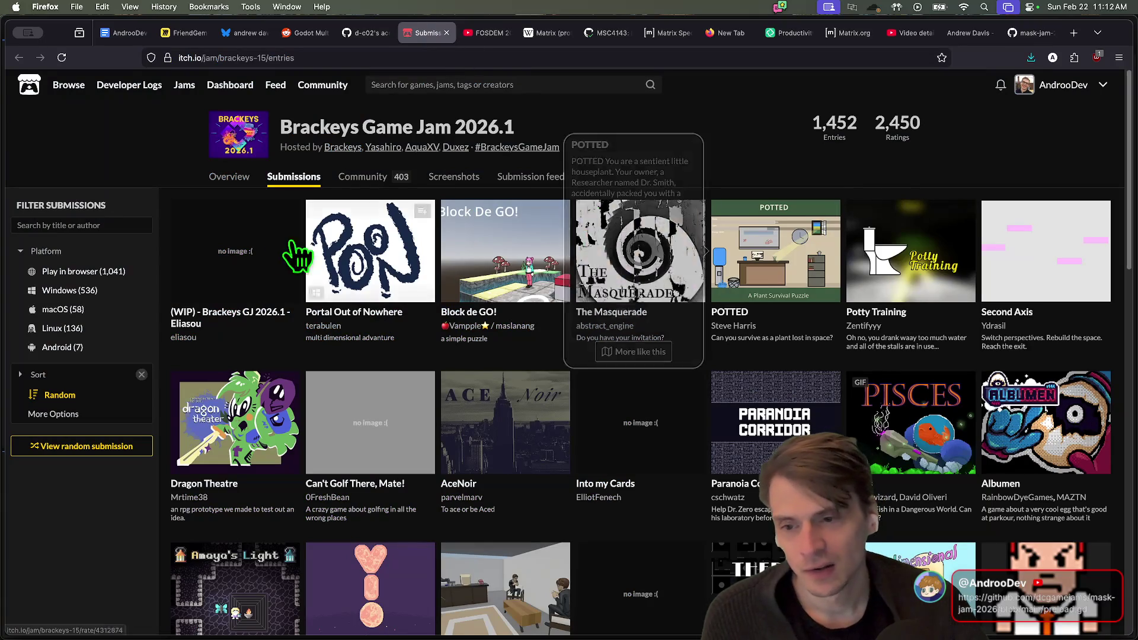
left_click(1067, 84)
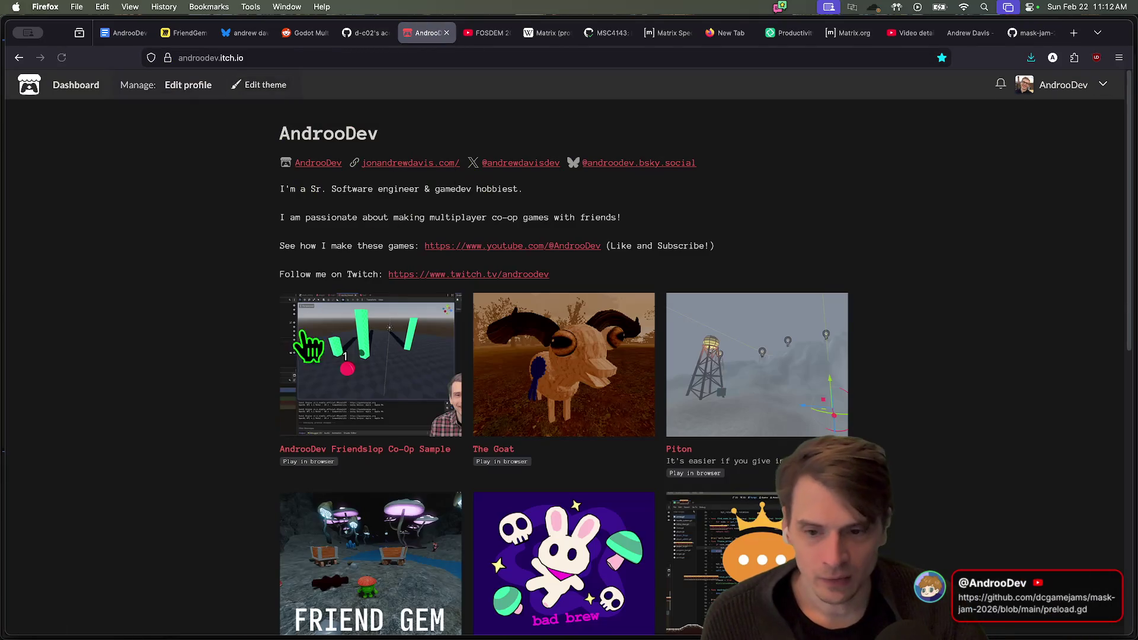
left_click(325, 385)
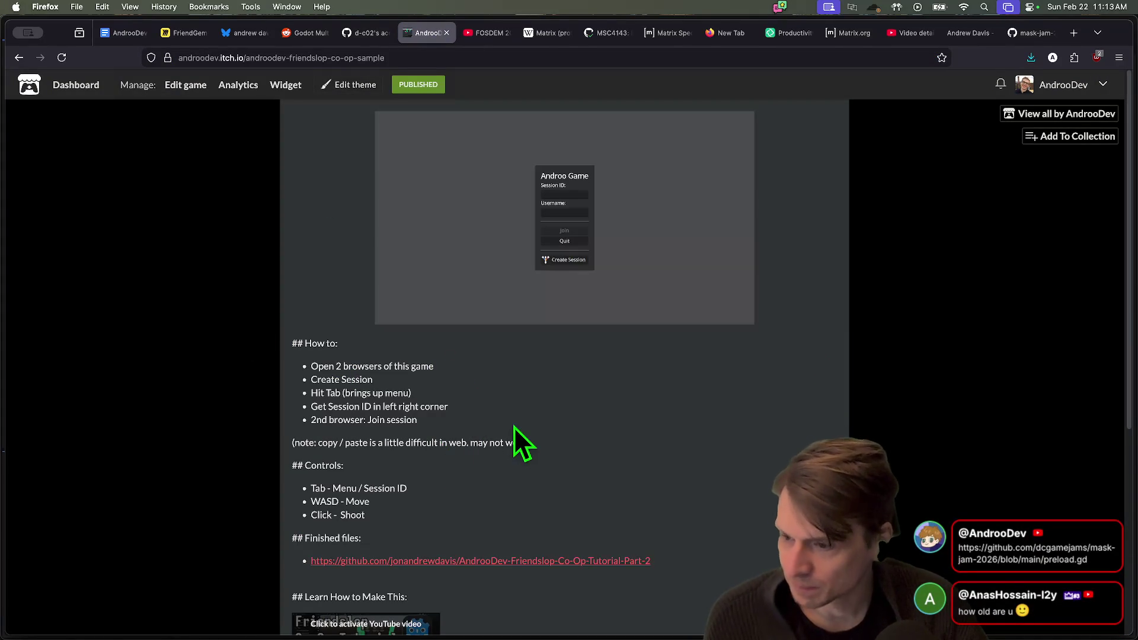
key("super+w")
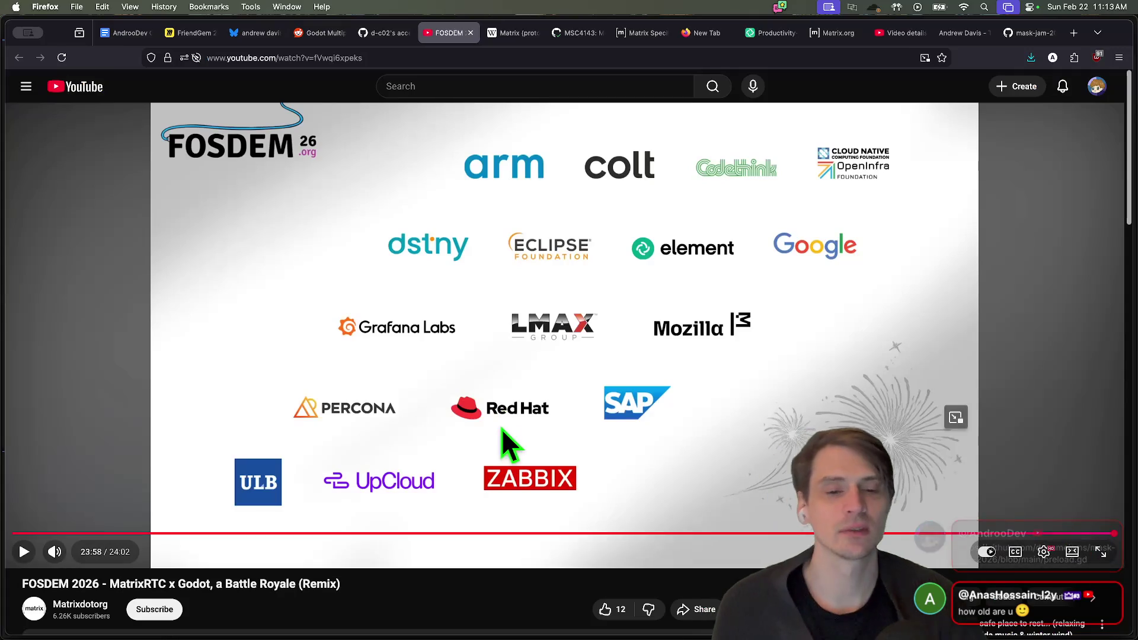
Pause the FOSDEM talk video, close its tab and return to the Godot editor
right_click(478, 393)
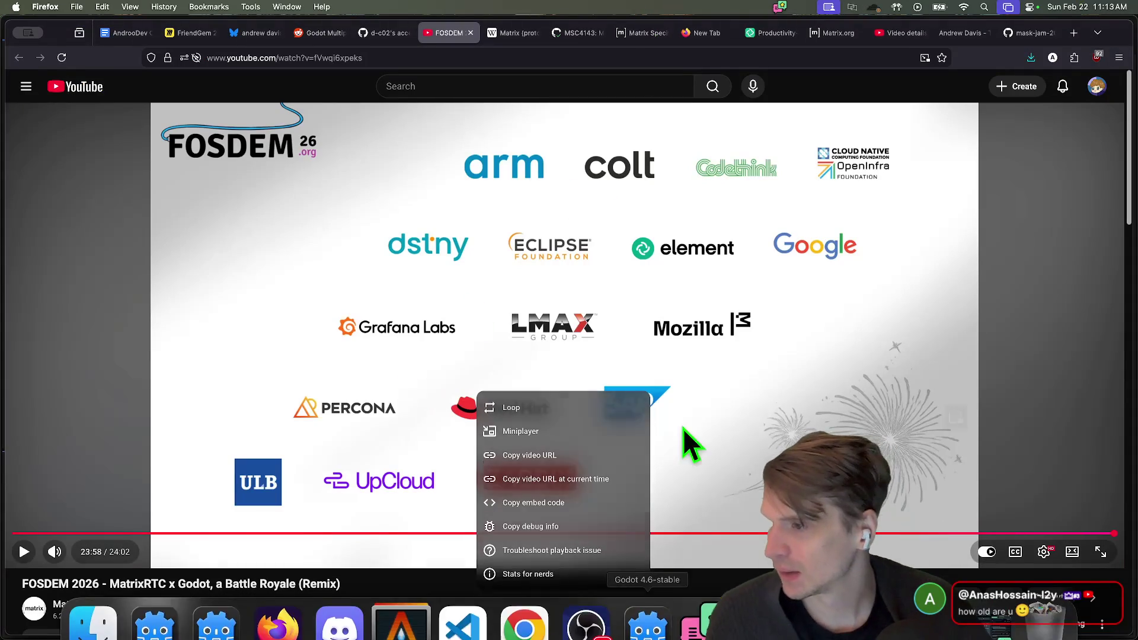
left_click(683, 428)
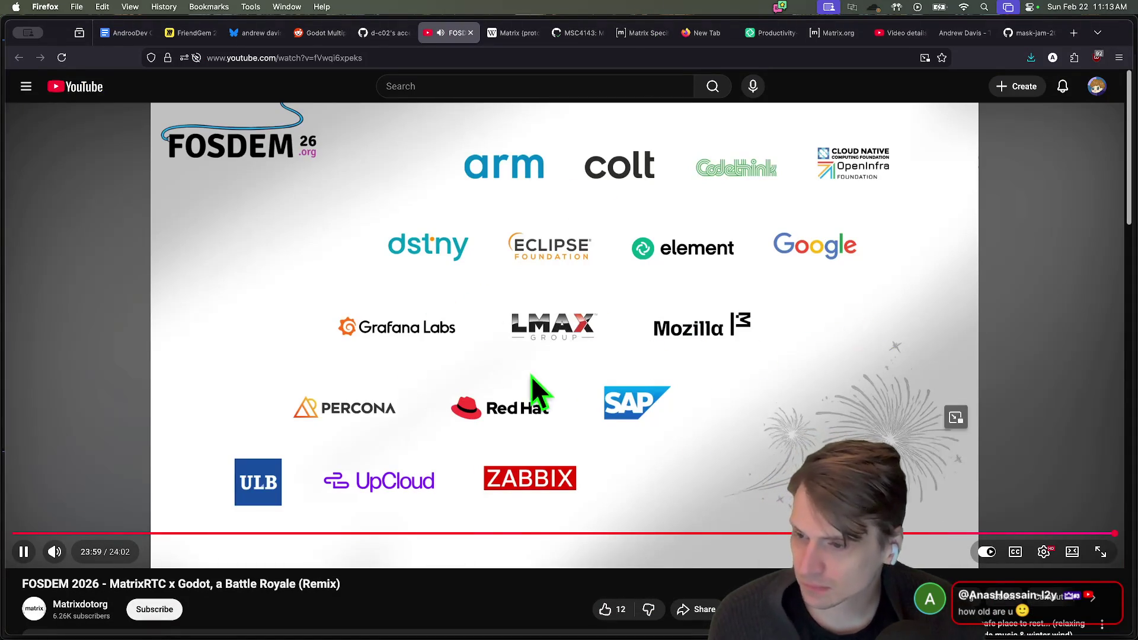
left_click(572, 346)
key("super+w")
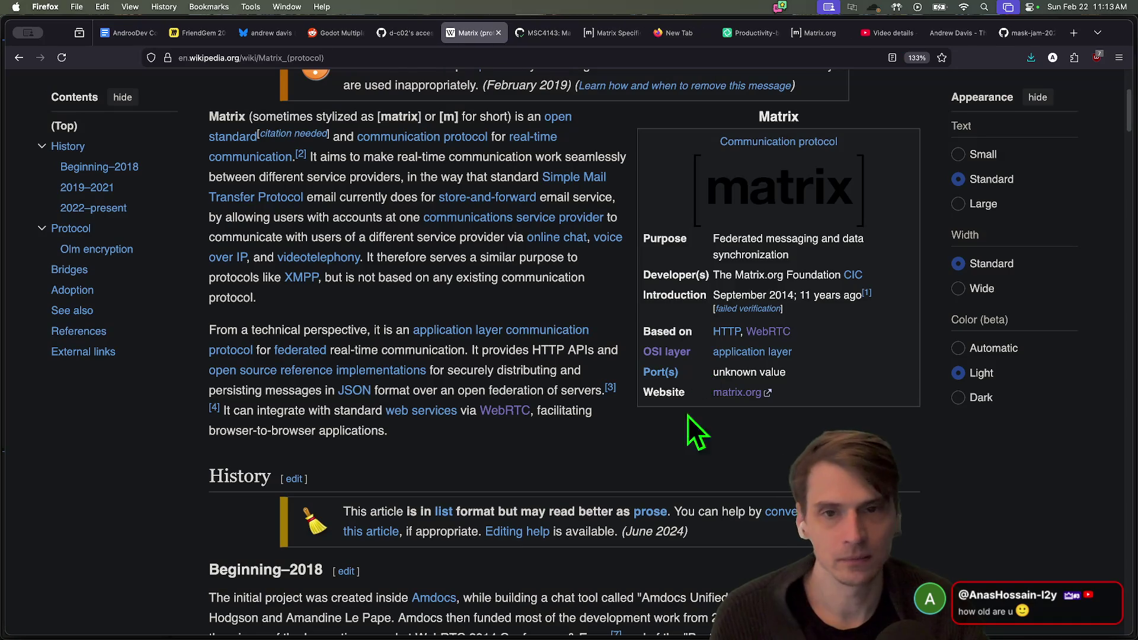
mouse_move(658, 637)
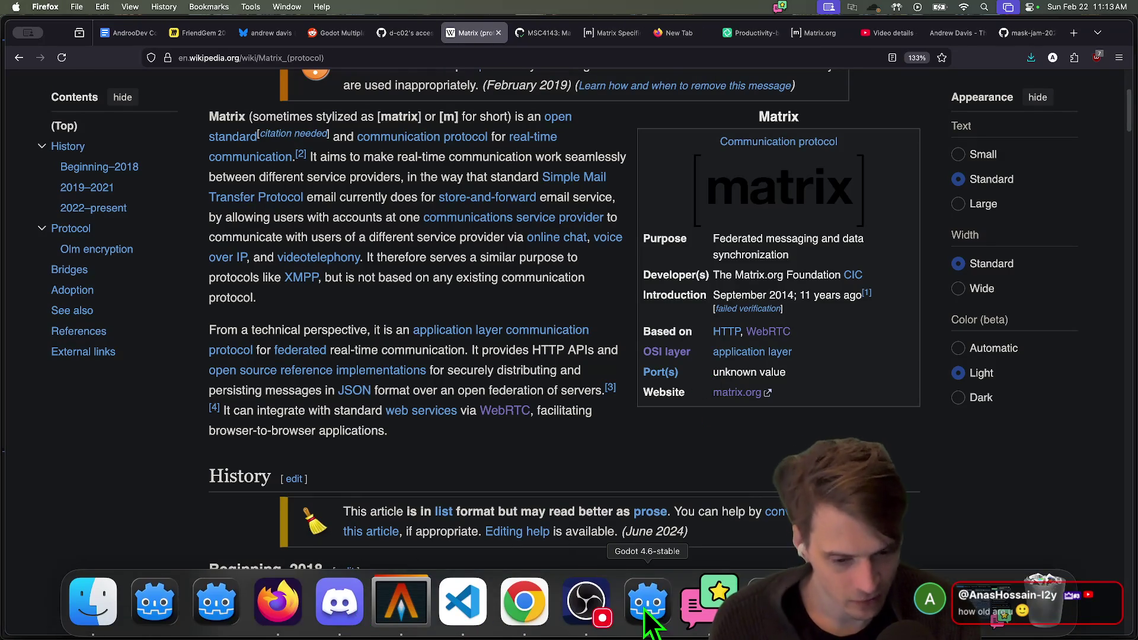
left_click(652, 622)
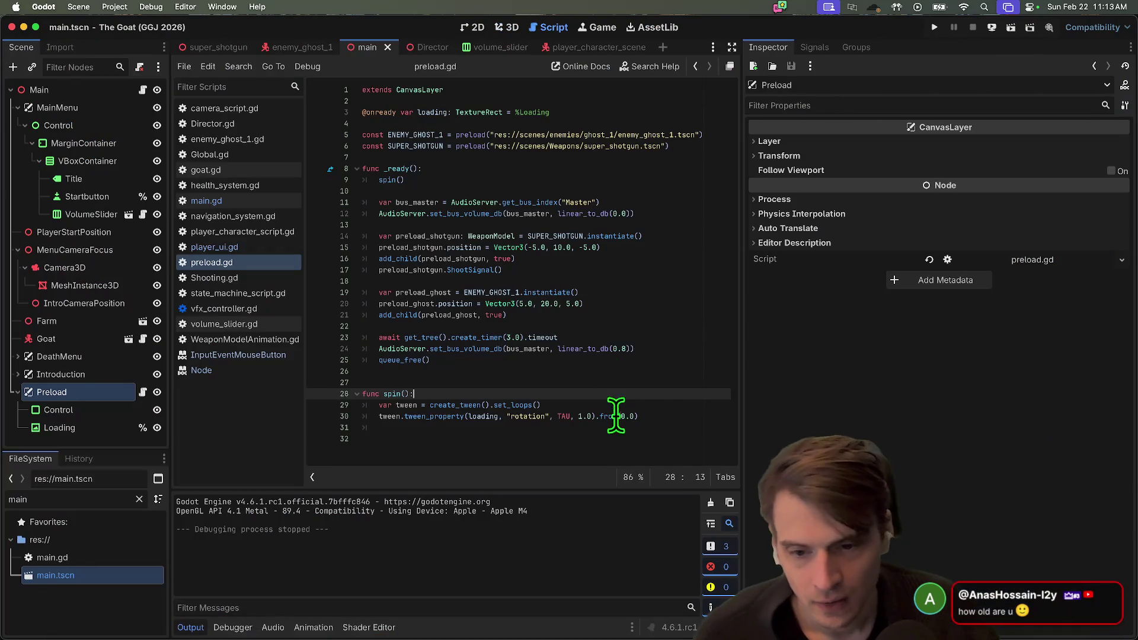
Quit to the Project List and open the AndroDev Friendslop Co-Op Tutorial Part 2 project
left_click(607, 372)
left_click(116, 7)
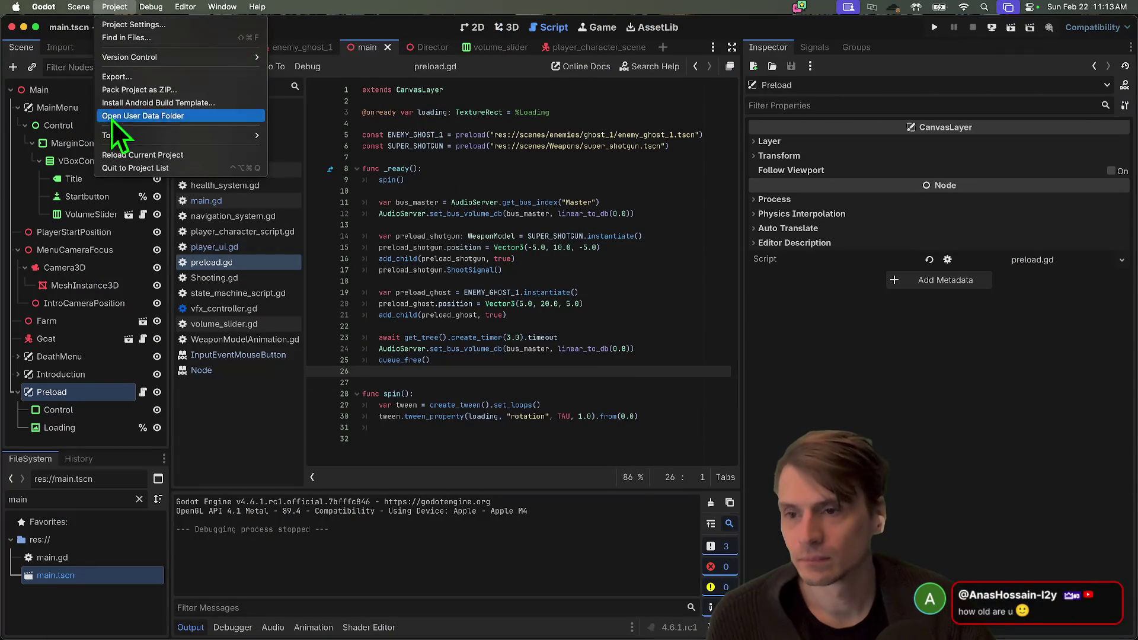
left_click(119, 173)
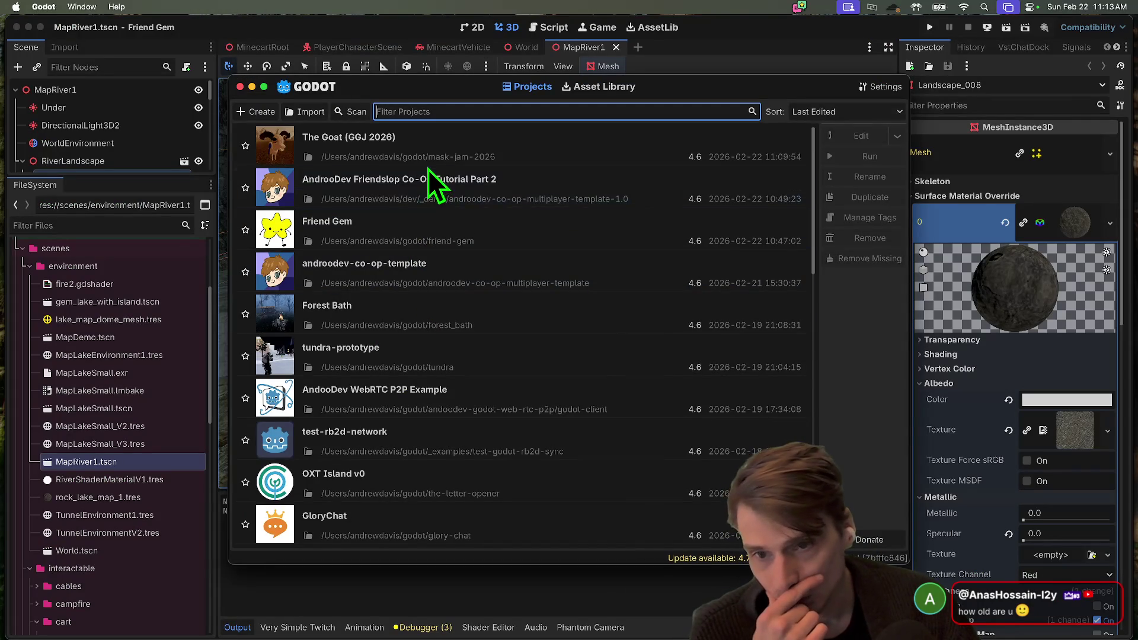
double_click(421, 185)
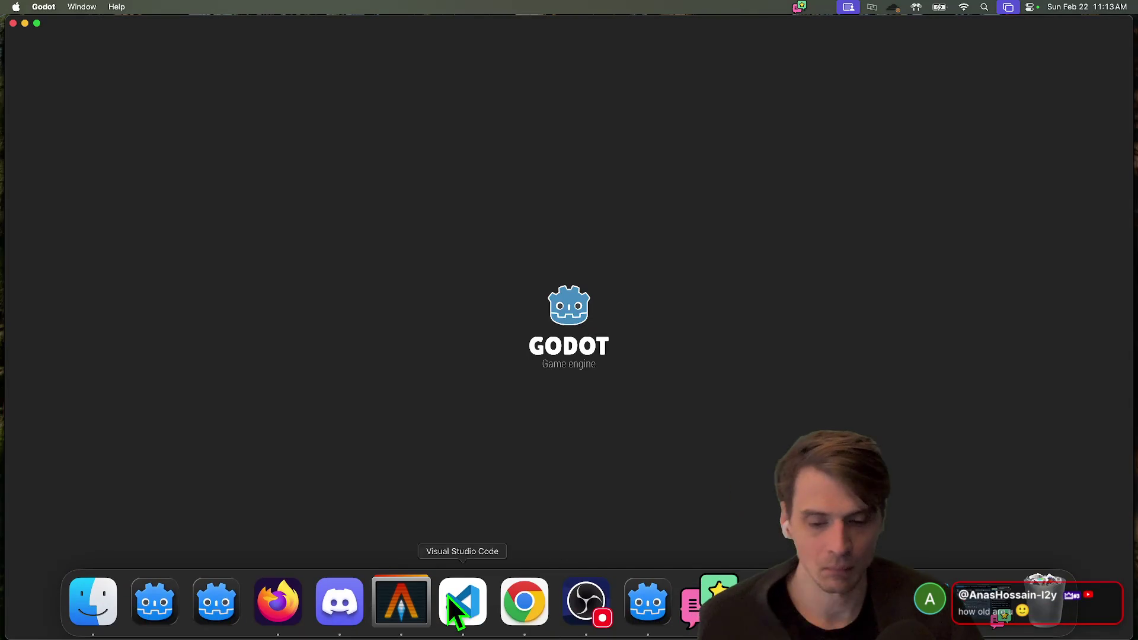
left_click(400, 602)
Run gst in the co-op template repository session, then back in Godot trim global.gd's trailing blank lines
key("ctrl+Tab")
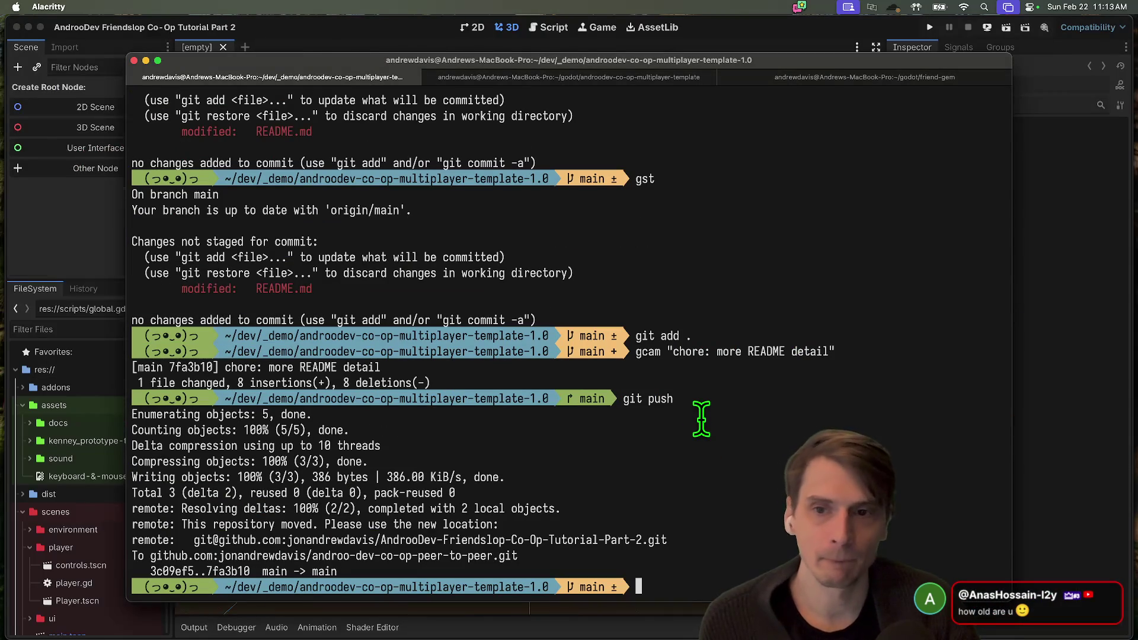
key("Return")
key("ctrl+Tab")
key("ctrl+shift+Tab")
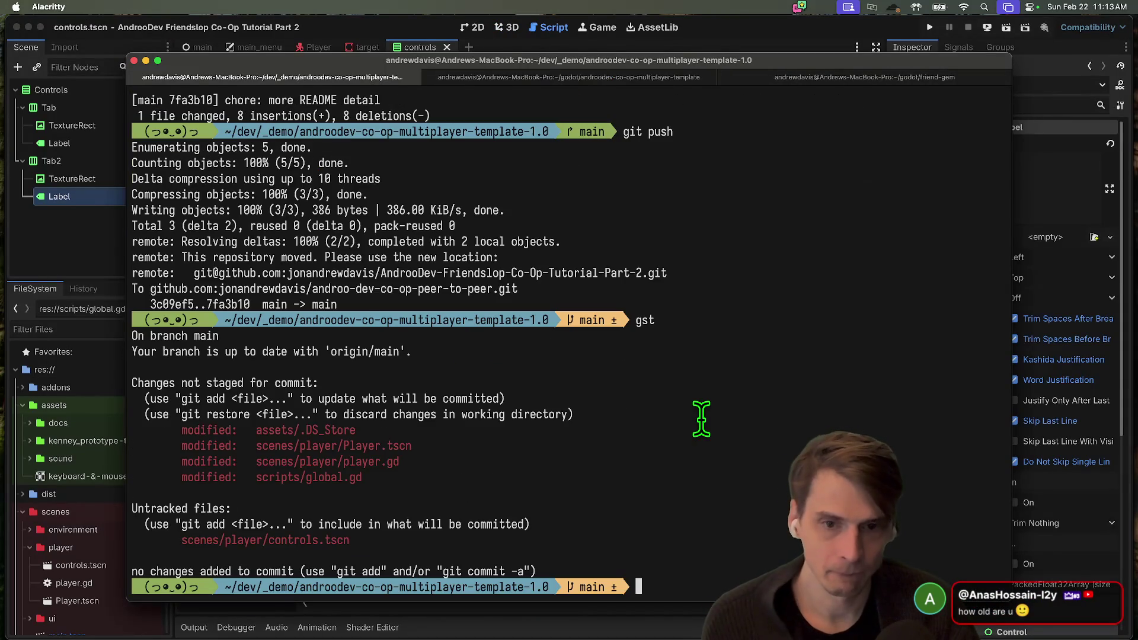
key("super+Tab")
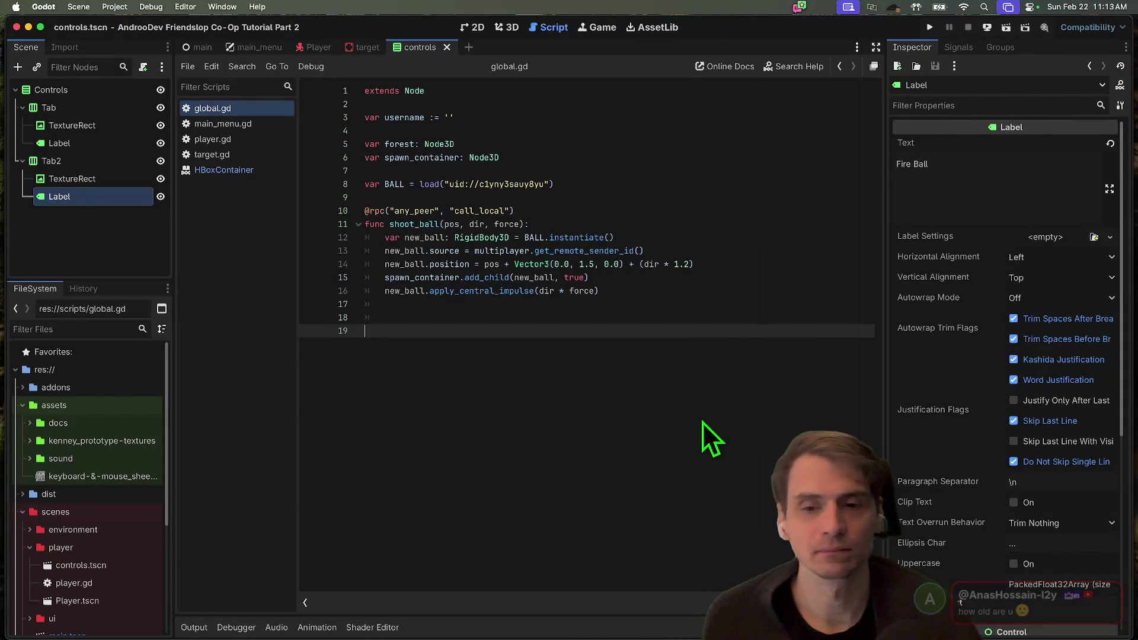
key("BackSpace")
key("BackSpace")
key("BackSpace")
Save global.gd, run the game in debug windows and create a session in the first window
key("super+s")
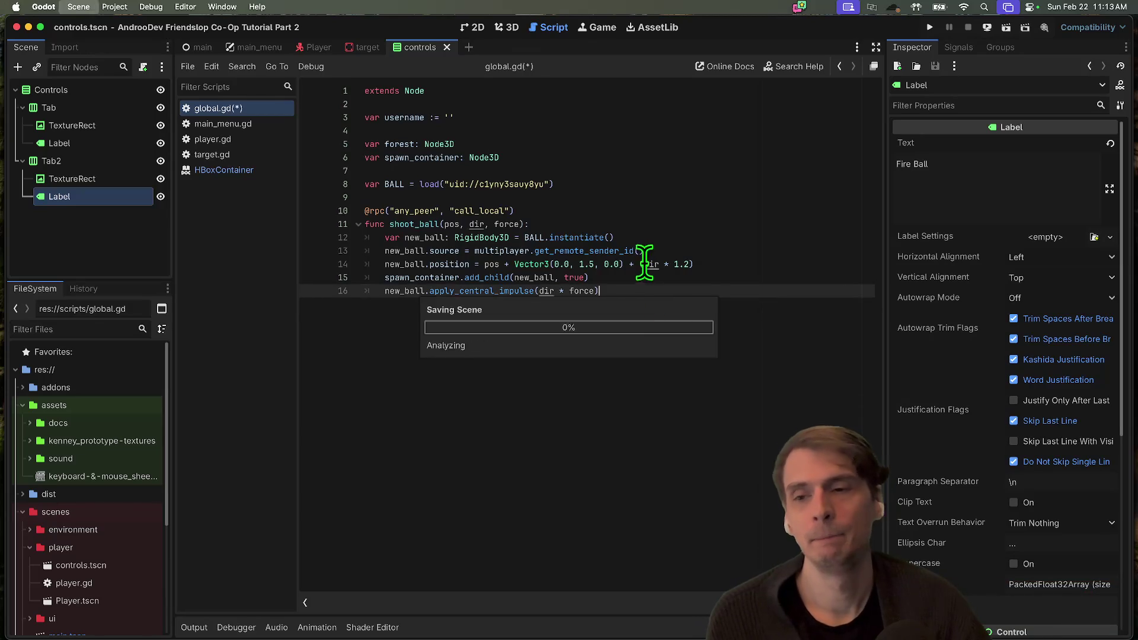
key("super+b")
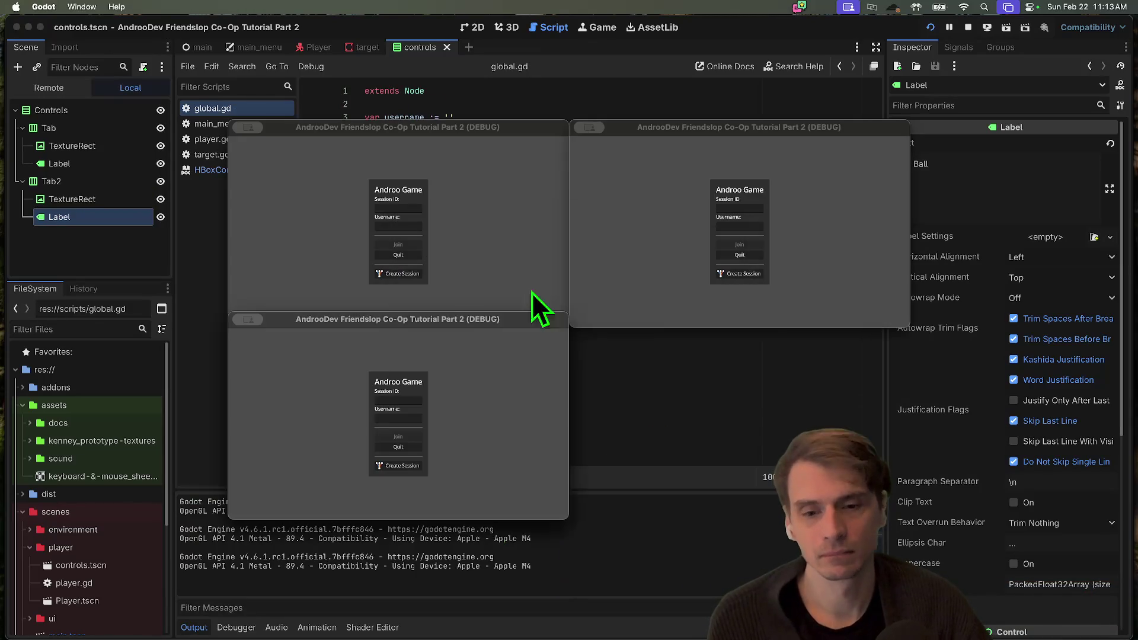
left_click(402, 274)
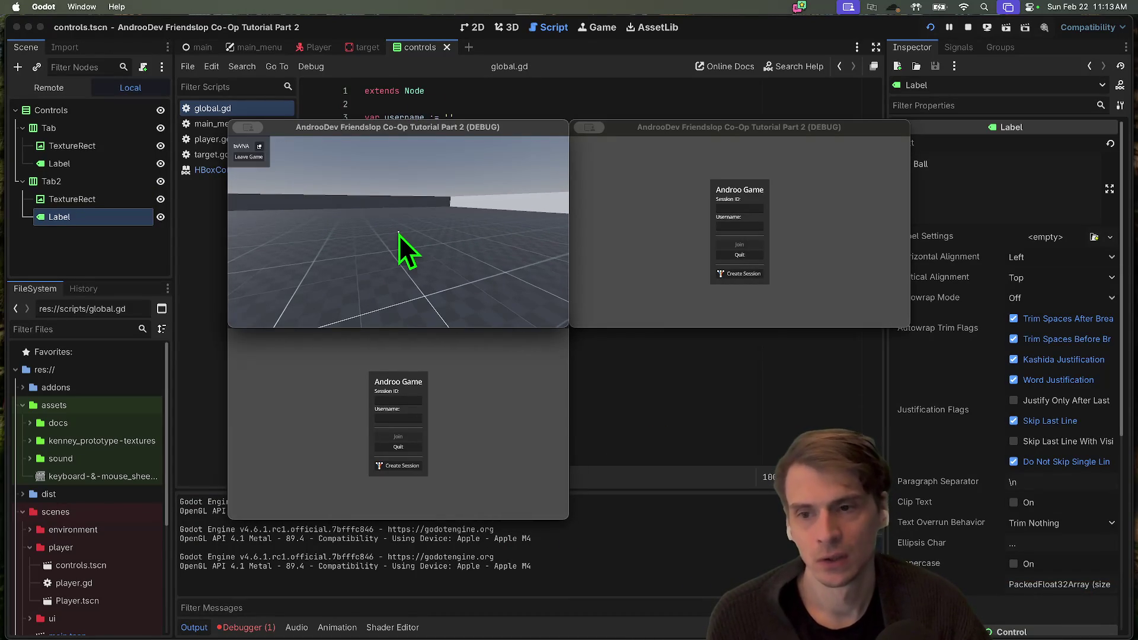
key("Tab")
key("Tab")
key("Tab")
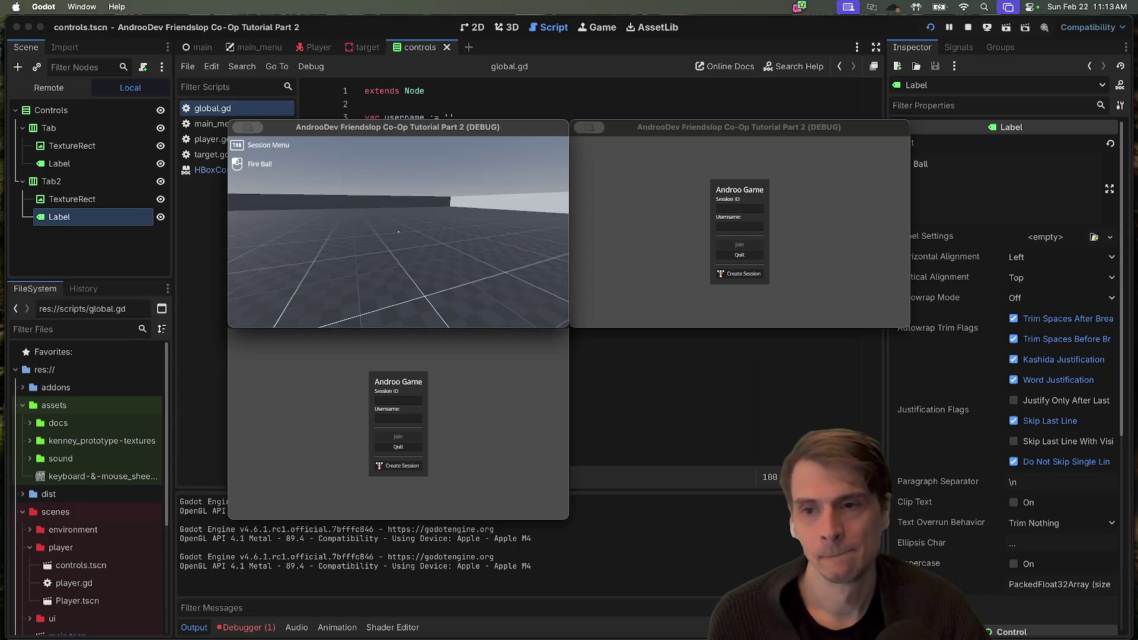
left_click(244, 157)
Paste the session ID into the Session ID fields and try Join, which fails
left_click(394, 208)
key("super+v")
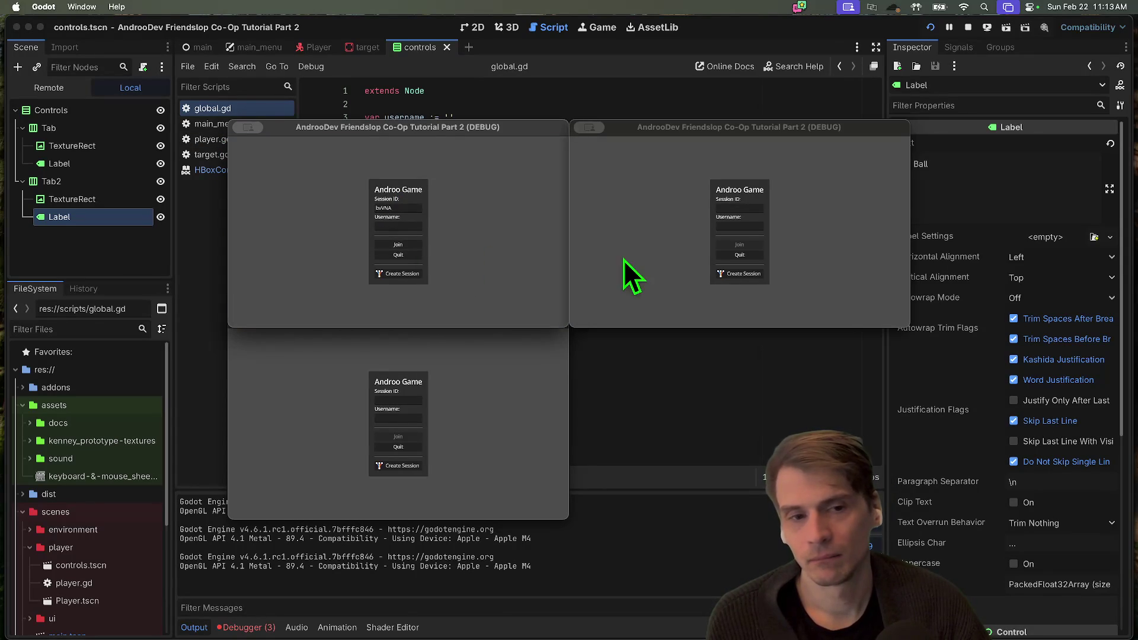
left_click(744, 209)
key("super+v")
left_click(751, 248)
left_click(529, 259)
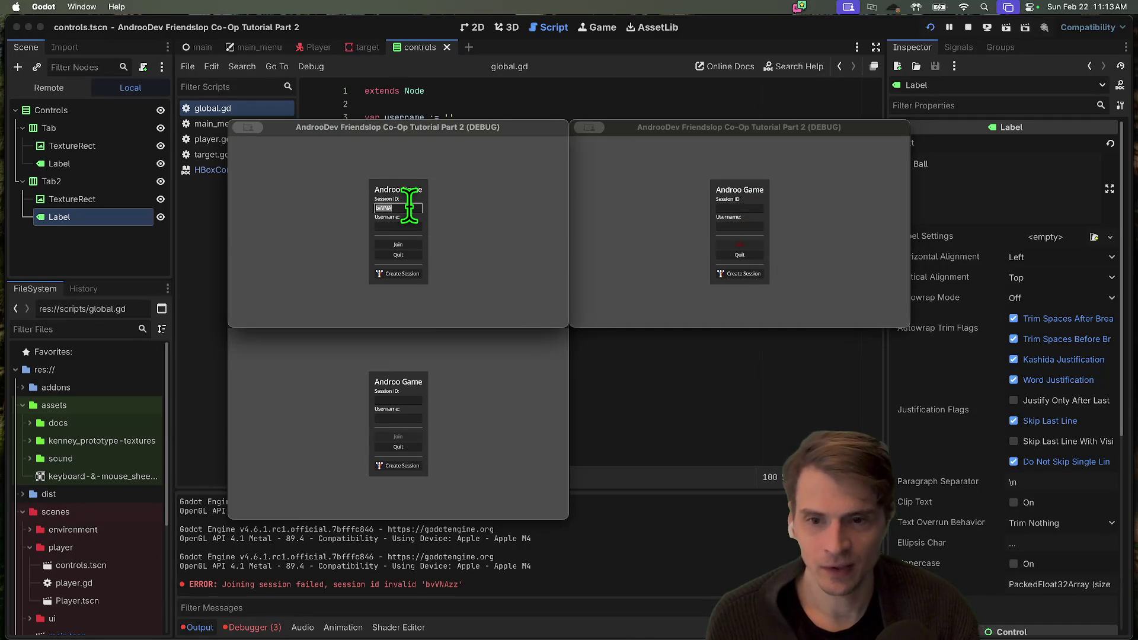
Delete the pasted session ID from the first game window's Session ID field
key("BackSpace")
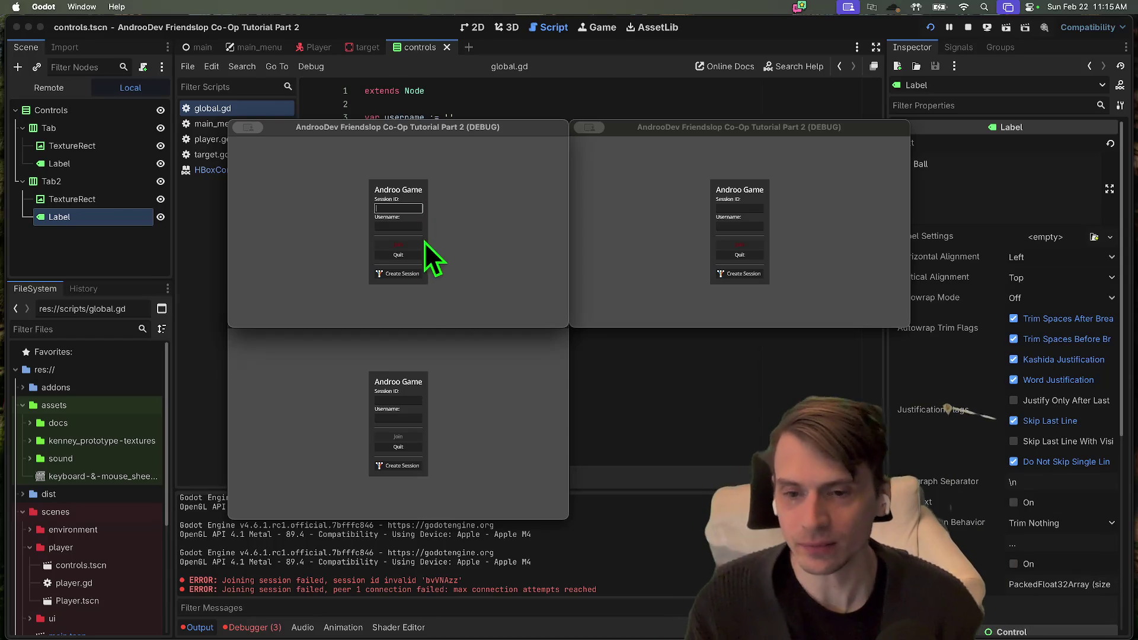
Host a session in the first window, then fire balls and walk past the green pillar
left_click(415, 273)
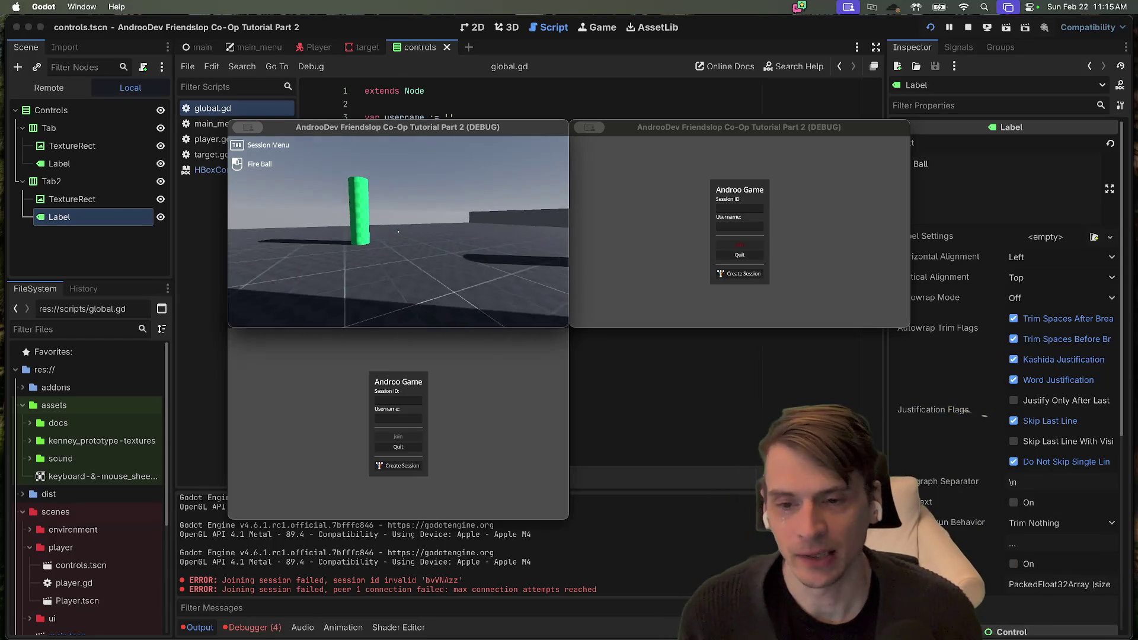
left_click(399, 231)
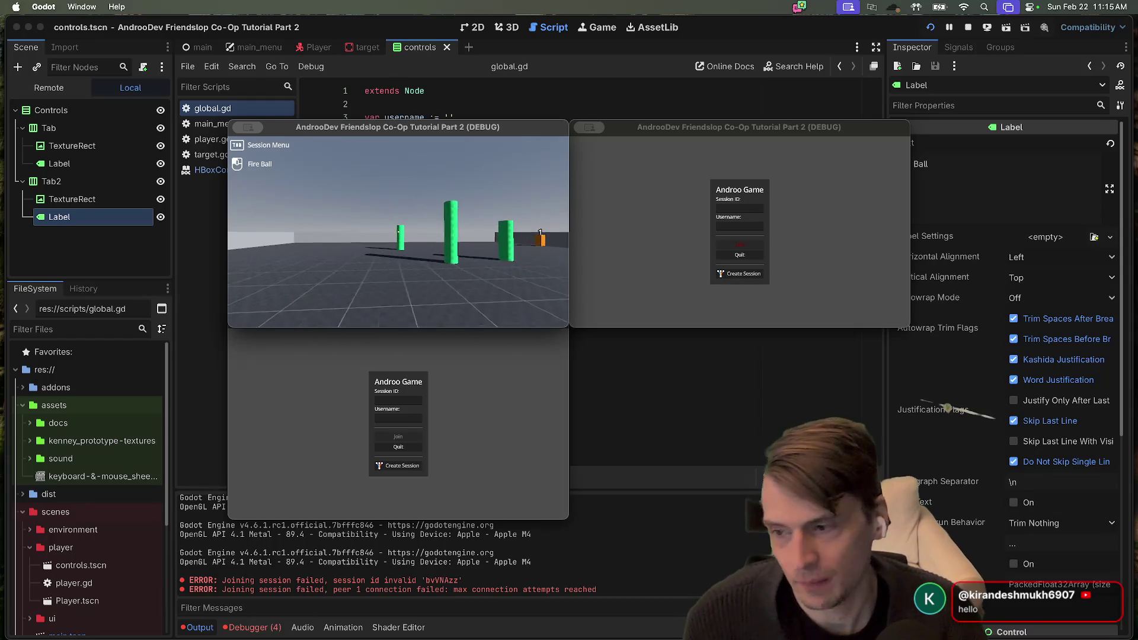
key("Tab")
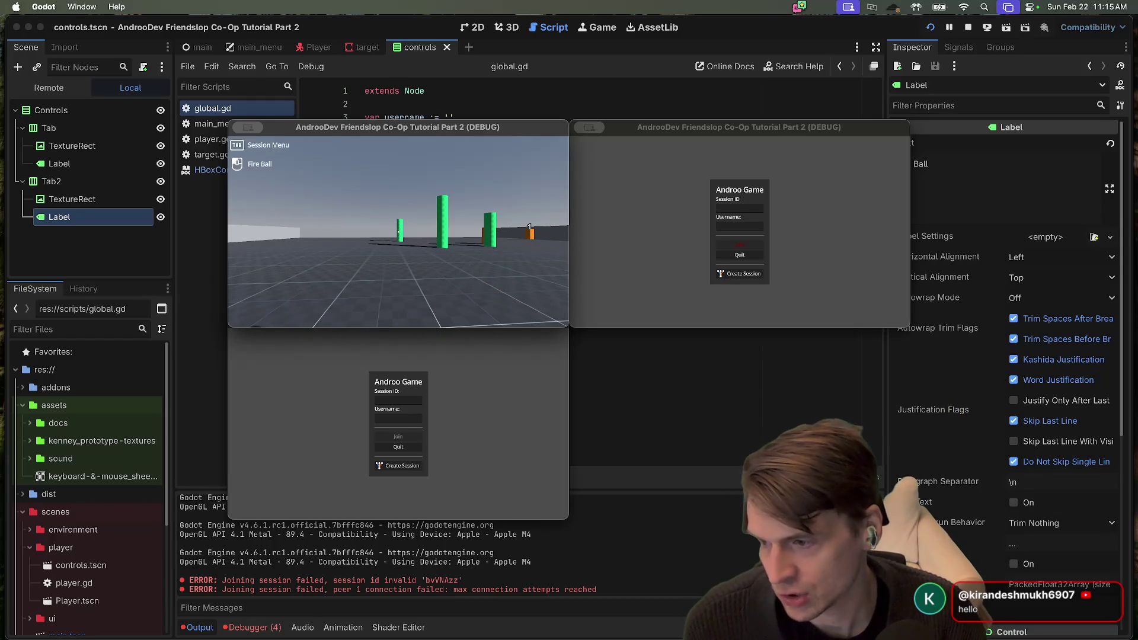
left_click(399, 235)
key("w")
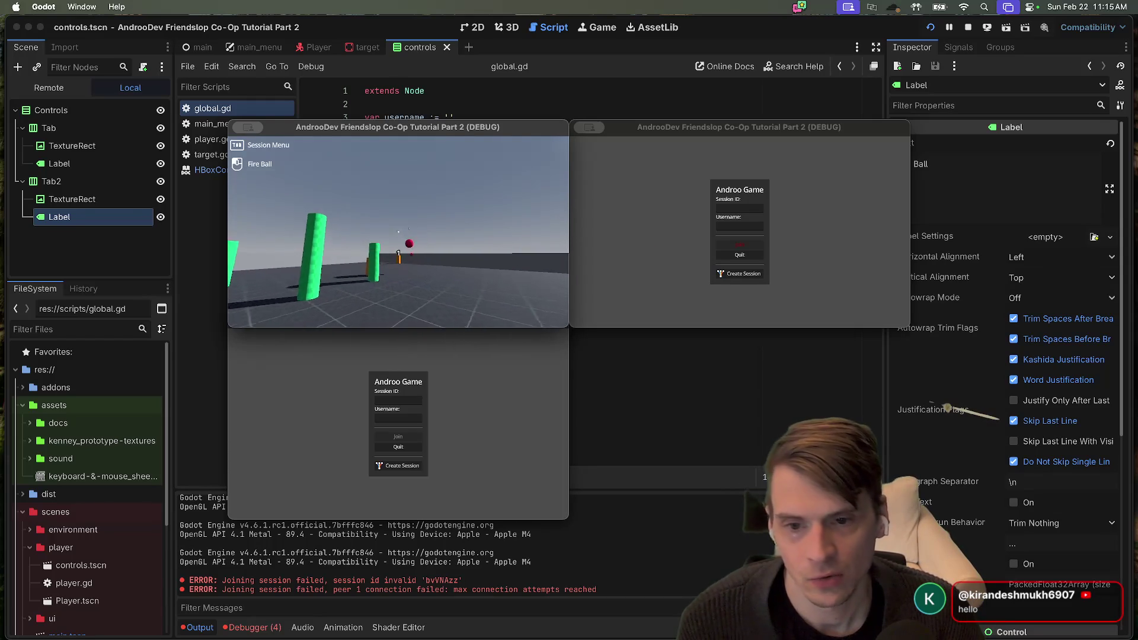
key("w")
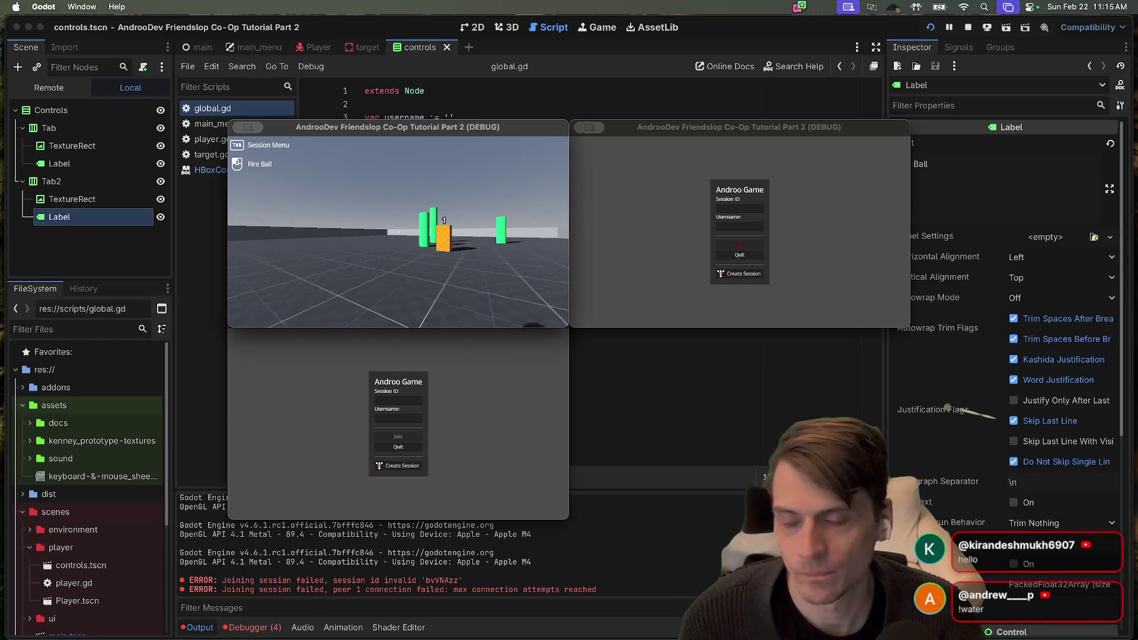
Copy the host's session ID, paste it into the second window and join the session
key("Tab")
left_click(740, 208)
type("0df4E")
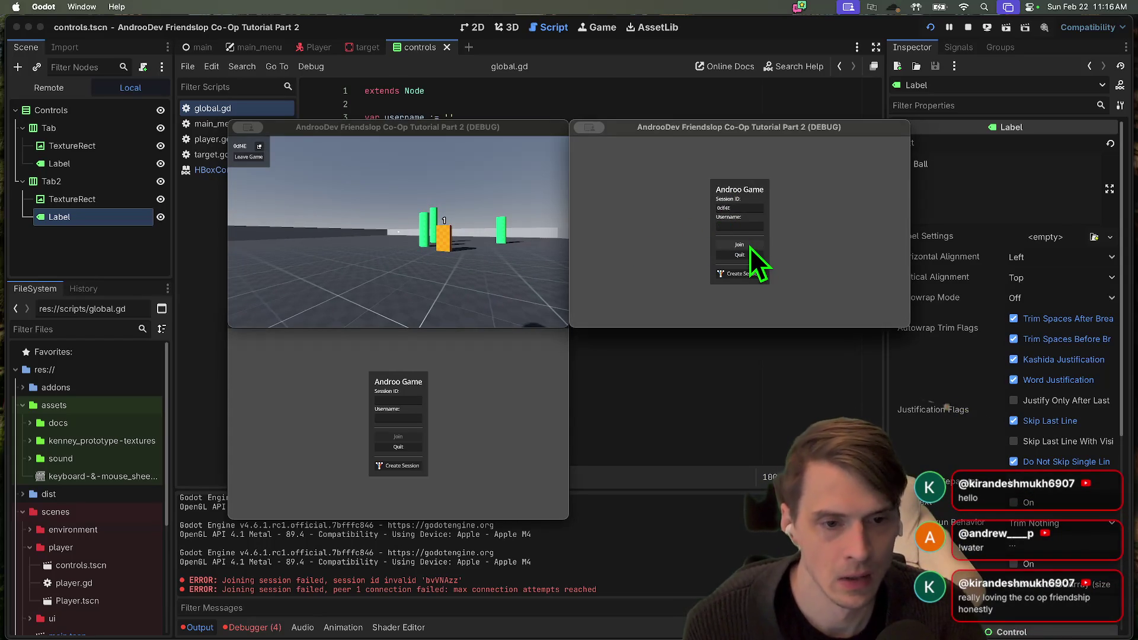
left_click(750, 247)
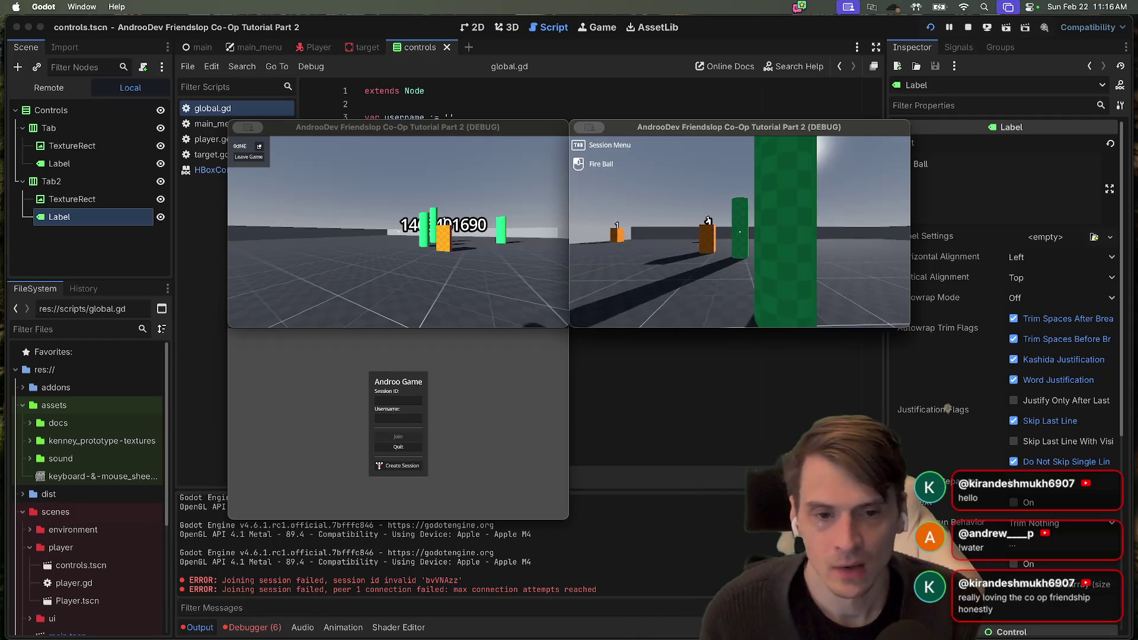
key("w")
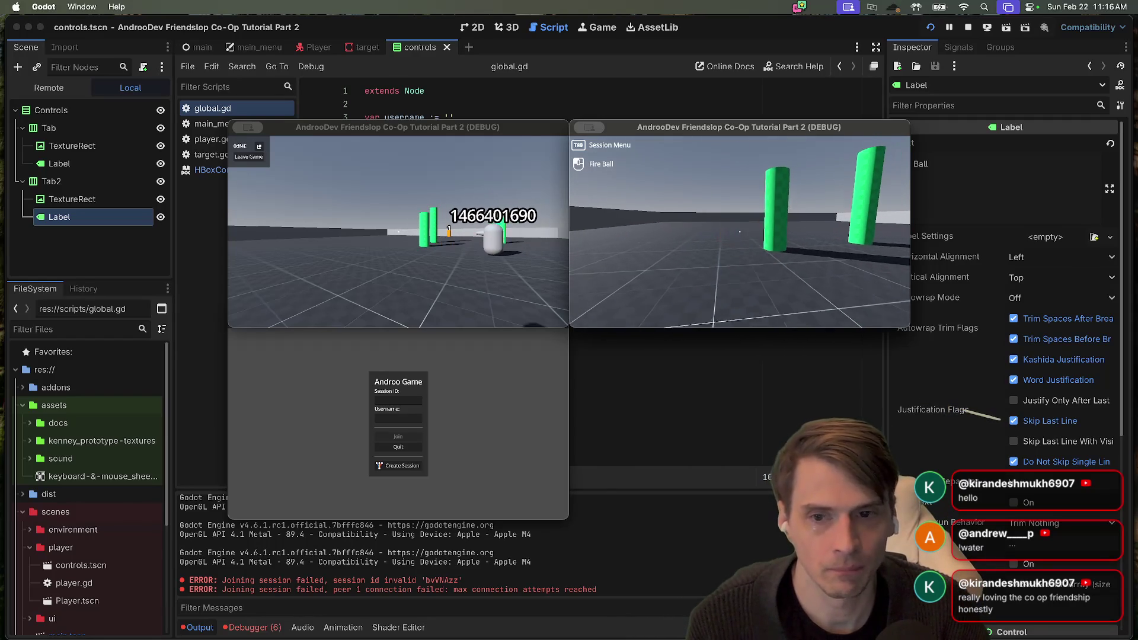
key("Tab")
key("Tab")
key("Tab")
key("Tab")
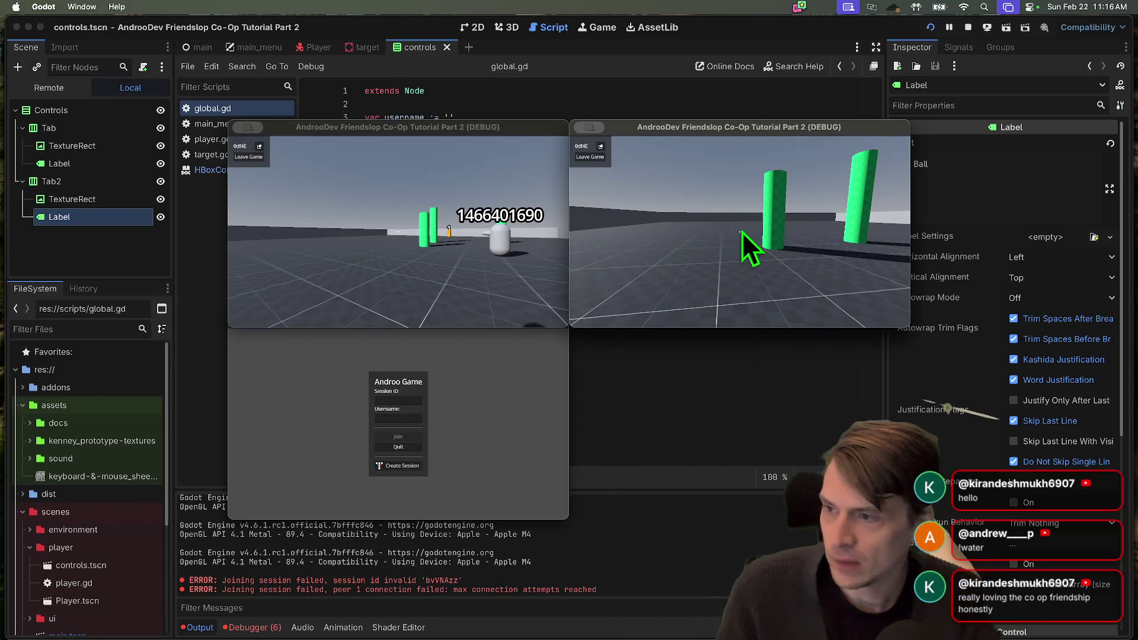
key("Tab")
key("Tab")
key("Tab")
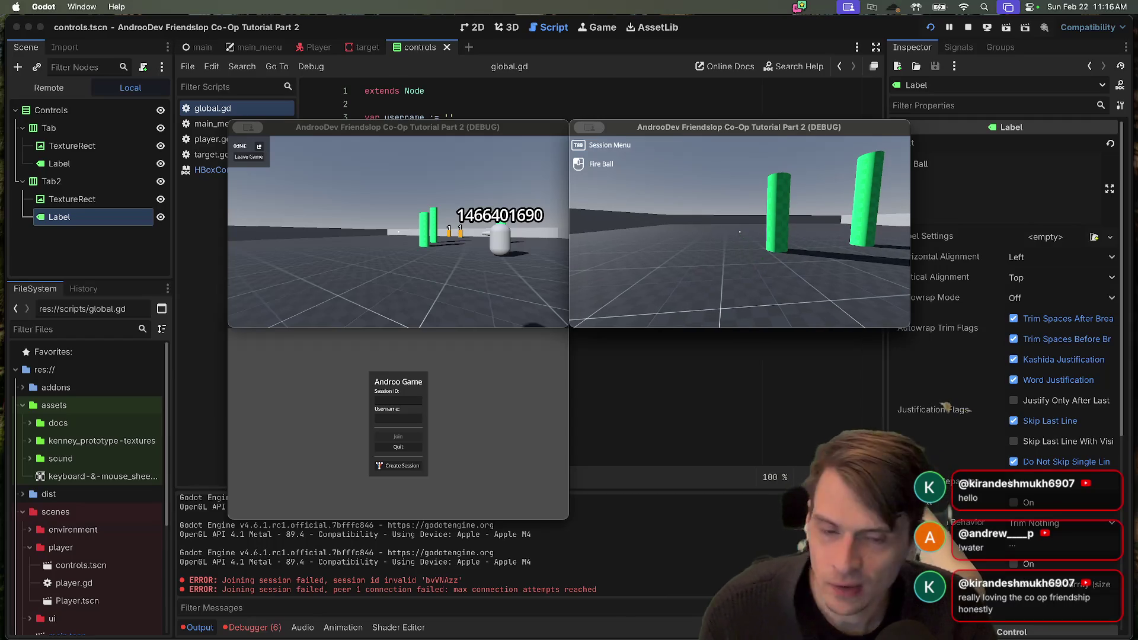
Start typing gst in the terminal, erase it and refocus the second game window
key("Tab")
key("super+Tab")
type("gst")
key("BackSpace")
key("BackSpace")
key("BackSpace")
left_click(770, 267)
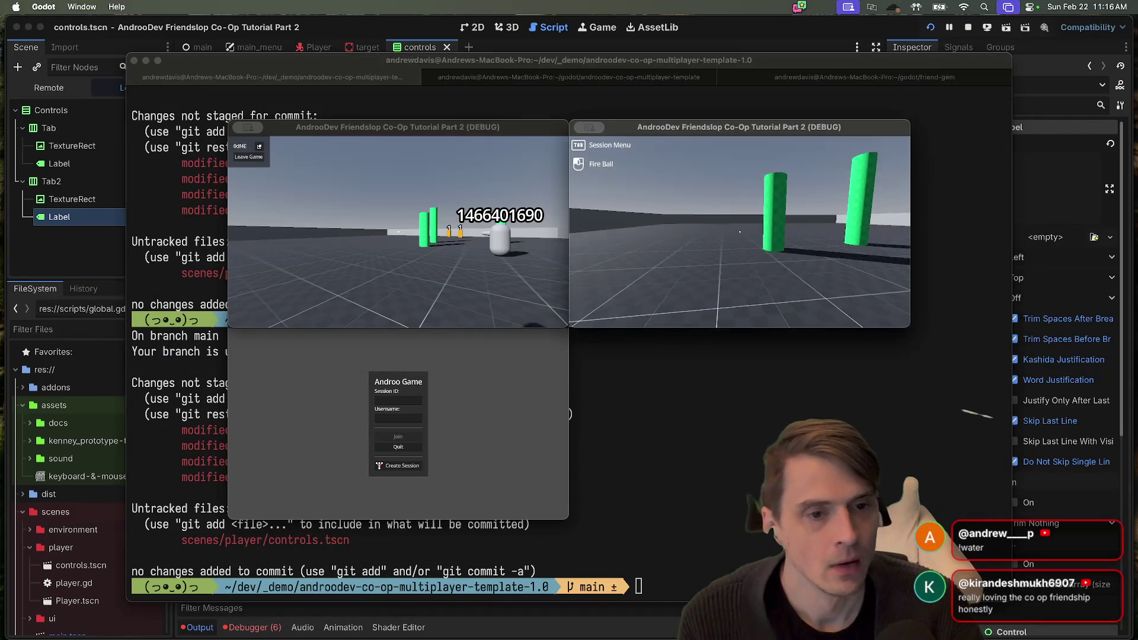
Close the game windows and review the uncommitted changes with gd
key("super+q")
left_click(414, 468)
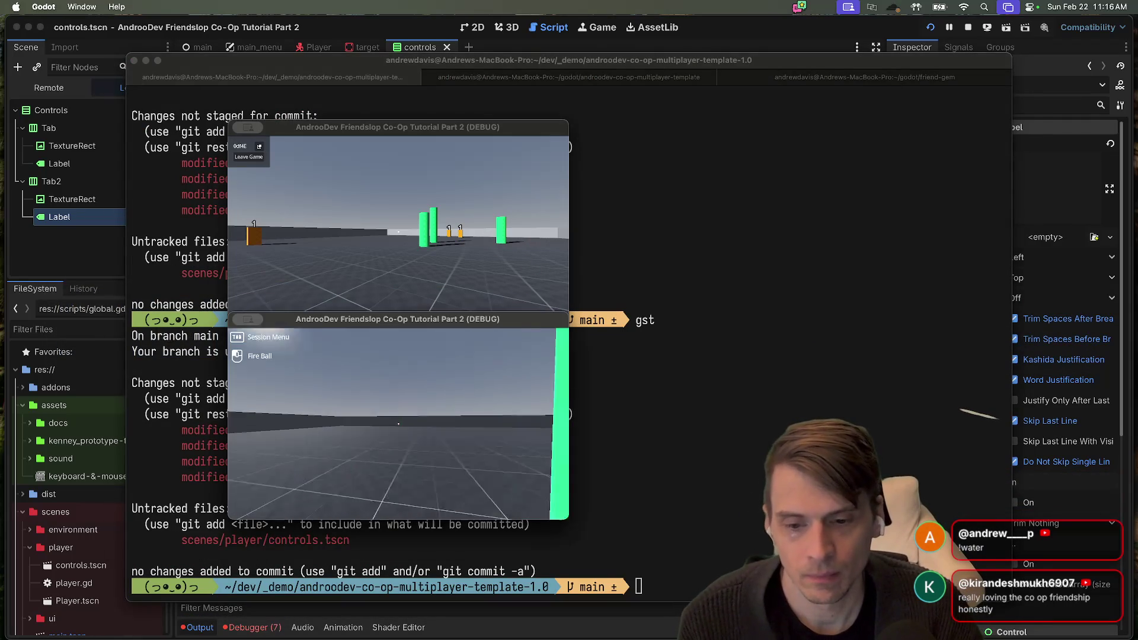
key("super+q")
key("super+q")
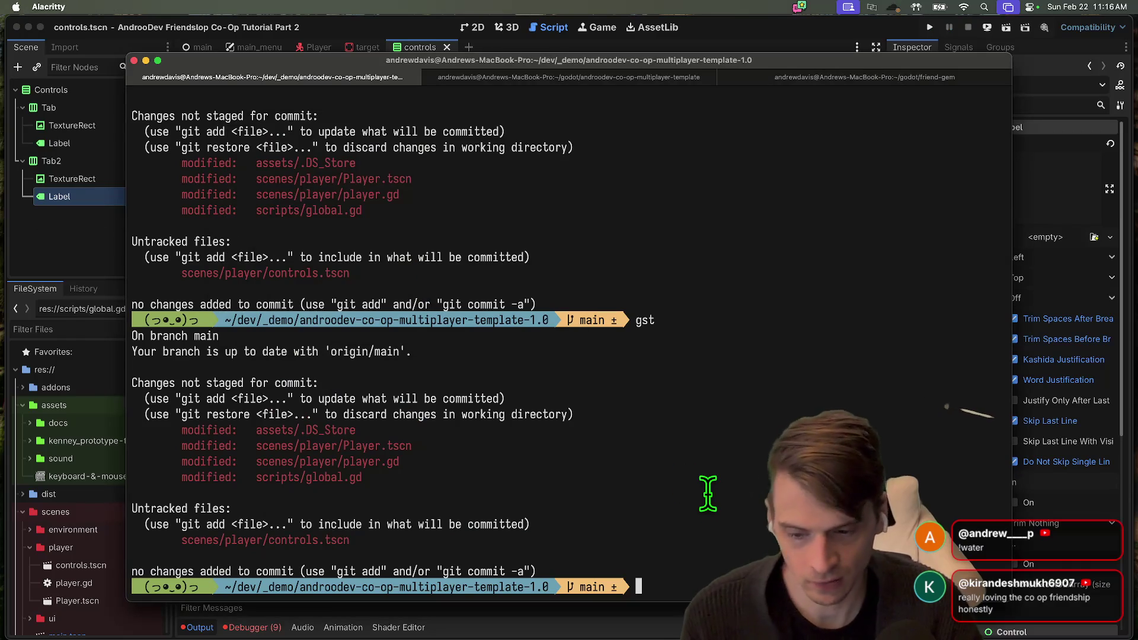
type("git add")
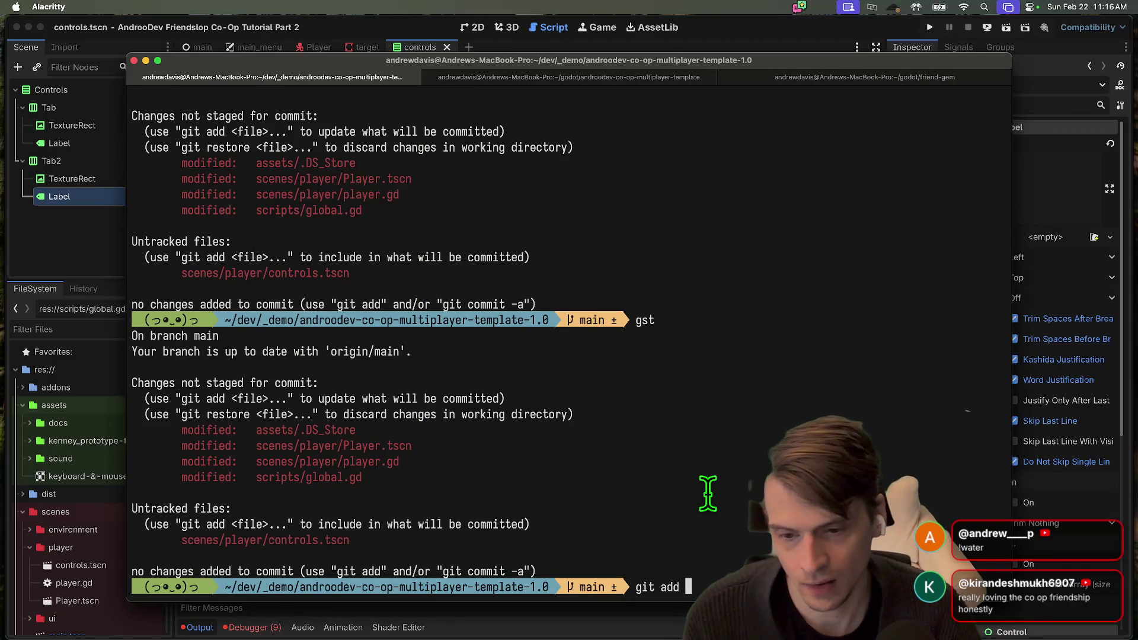
key("ctrl+u")
type("gd")
key("Return")
scroll(708, 493, "down", 15)
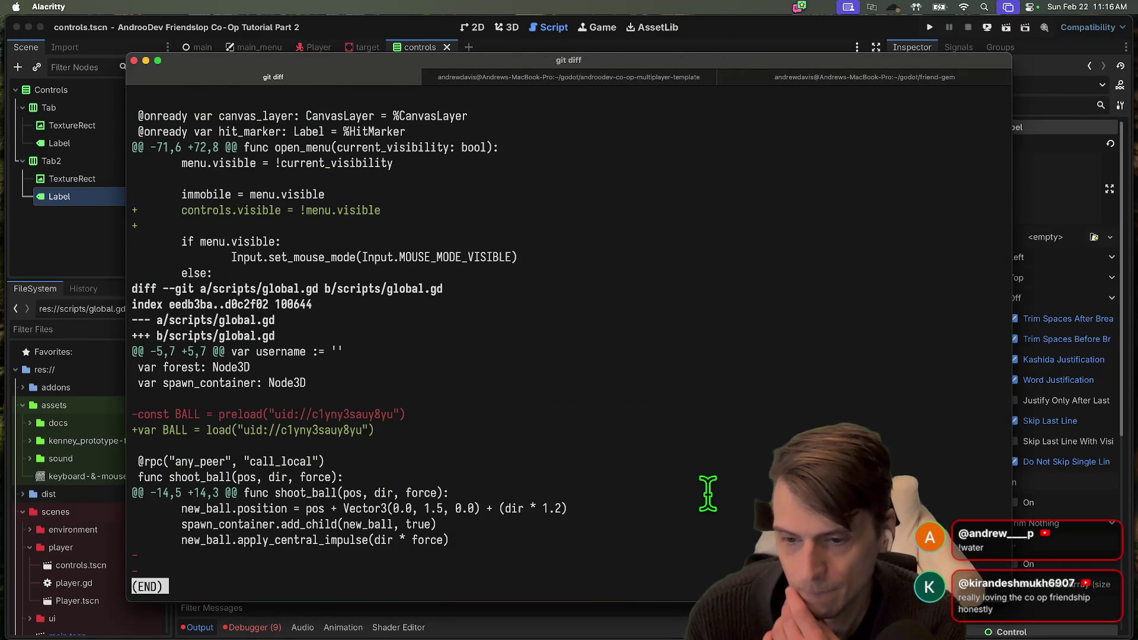
Stage all changes, commit as "feat: add controls menu & load ball" and git push
type("q")
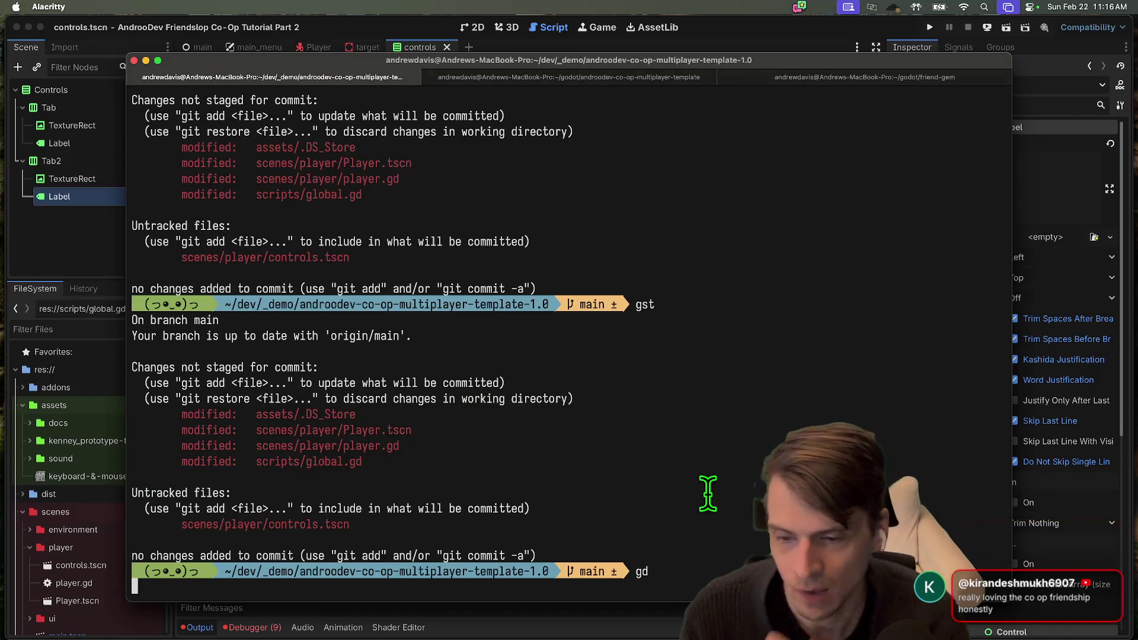
type("gcam \"feat:")
key("Return")
type("g")
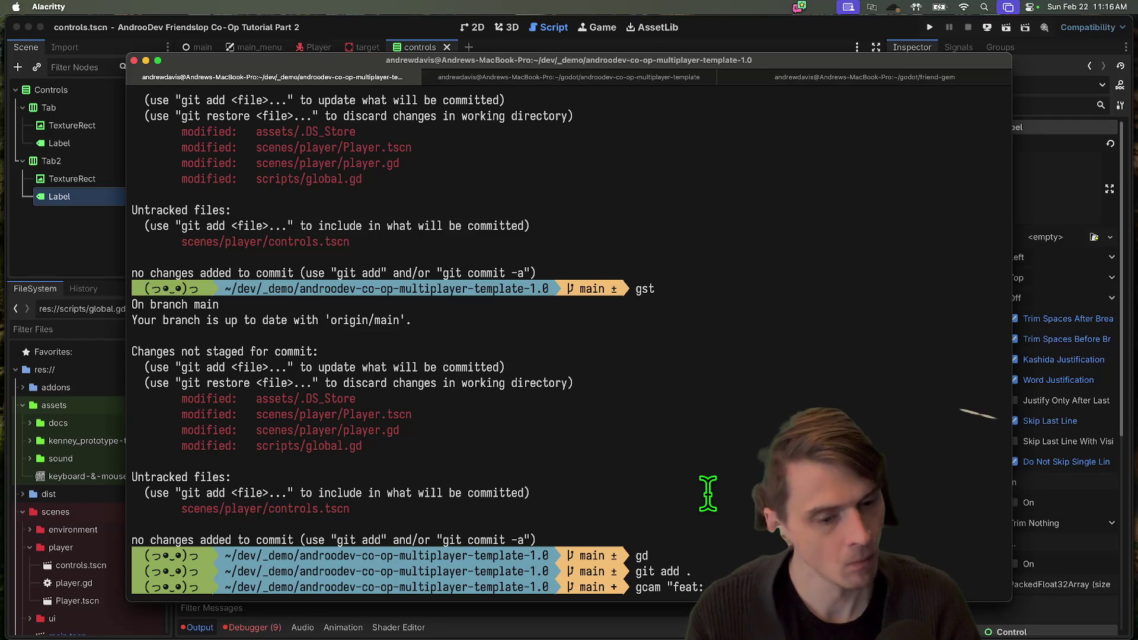
key("Return")
type("git pus")
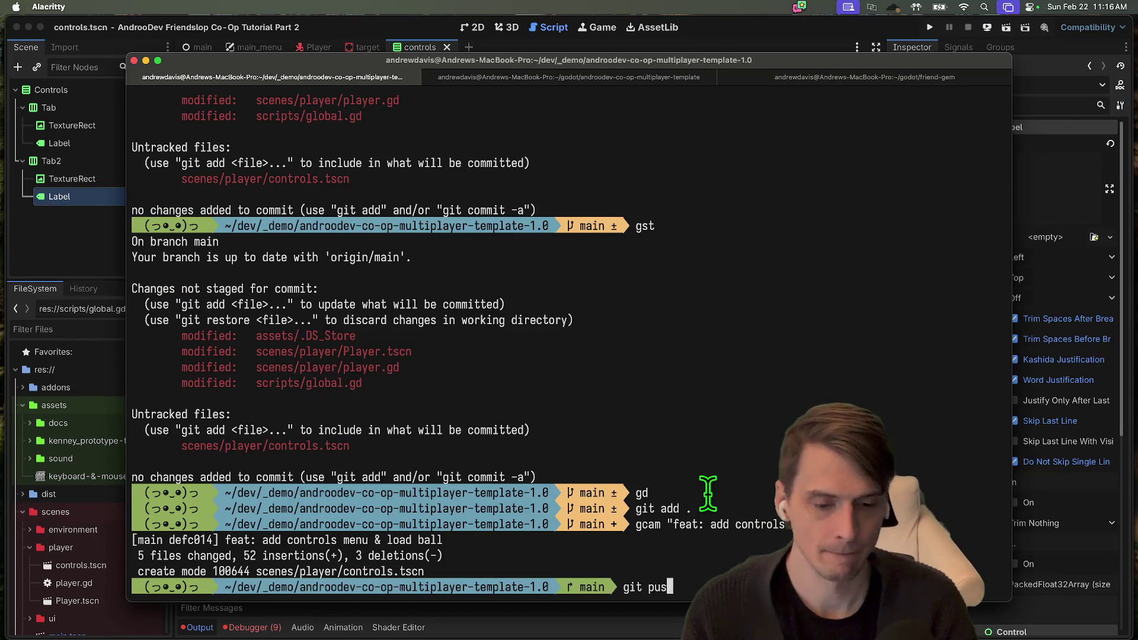
type("h")
key("Return")
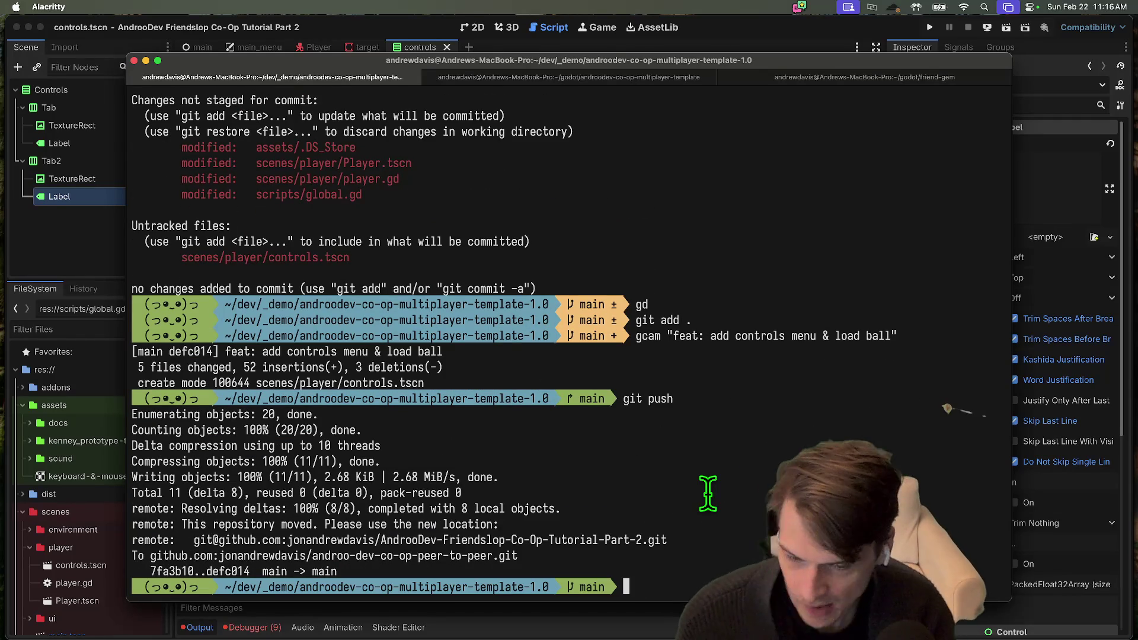
key("super+Tab")
left_click(114, 7)
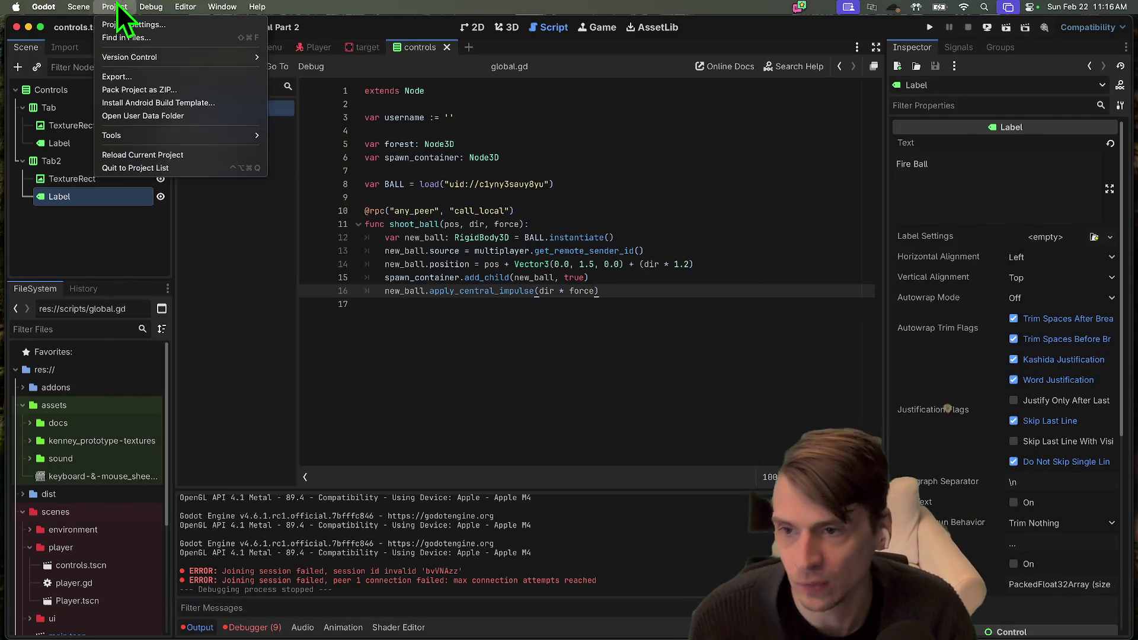
Export the Web preset to dist/web/index.html, overwriting the existing file and dismissing the warning
mouse_move(71, 7)
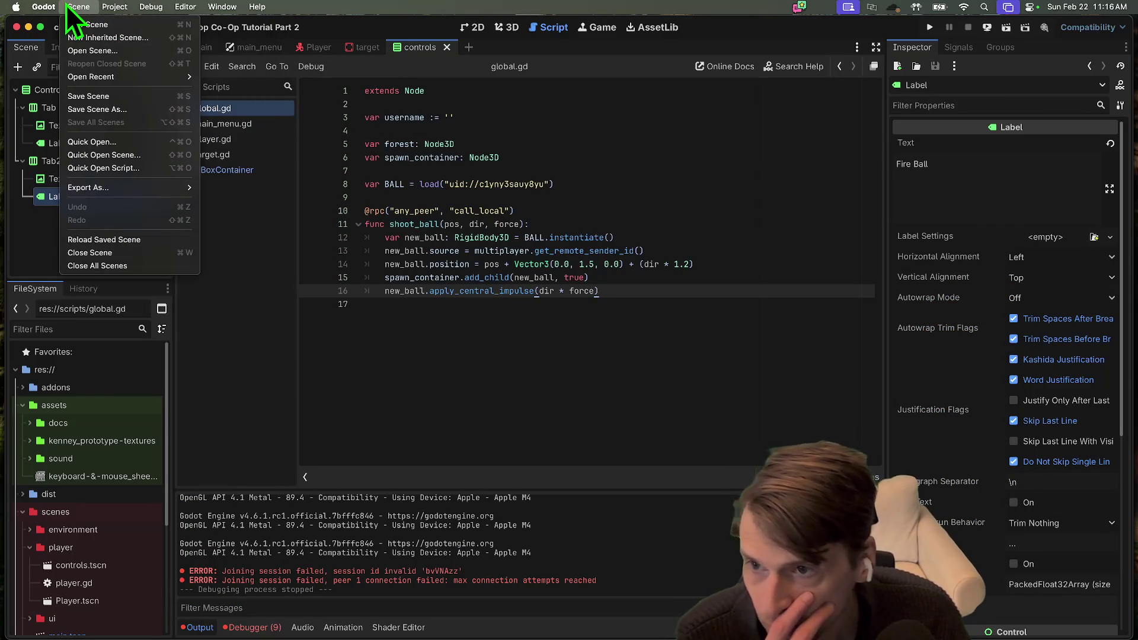
mouse_move(113, 7)
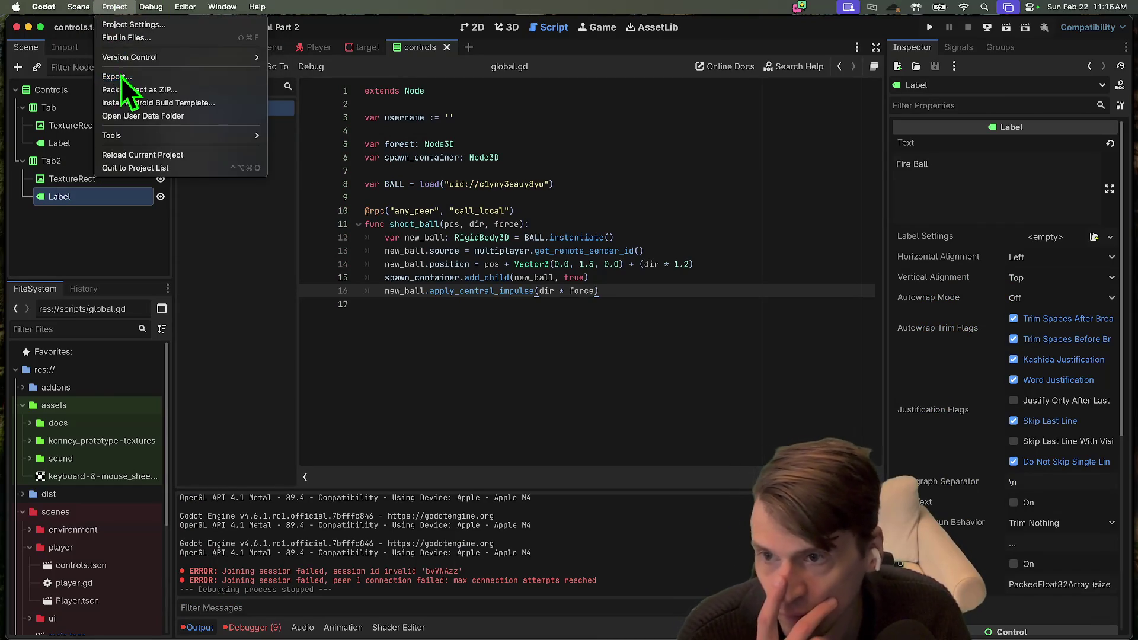
left_click(123, 77)
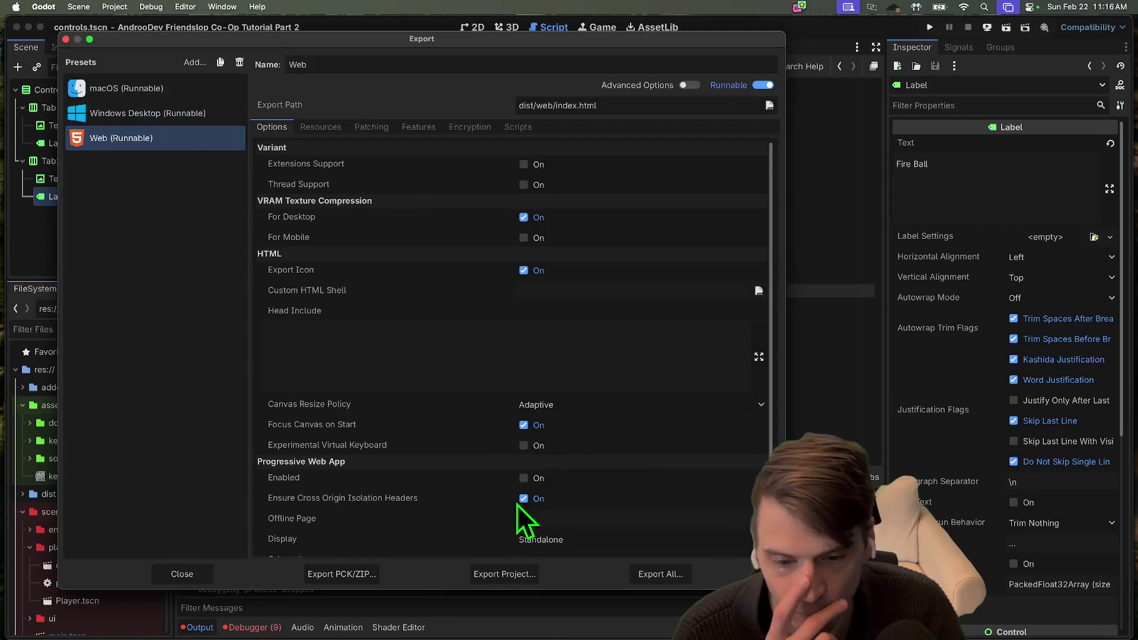
left_click(505, 572)
left_click(388, 201)
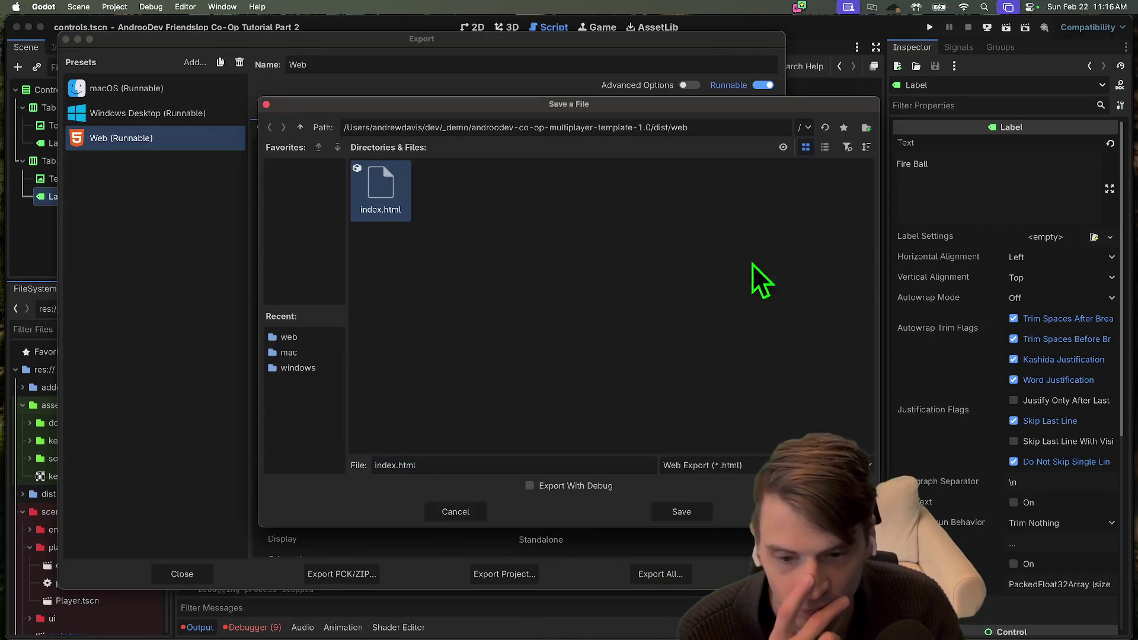
left_click(679, 514)
left_click(674, 336)
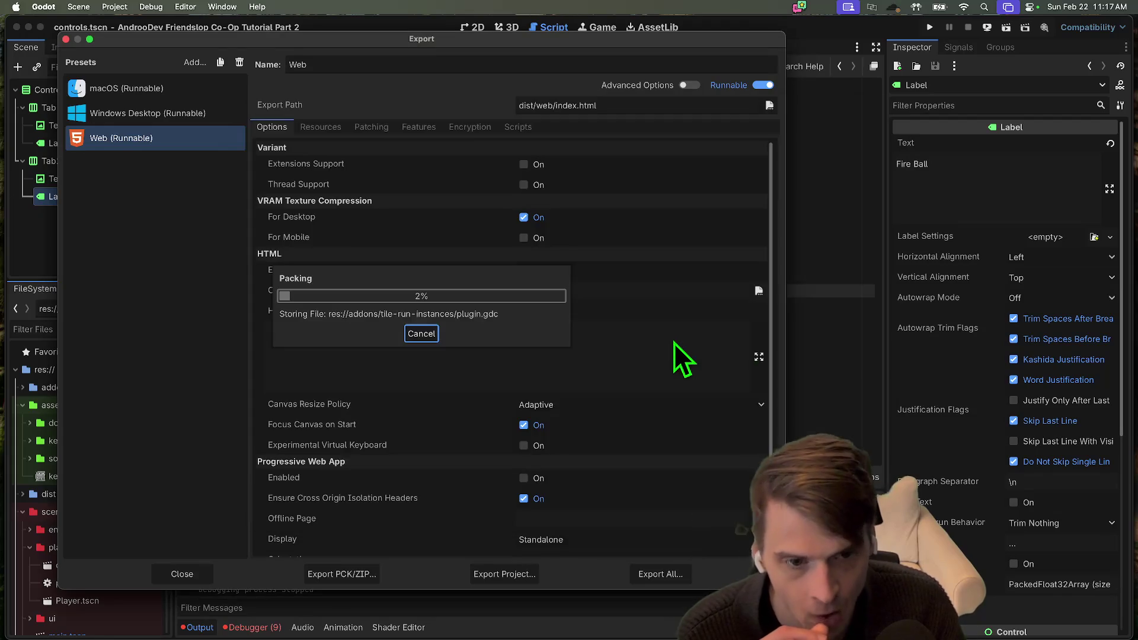
left_click(576, 464)
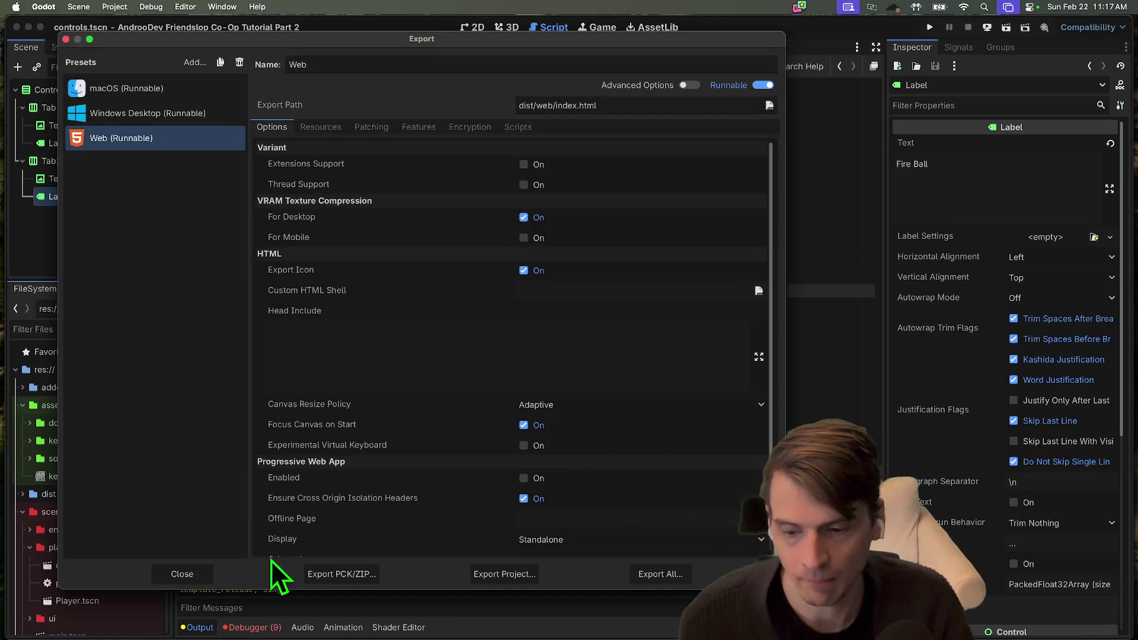
left_click(190, 567)
key("super+Tab")
Run the recalled butler push of dist/web to the html5 channel, then clear the terminal
type("but")
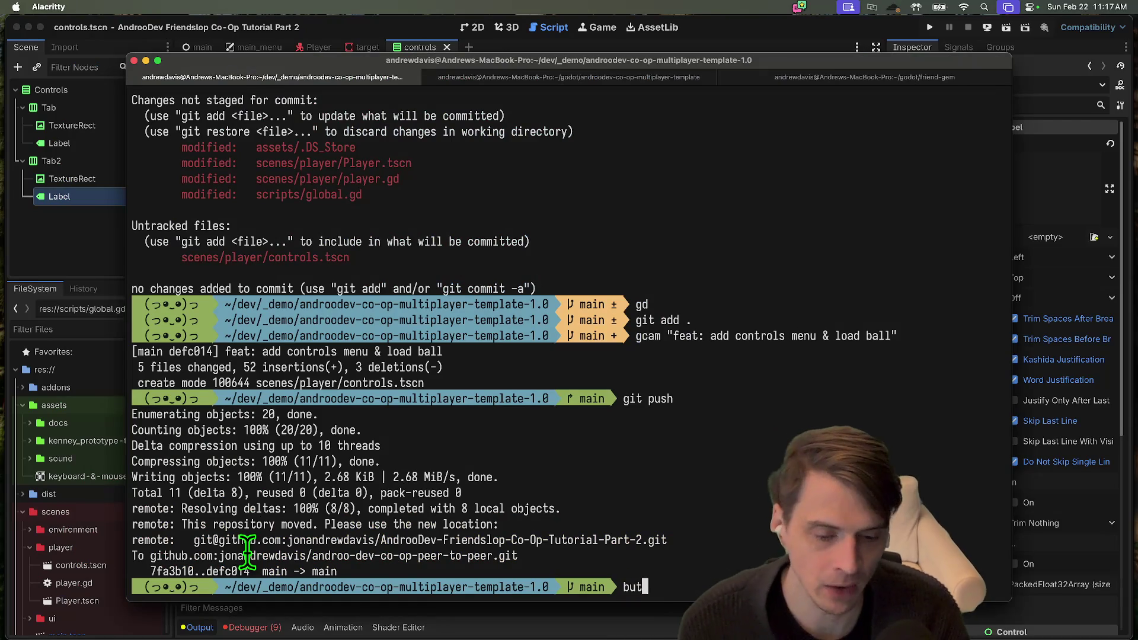
key("Right")
key("Return")
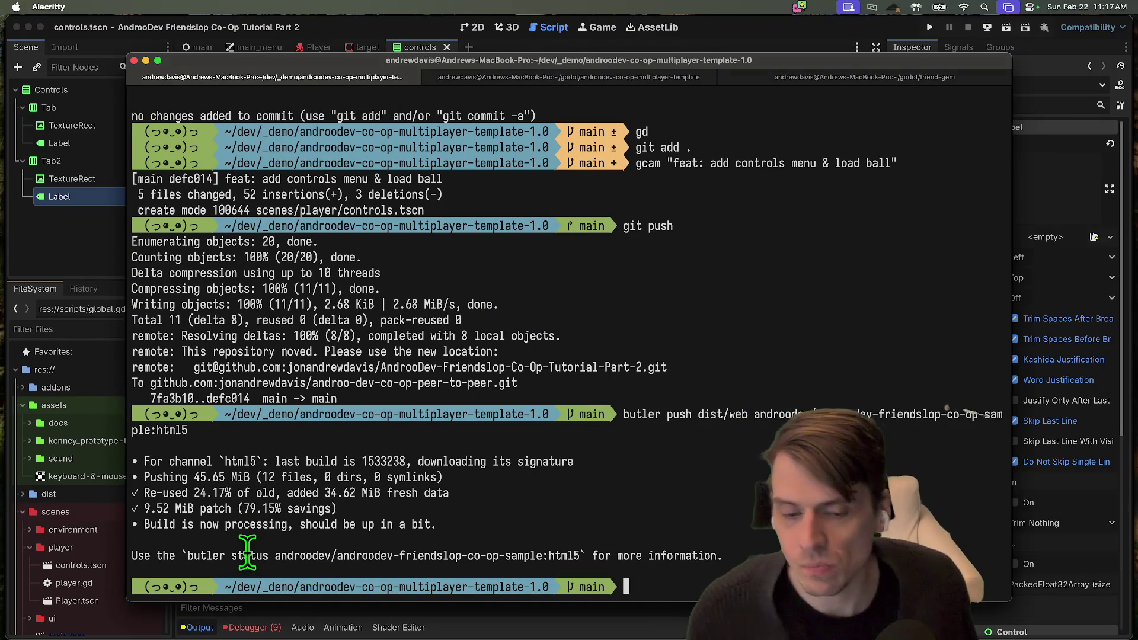
type("clear")
key("Return")
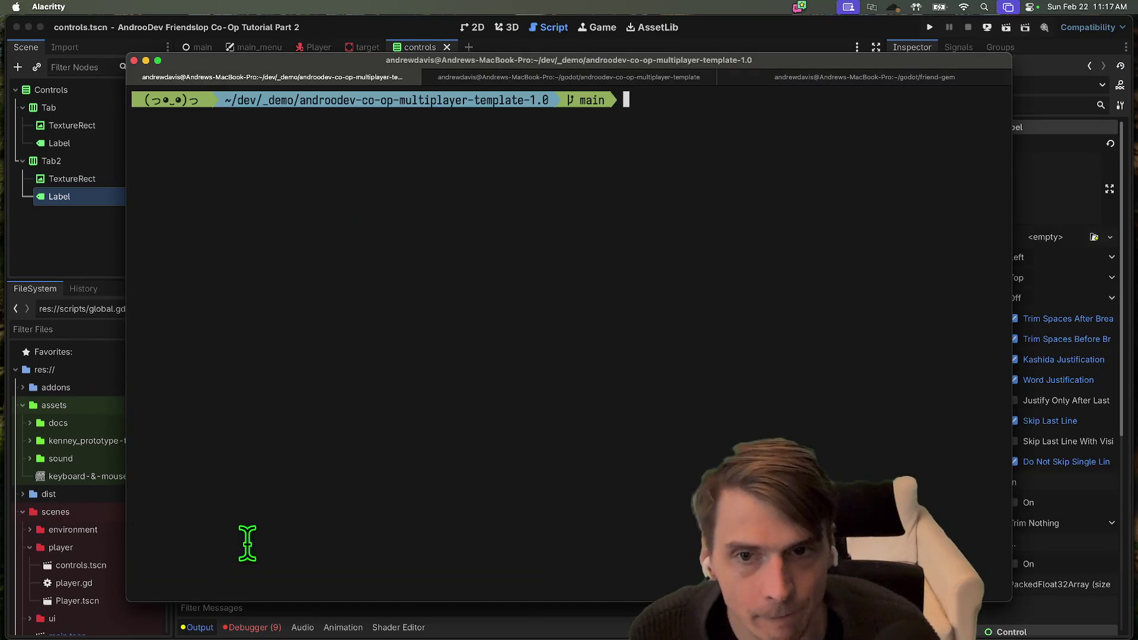
key("super+3")
key("super+Tab")
key("super+Tab")
key("super+Tab")
Scroll and reload the Bluesky profile tab in Firefox, then switch back to Godot
left_click(265, 34)
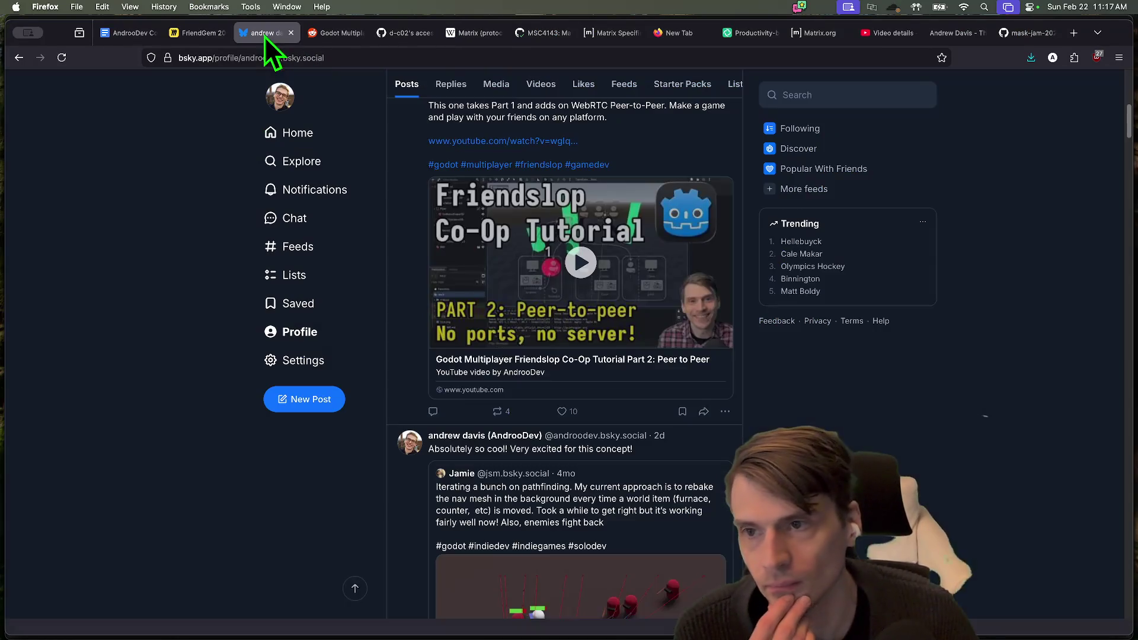
scroll(980, 373, "down", 5)
scroll(961, 373, "up", 15)
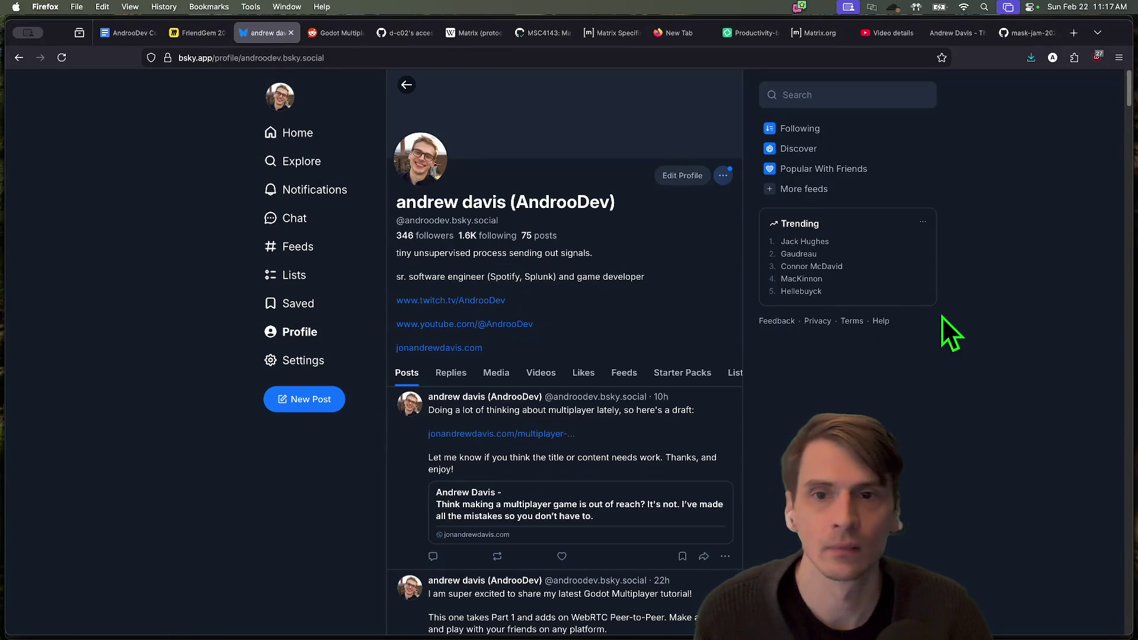
key("super+r")
key("super+Tab")
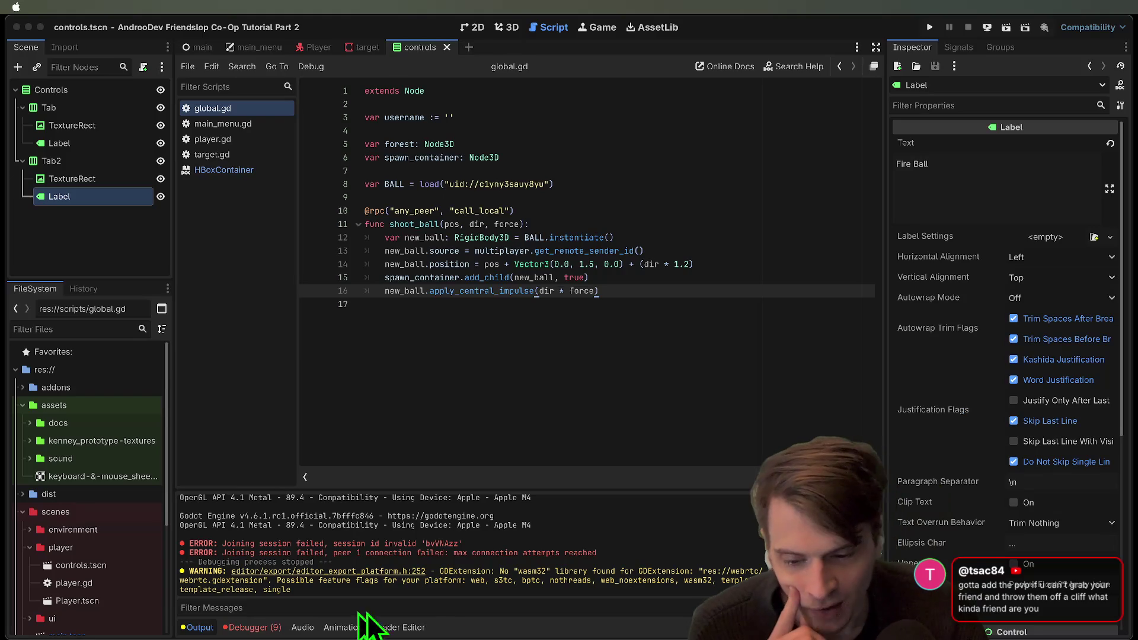
Open the Friend Gem project and reload its externally modified project file
mouse_move(460, 4)
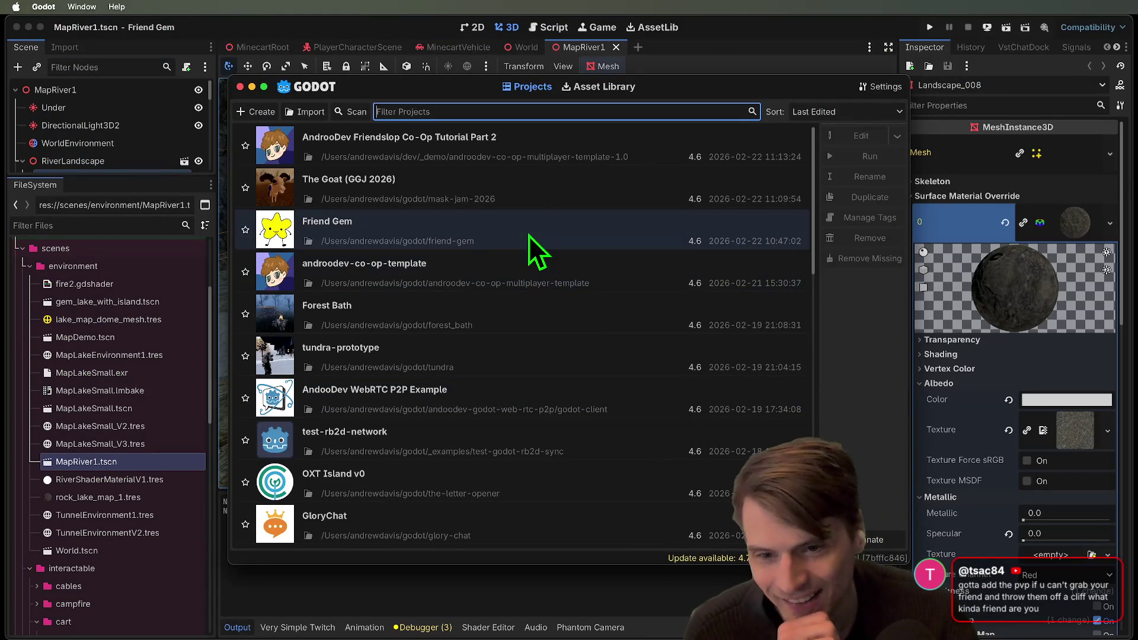
double_click(529, 236)
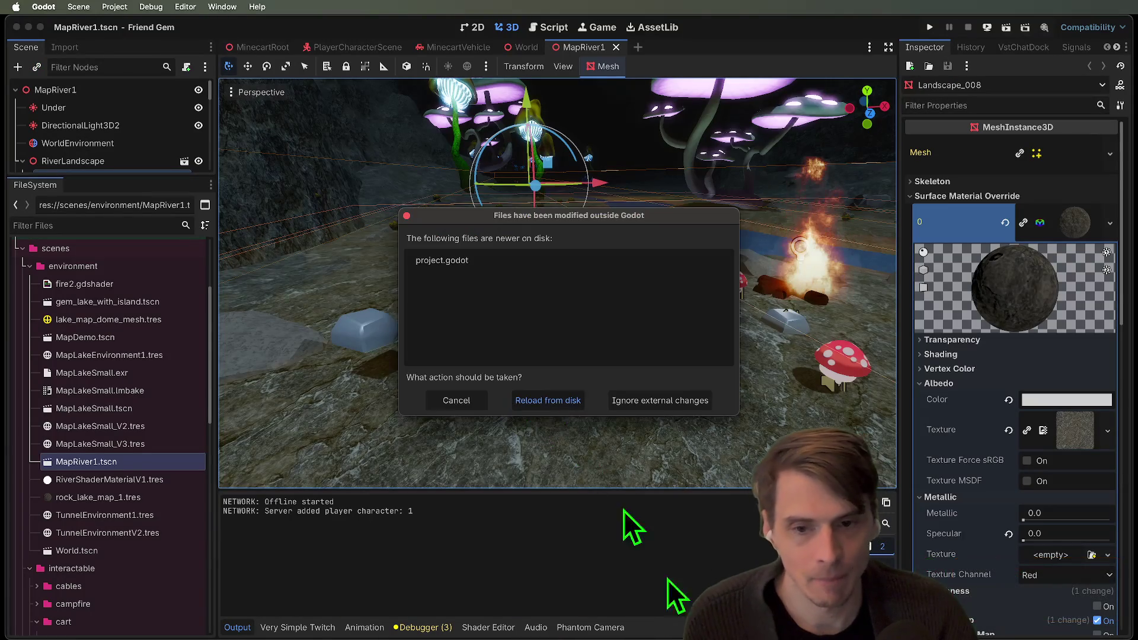
key("Return")
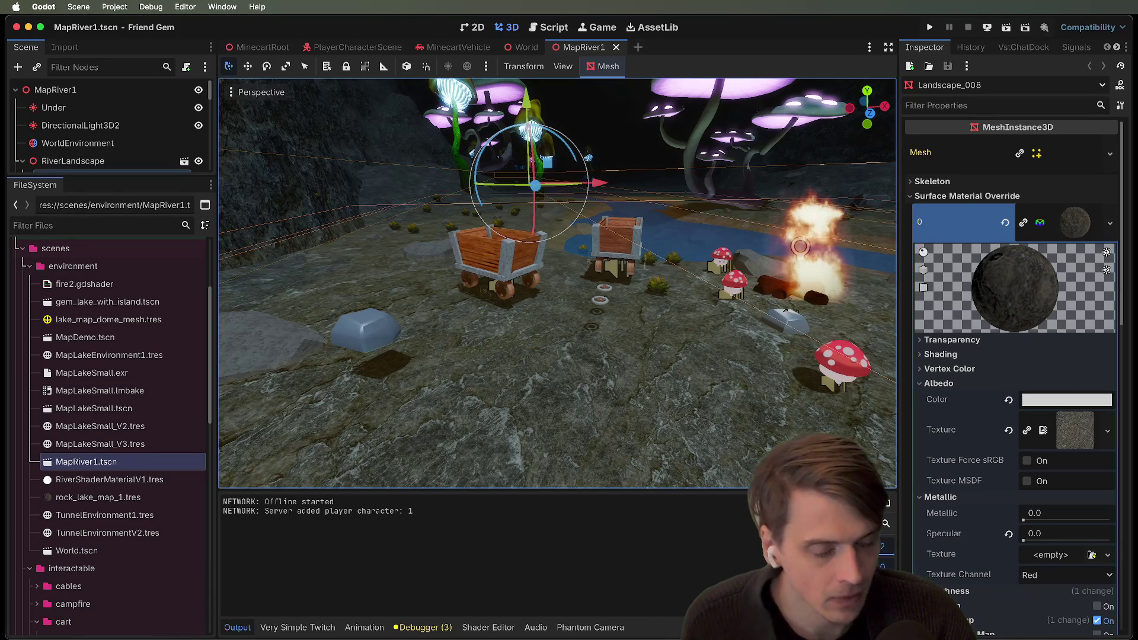
Close the MapRiver1, World and MinecartVehicle scene tabs
scroll(569, 254, "up", 5)
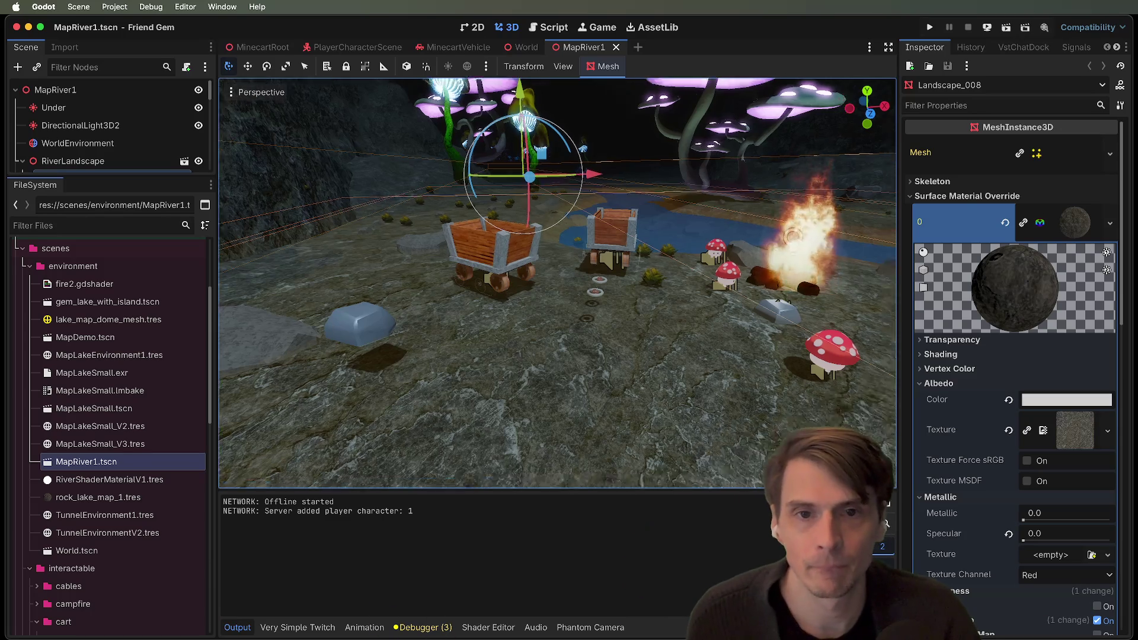
middle_click(570, 51)
middle_click(521, 52)
middle_click(471, 50)
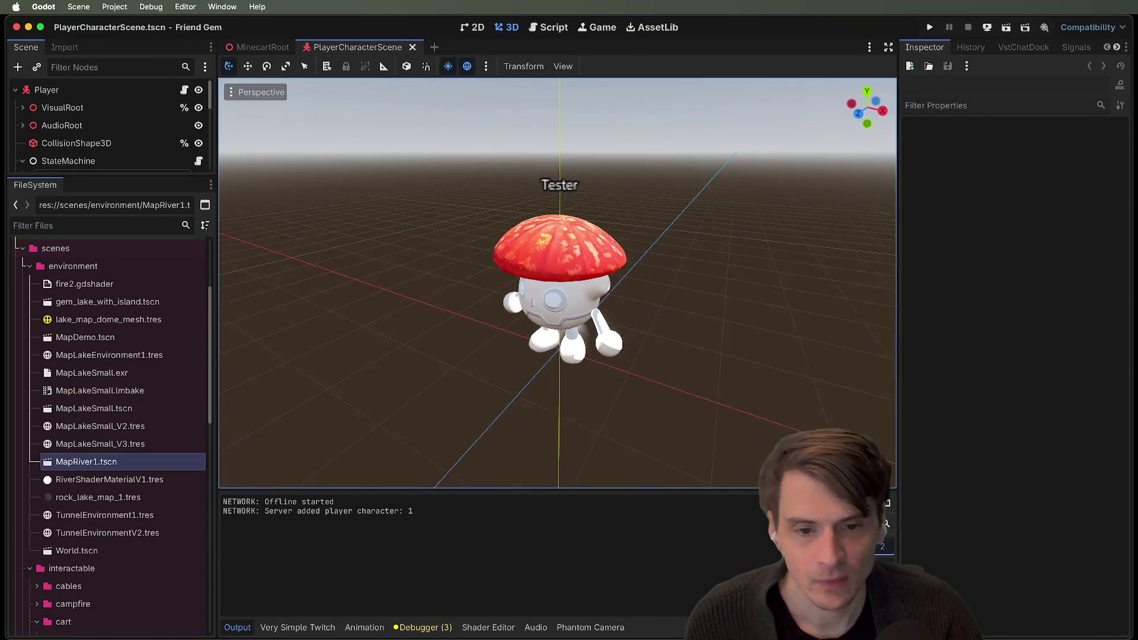
scroll(458, 215, "up", 3)
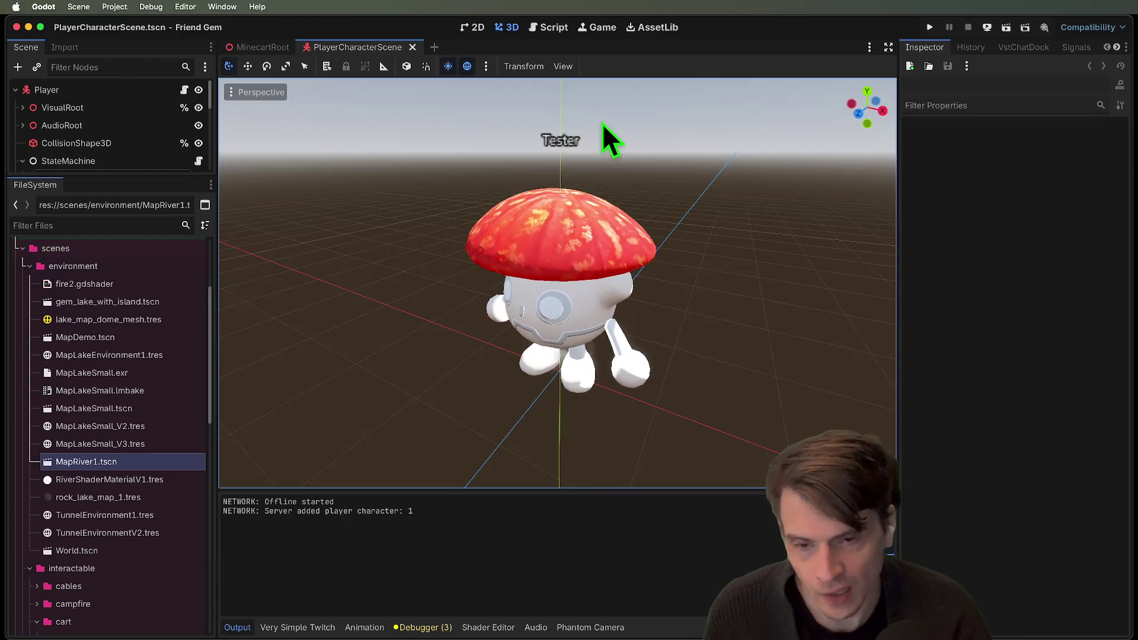
Run the game, reload the modified project file from disk, and stop the game
key("super+b")
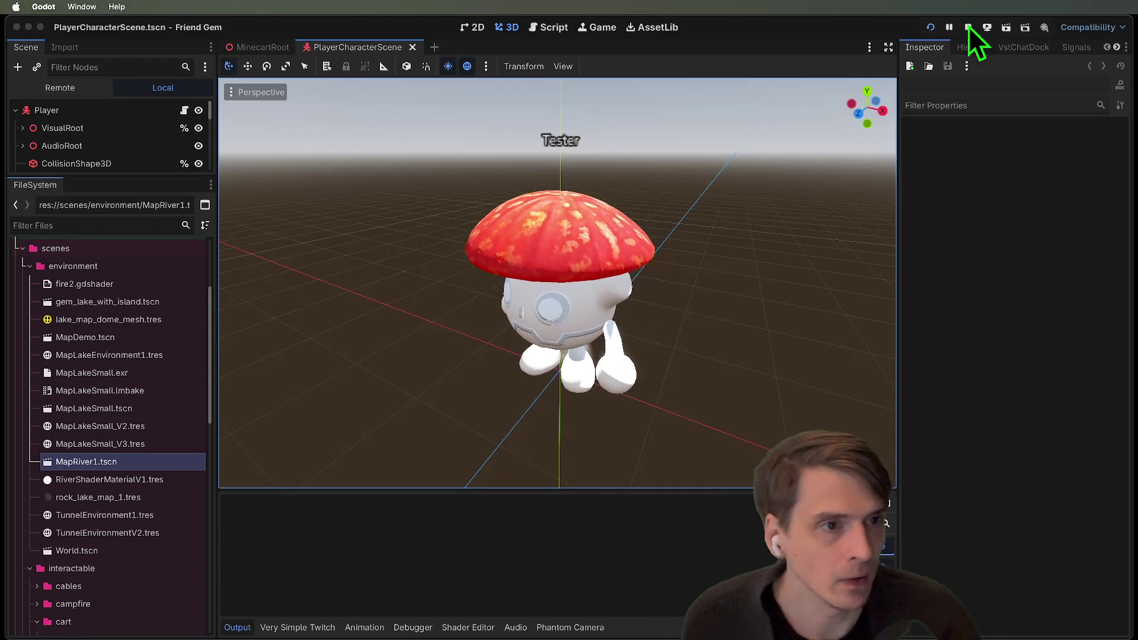
left_click(967, 28)
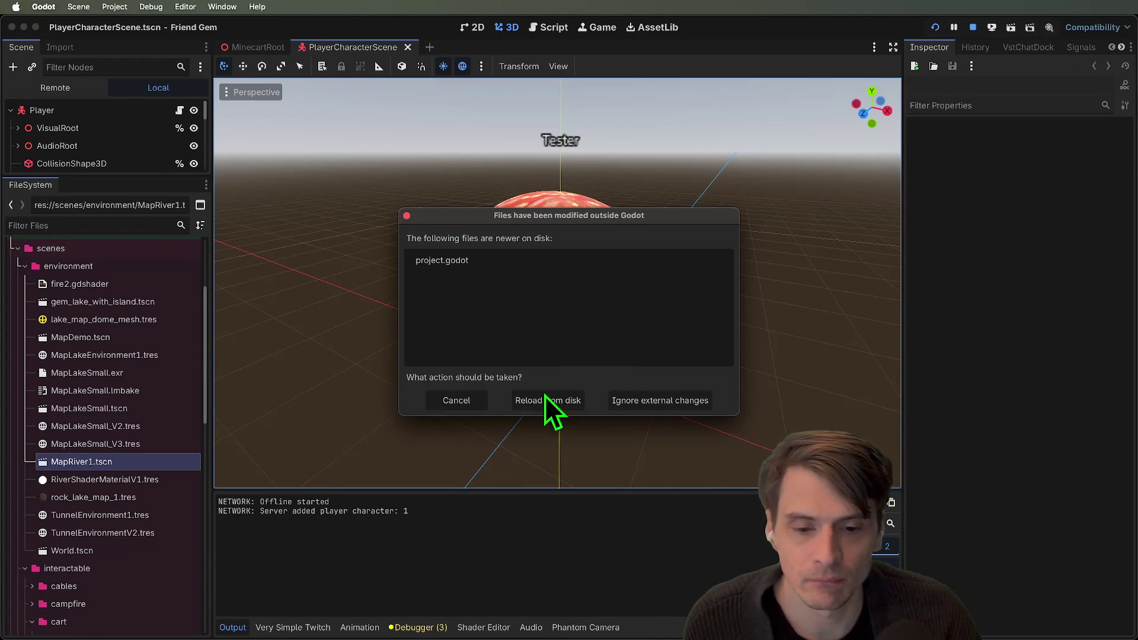
left_click(544, 400)
left_click(972, 29)
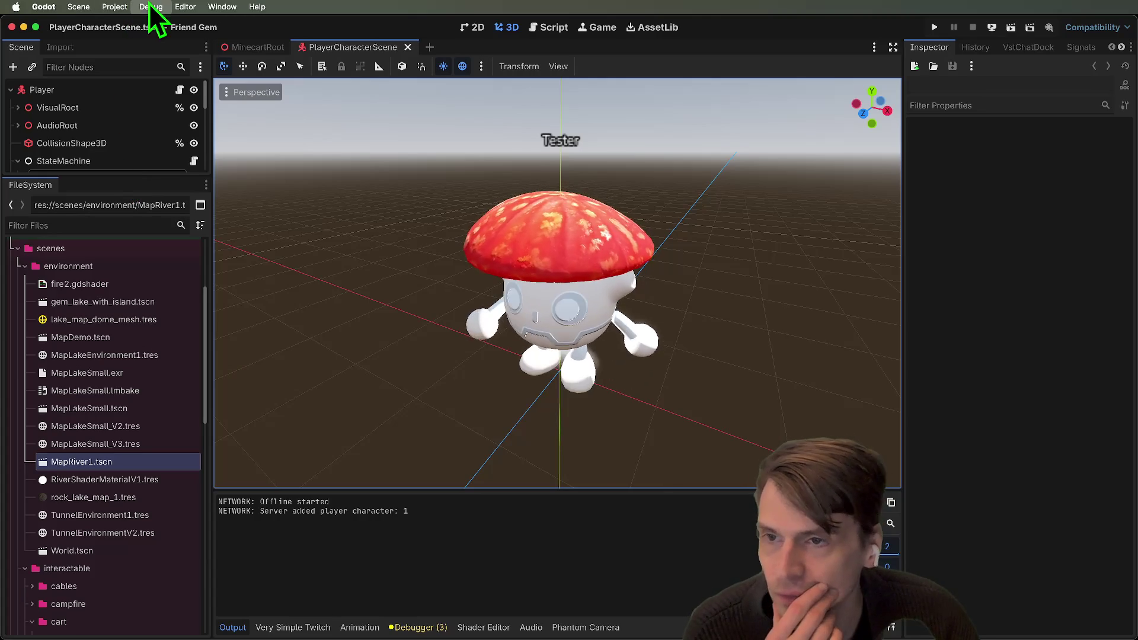
Edit instance feature tags in Customize Run Instances, launch three instances, then close them
left_click(172, 180)
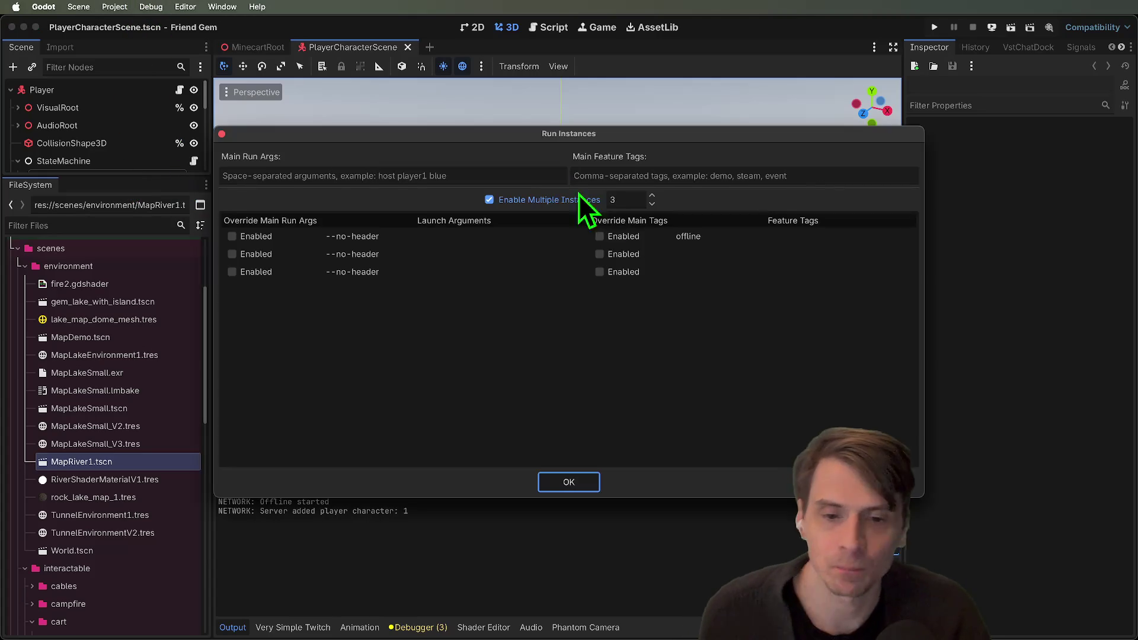
left_click(708, 261)
type("join")
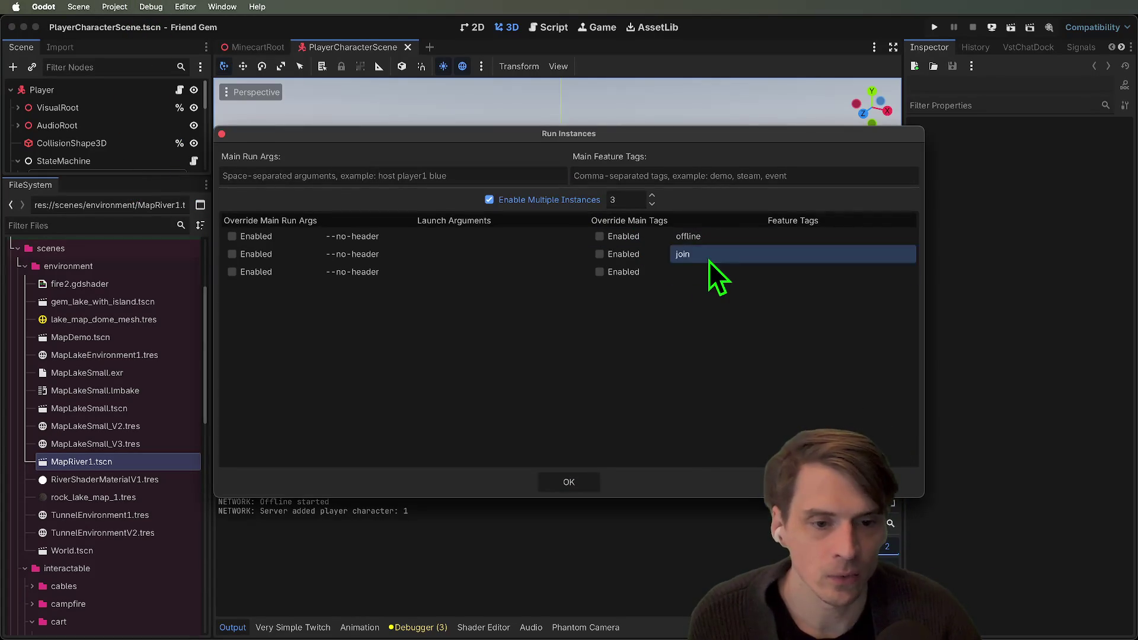
left_click(703, 270)
left_click(700, 270)
type("join")
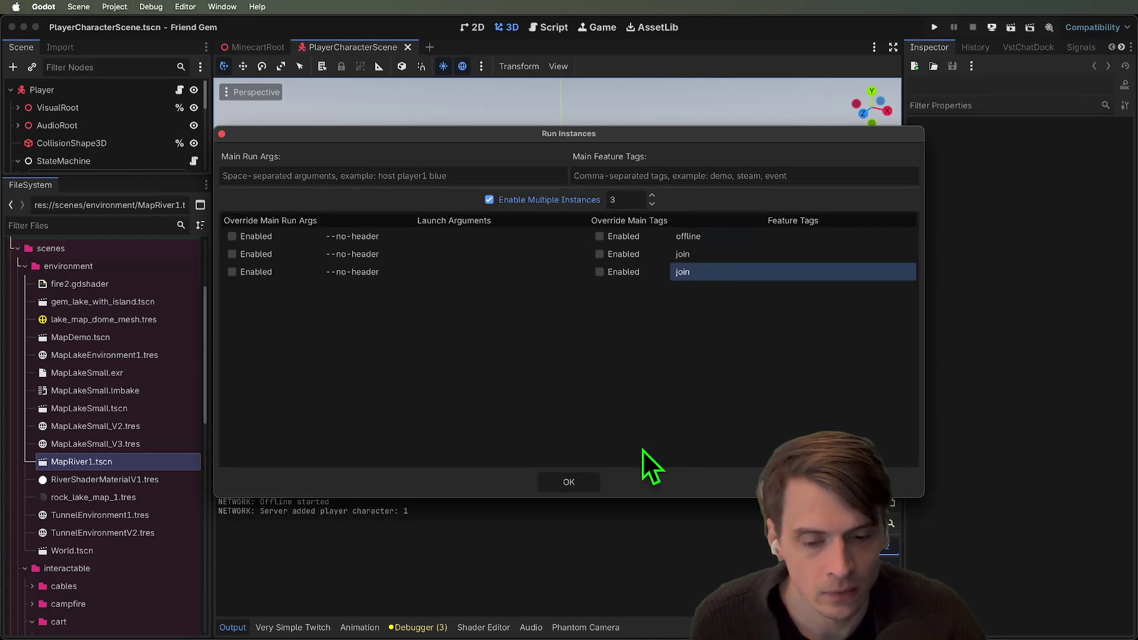
left_click(599, 483)
key("F5")
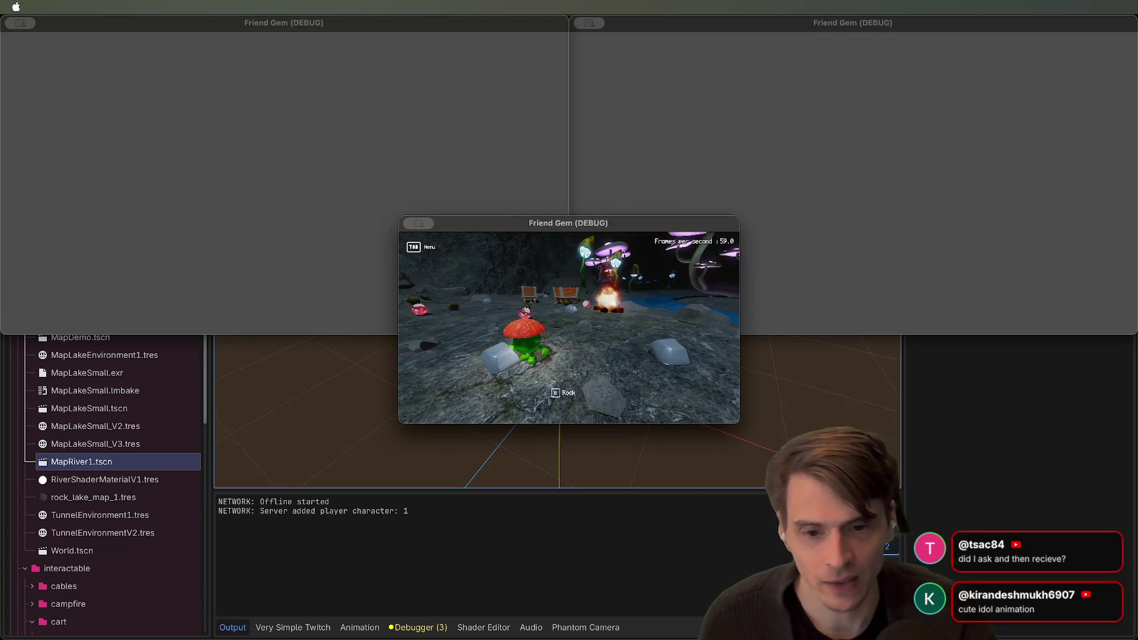
key("super+period")
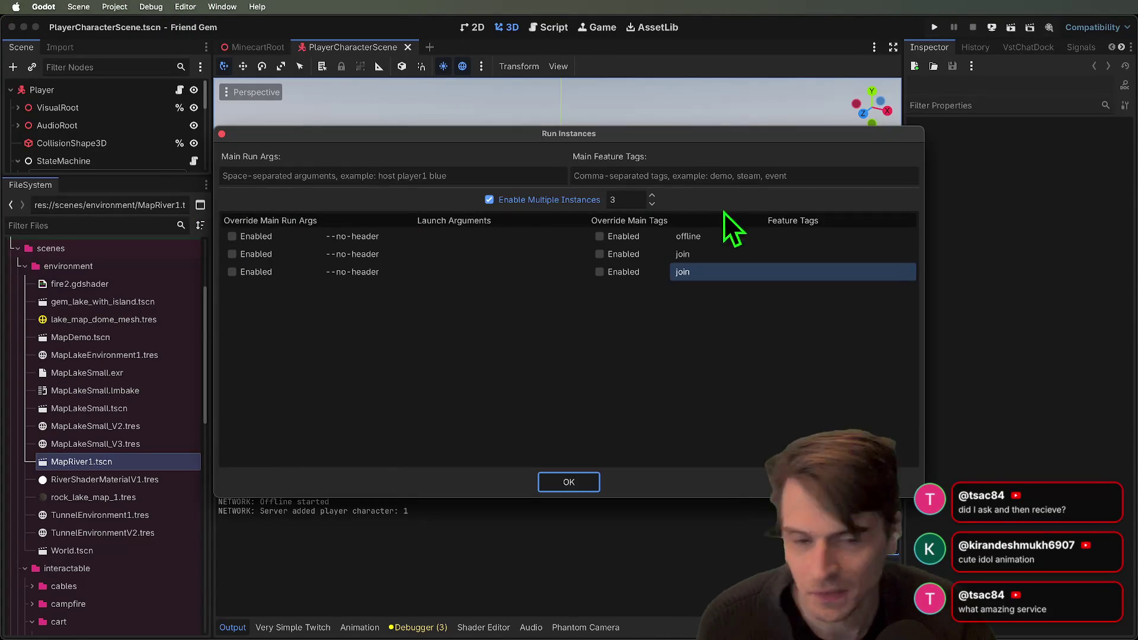
Clear the offline and join feature tags from all three instances and run them
left_click(740, 243)
left_click(739, 244)
key("BackSpace")
key("Return")
double_click(739, 253)
key("BackSpace")
key("Return")
double_click(730, 277)
key("BackSpace")
key("Return")
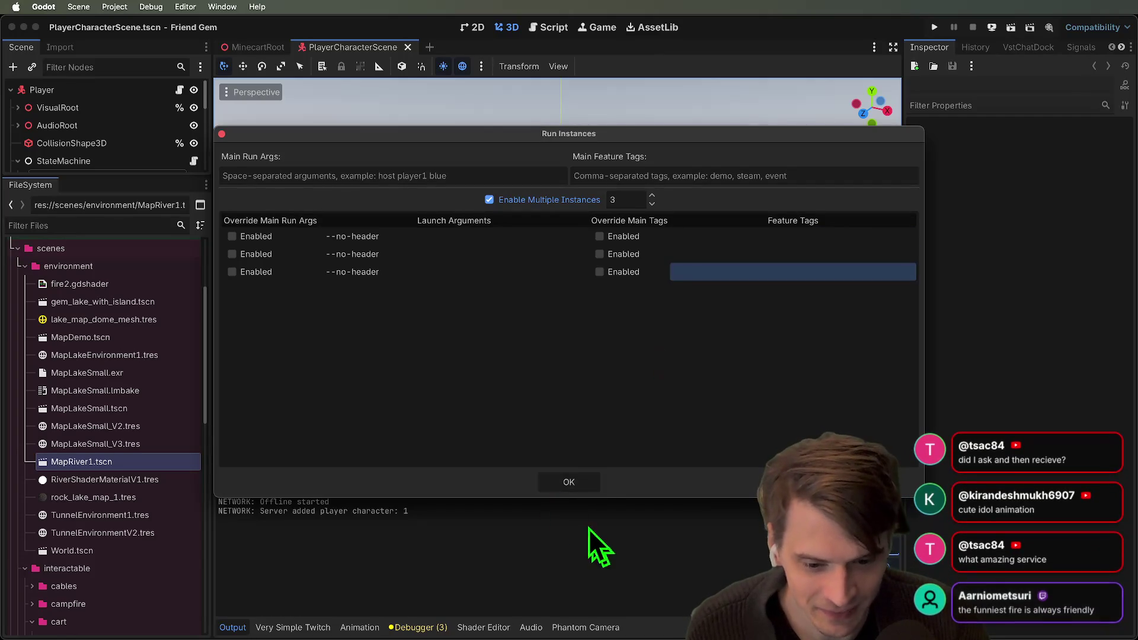
key("super+b")
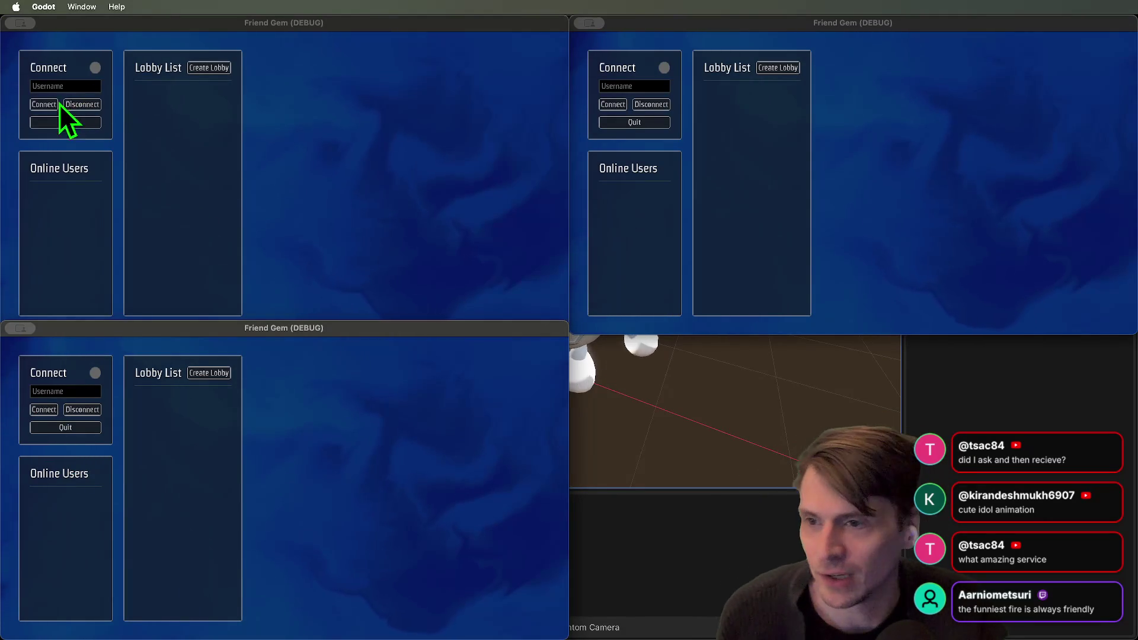
Create a new lobby from the top-left game window
left_click(59, 104)
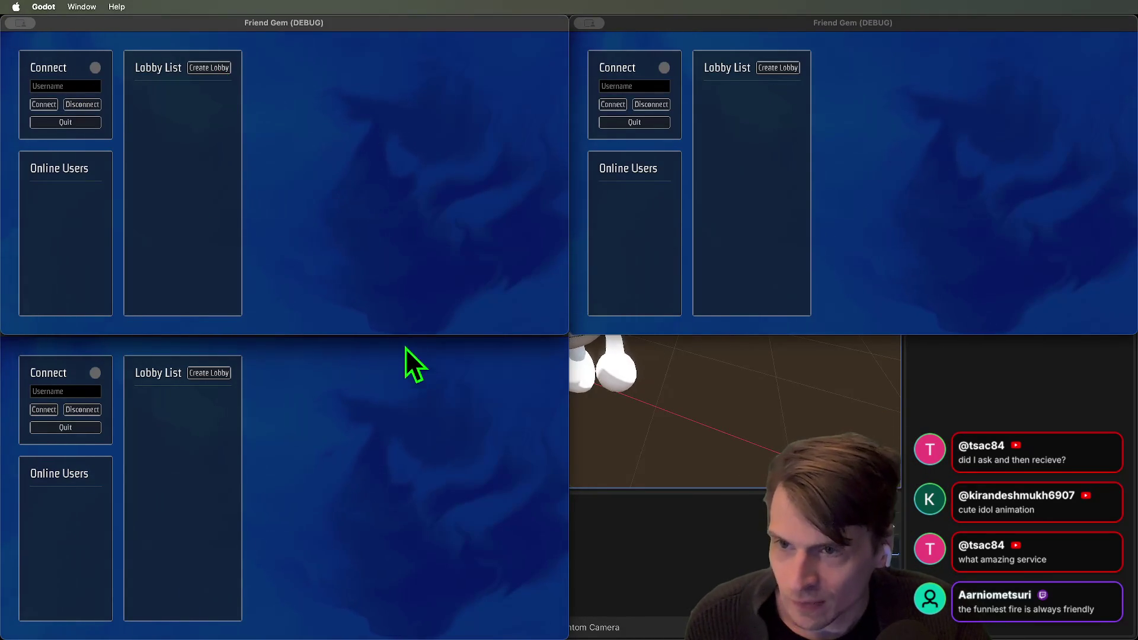
left_click(911, 111)
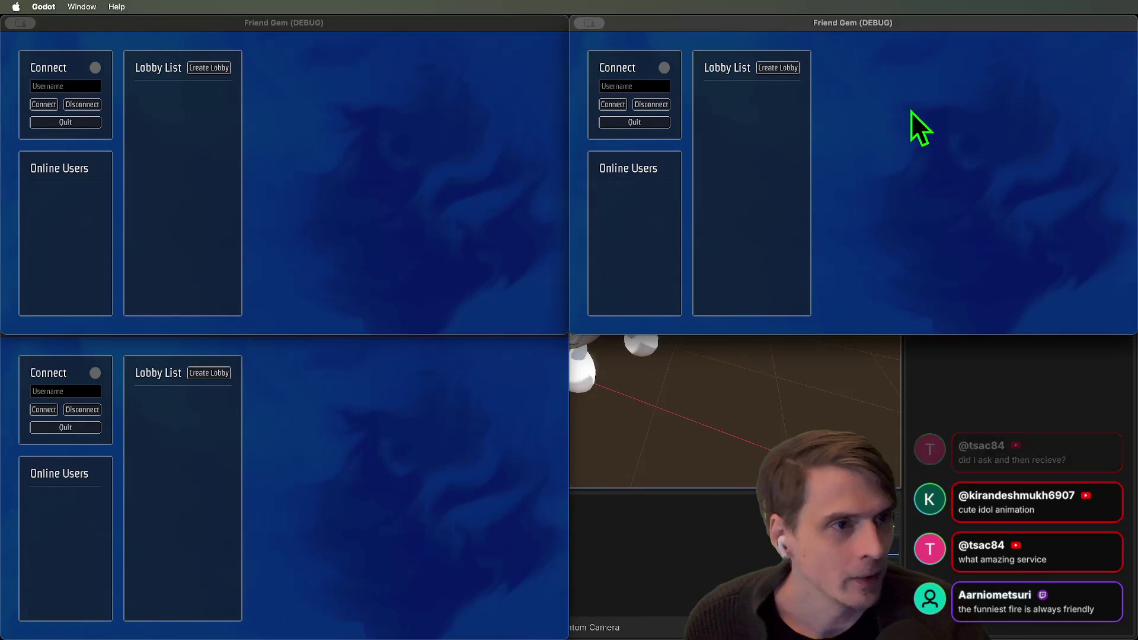
left_click(63, 98)
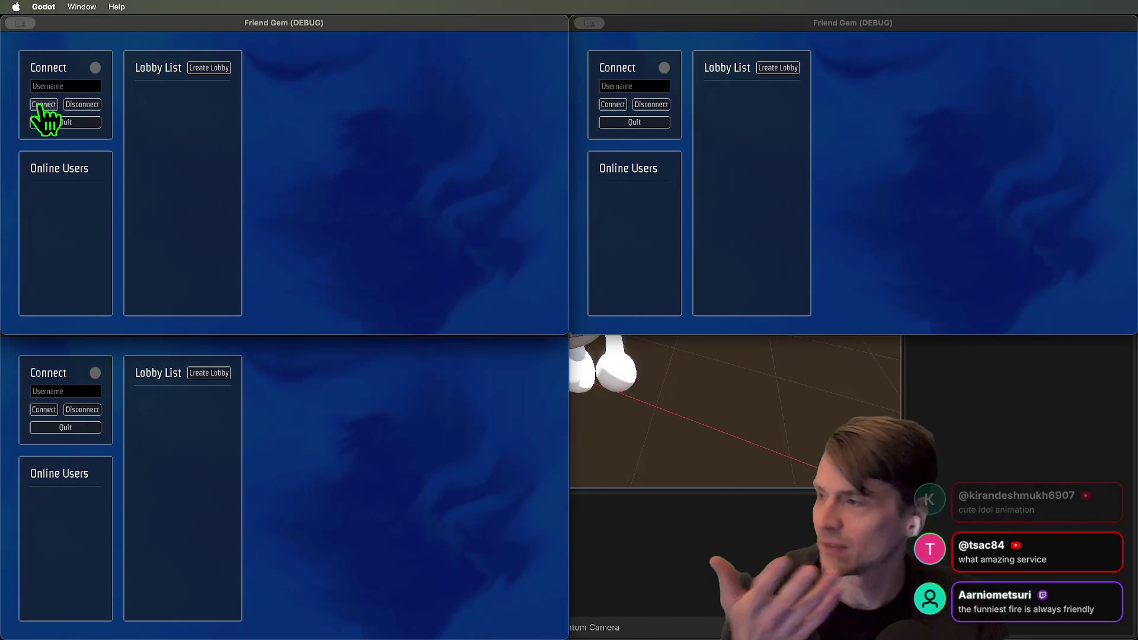
left_click(202, 68)
Connect the second instance, join the lobby, and set its player colour to cyan
left_click(632, 106)
left_click(609, 107)
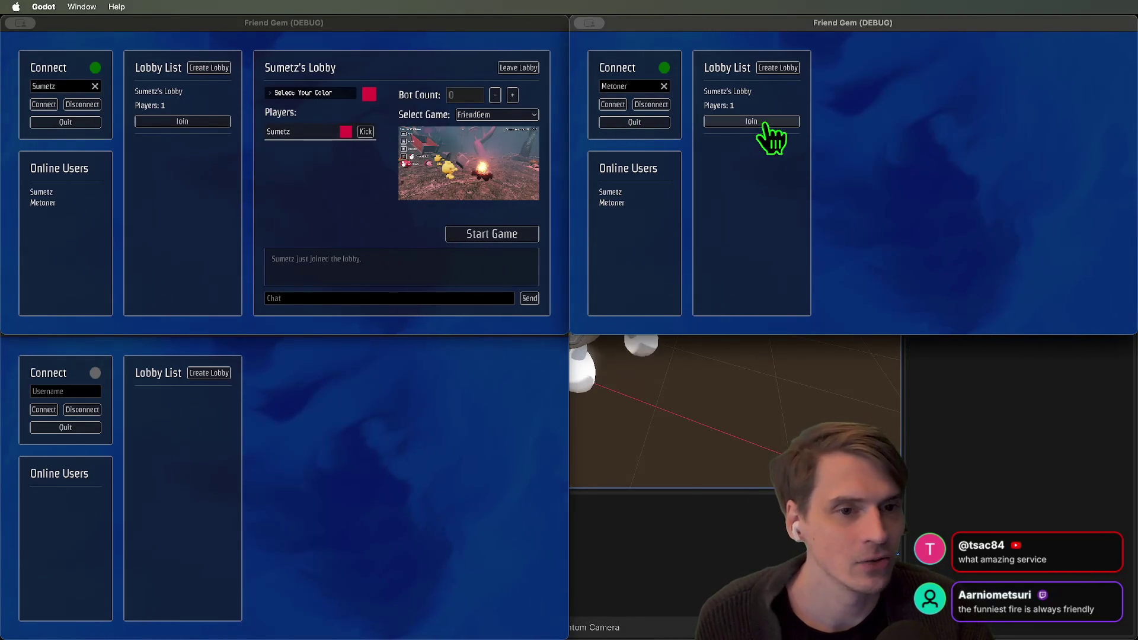
left_click(765, 123)
left_click(880, 95)
left_click(891, 127)
left_click(879, 94)
Enter a username in the third instance, connect, and join the lobby
left_click(316, 474)
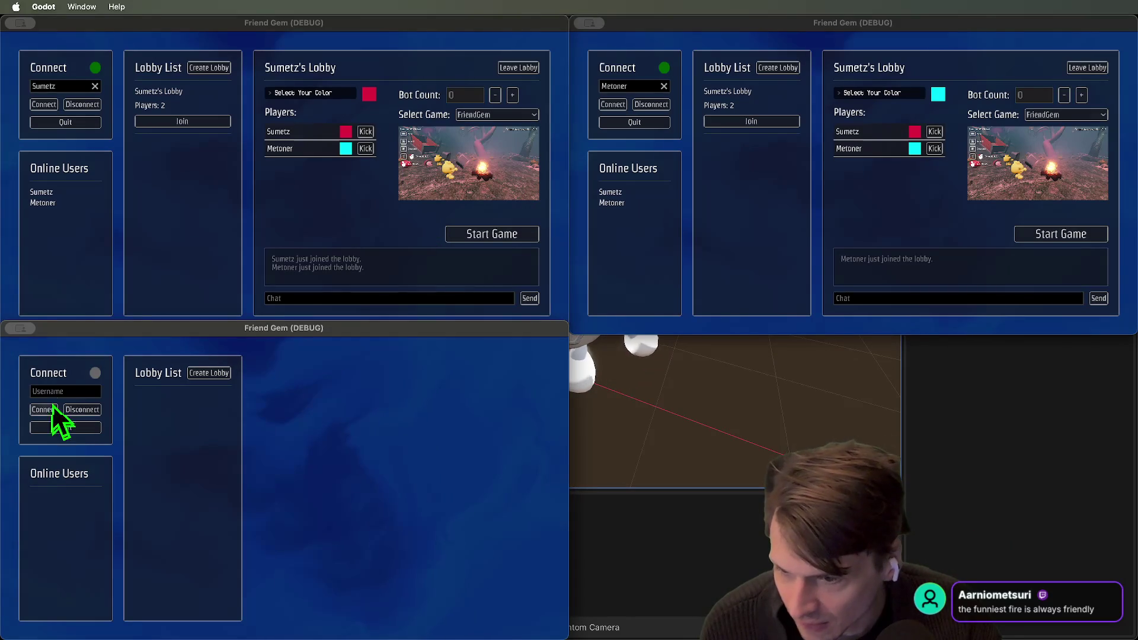
type("ANDROOOO")
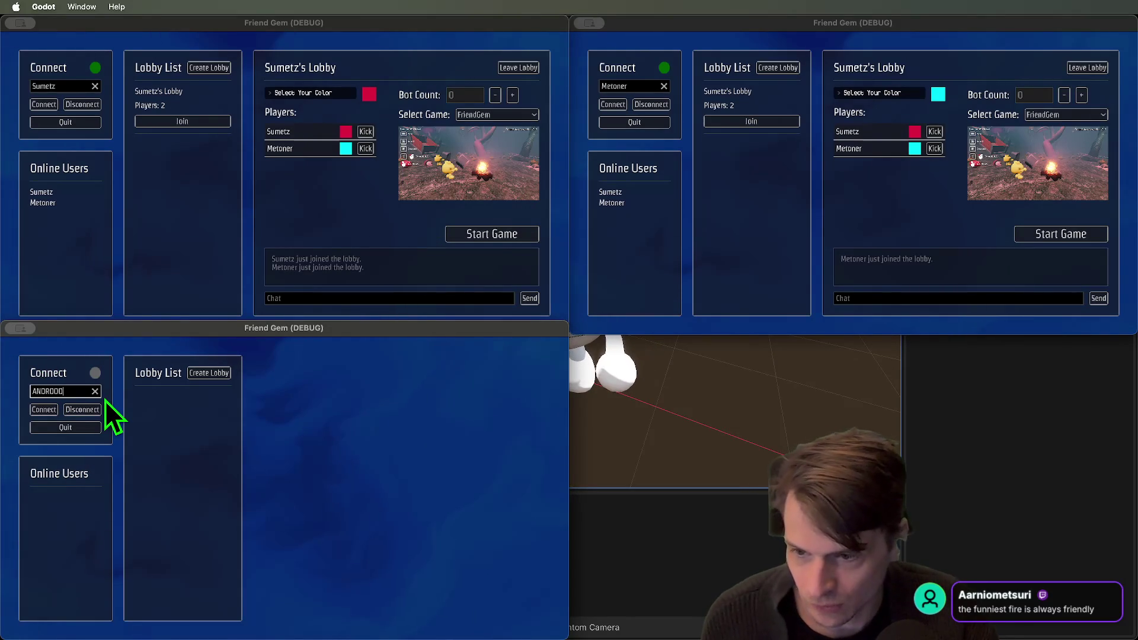
left_click(52, 411)
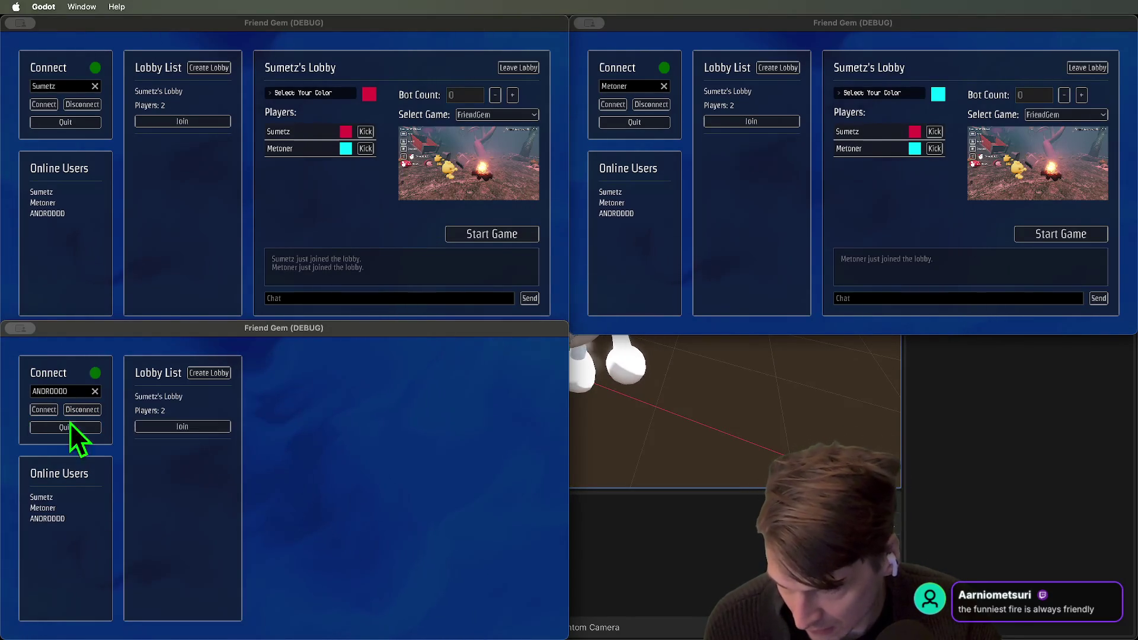
left_click(194, 428)
left_click(412, 241)
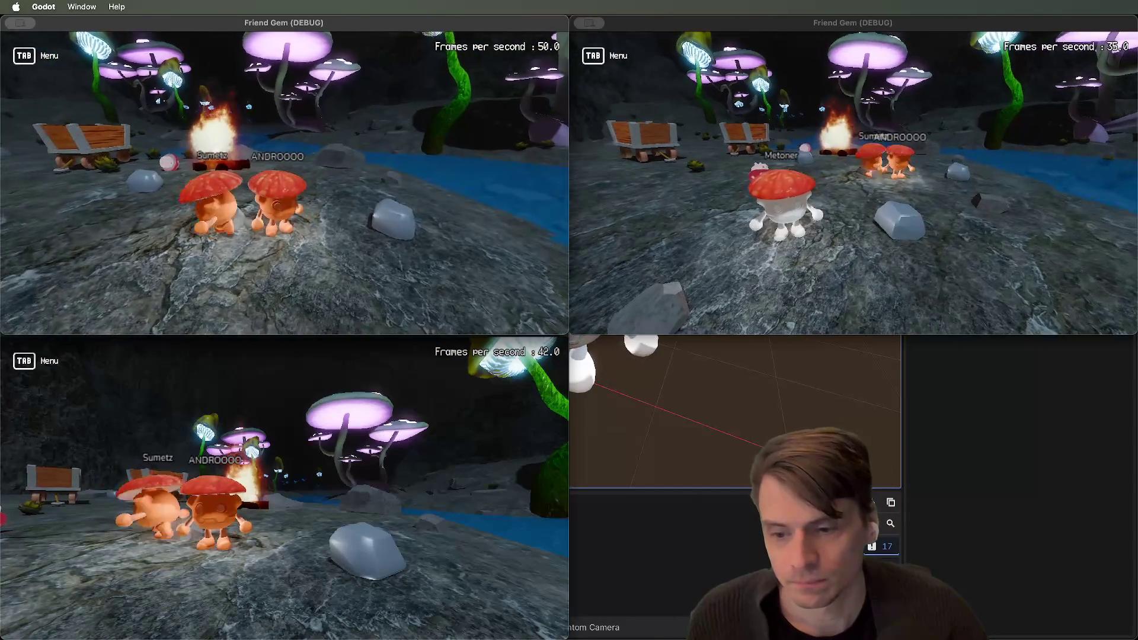
Respawn the top-left and bottom-left players at the campfire using the Tab menu
key("Tab")
key("Tab")
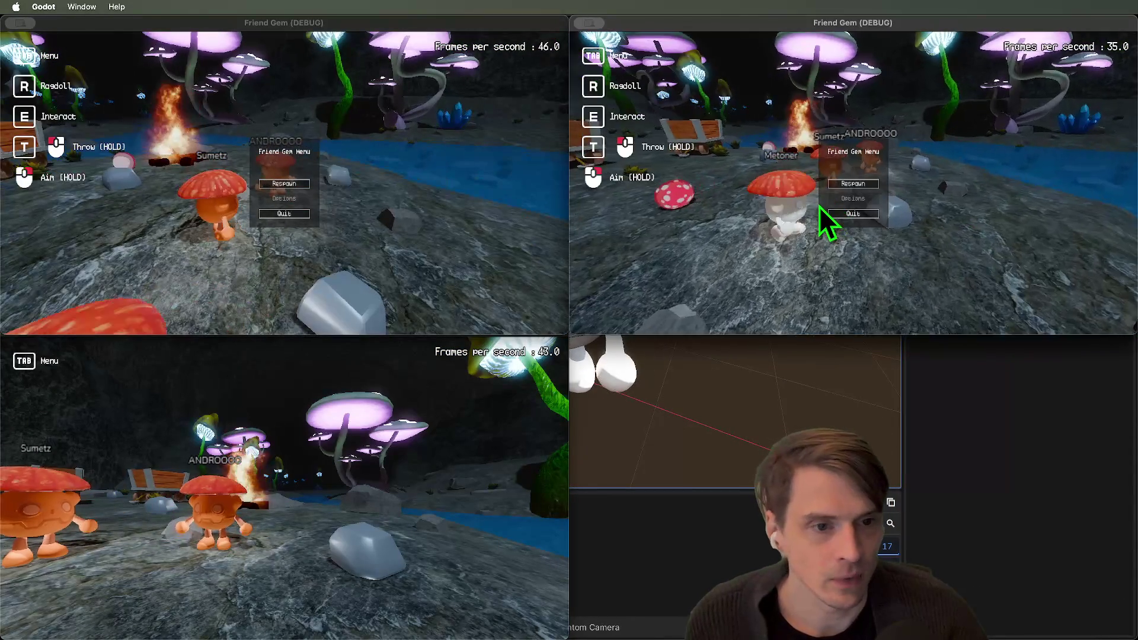
key("w")
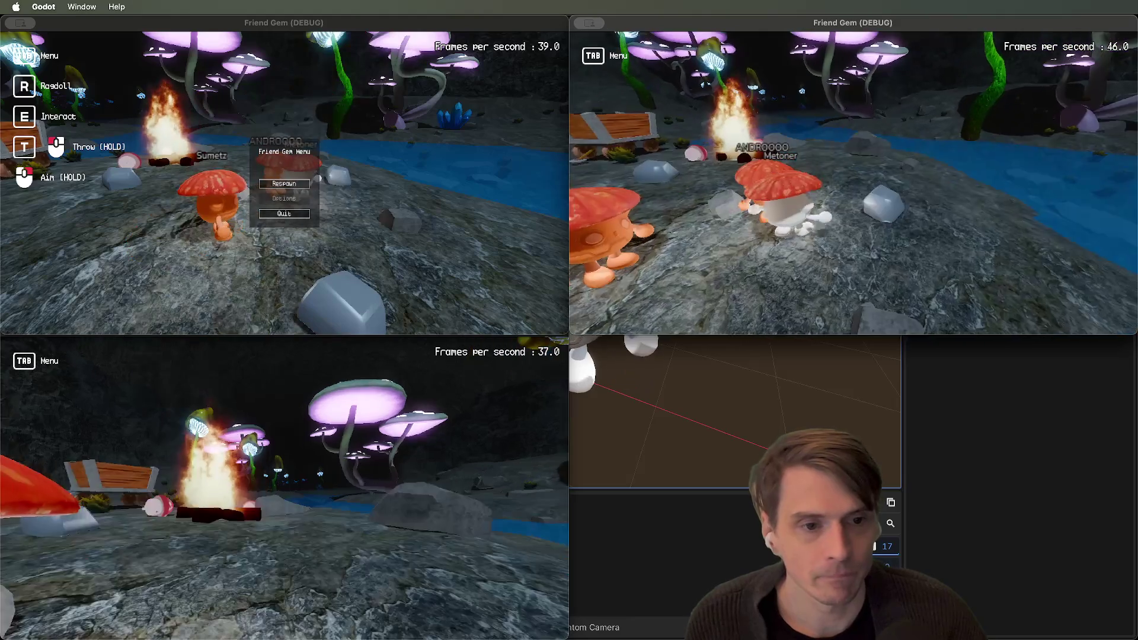
key("Tab")
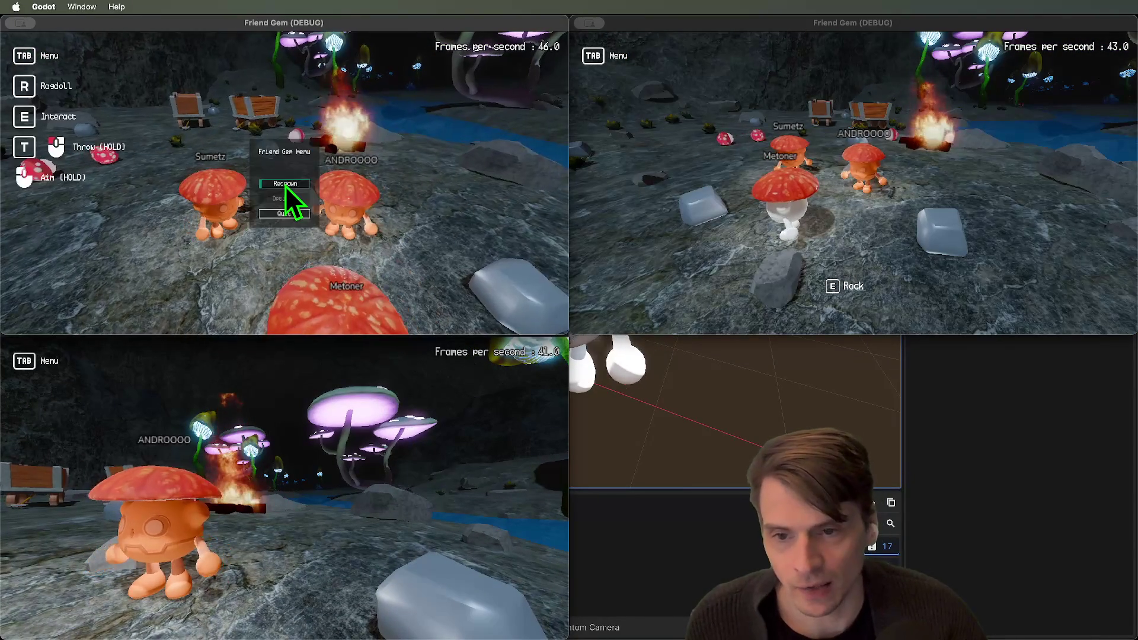
left_click(285, 184)
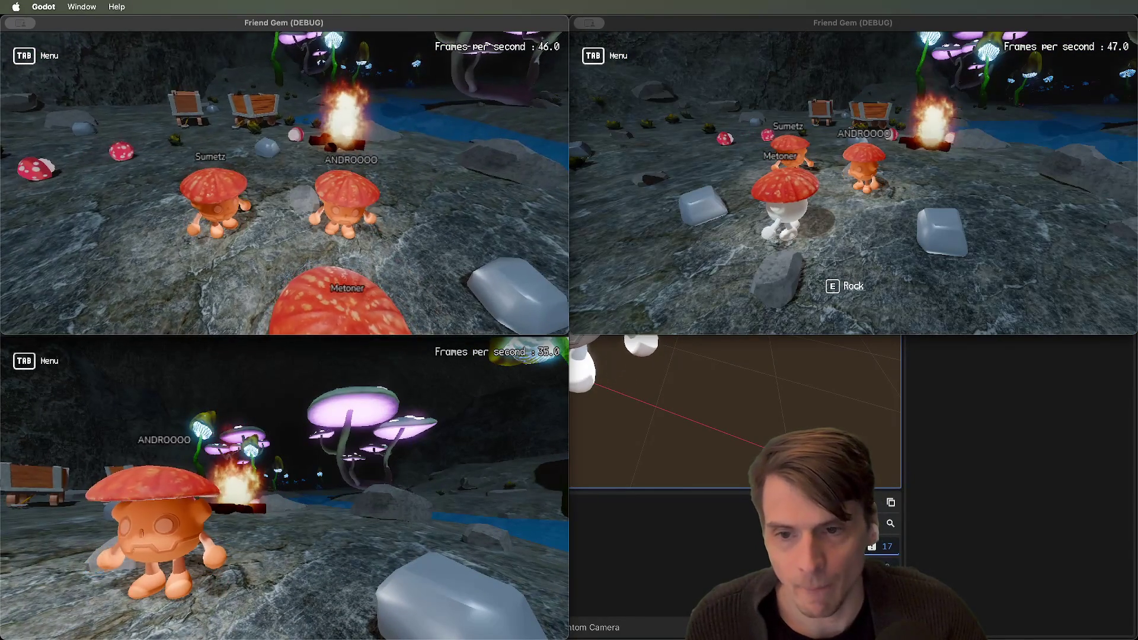
key("Tab")
key("Tab")
left_click(285, 489)
key("w")
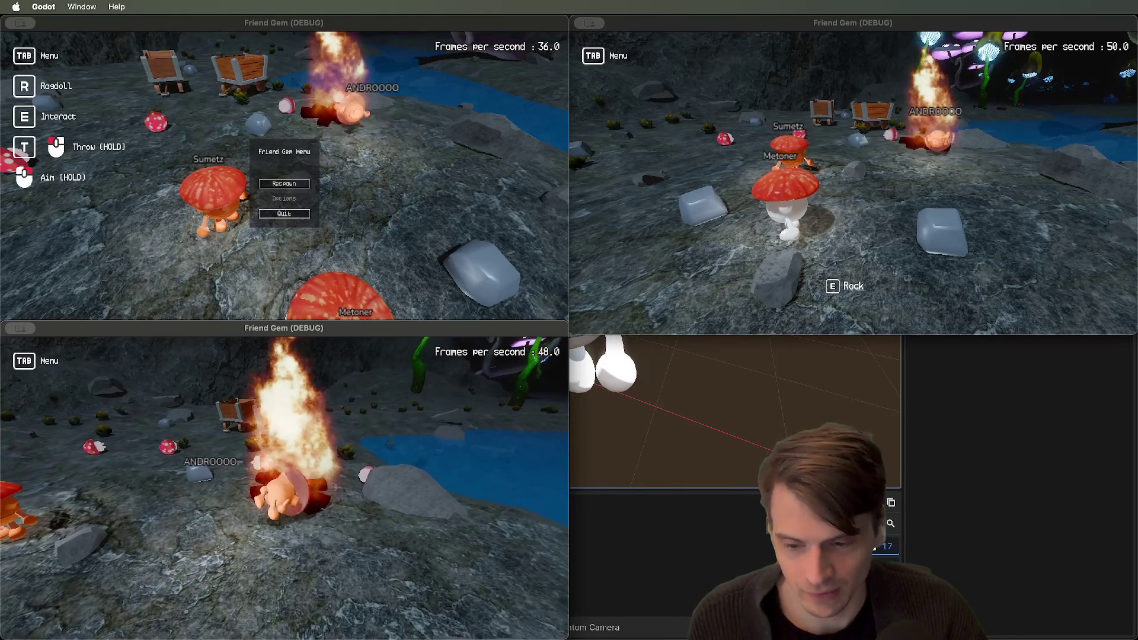
key("Tab")
left_click(285, 489)
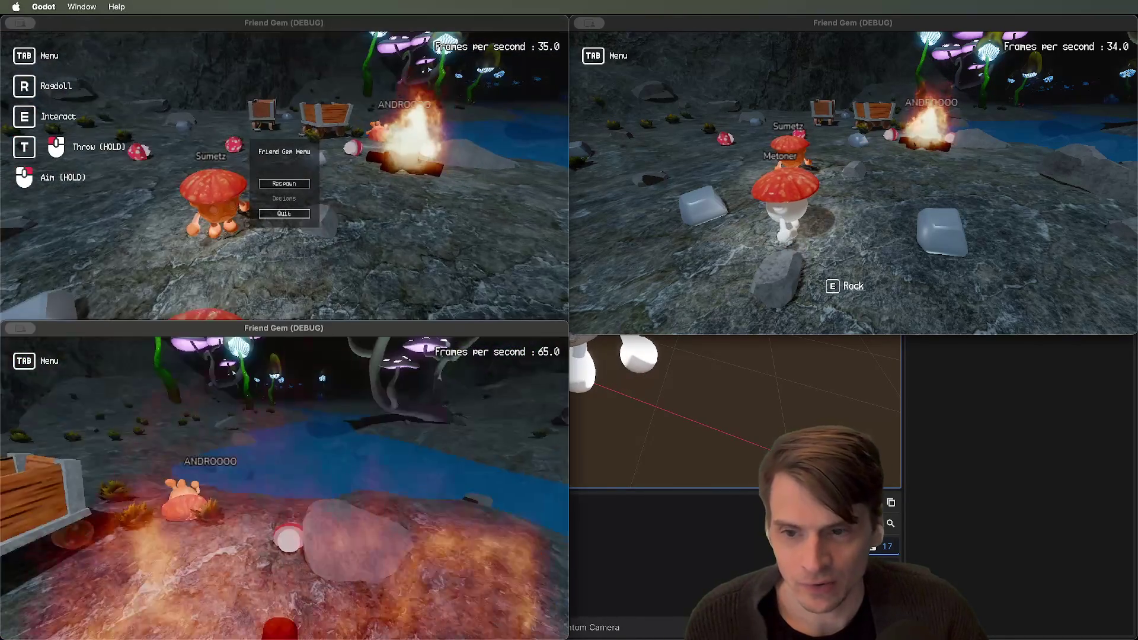
key("Tab")
left_click(285, 489)
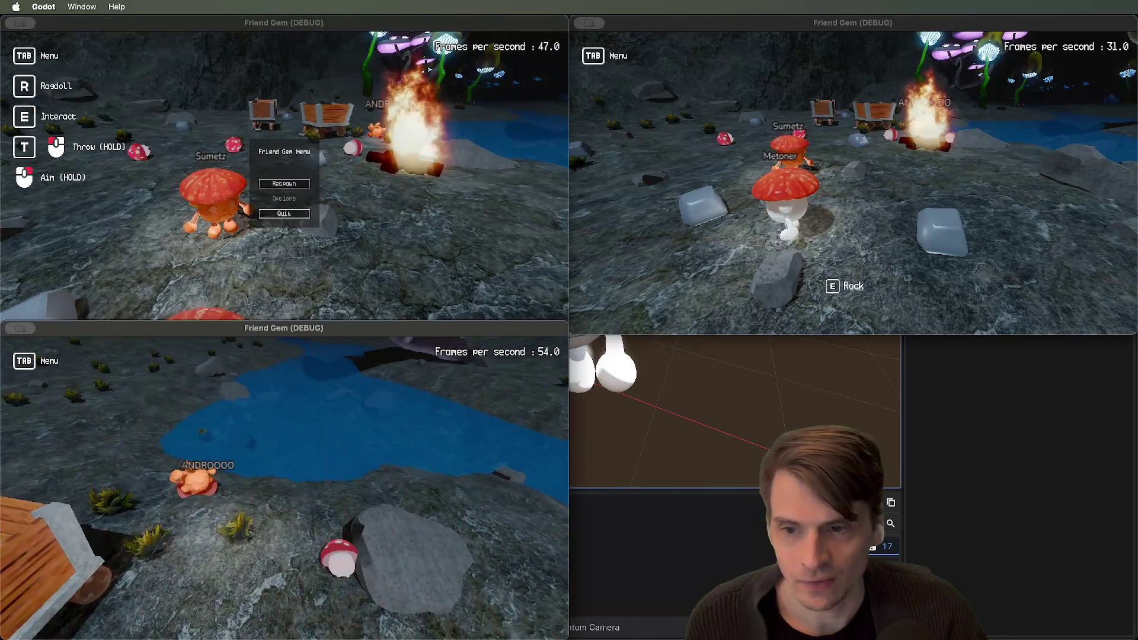
key("Tab")
left_click(285, 184)
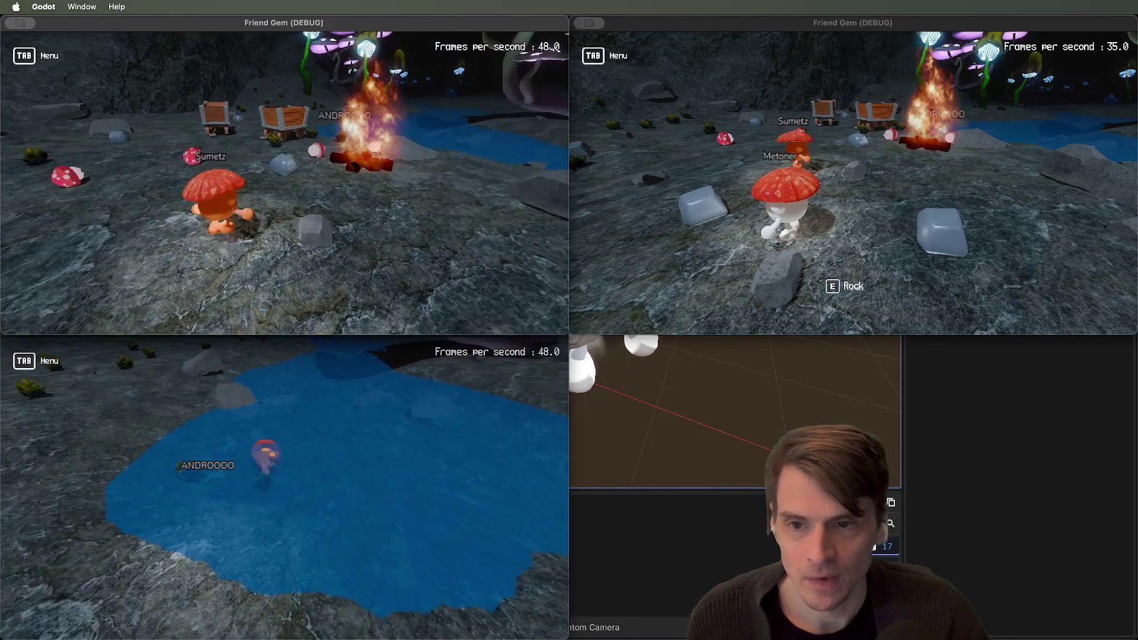
Walk the first player into the water, grab the third player's character, and carry it ashore
key("w")
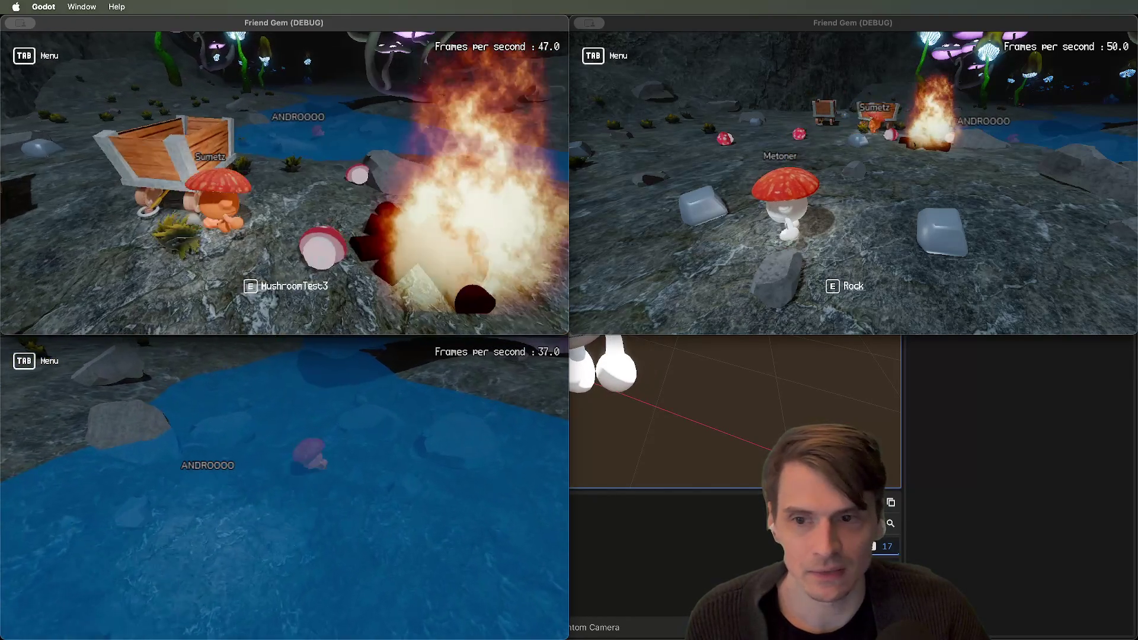
key("w")
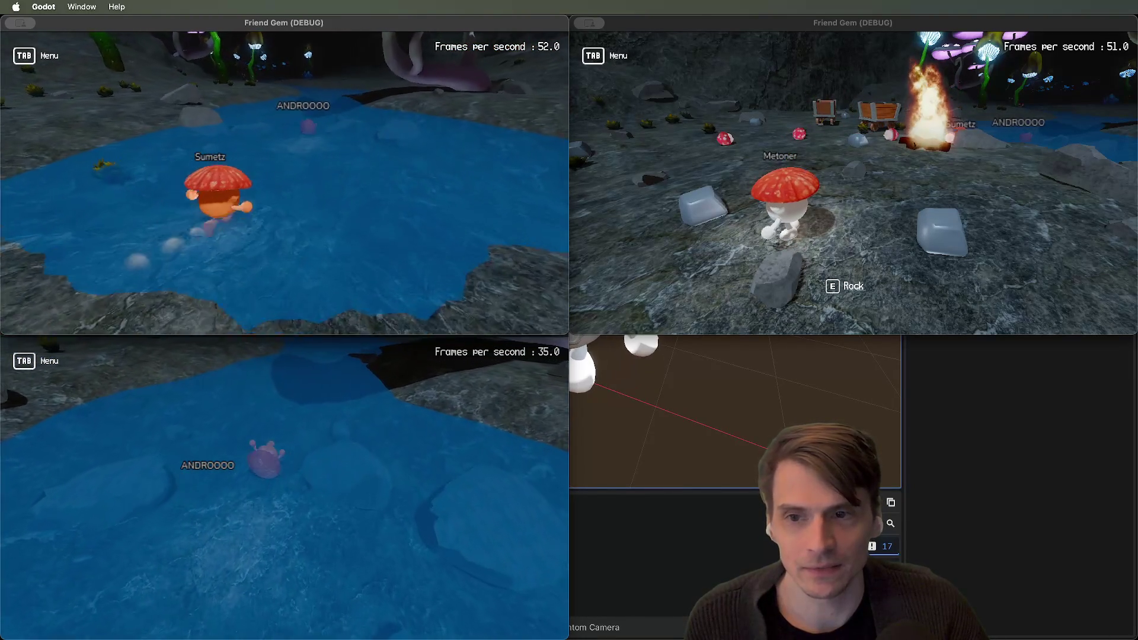
key("w")
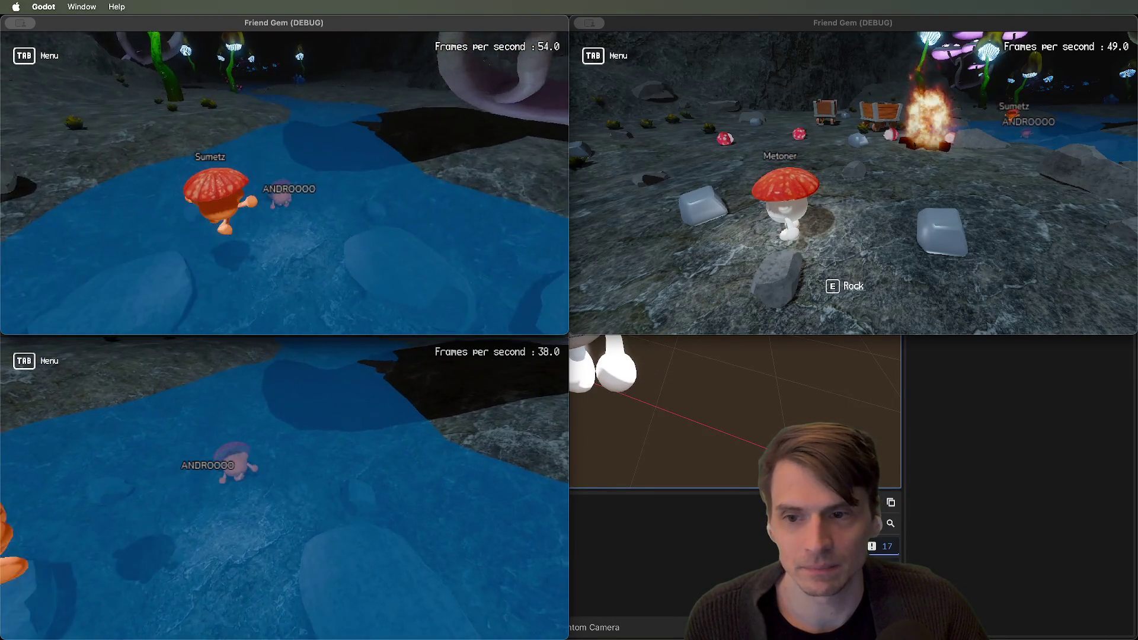
key("e")
key("w")
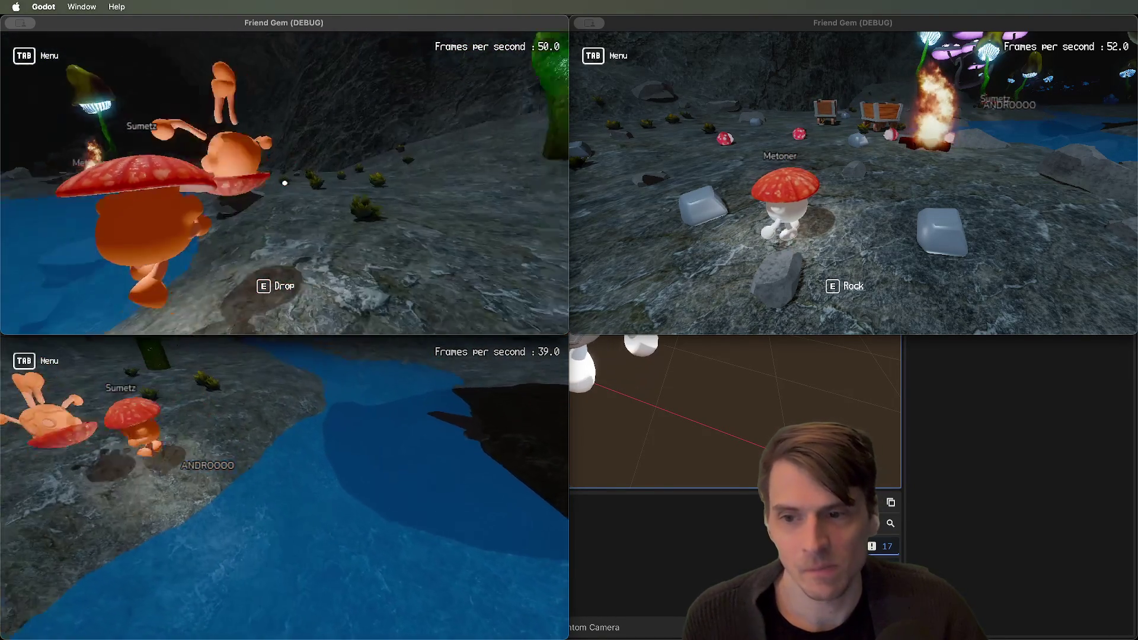
key("w")
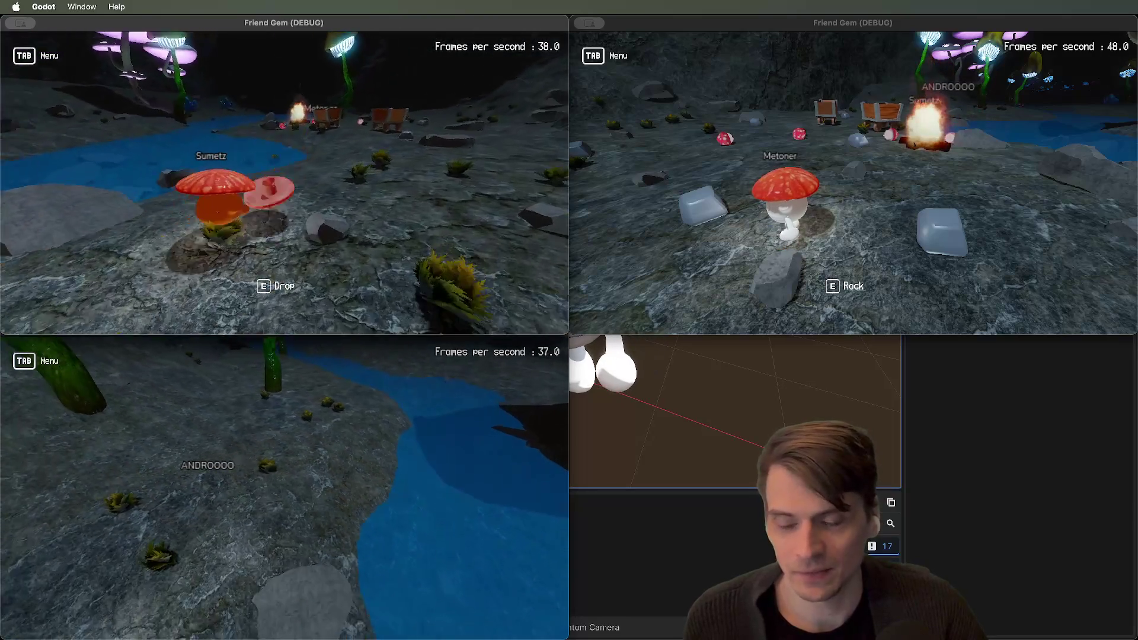
key("s")
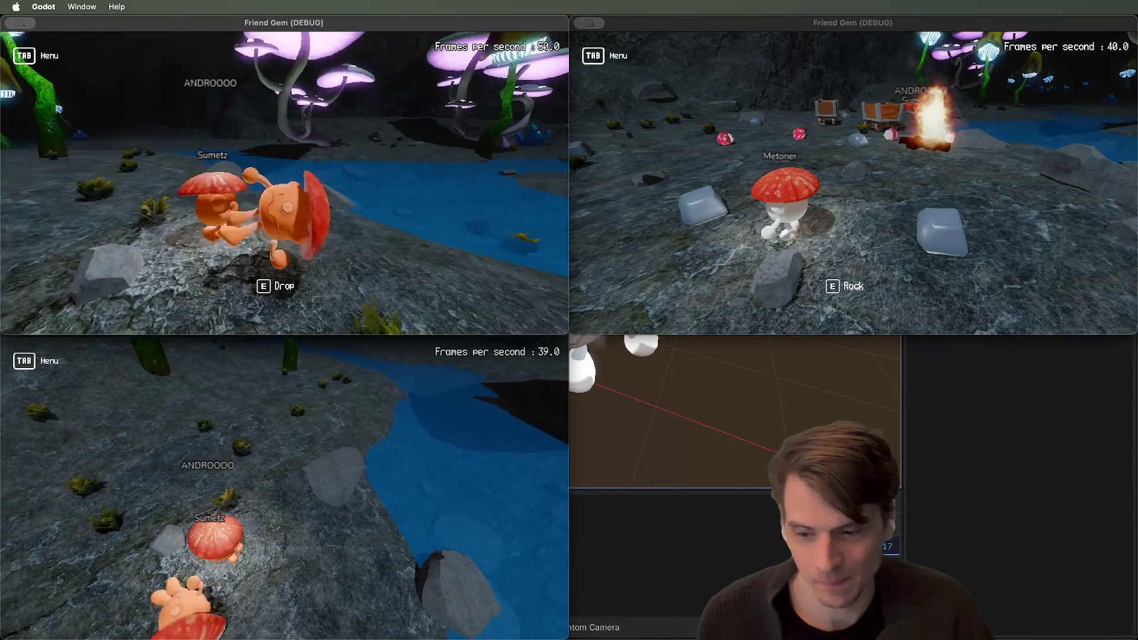
key("a")
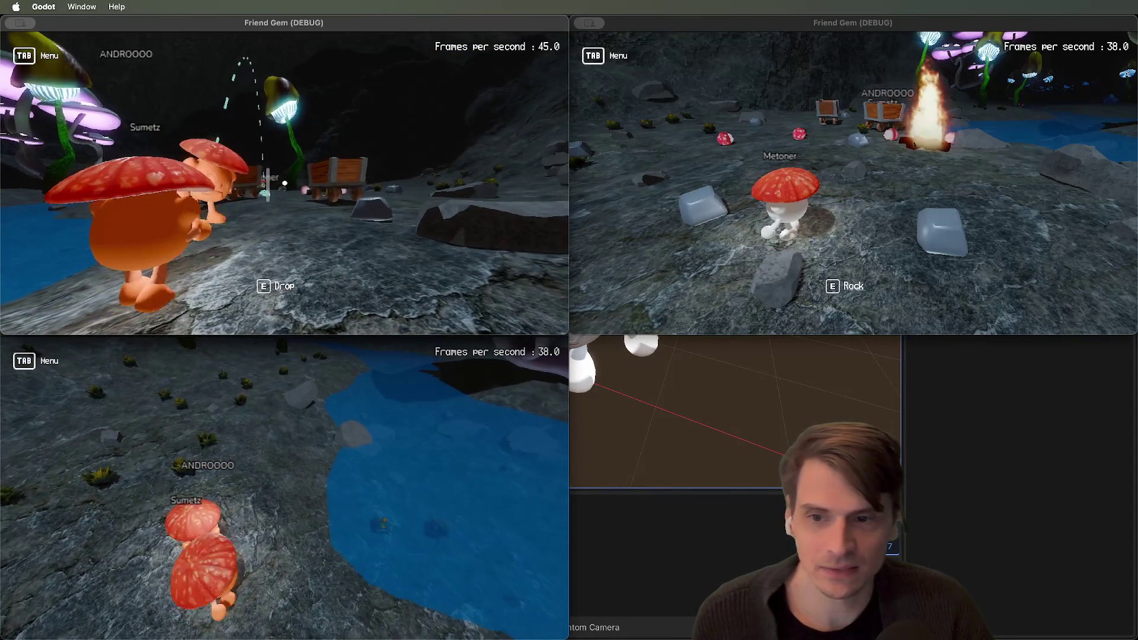
In the top-right window, pick up the third player's body and carry it around
key("Tab")
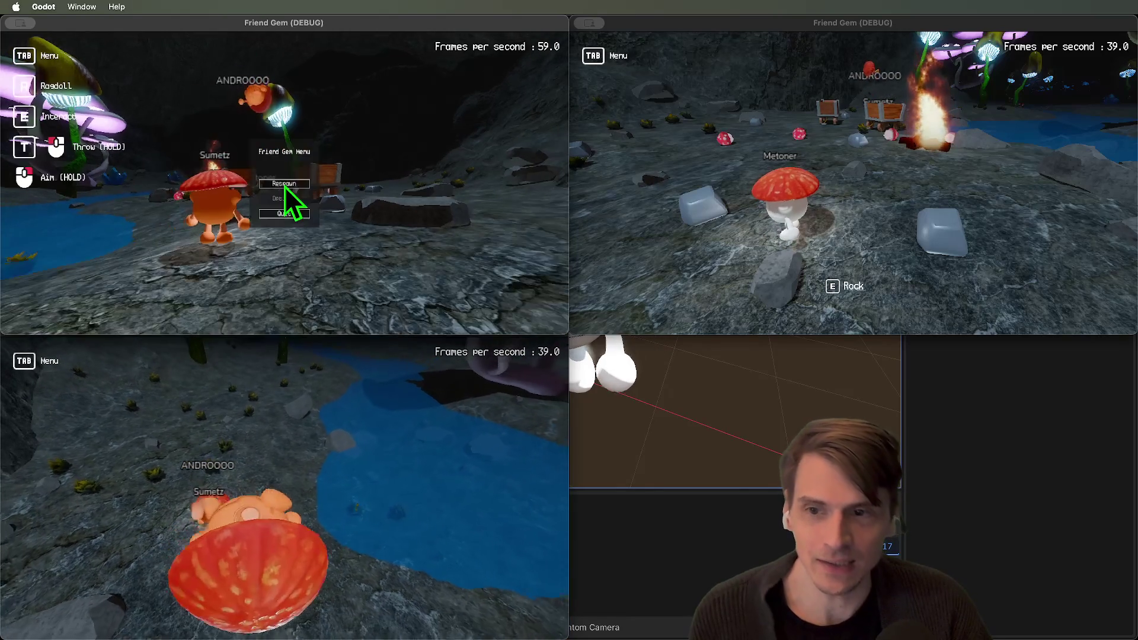
left_click(680, 218)
key("Tab")
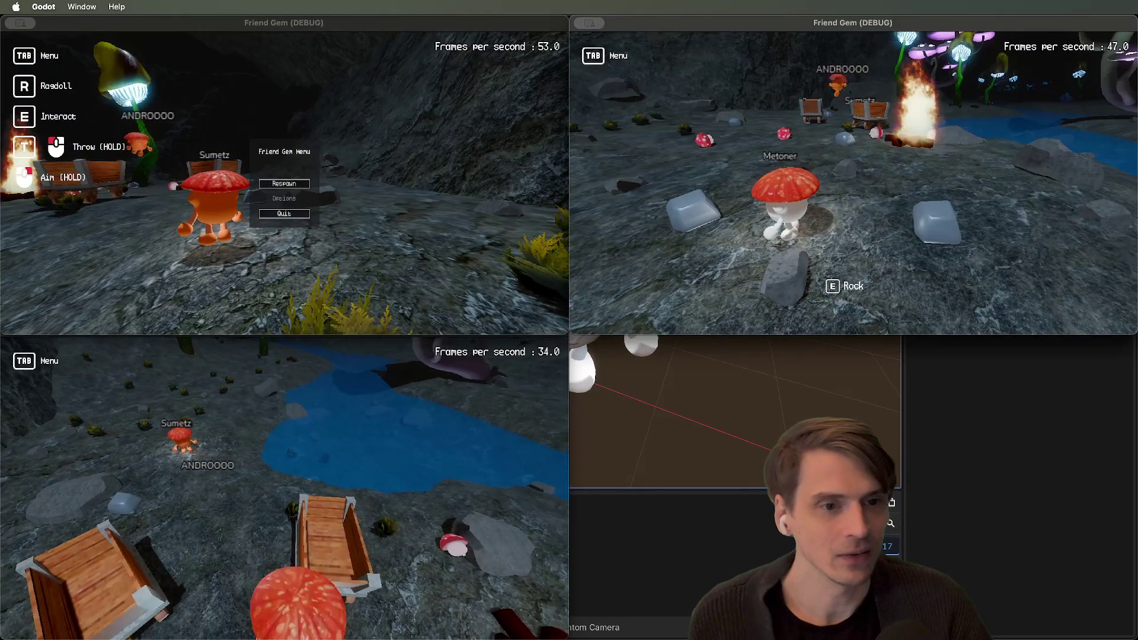
key("w")
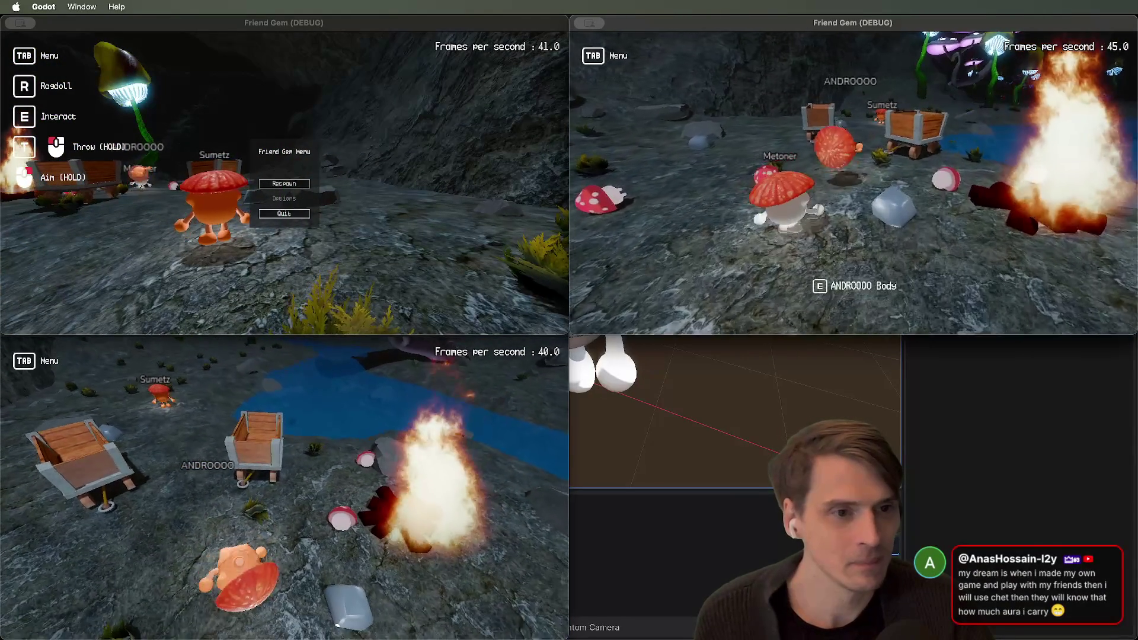
key("e")
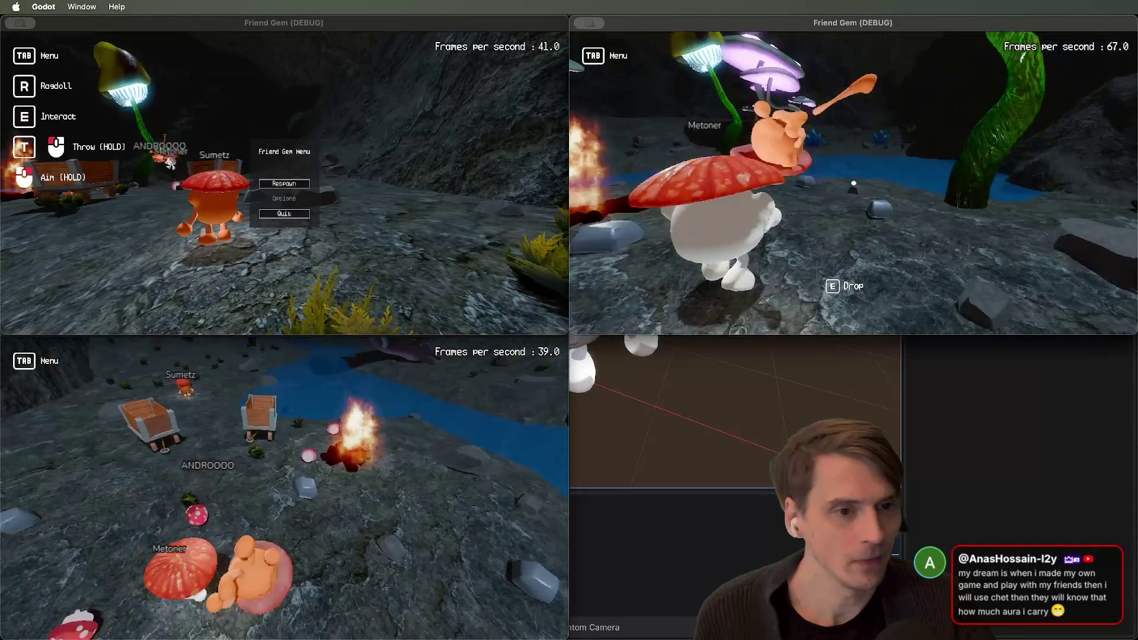
key("a")
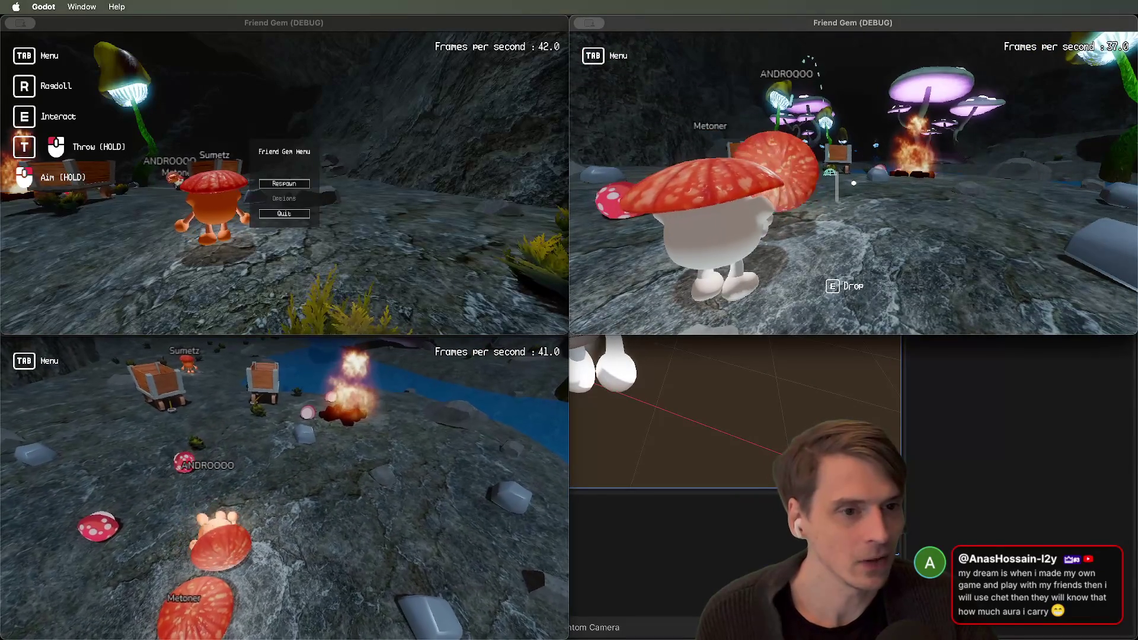
key("a")
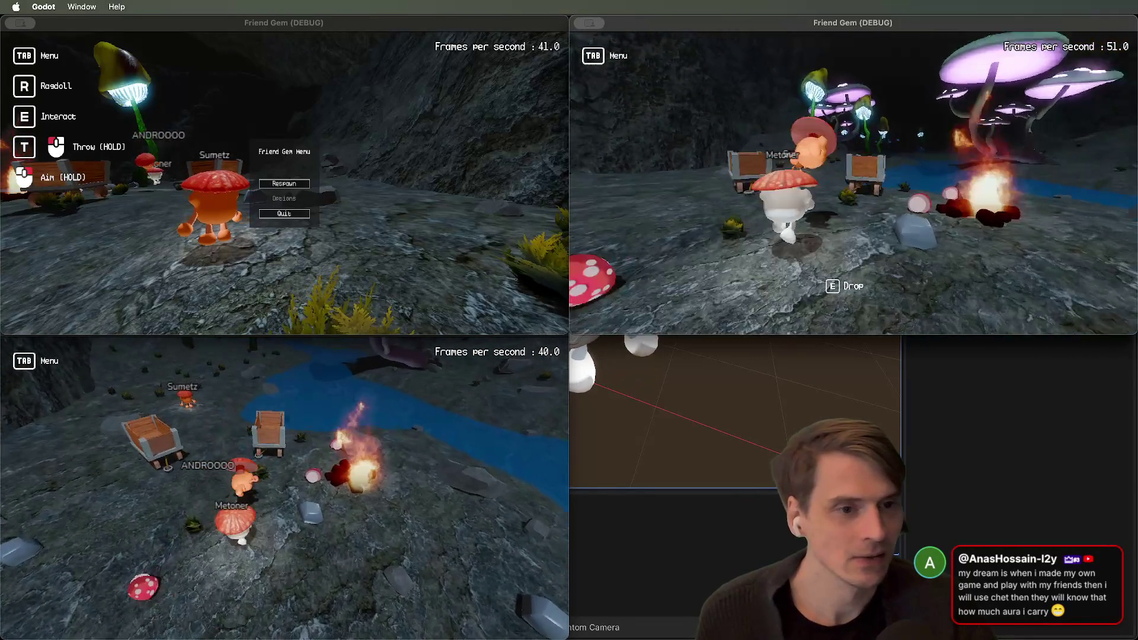
key("a")
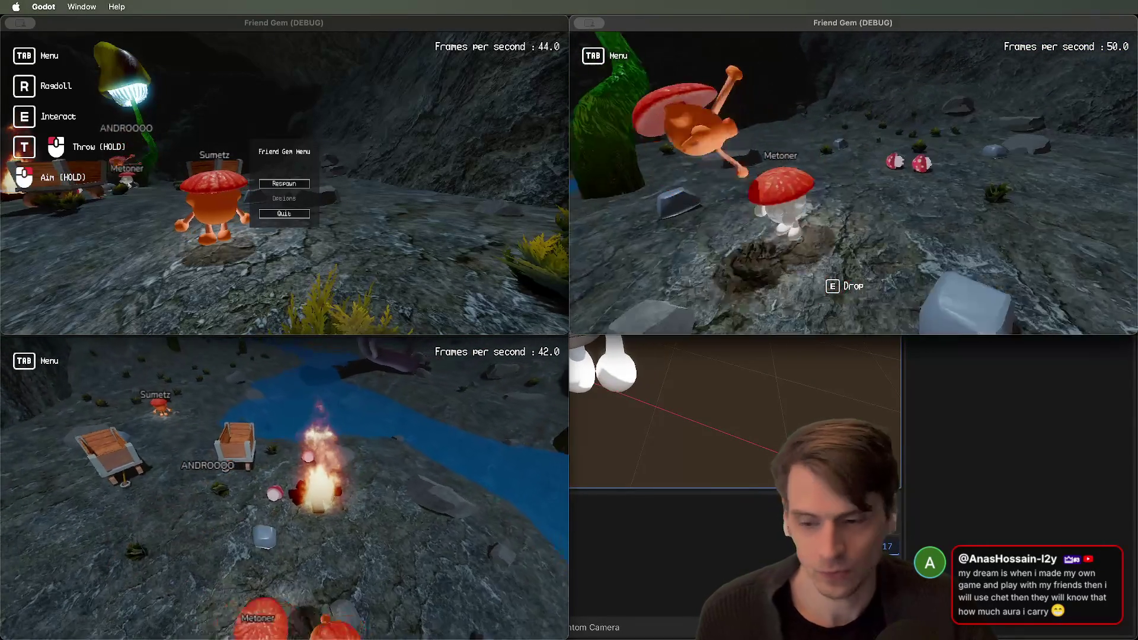
key("a")
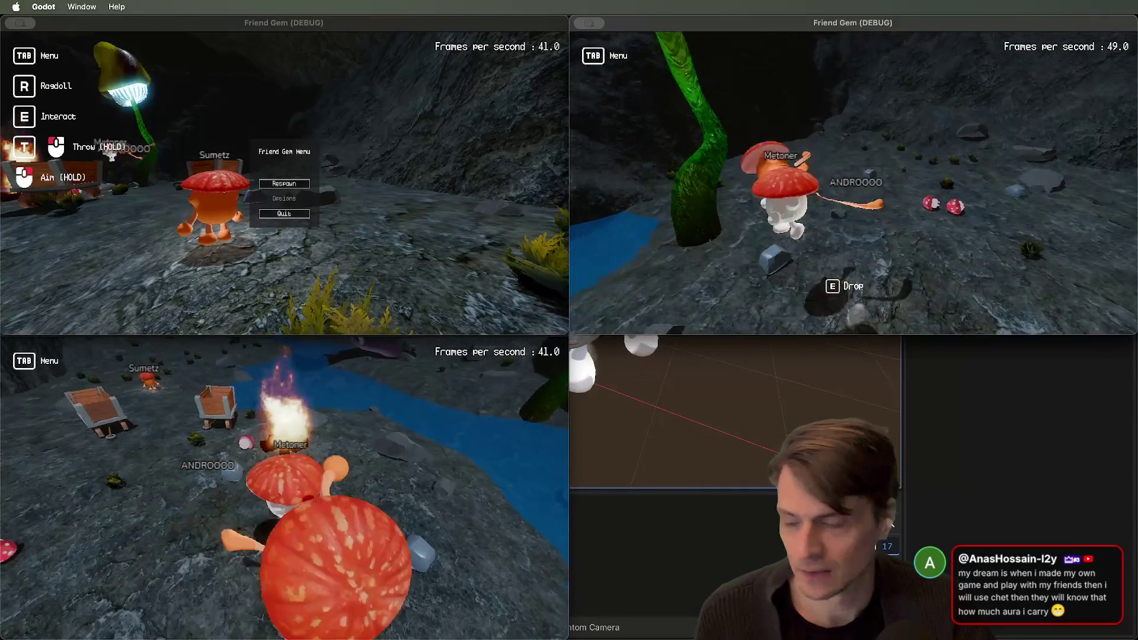
key("a")
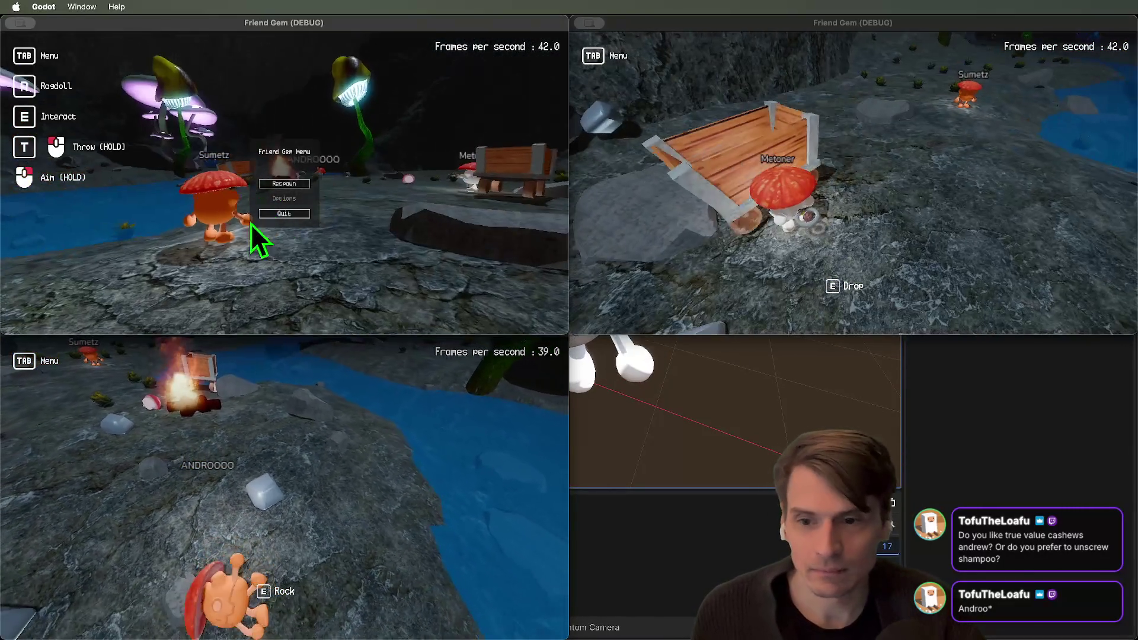
In the third player's window, walk ashore, pick up a rock and throw it toward the campfire
left_click(254, 241)
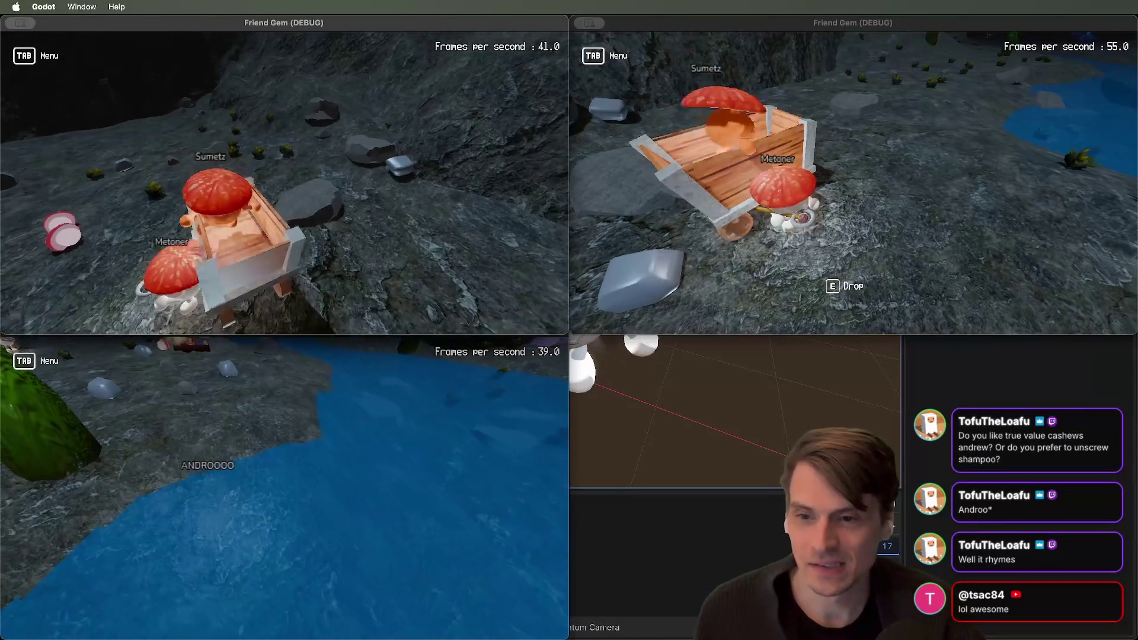
key("Tab")
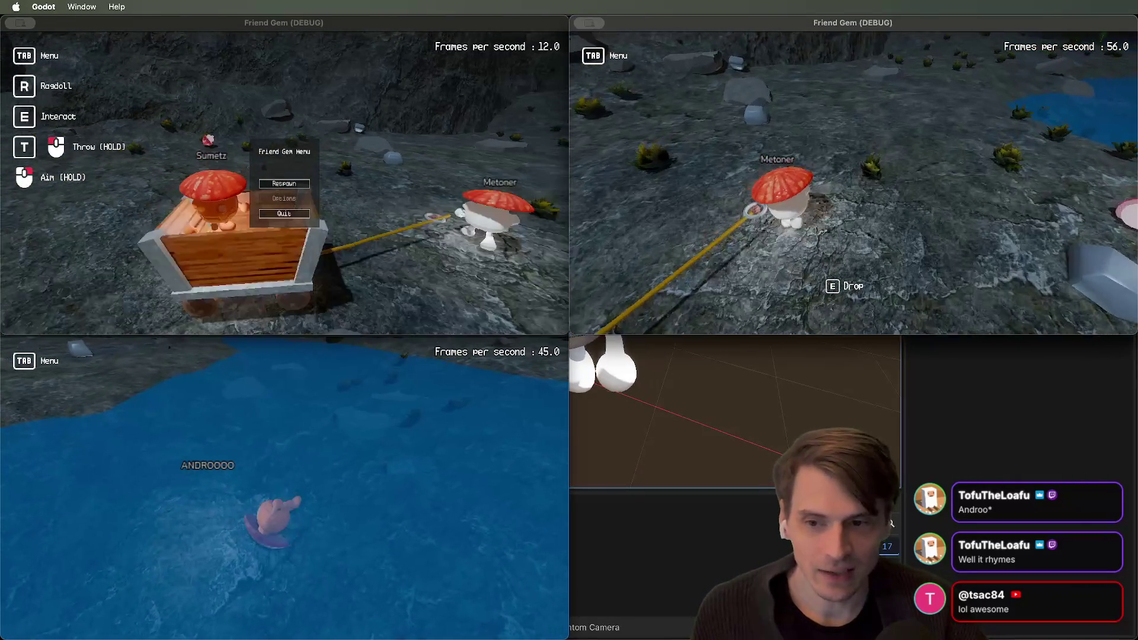
key("Tab")
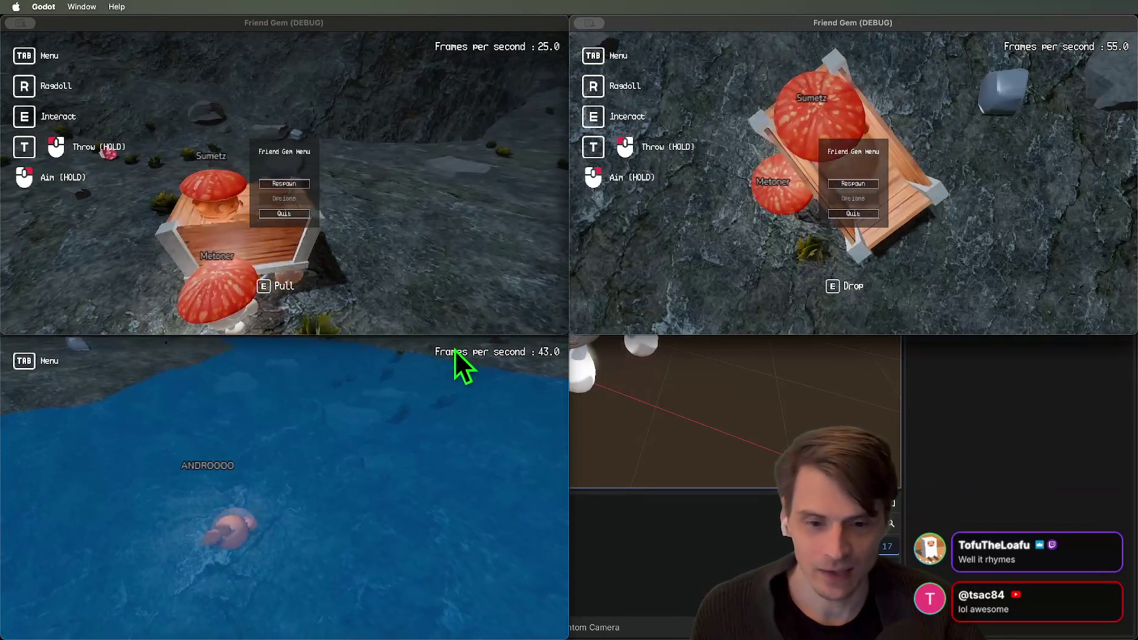
left_click(454, 350)
key("w")
key("e")
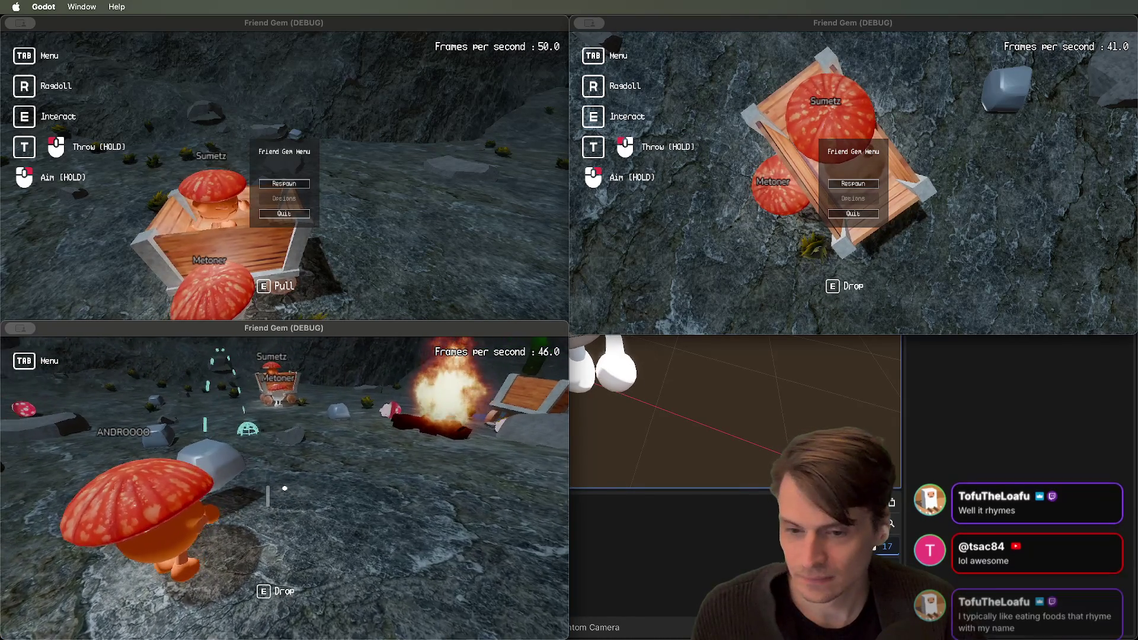
key("w")
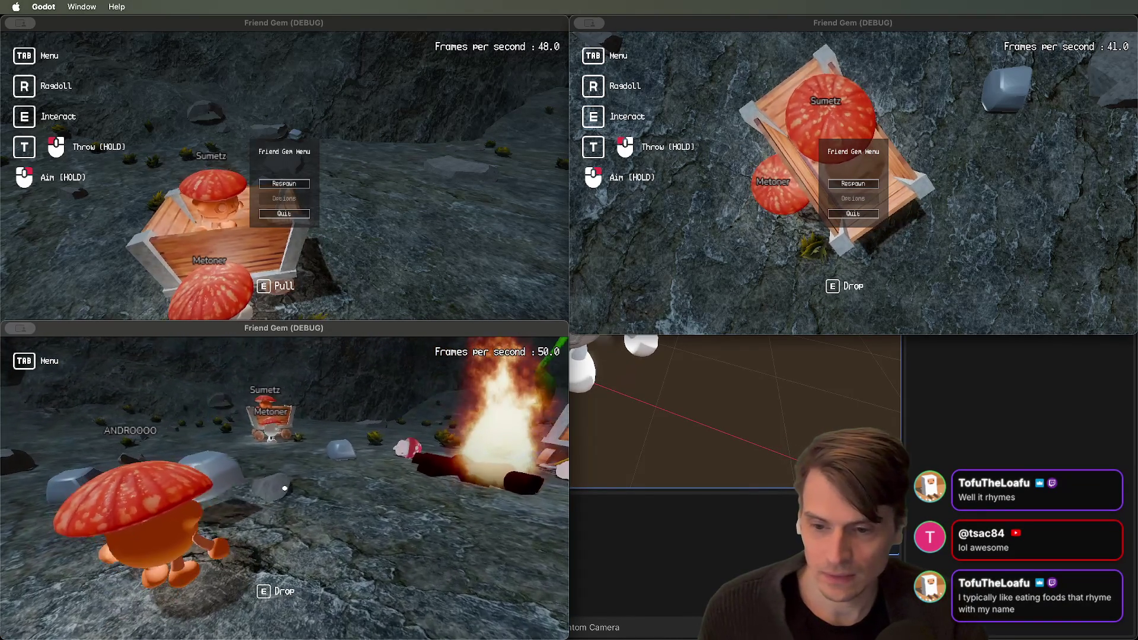
key("e")
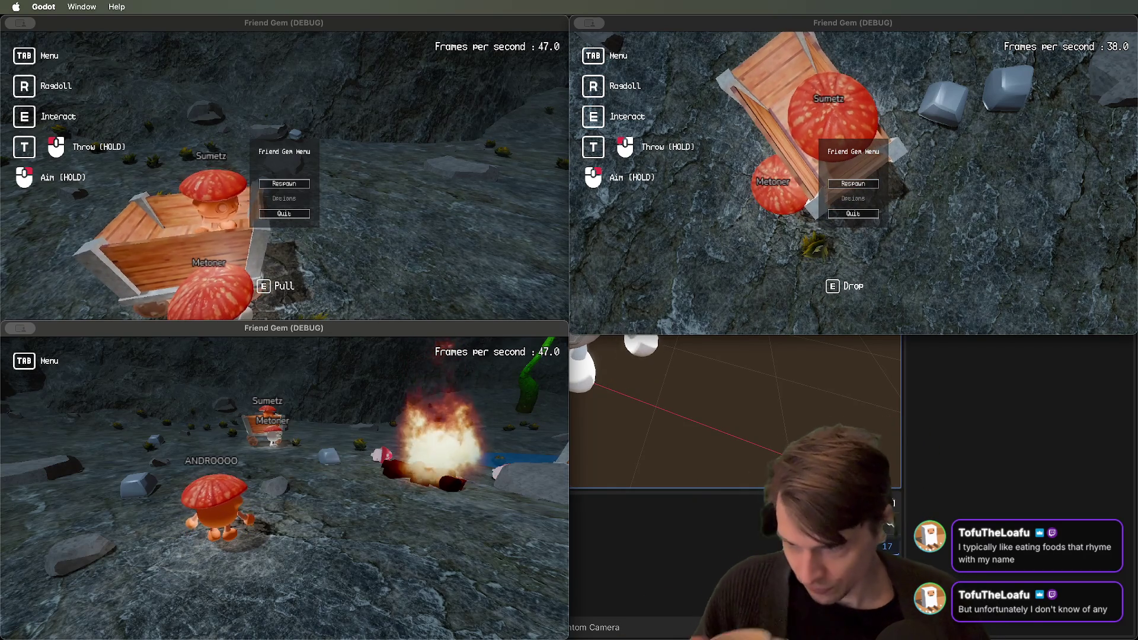
Close the running Friend Gem debug game windows
key("Tab")
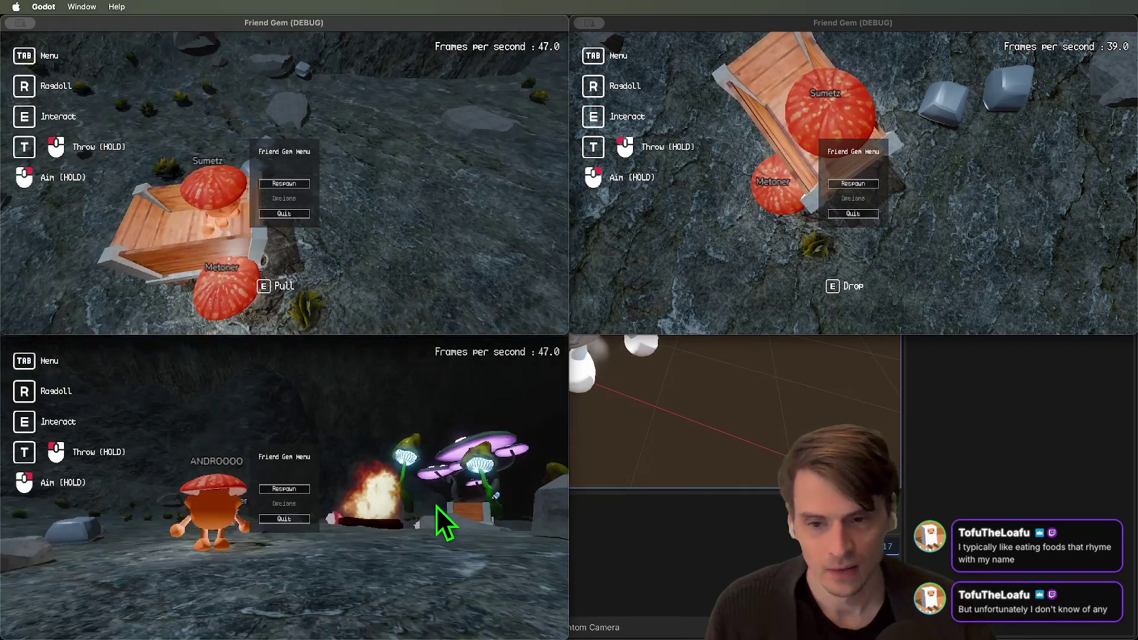
key("super+q")
key("super+q")
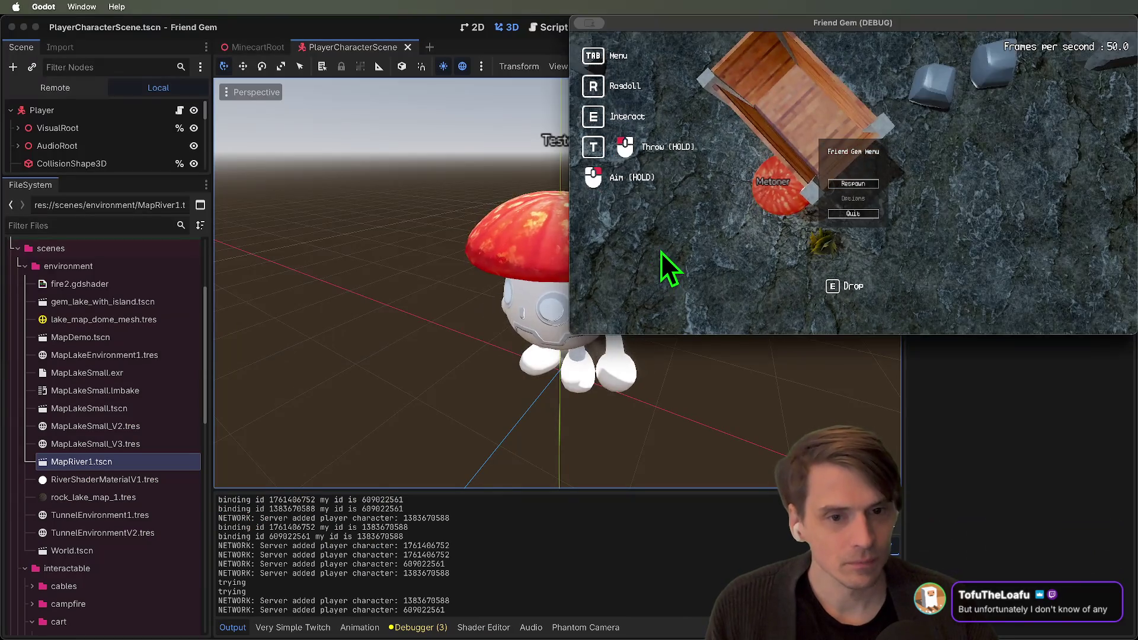
key("super+q")
Close PlayerCharacterScene and MinecartRoot, then create 3D scene NETWORK_DEMO in the environment folder
middle_click(358, 51)
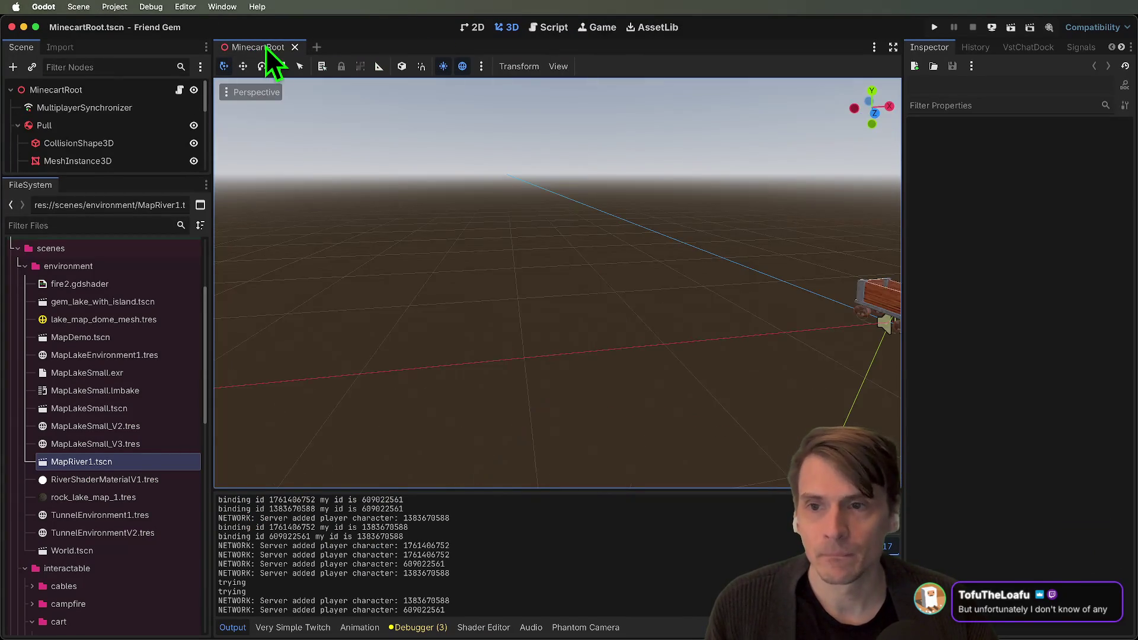
middle_click(266, 48)
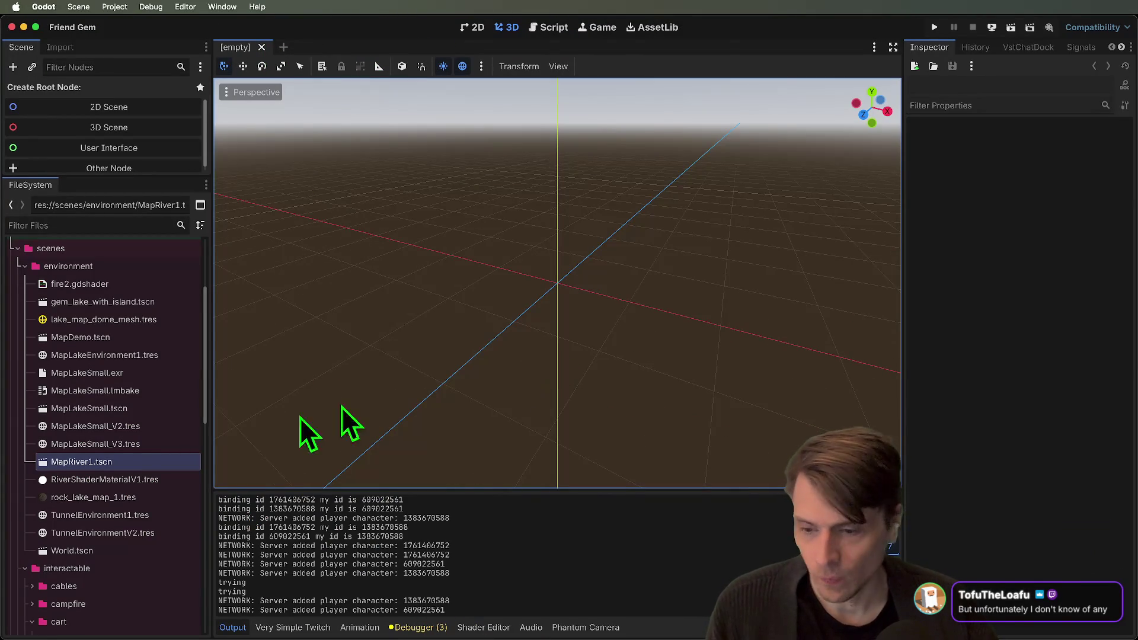
right_click(63, 265)
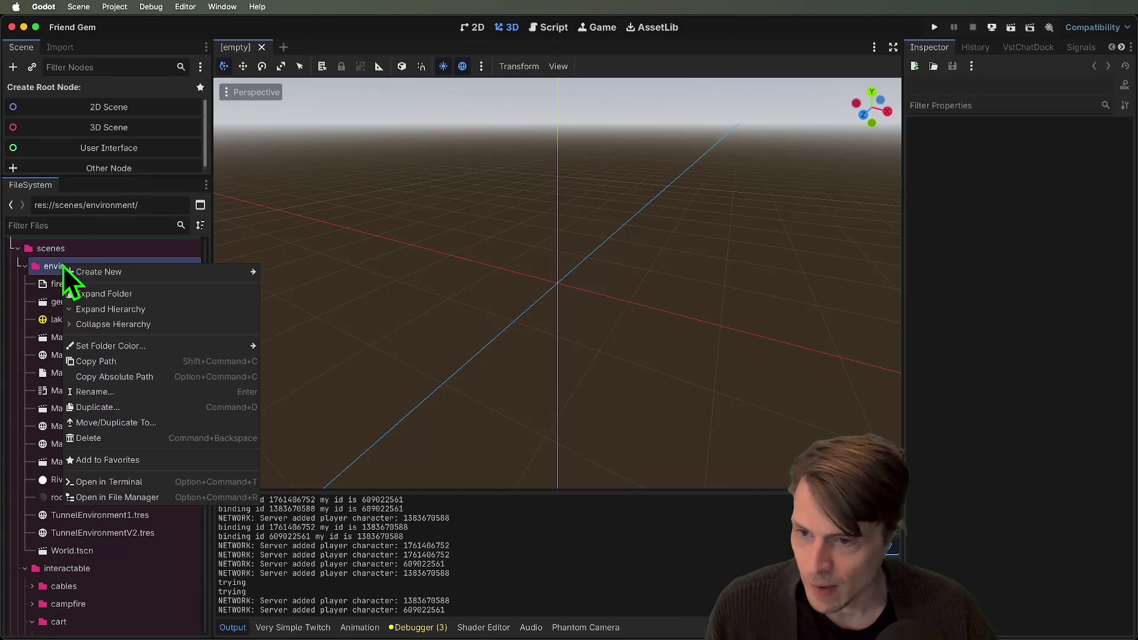
mouse_move(126, 273)
left_click(284, 290)
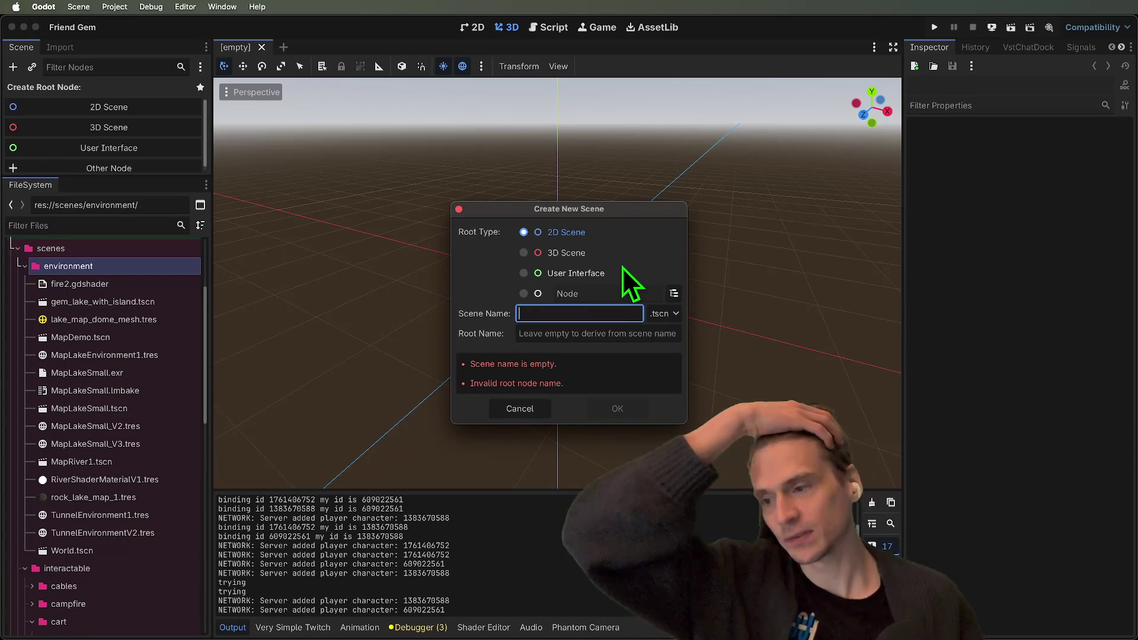
left_click(557, 252)
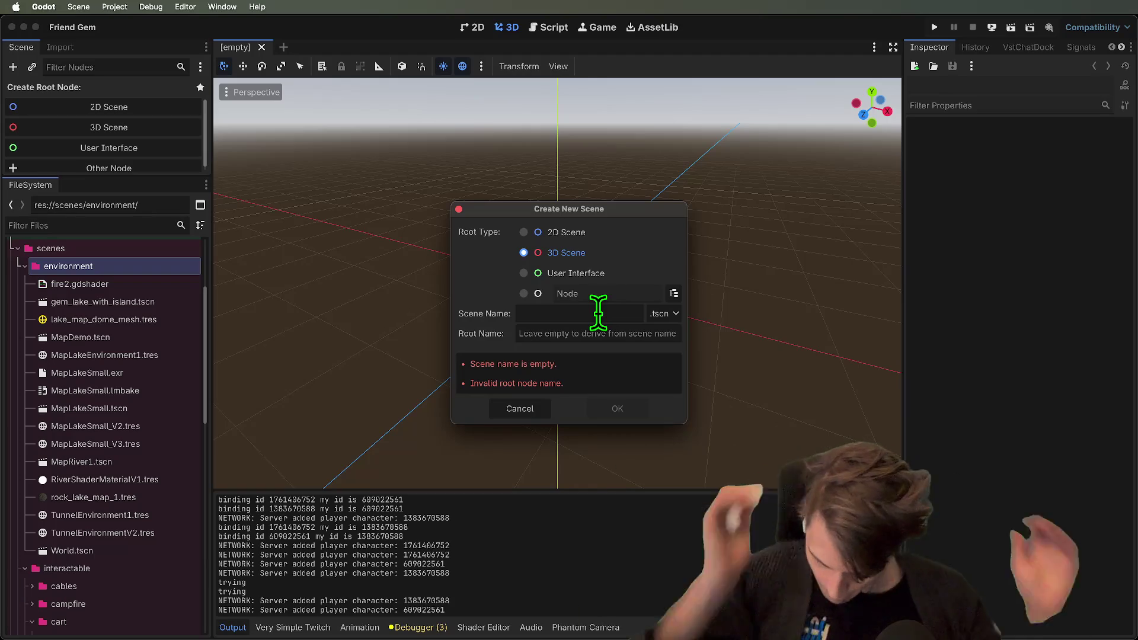
type("NETWO")
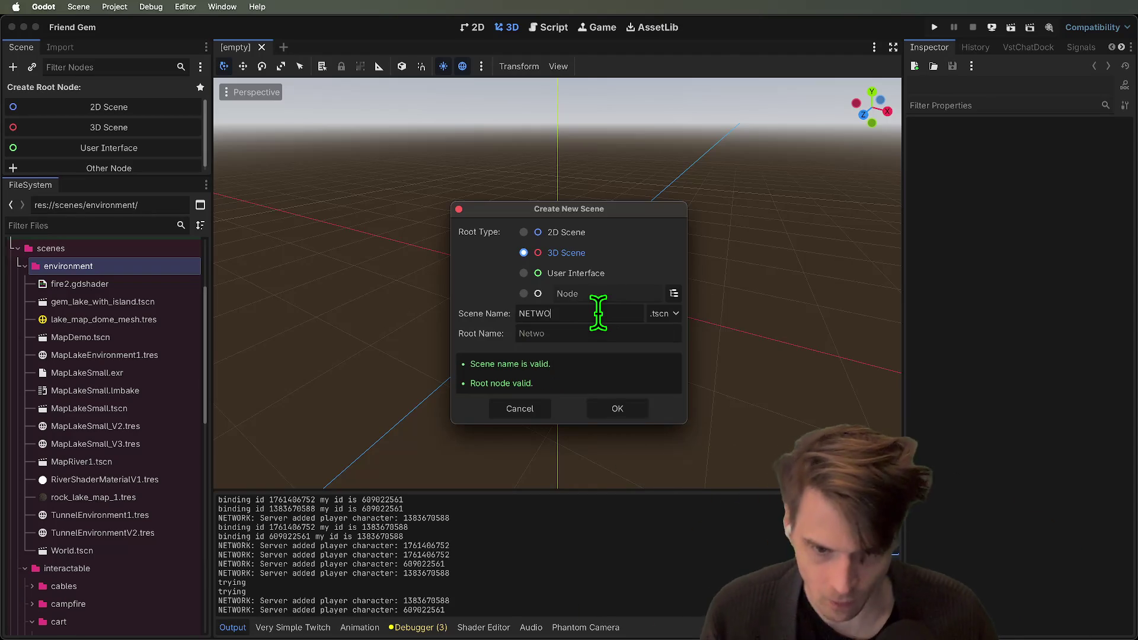
type("RK_DEMO")
left_click(616, 407)
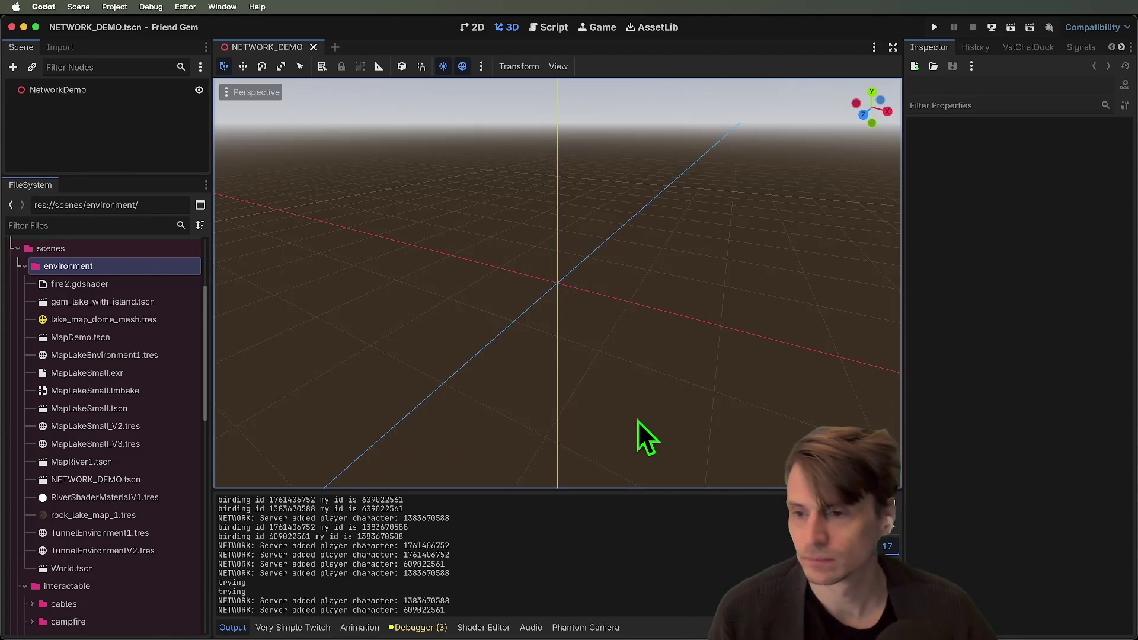
Select the NETWORK_DEMO scene file and return to the 3D viewport
left_click(105, 479)
left_click(474, 30)
key("alt+2")
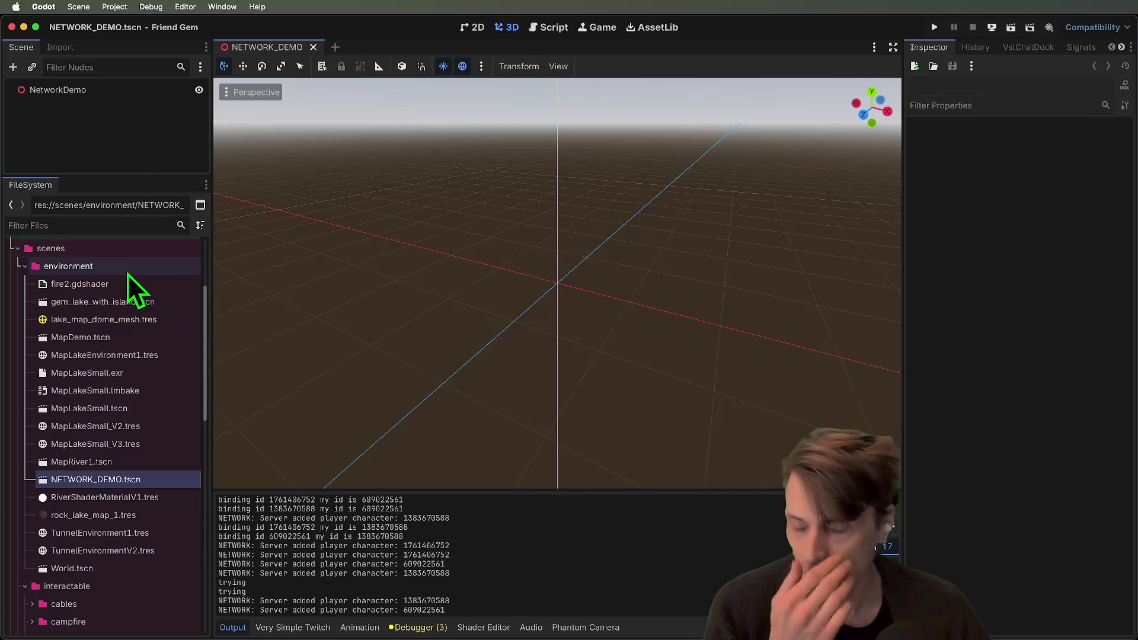
key("super+shift+o")
type("map")
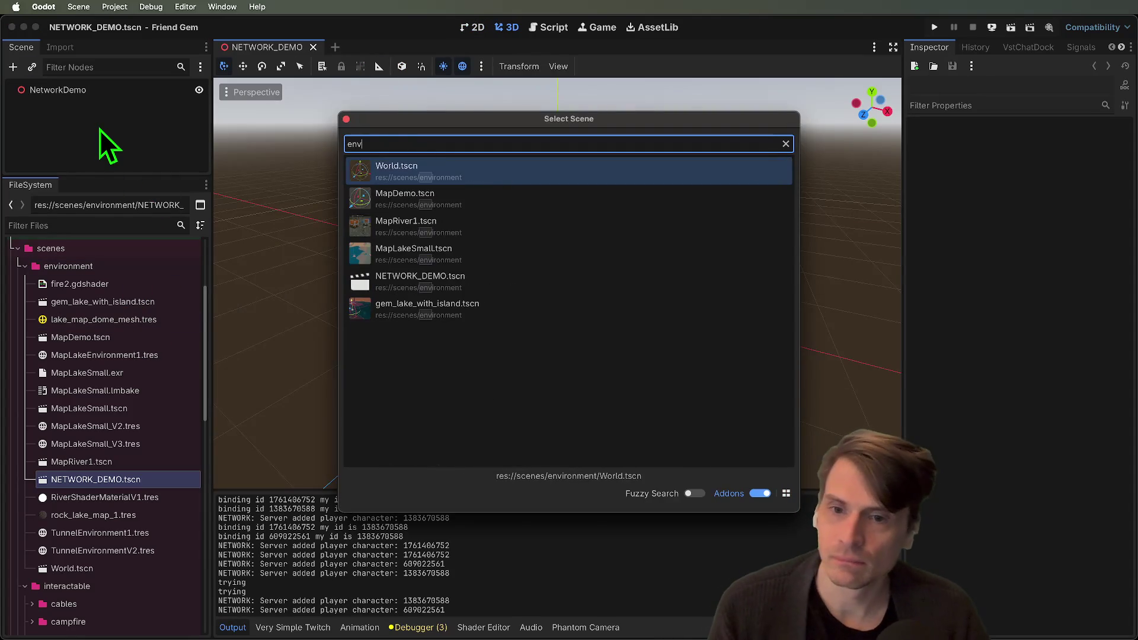
key("Escape")
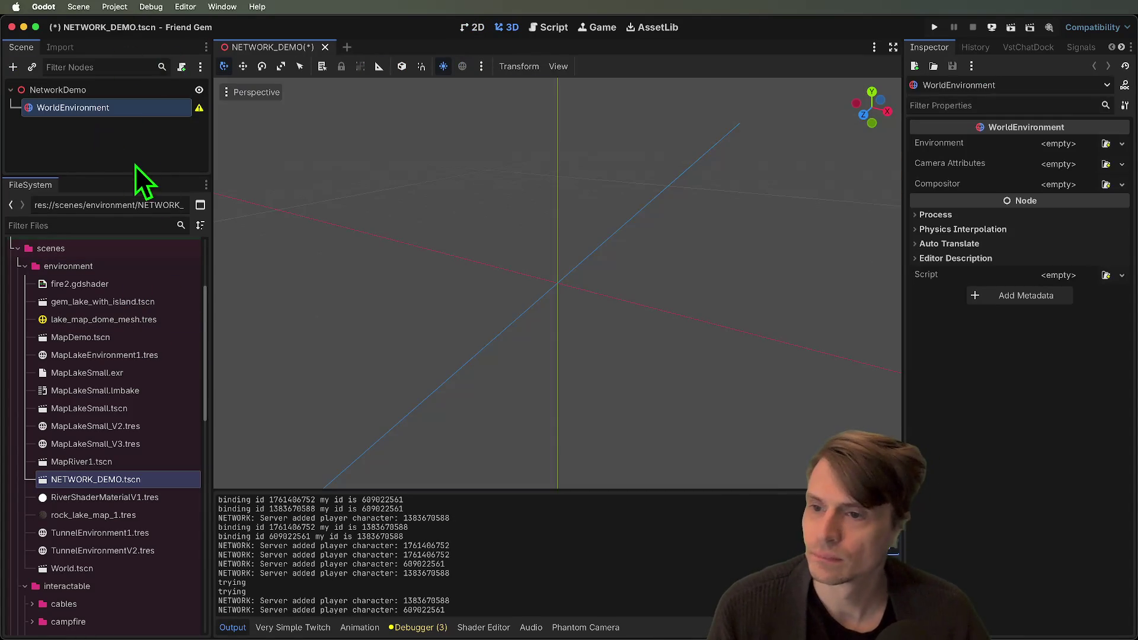
left_click(137, 160)
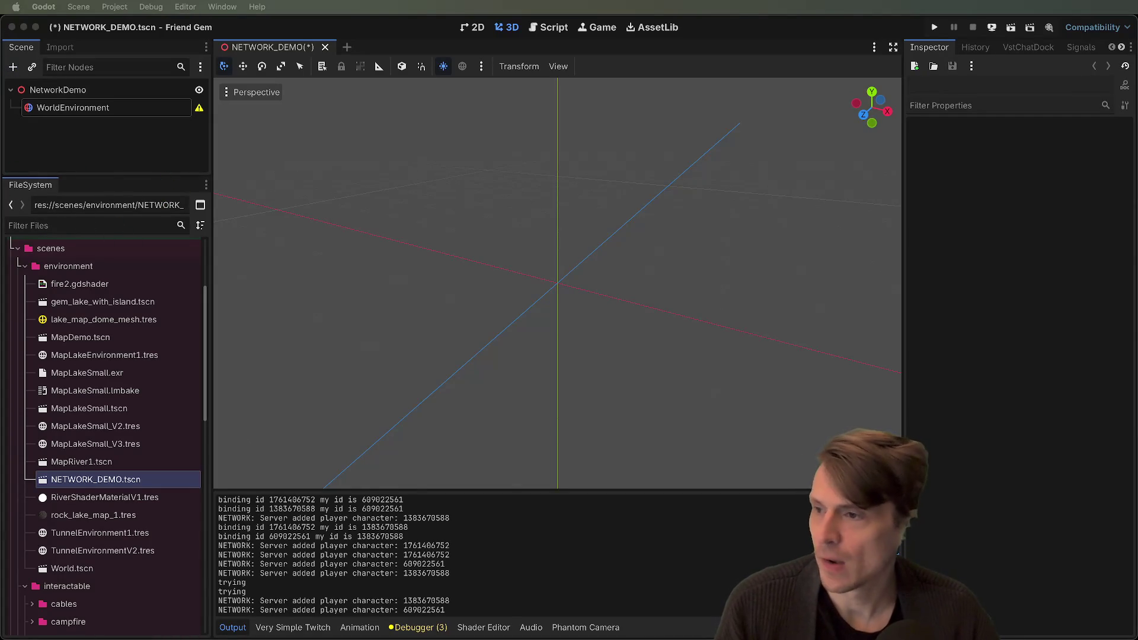
Add StaticBody3D and MeshInstance3D nodes under the NetworkDemo root
key("ctrl+a")
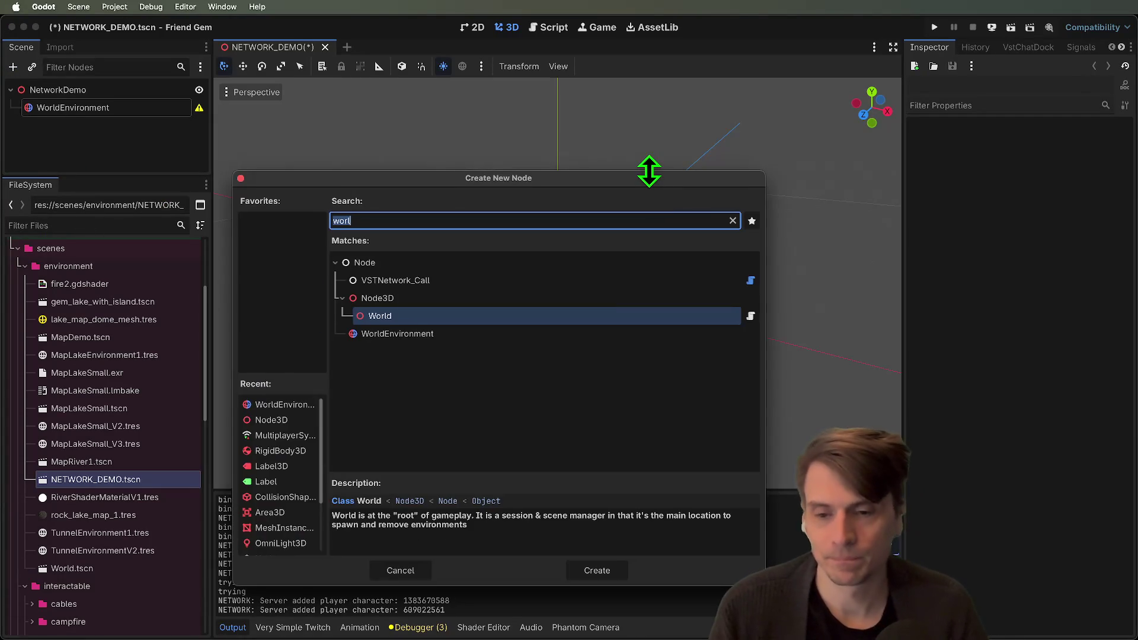
type("node3")
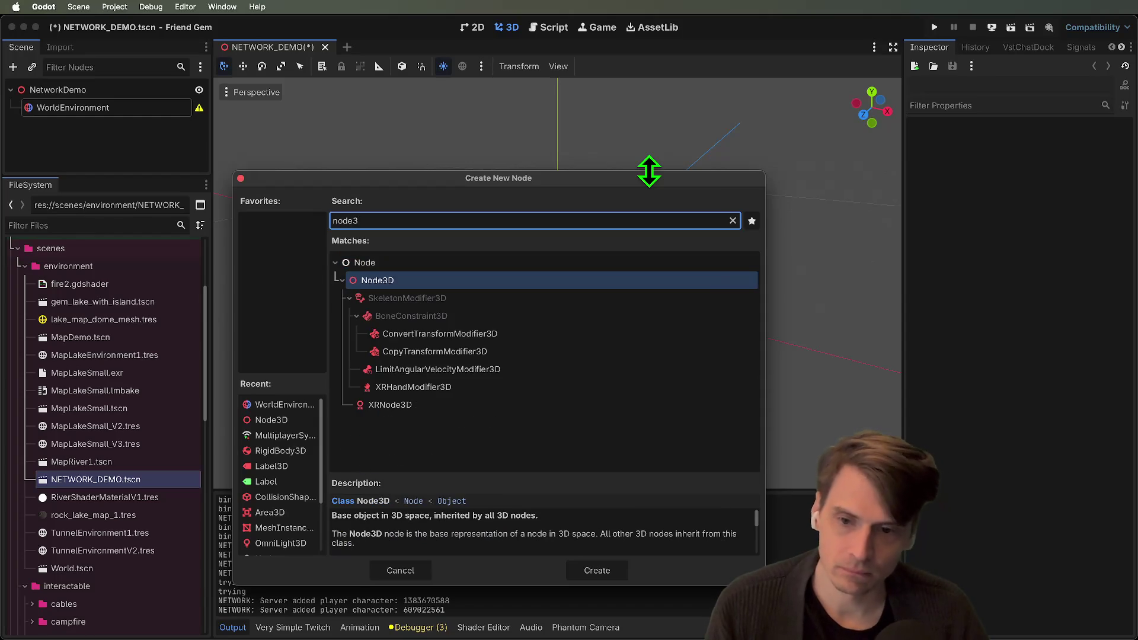
key("ctrl+a")
type("static")
key("Return")
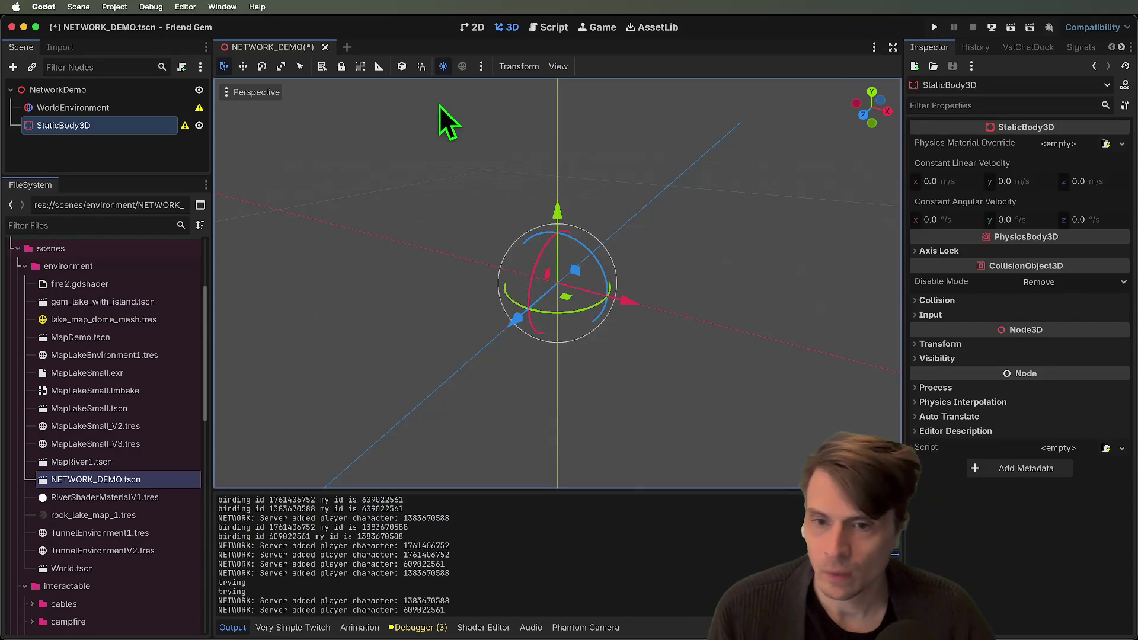
left_click(130, 151)
key("ctrl+a")
type("mesh")
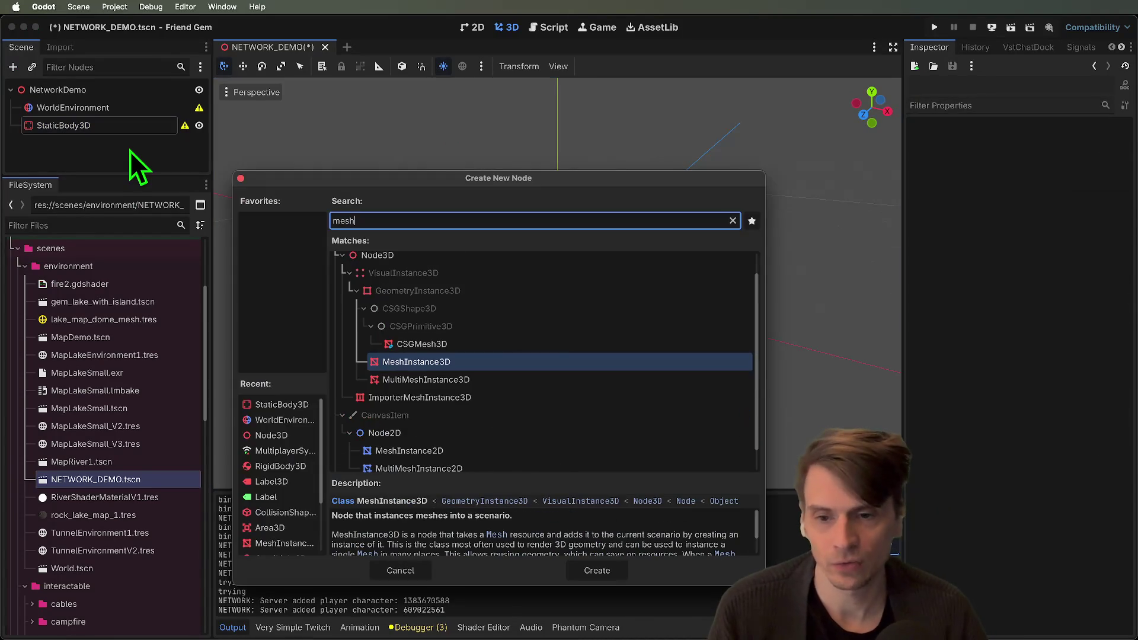
key("Return")
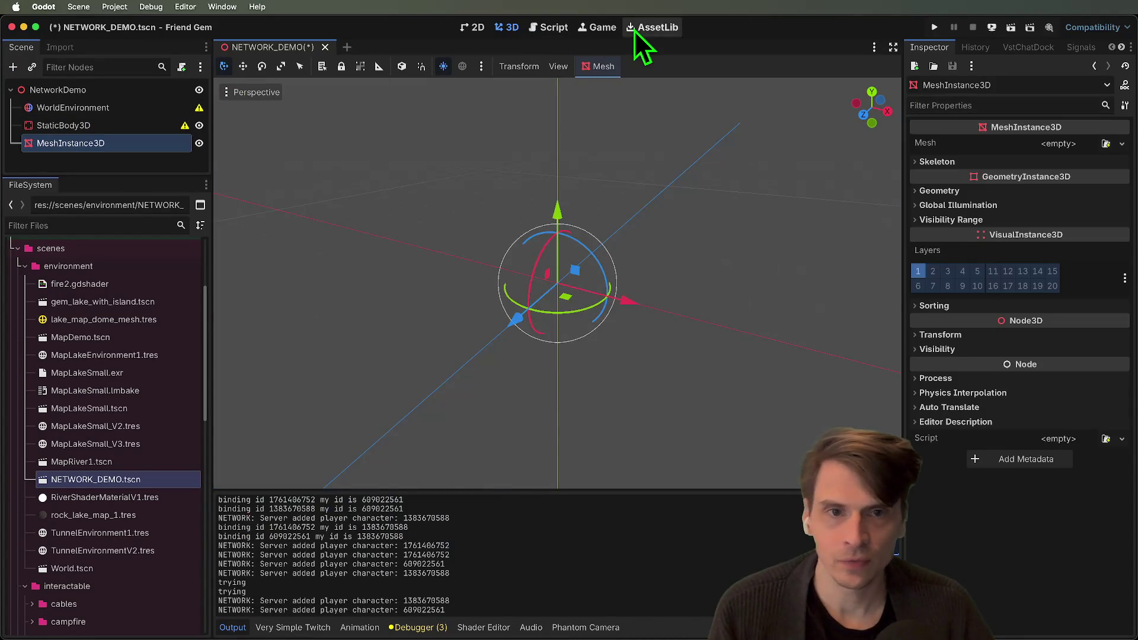
left_click(624, 28)
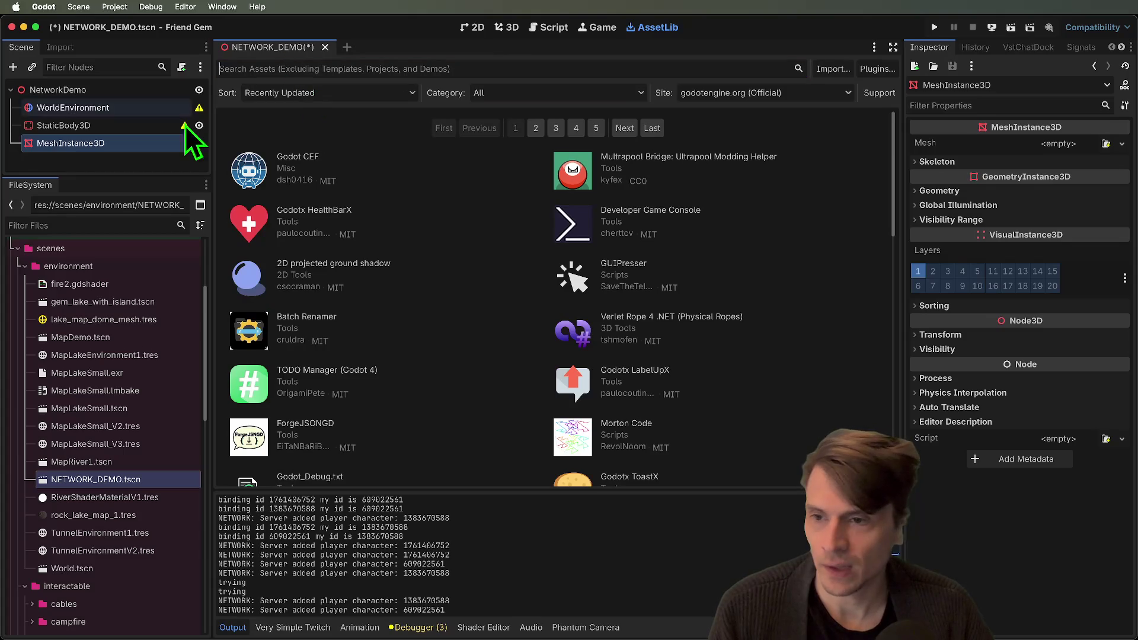
Check the addons folder for installed plugins and clear the node selection
scroll(135, 300, "up", 5)
double_click(37, 285)
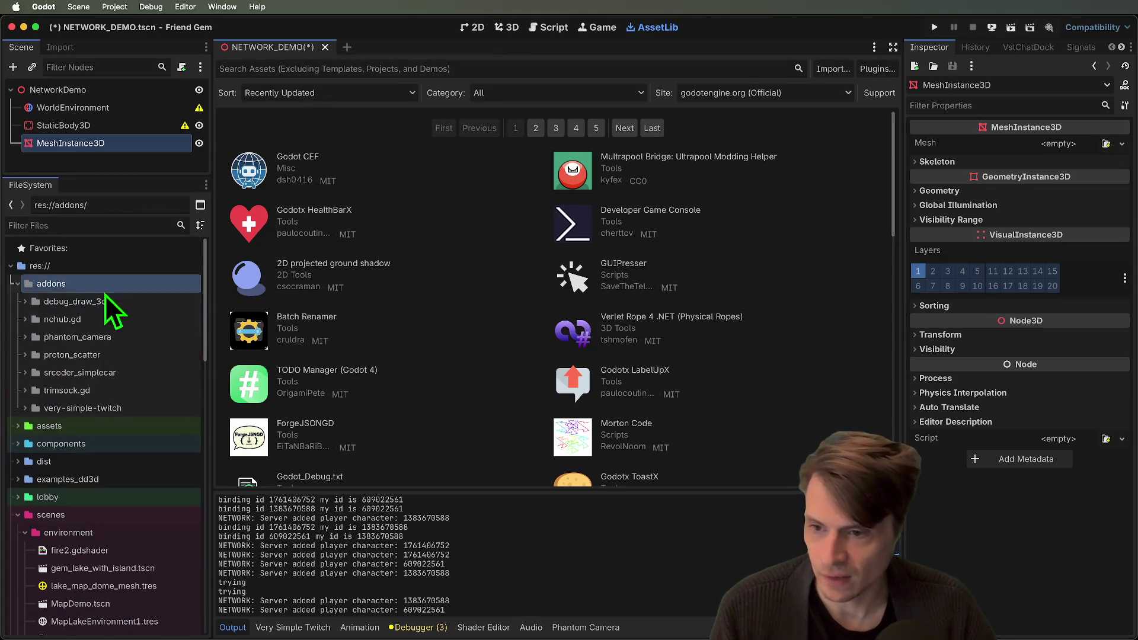
double_click(52, 284)
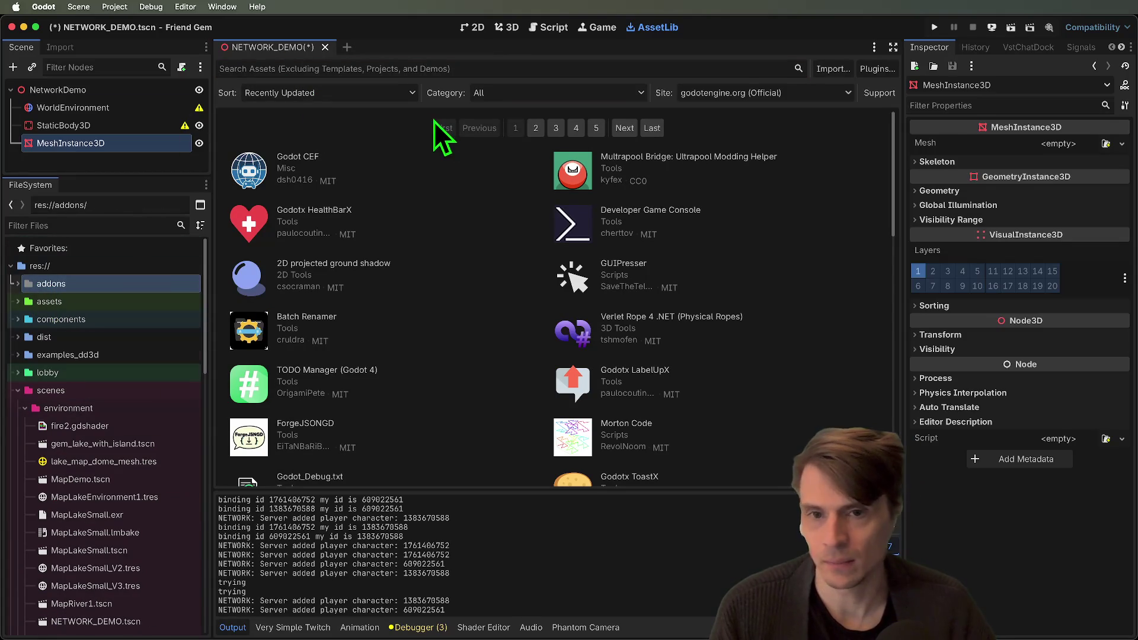
left_click(92, 167)
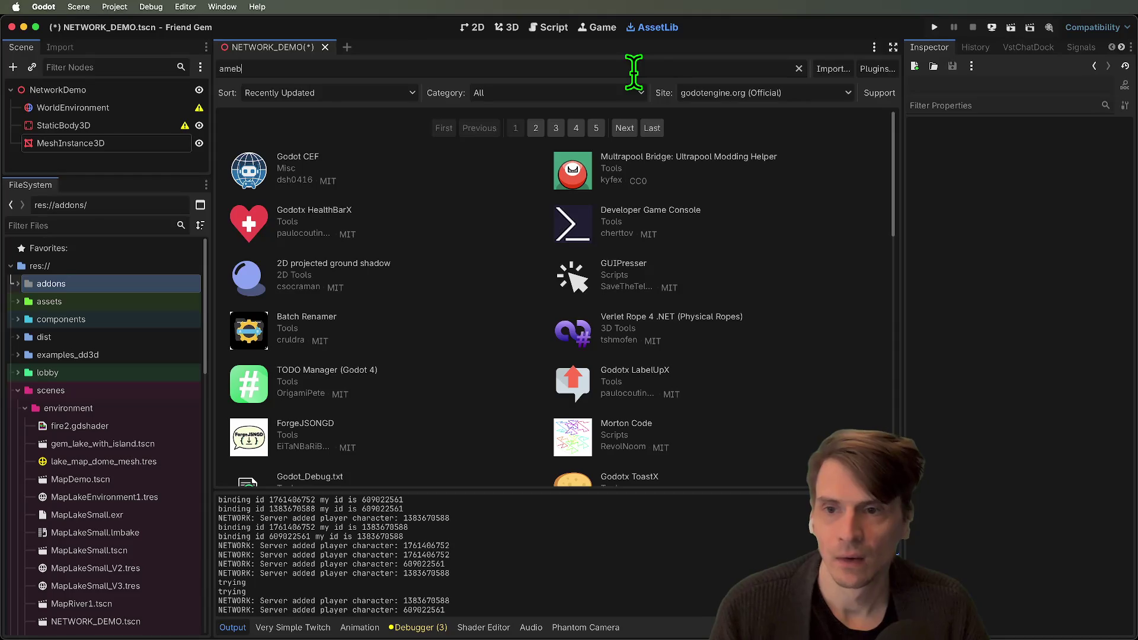
Search AssetLib for 'ambient', then download and install AmbientCG Material Downloader
key("BackSpace")
key("BackSpace")
type("bient")
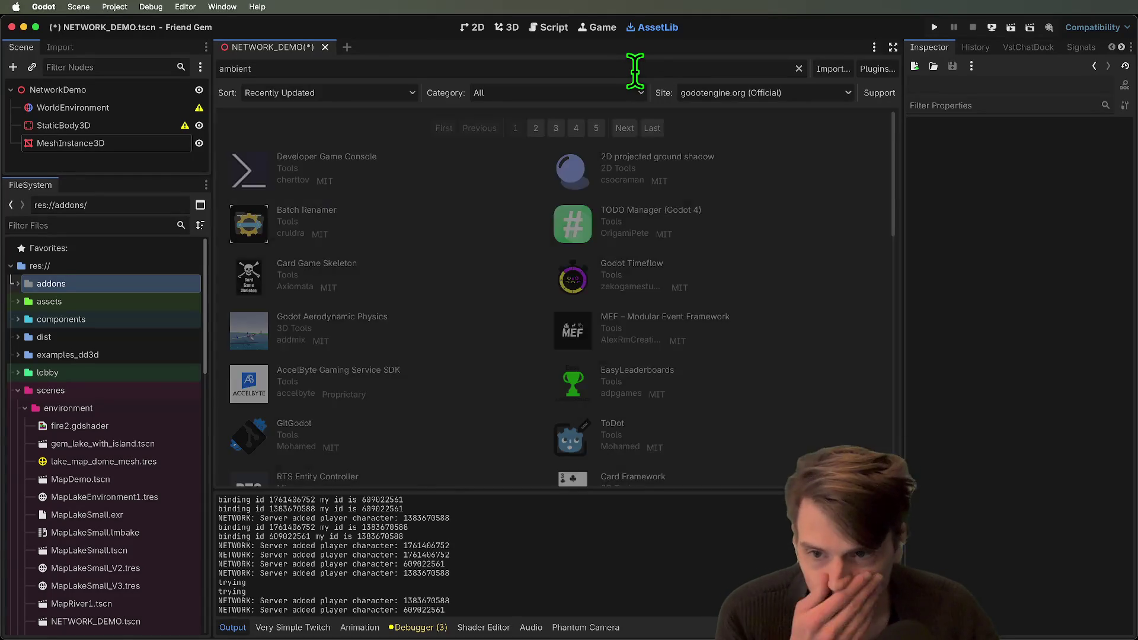
left_click(414, 140)
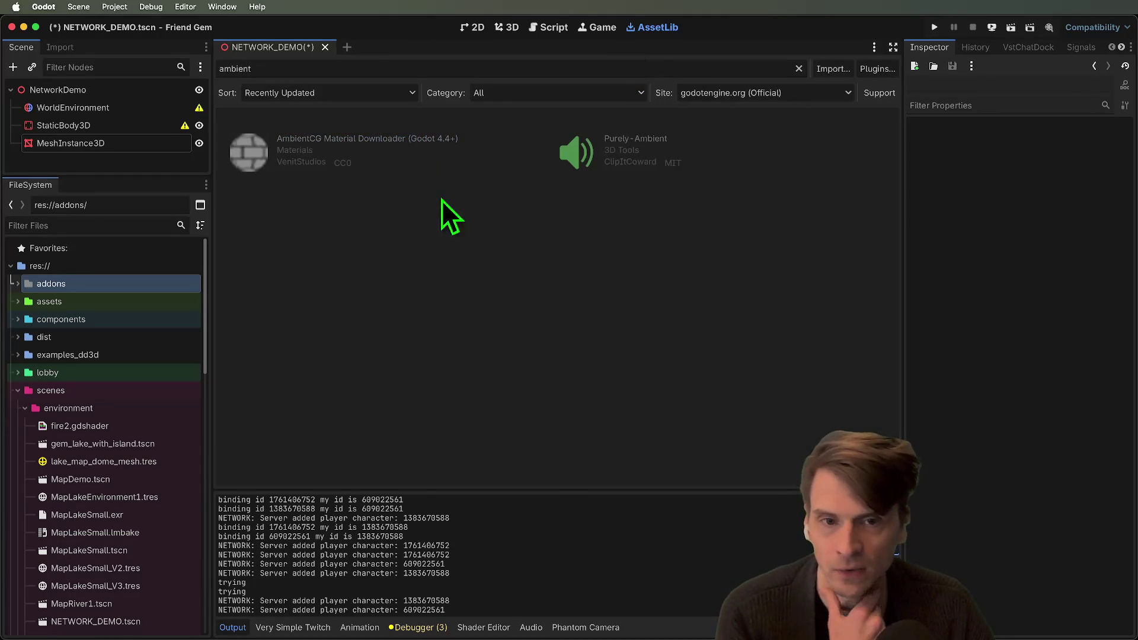
left_click(608, 458)
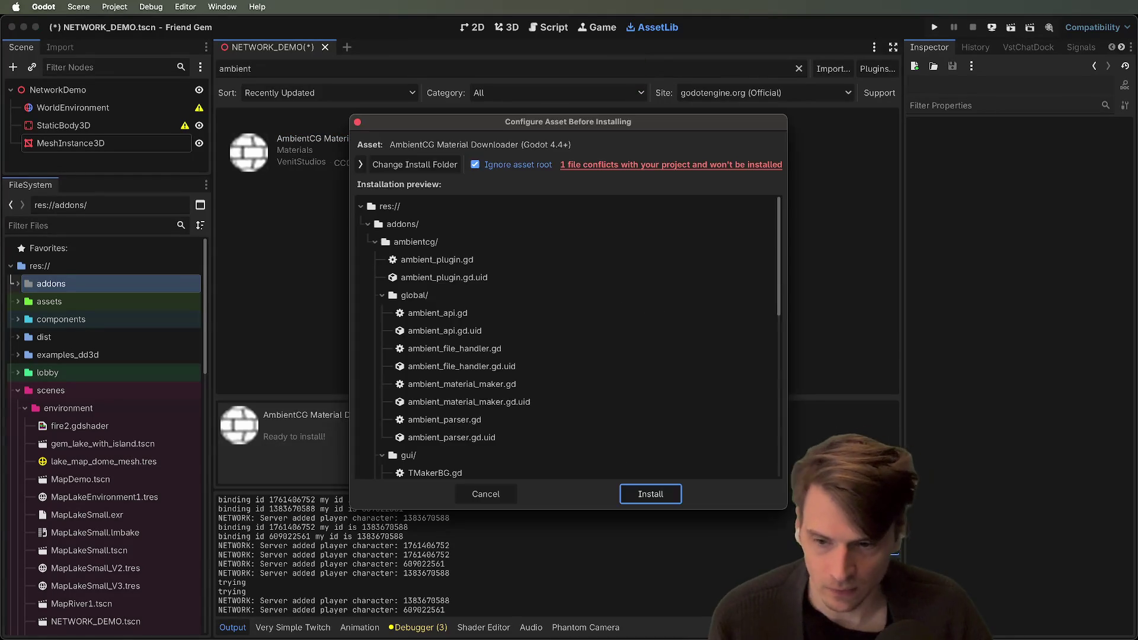
left_click(659, 499)
left_click(504, 378)
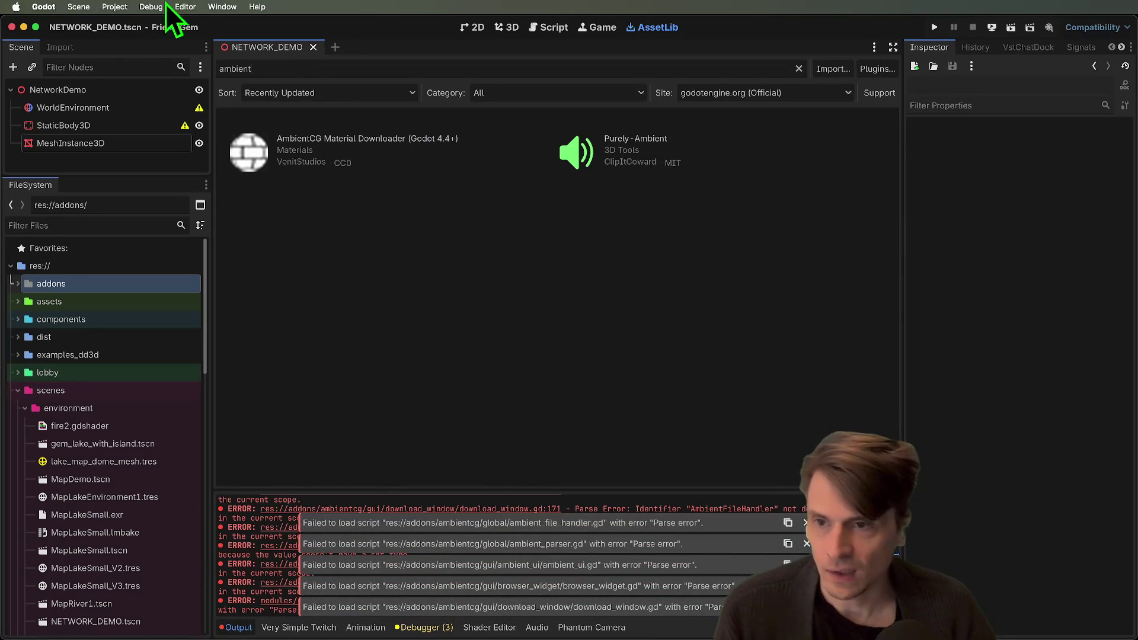
Tick Enabled for AmbientCG Downloader under Project Settings > Plugins and close the dialog
left_click(130, 30)
left_click(323, 101)
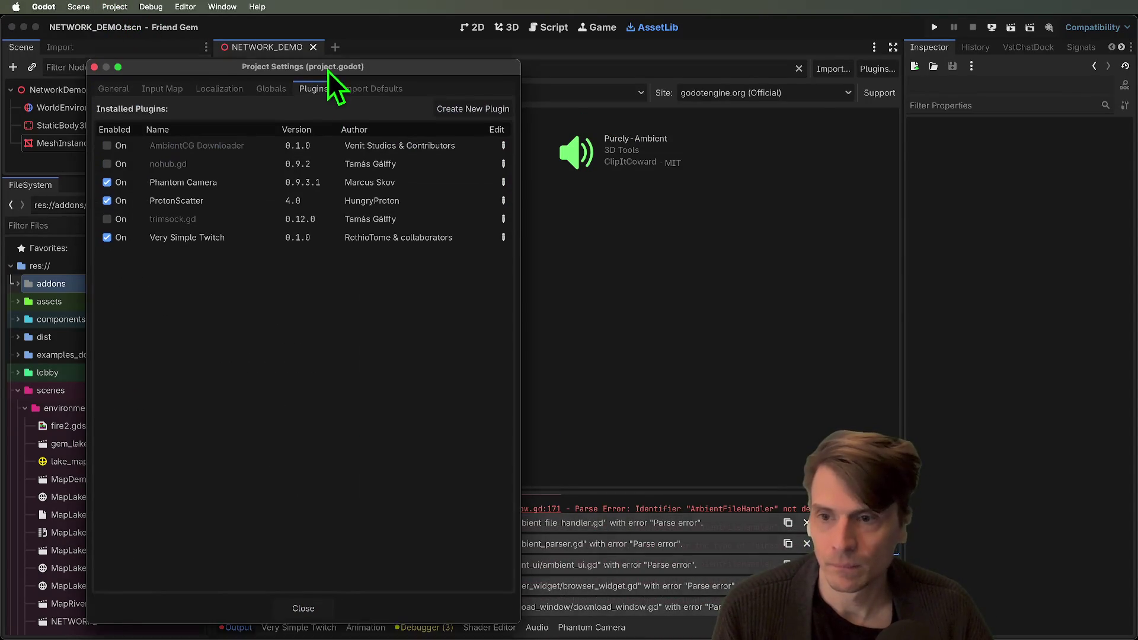
left_click(106, 142)
left_click(299, 605)
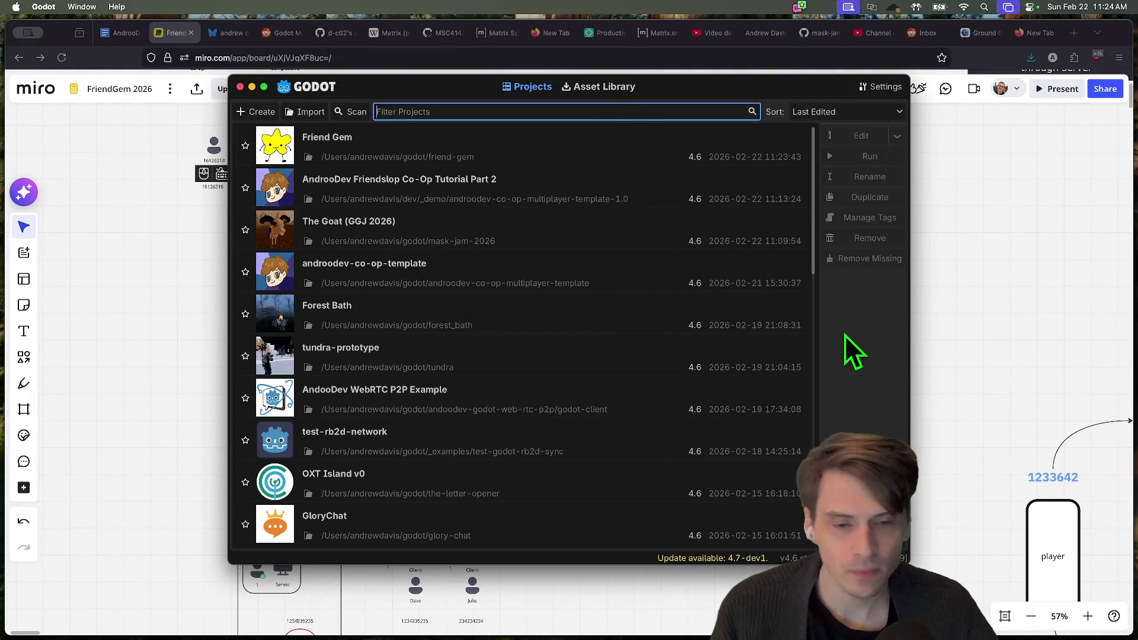
On the Miro board, pan over and select the Client Authority and server-authoritative diagrams
left_click(978, 275)
scroll(898, 291, "up", 2)
scroll(898, 290, "up", 2)
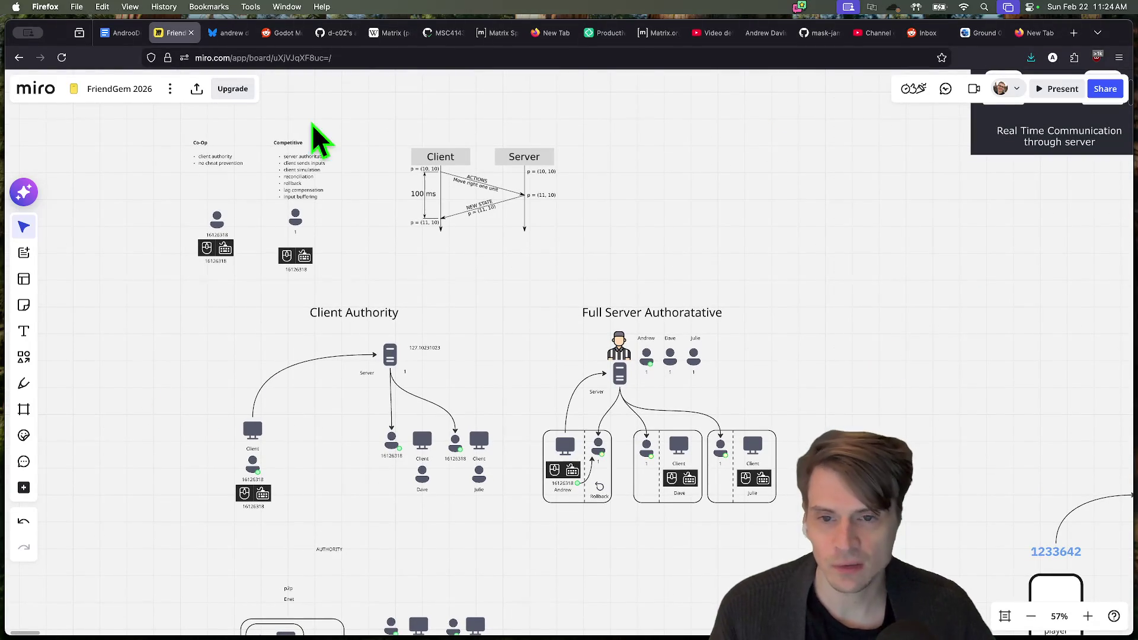
scroll(158, 472, "down", 2)
scroll(168, 498, "up", 2)
left_click_drag(126, 517, 562, 207)
mouse_move(973, 246)
left_mouse_down()
mouse_move(899, 211)
mouse_move(773, 271)
mouse_move(825, 267)
left_mouse_up()
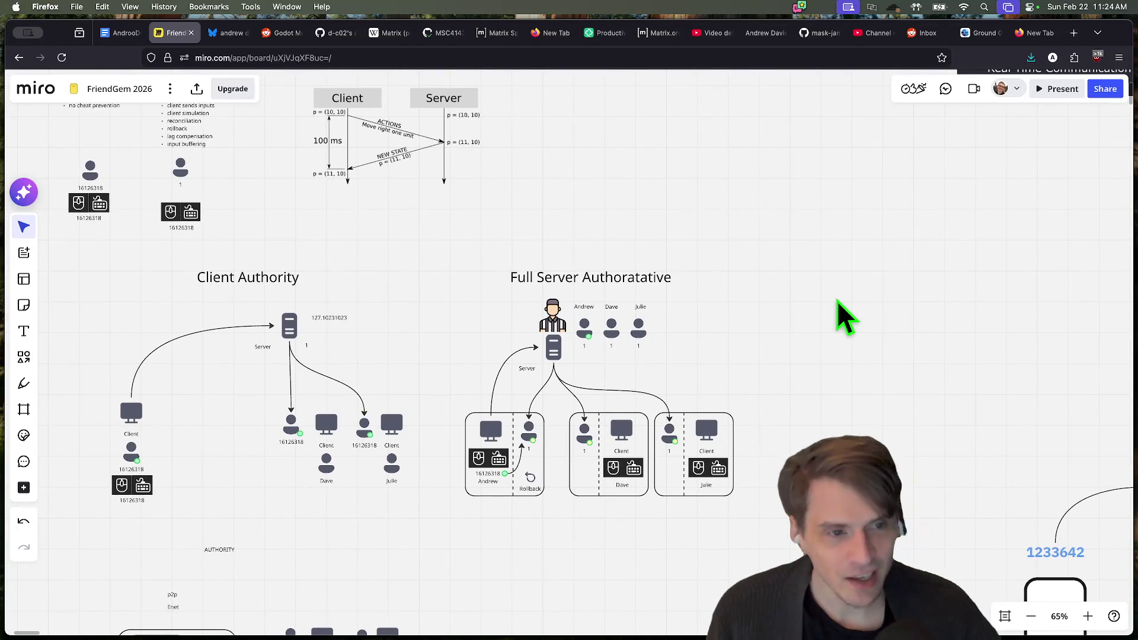
Relaunch Godot from the Dock and reopen the Friend Gem project
key("super+Tab")
key("Escape")
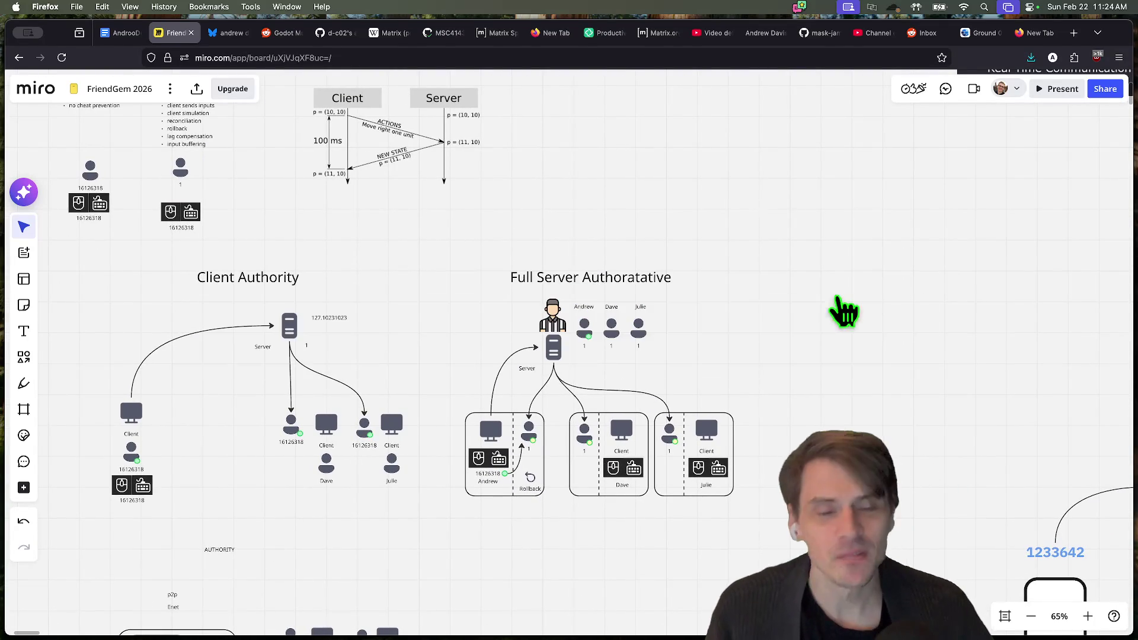
key("super+Tab")
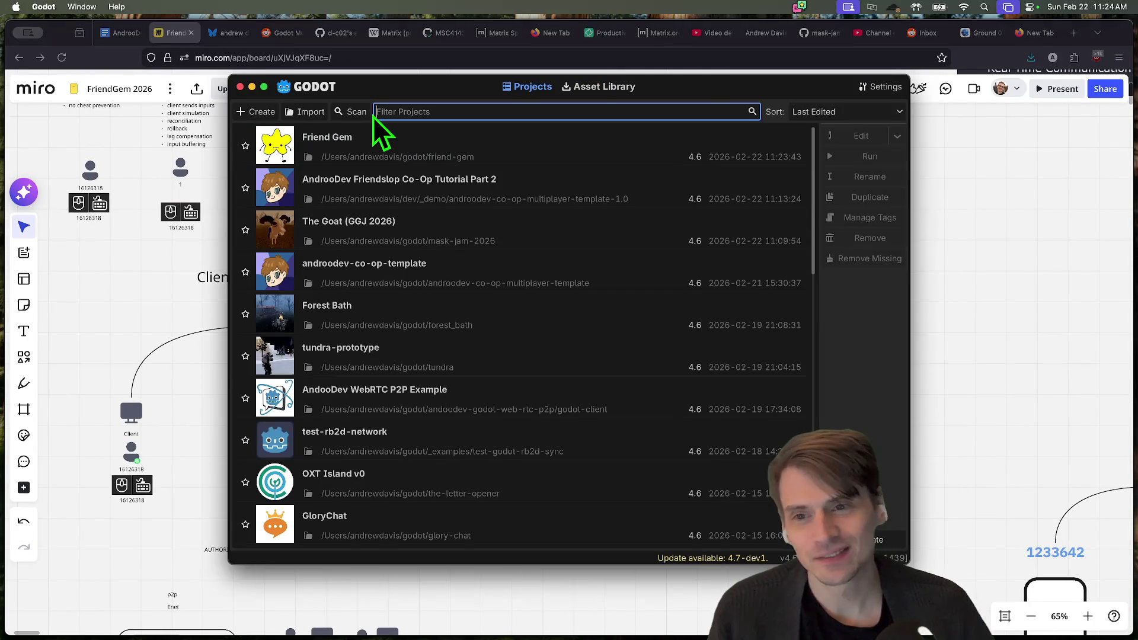
key("super+Tab")
key("super+Tab")
left_click(919, 465)
key("super+Tab")
key("super+Tab")
mouse_move(709, 599)
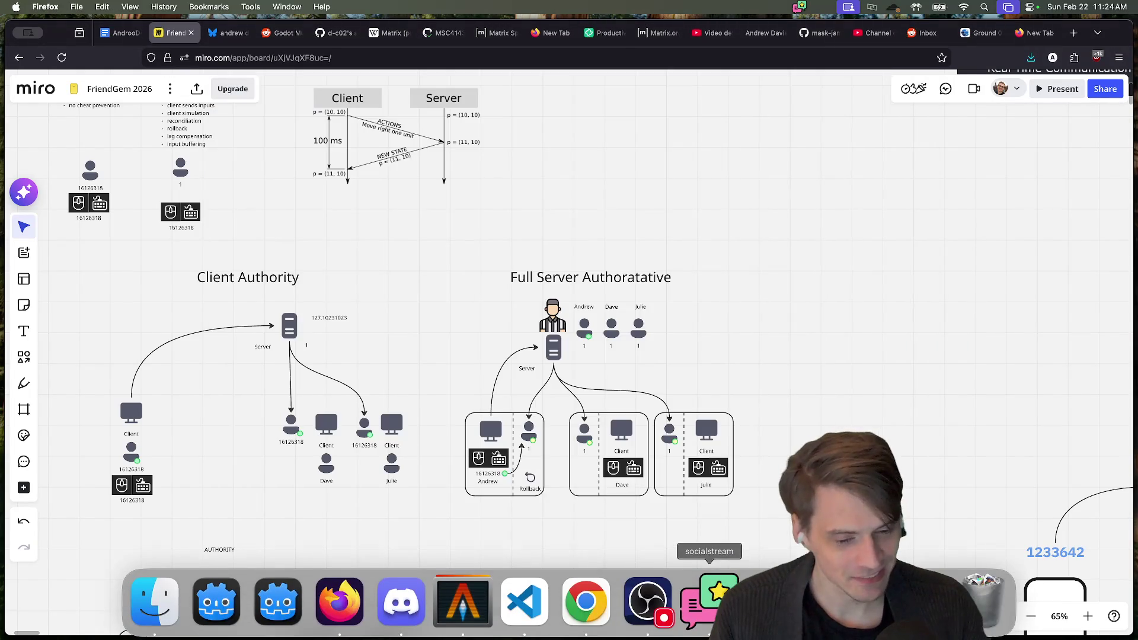
left_click(216, 615)
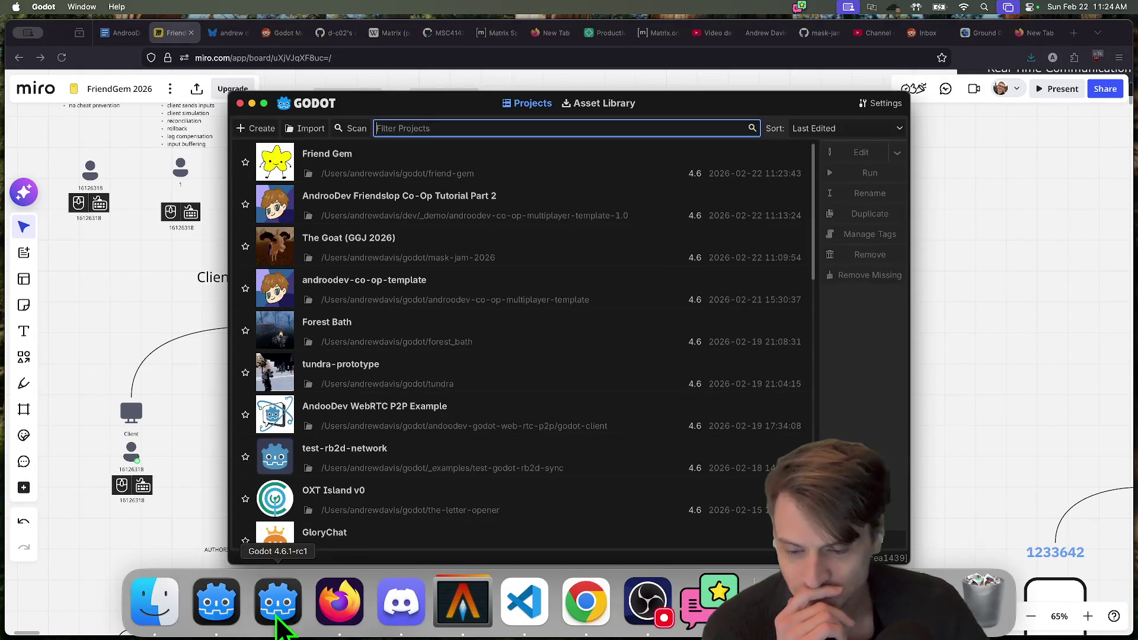
right_click(283, 630)
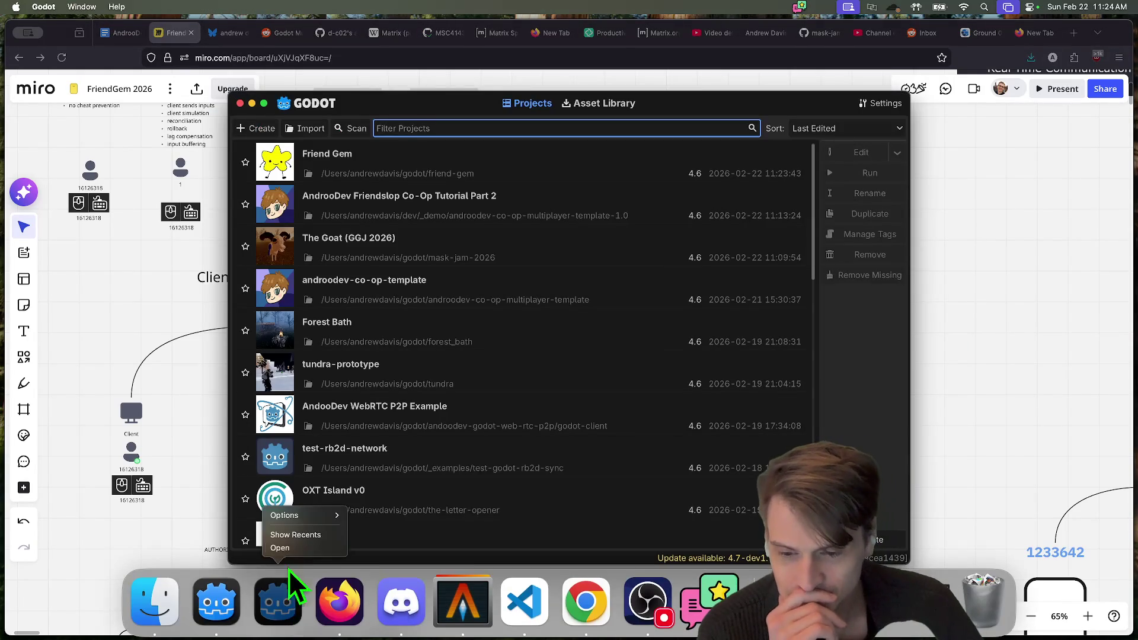
double_click(376, 176)
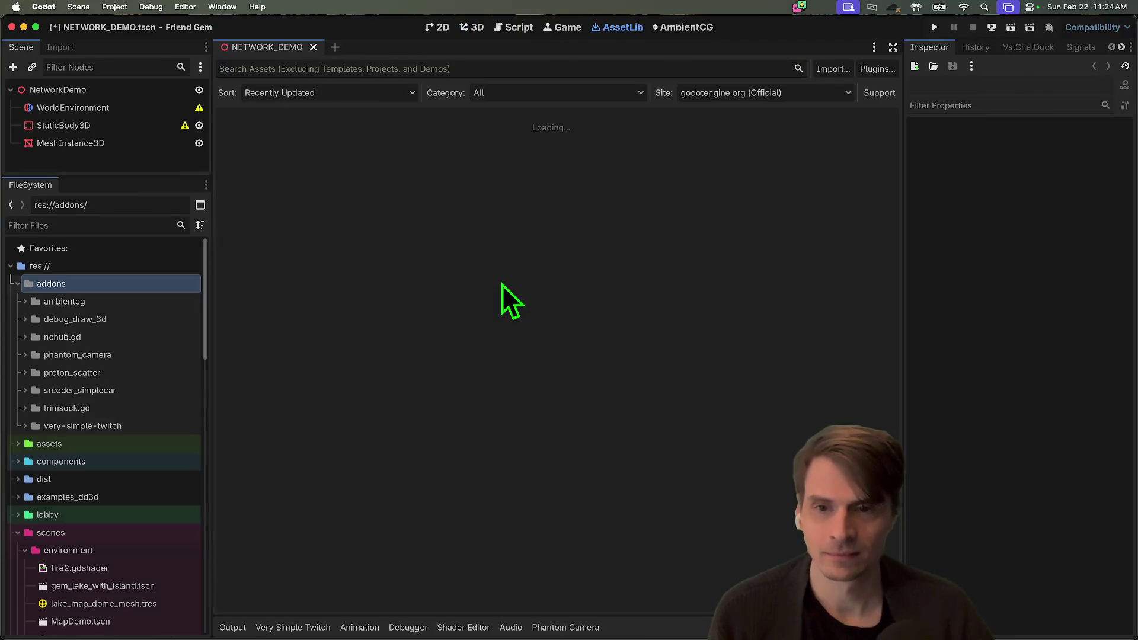
In the 3D view, assign the MapLakeSmall environment resource to the WorldEnvironment node
left_click(471, 28)
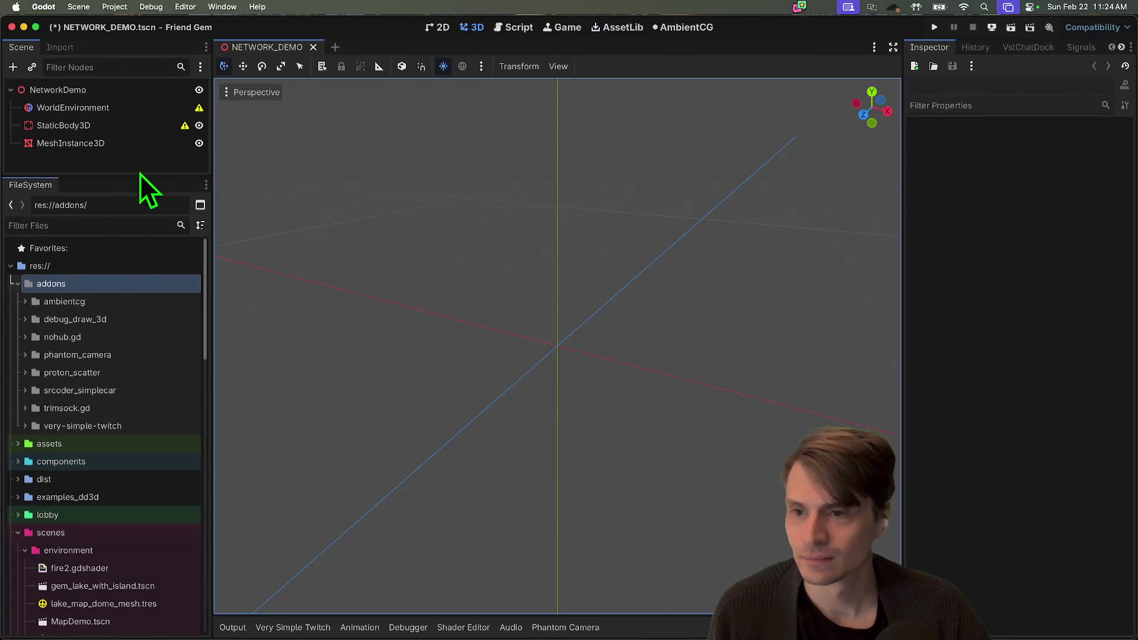
left_click(110, 107)
left_click(1107, 145)
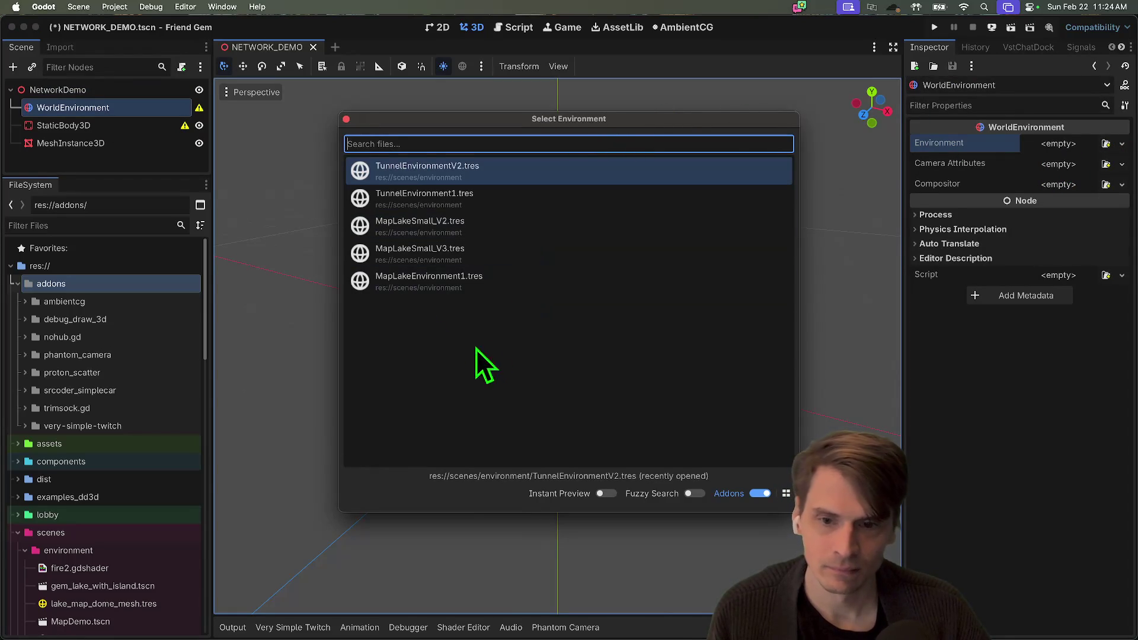
left_click(407, 228)
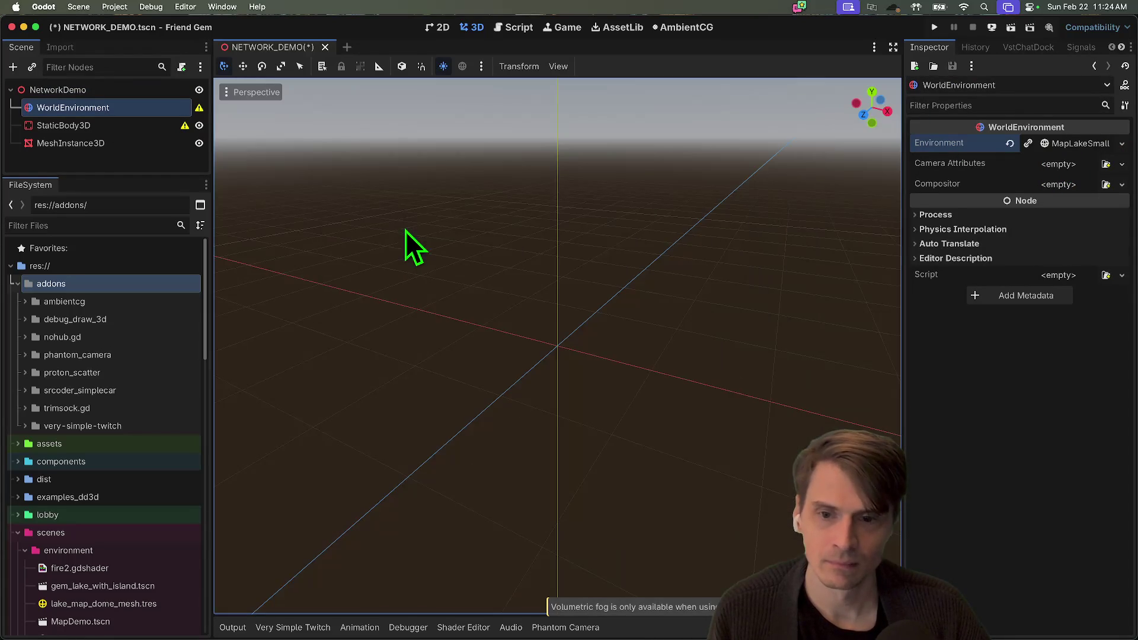
scroll(483, 316, "up", 2)
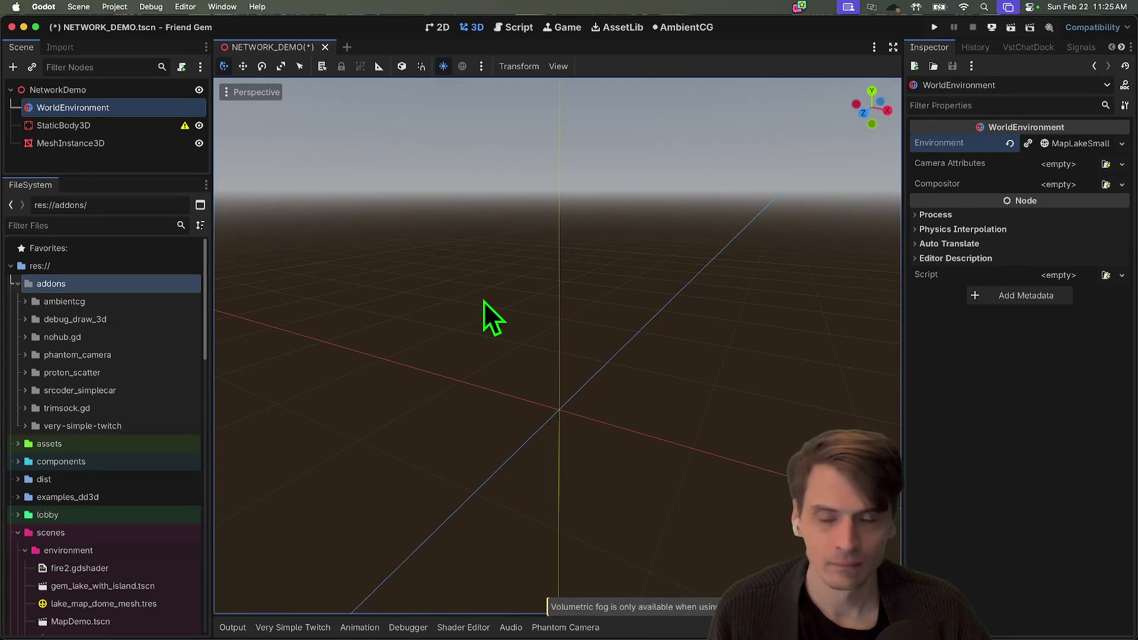
Add a CollisionShape3D under StaticBody3D and give it a new WorldBoundaryShape3D
left_click(104, 127)
key("super+a")
type("mesh")
key("Escape")
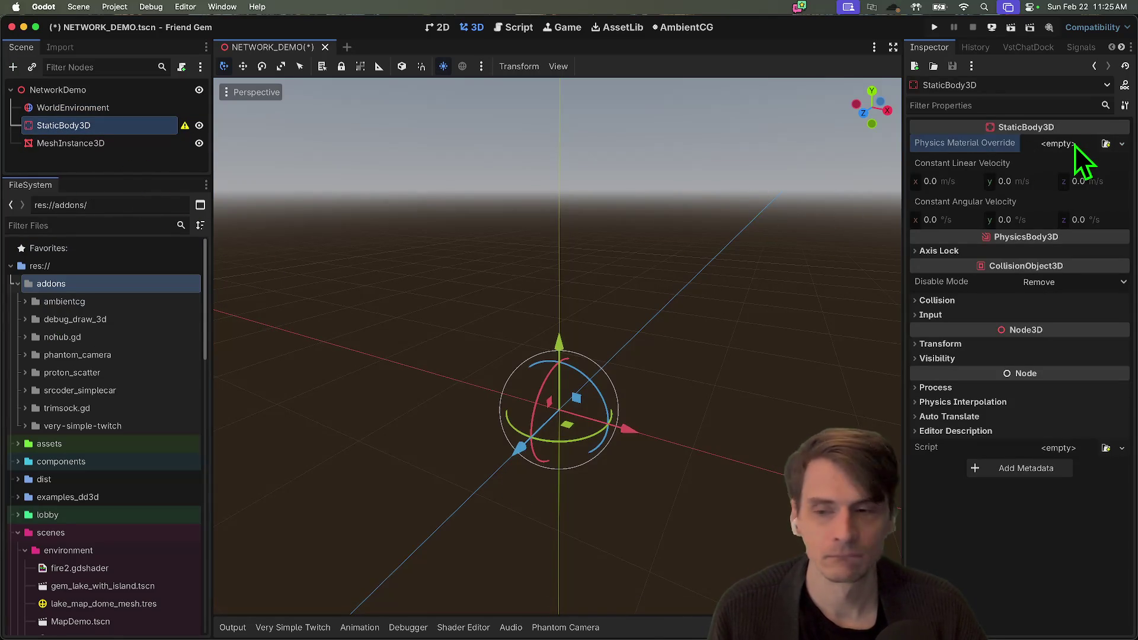
key("super+a")
type("coll")
key("Return")
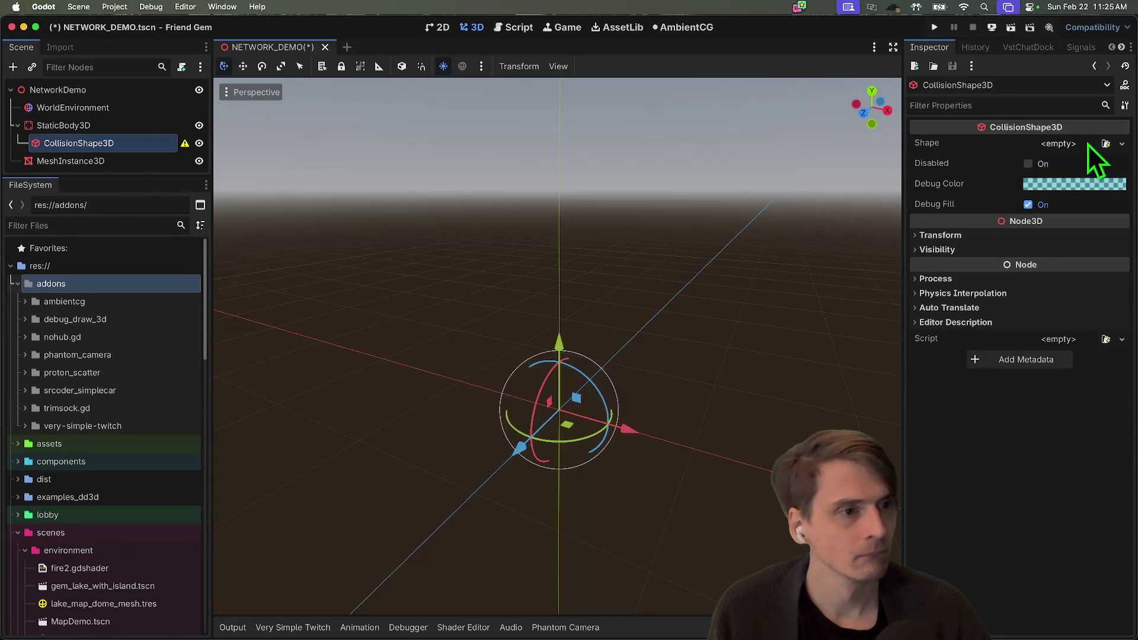
left_click(1105, 143)
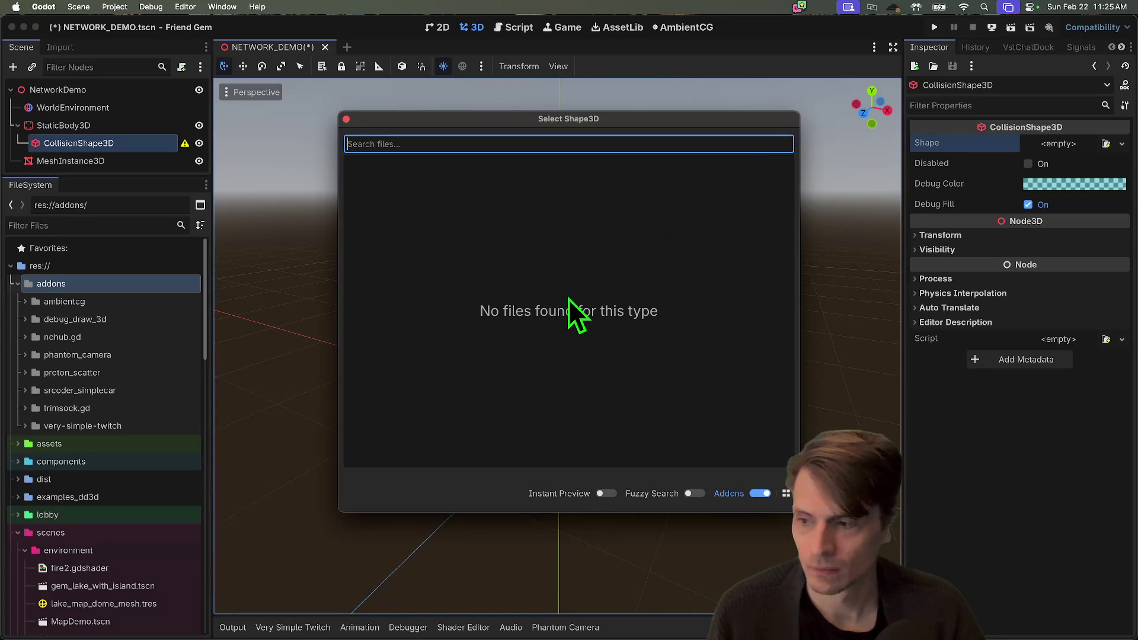
key("Escape")
left_click(1122, 143)
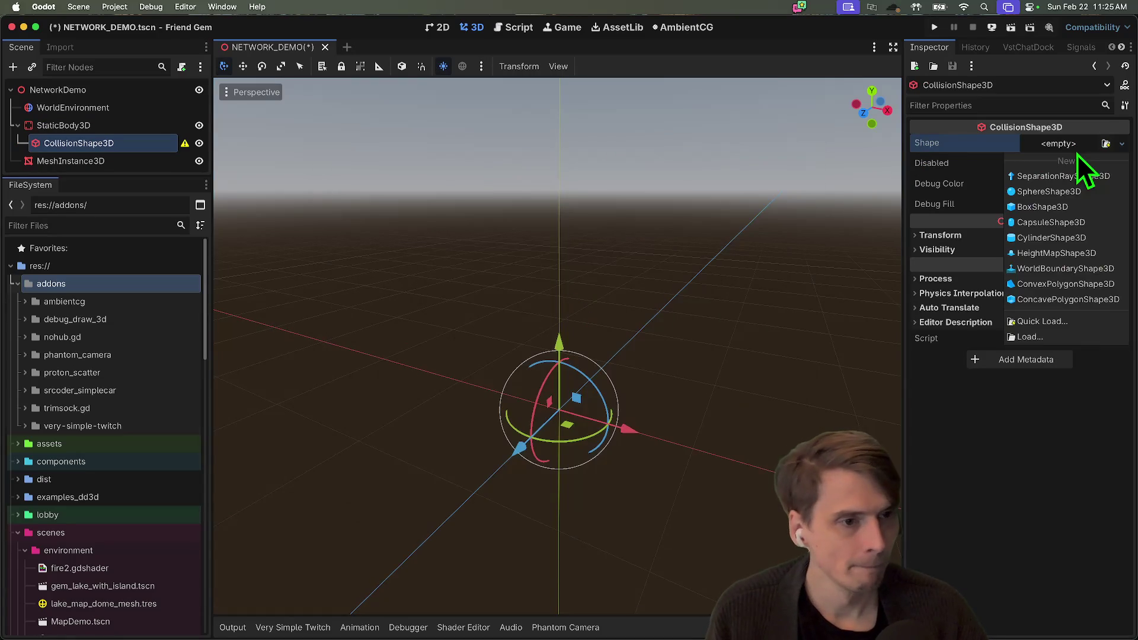
left_click(1061, 269)
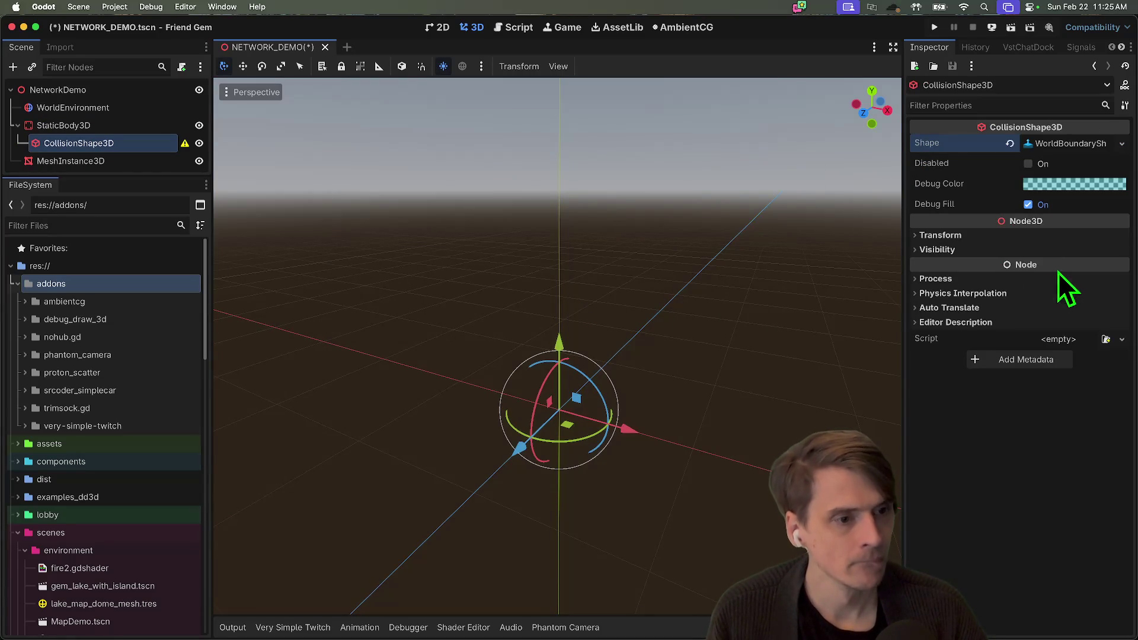
left_click(1062, 141)
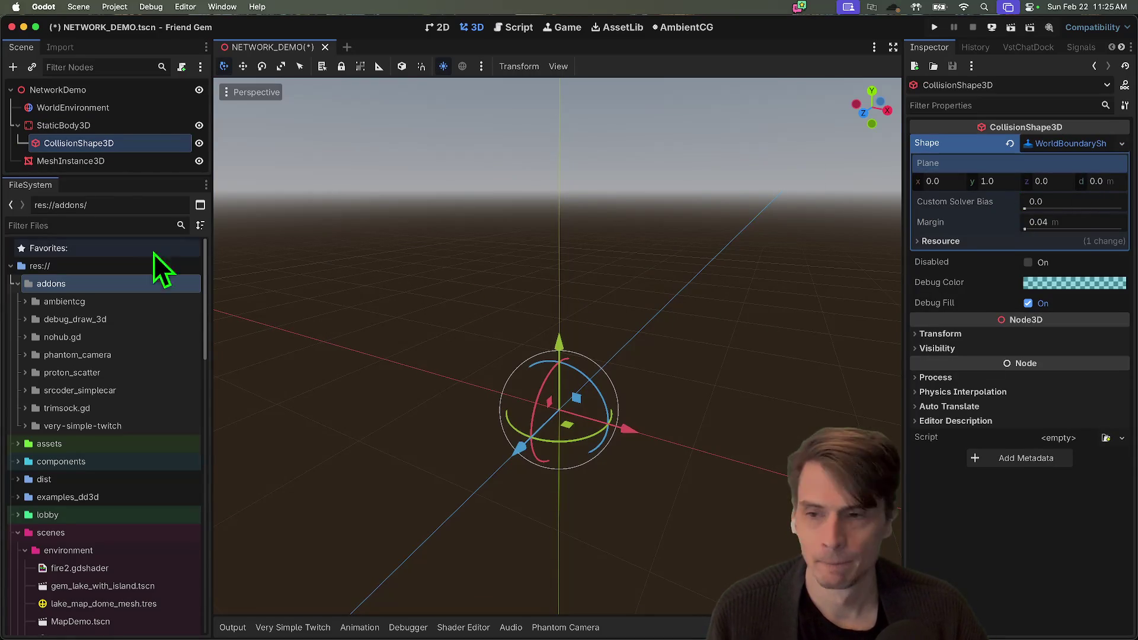
Add a MeshInstance3D child under the existing MeshInstance3D node
left_click(118, 162)
key("ctrl+a")
type("mesh")
key("Return")
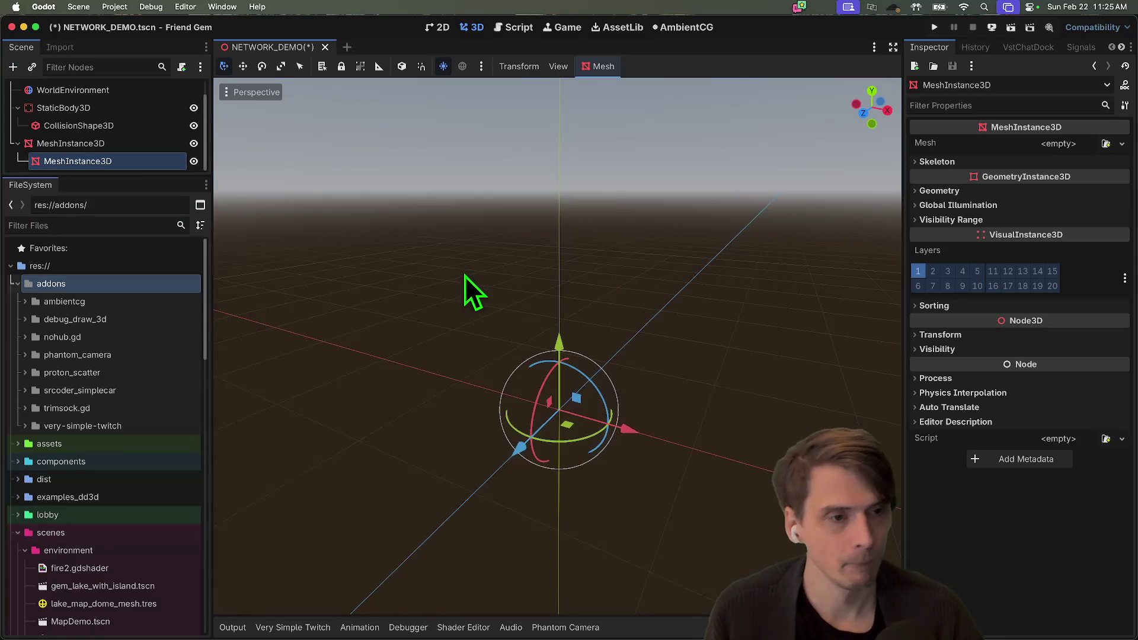
Set the new mesh node's Mesh to a new 2 m PlaneMesh
left_click(1106, 144)
key("Escape")
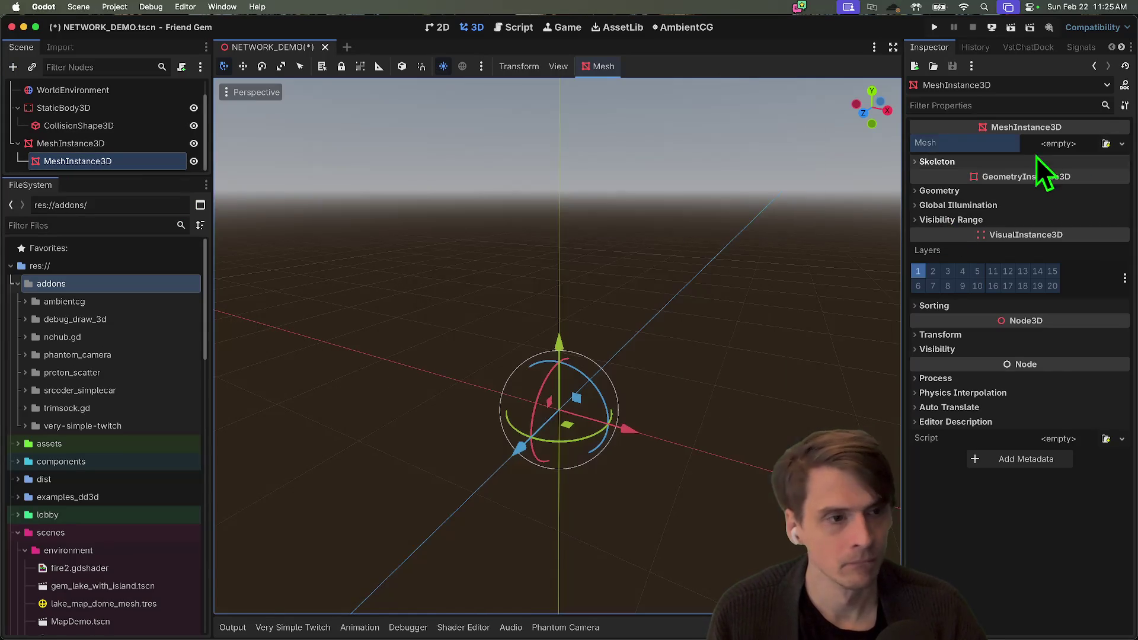
left_click(1122, 144)
left_click(1072, 269)
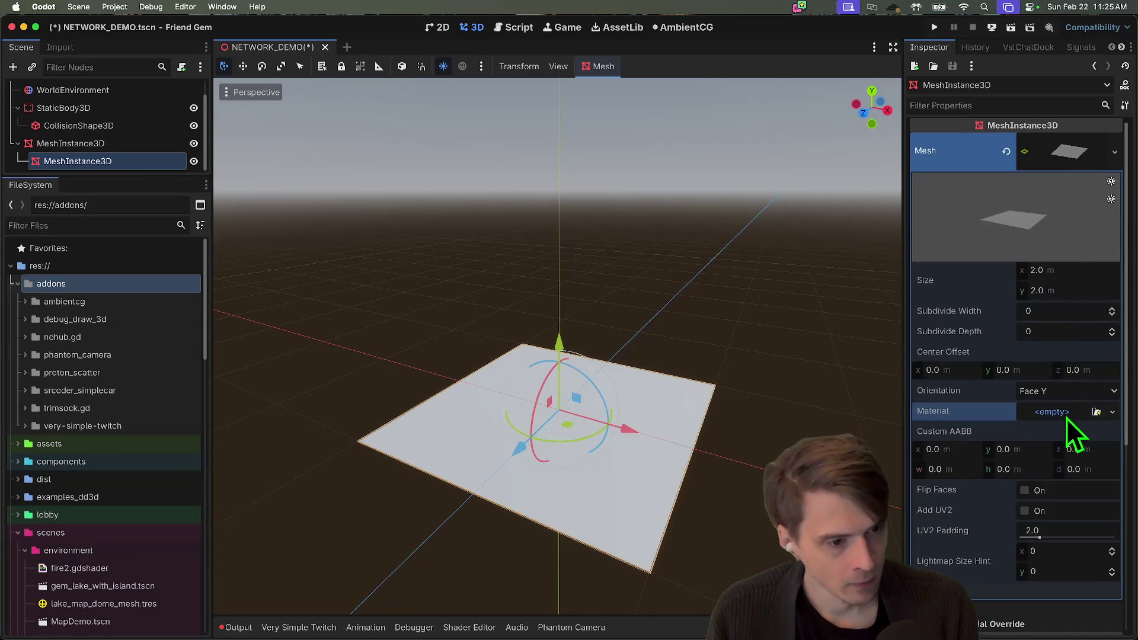
Give the plane a new StandardMaterial3D, show its Albedo settings, and open the AmbientCG browser
left_click(1064, 414)
left_click(1054, 452)
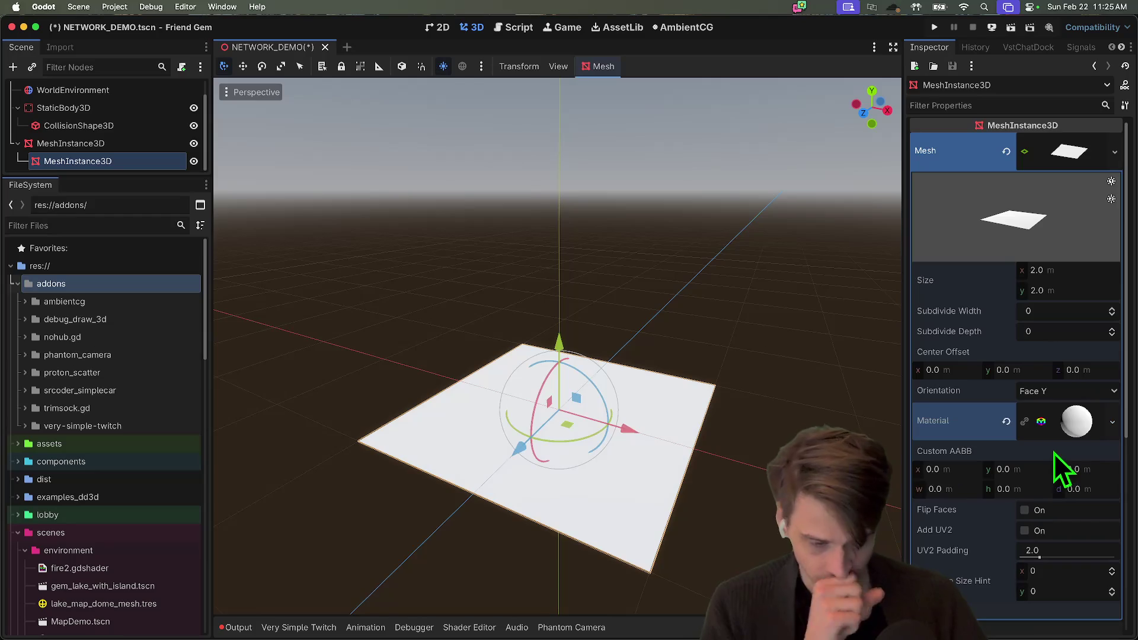
left_click(1083, 414)
scroll(1048, 439, "down", 3)
left_click(990, 376)
left_click(989, 375)
left_click(984, 384)
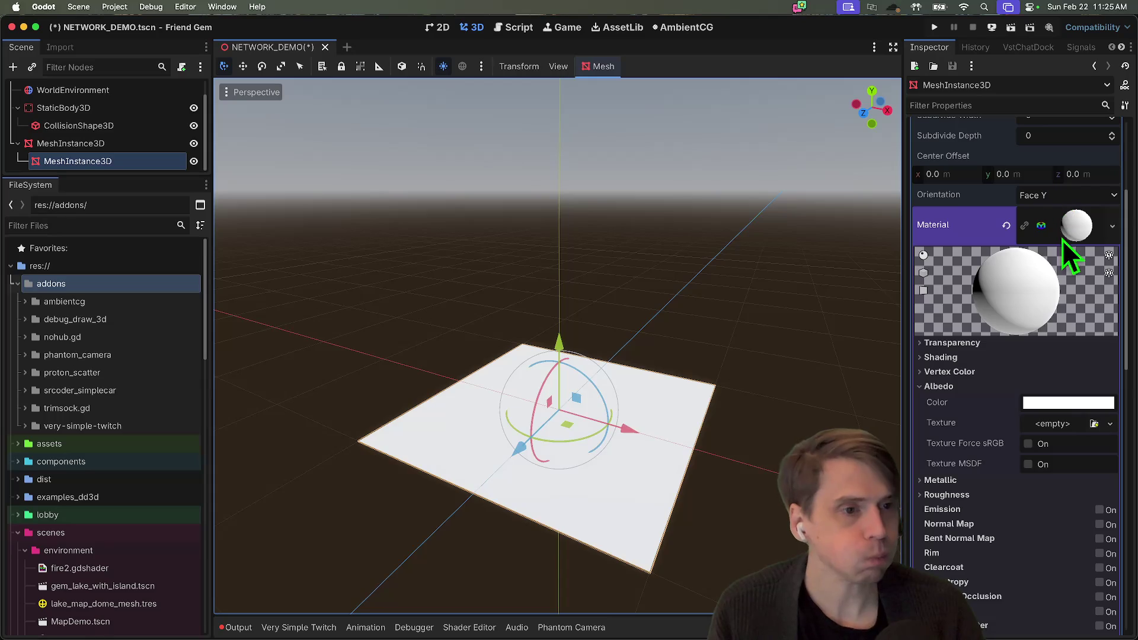
left_click(660, 36)
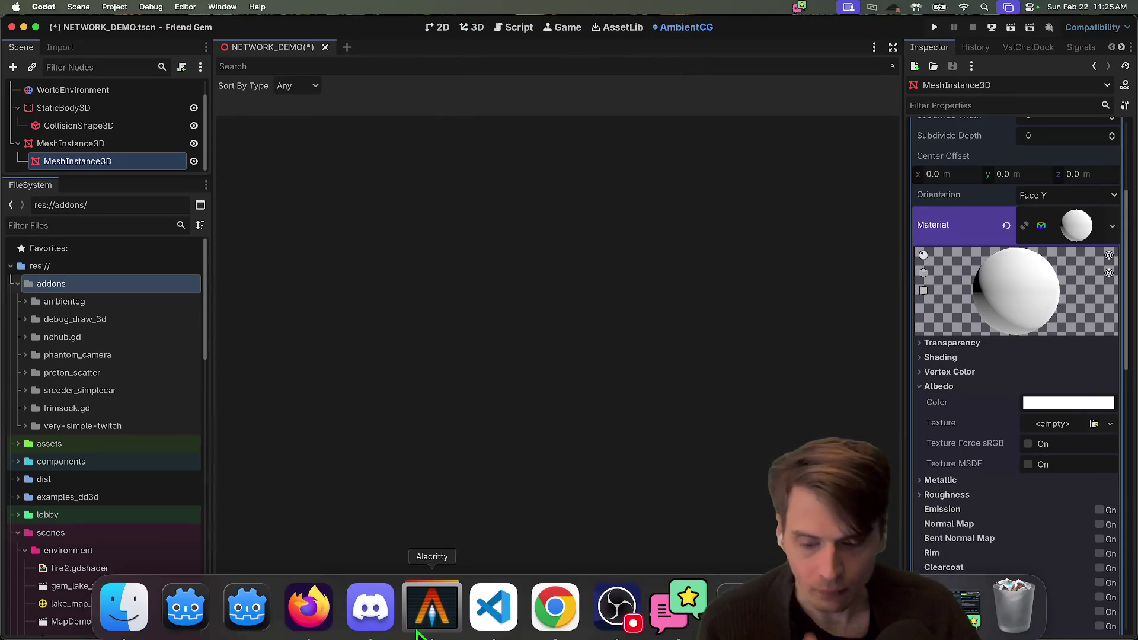
Zoom the FriendGem 2026 board to about 89% on the Client Authority and Full Server Authoratative diagrams
left_click(310, 605)
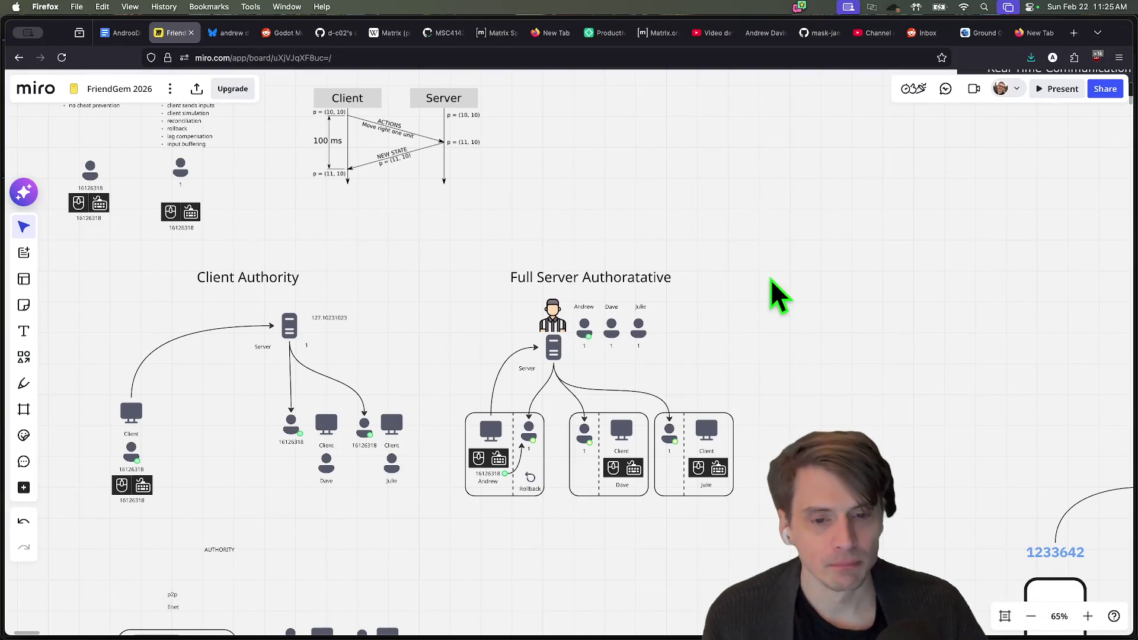
scroll(731, 266, "down", 10)
left_click_drag(455, 338, 347, 381)
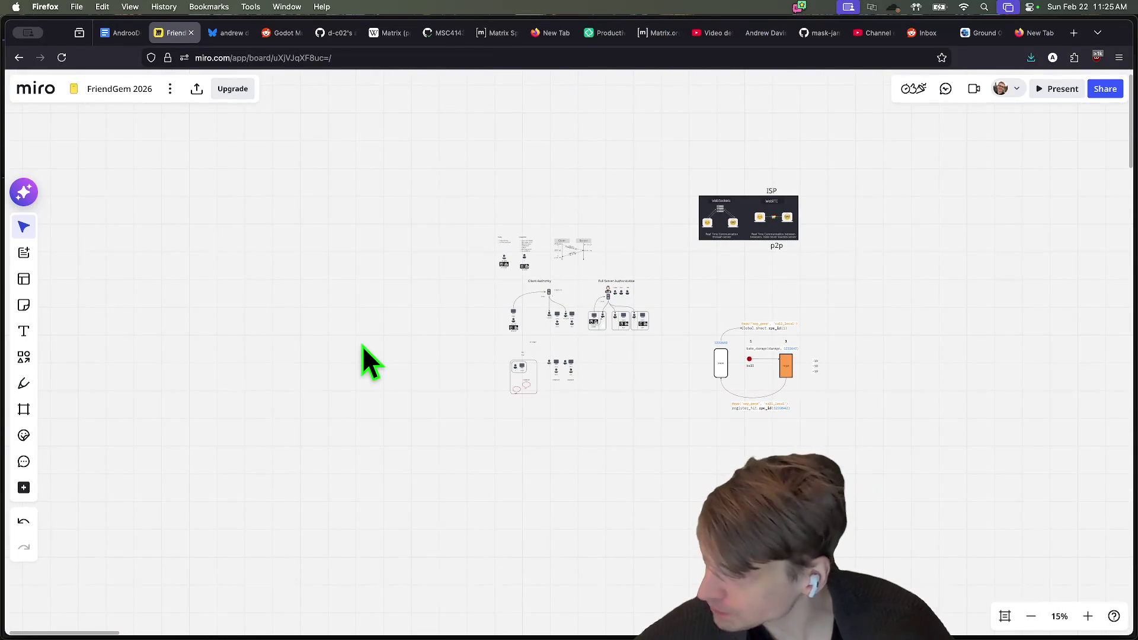
scroll(619, 353, "up", 5)
scroll(613, 355, "up", 5)
scroll(414, 309, "up", 3)
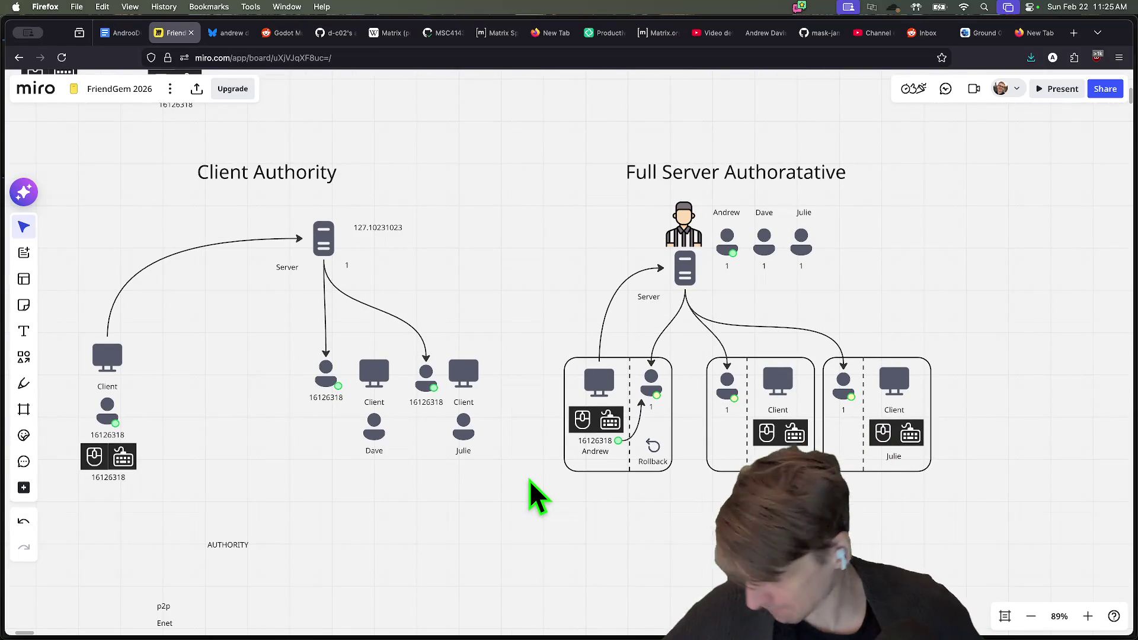
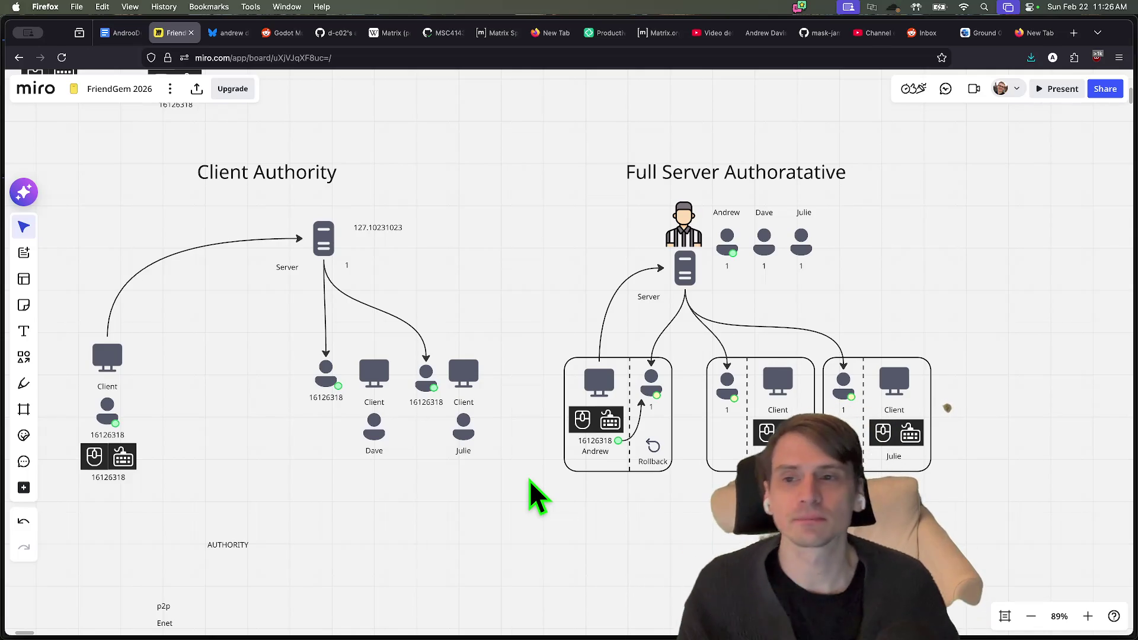
Switch from the Miro board in Firefox to the Godot editor's AmbientCG material library
key("super+Tab")
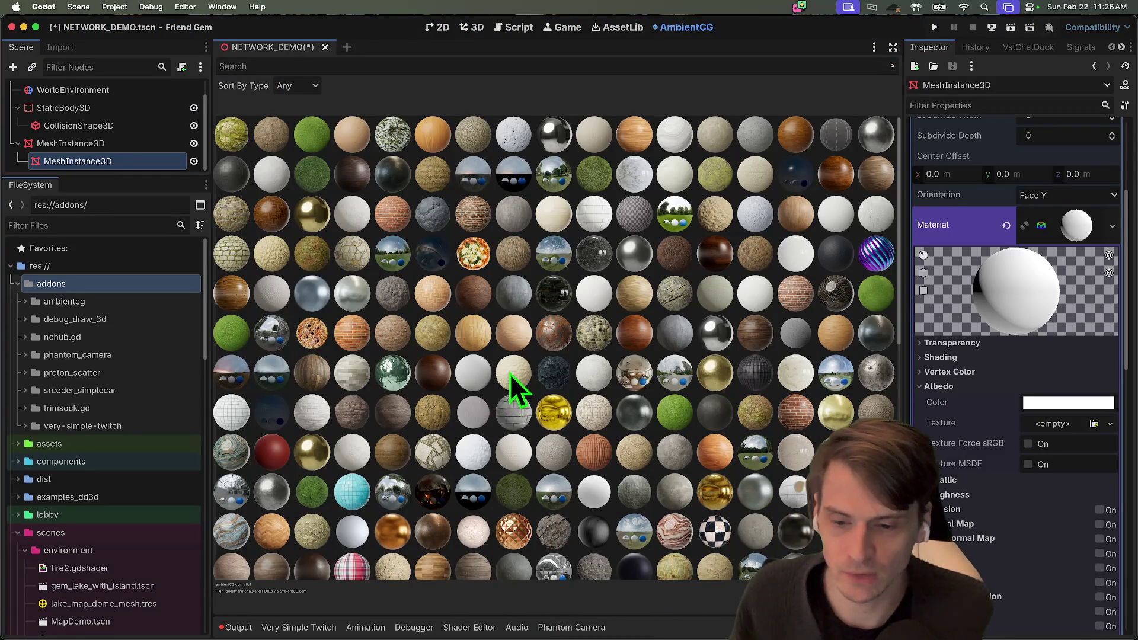
Open the Ground 037 material's download options in the AmbientCG library
key("super+Tab")
key("super+Tab")
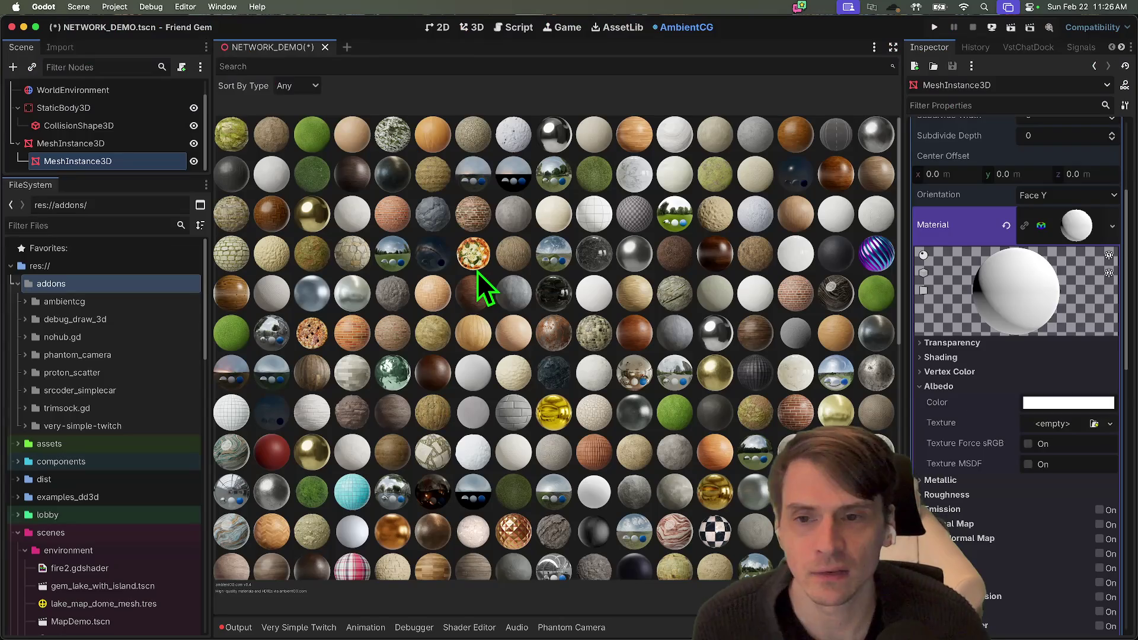
key("super+Tab")
key("super+Tab")
key("super+Tab")
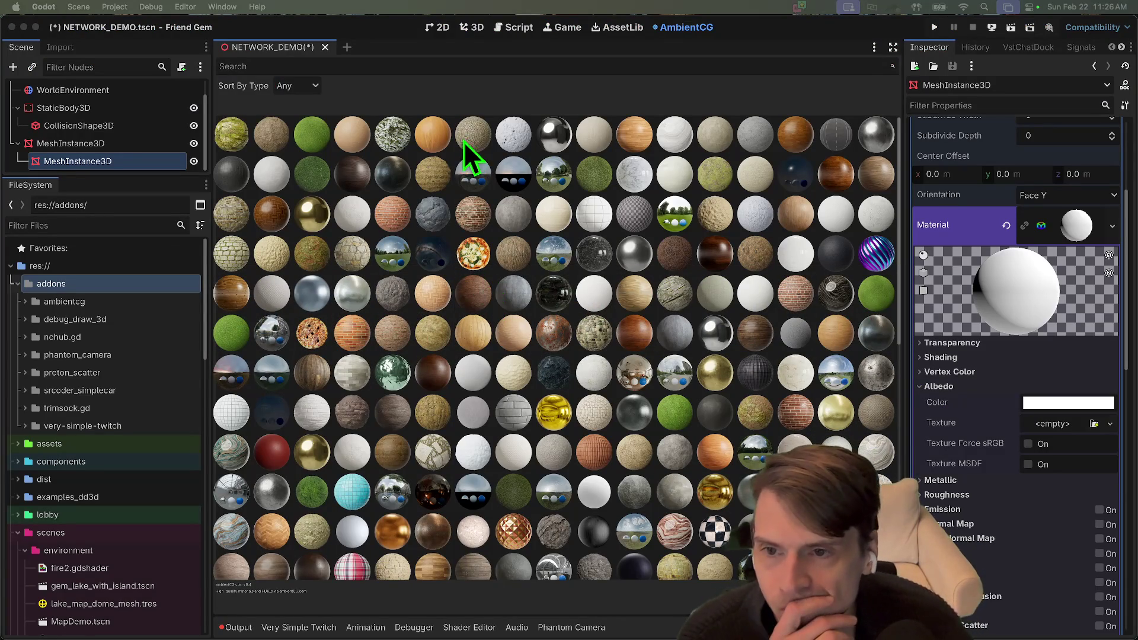
left_click(368, 65)
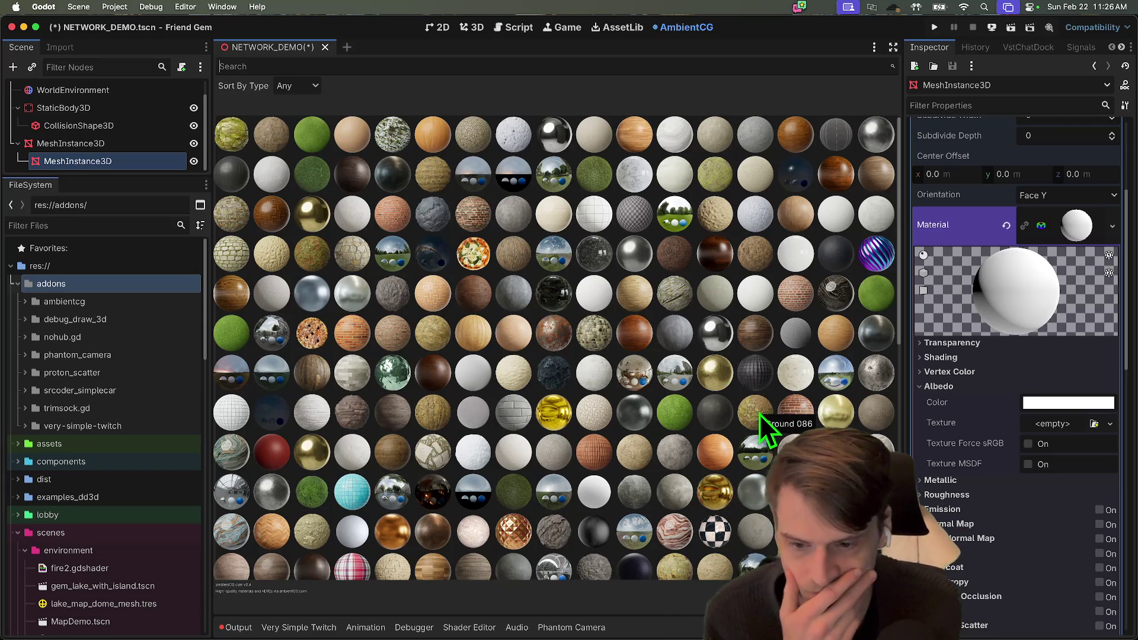
left_click(711, 172)
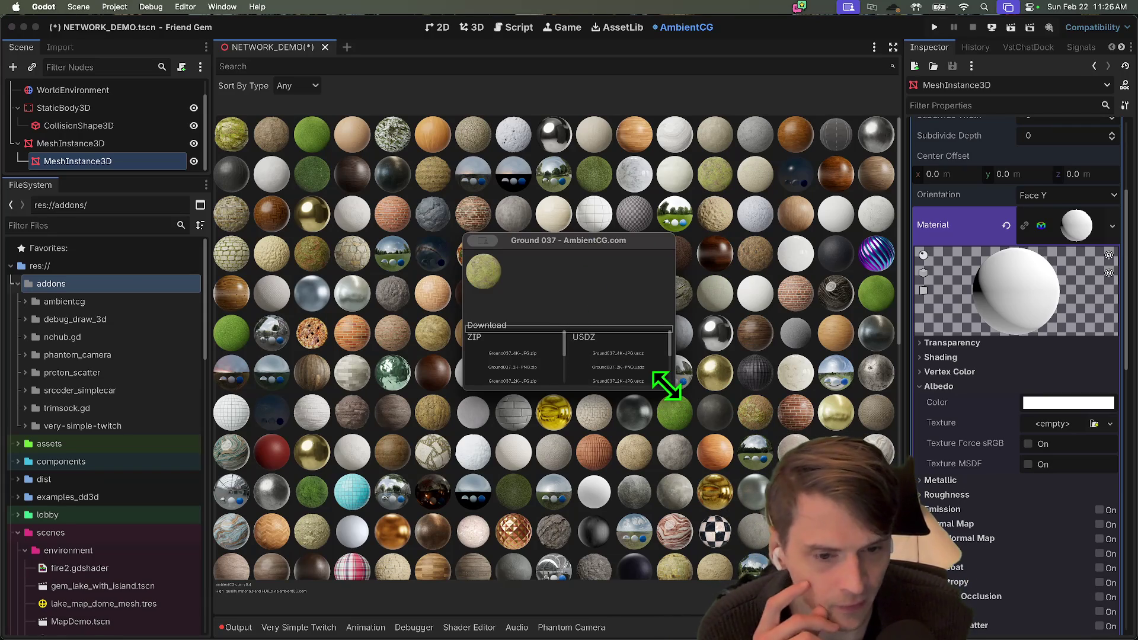
left_click_drag(659, 383, 793, 508)
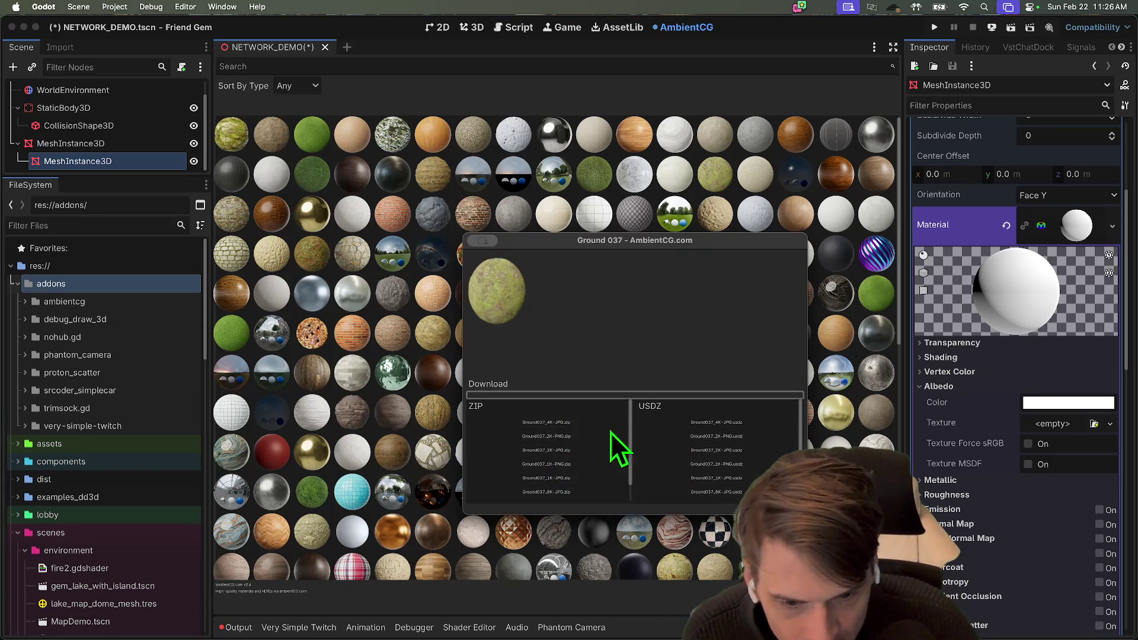
Download the Ground037 1K-JPG zip, keep the existing .tres, and extract it into the AmbientCG folder
left_click(608, 478)
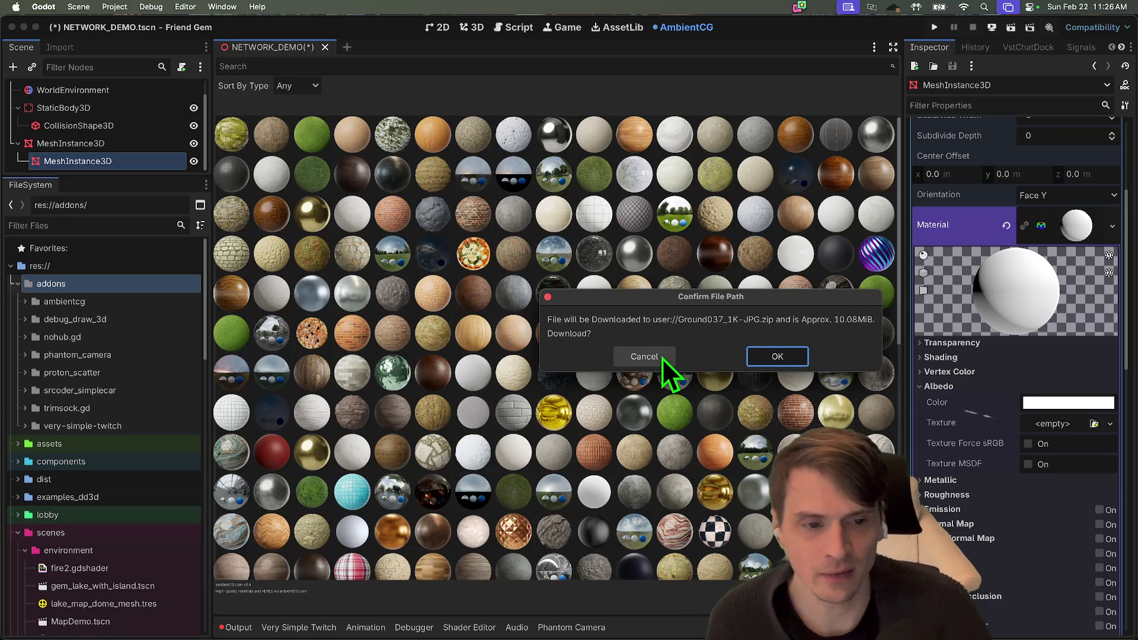
left_click(760, 356)
left_click_drag(550, 243, 434, 168)
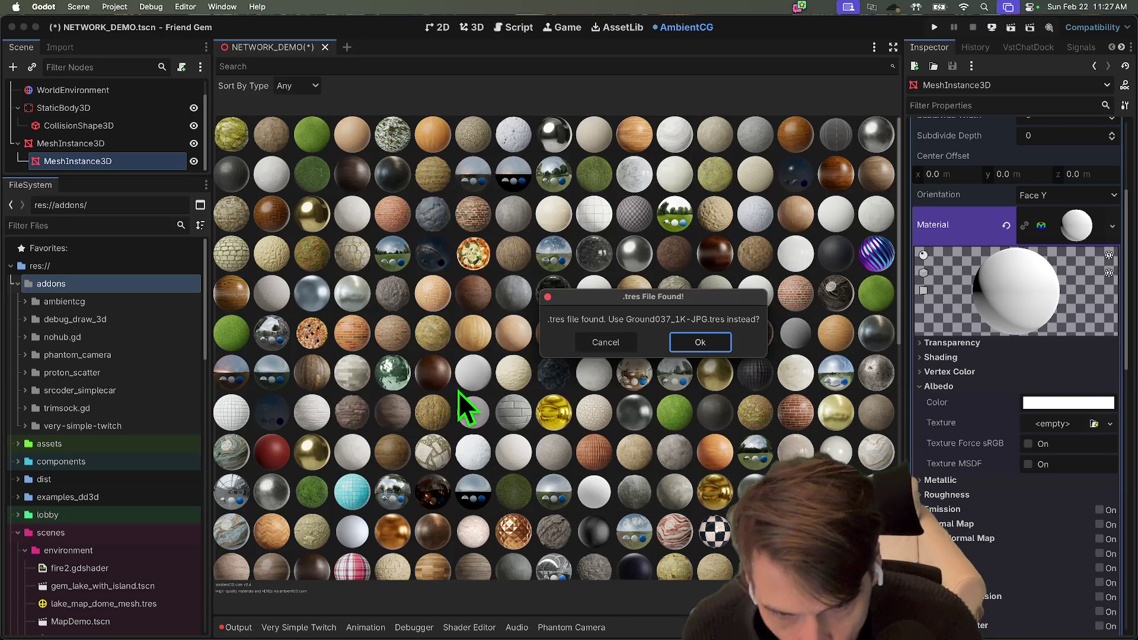
left_click(705, 343)
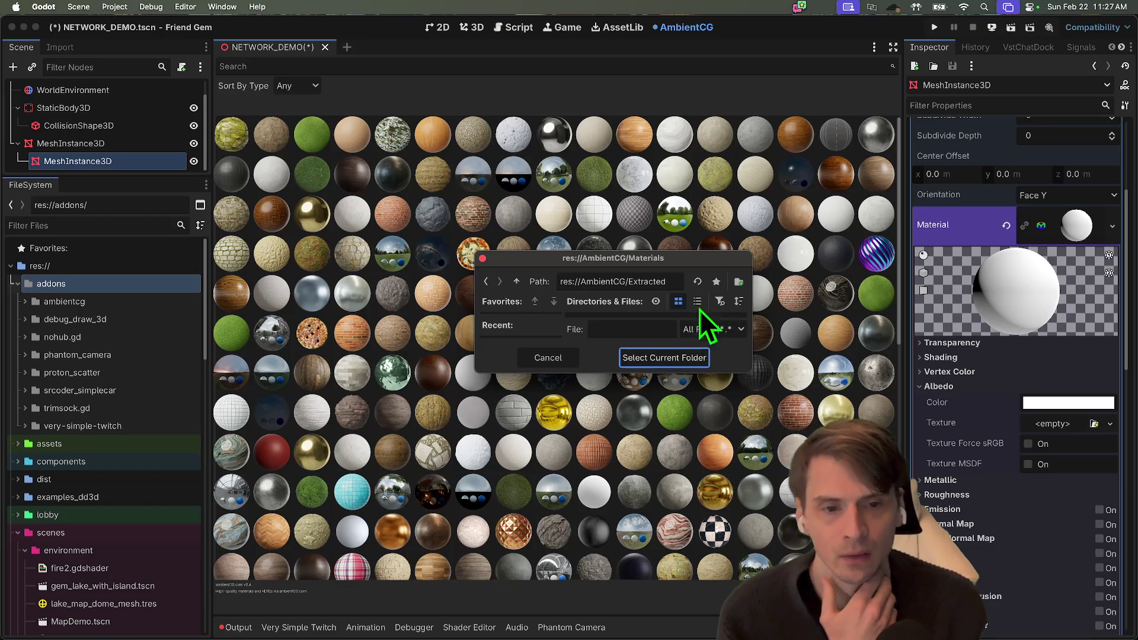
left_click(652, 358)
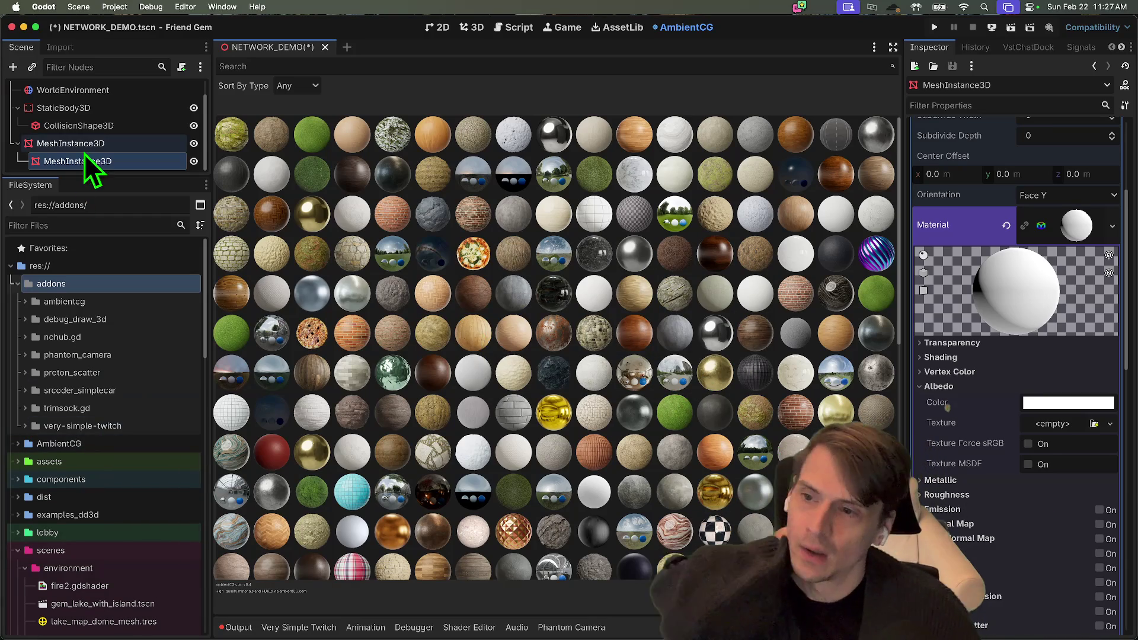
Set the plane material's albedo texture to Ground037_1K-JPG_Color and view it in 3D
left_click(1094, 423)
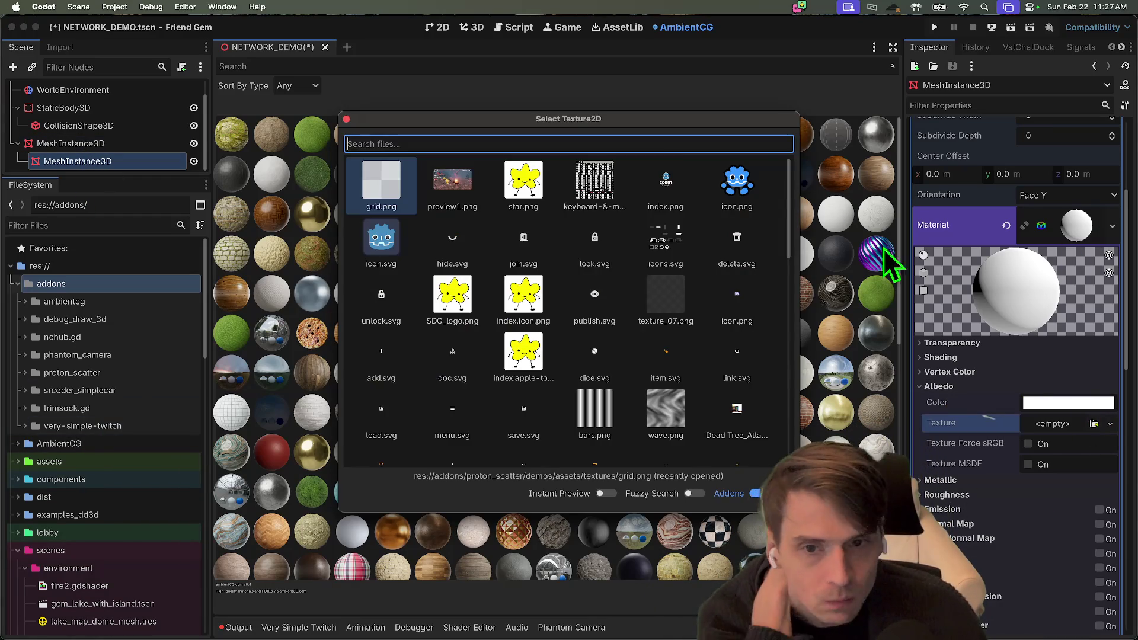
type("ground")
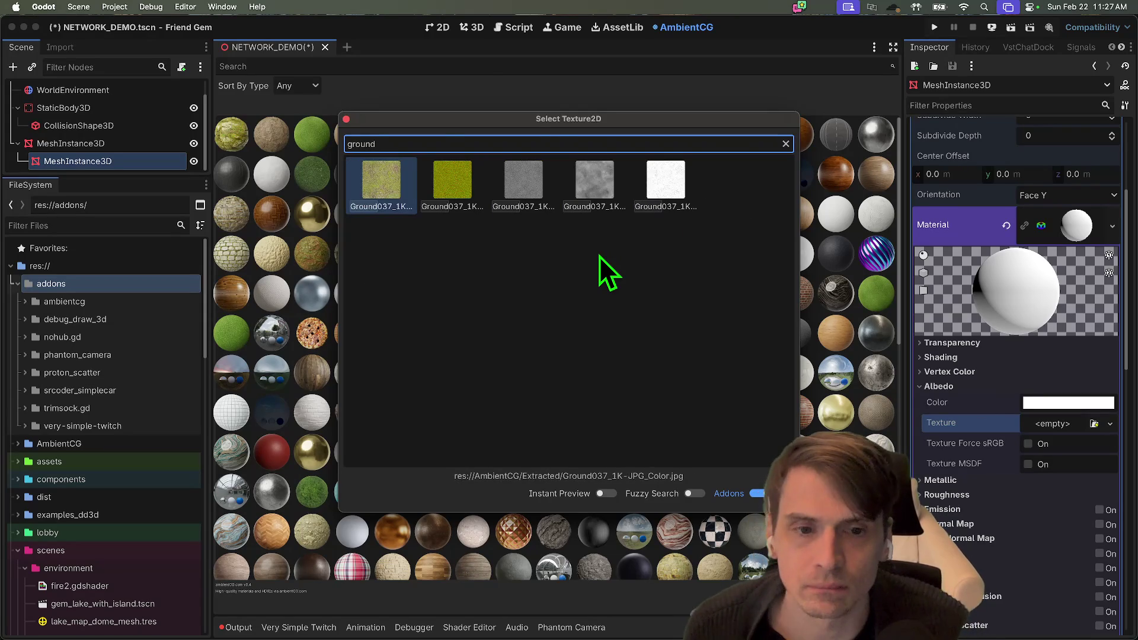
key("Return")
left_click(472, 28)
scroll(557, 347, "down", 5)
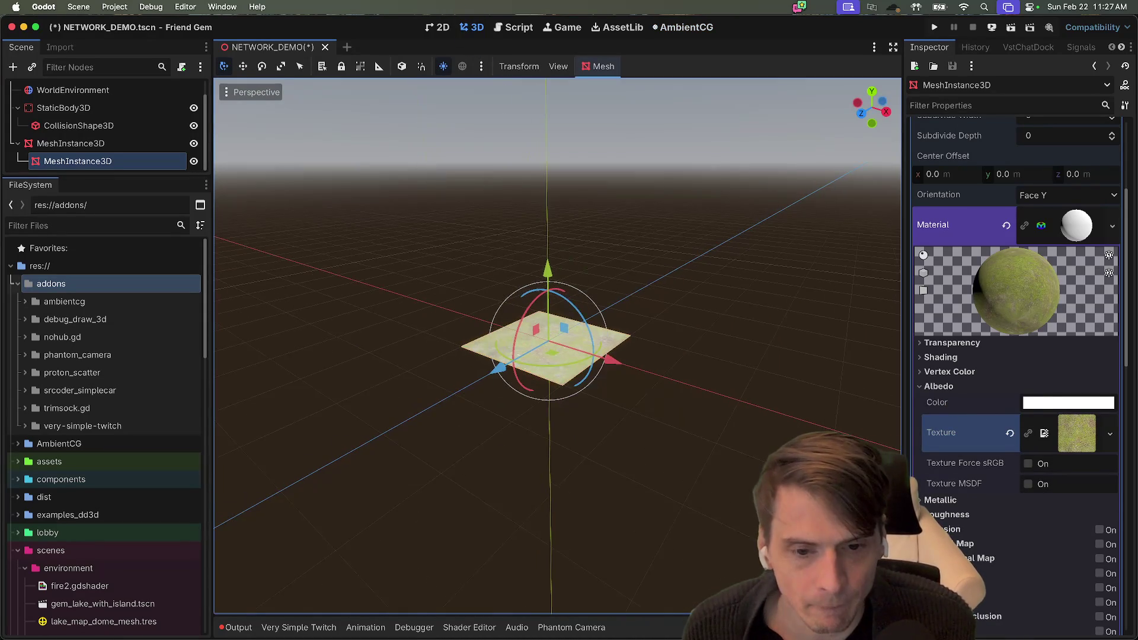
scroll(617, 254, "up", 2)
scroll(1086, 178, "up", 5)
Resize the plane mesh to 1000 × 1000 m
left_click(1069, 273)
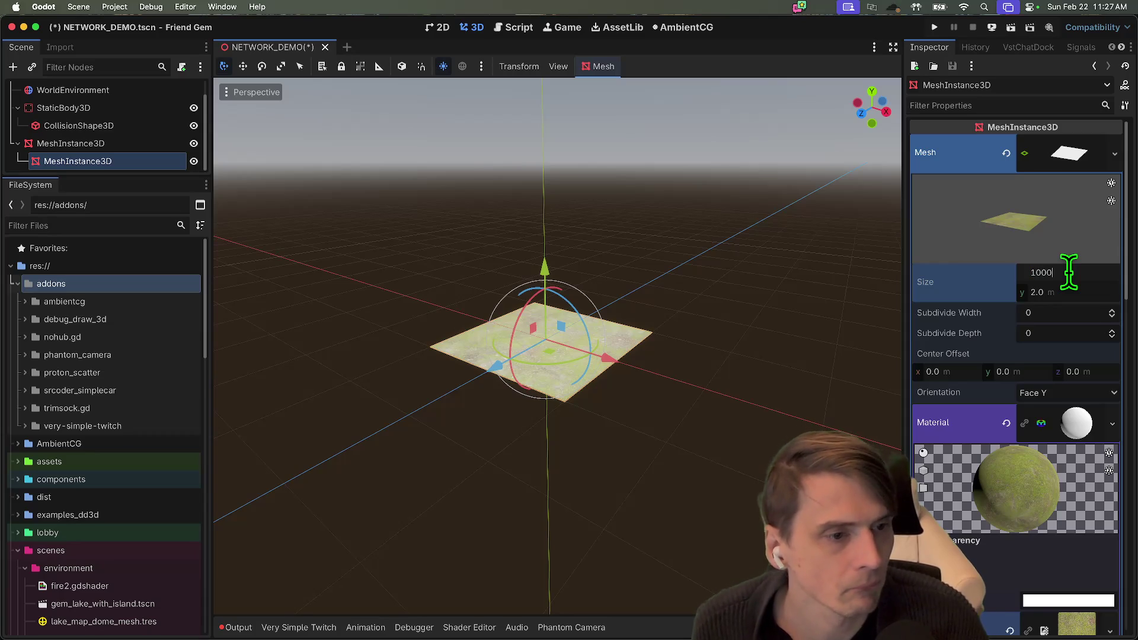
key("Tab")
type("1")
key("Return")
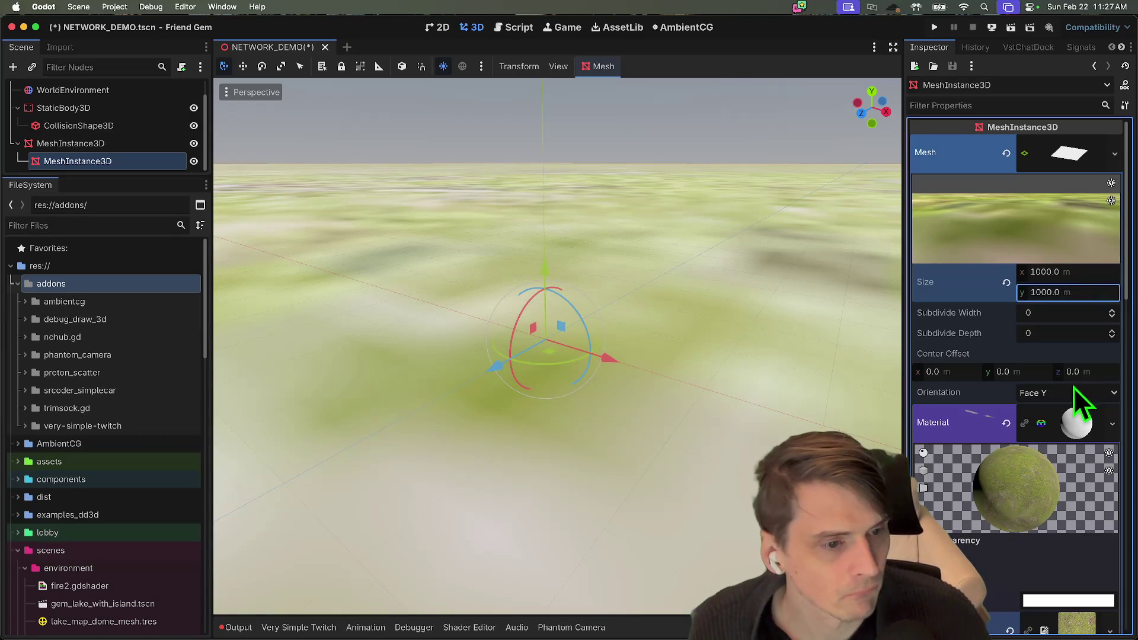
scroll(1073, 389, "down", 5)
scroll(1075, 400, "down", 5)
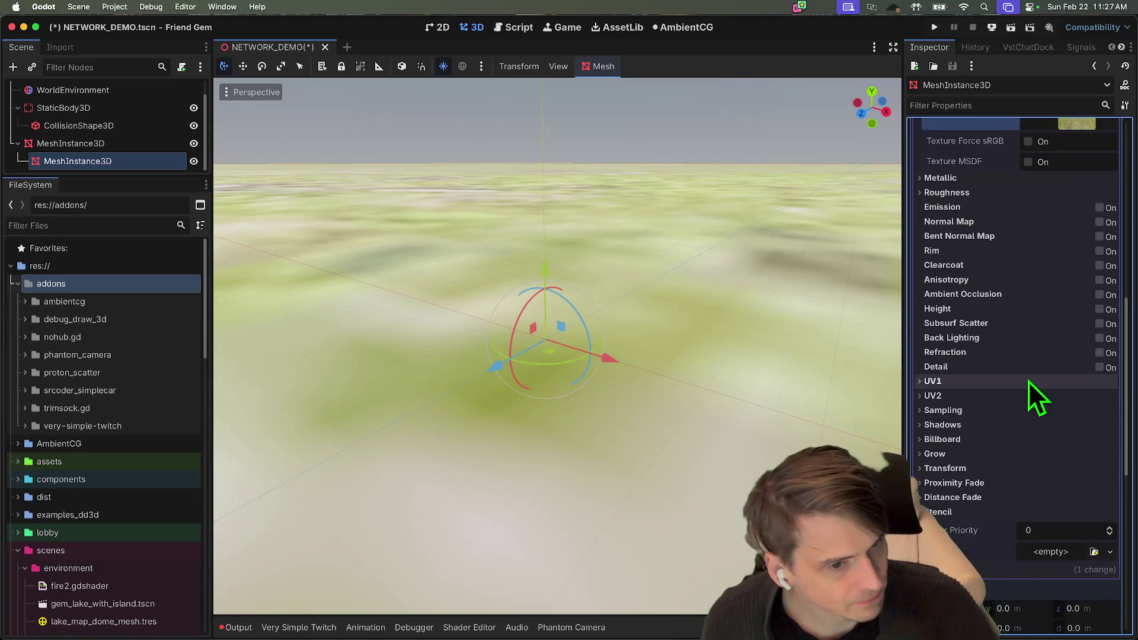
Turn on triplanar mapping under the material's UV1 settings
left_click(1029, 381)
left_click(1070, 478)
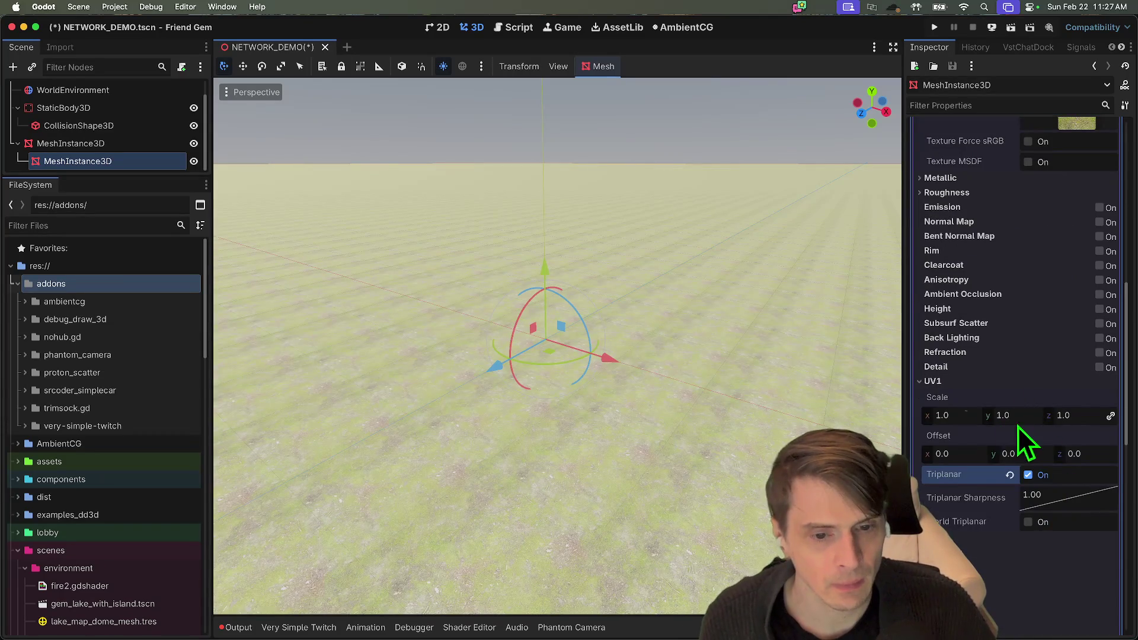
scroll(1018, 426, "up", 10)
scroll(1059, 396, "down", 5)
scroll(1058, 393, "up", 5)
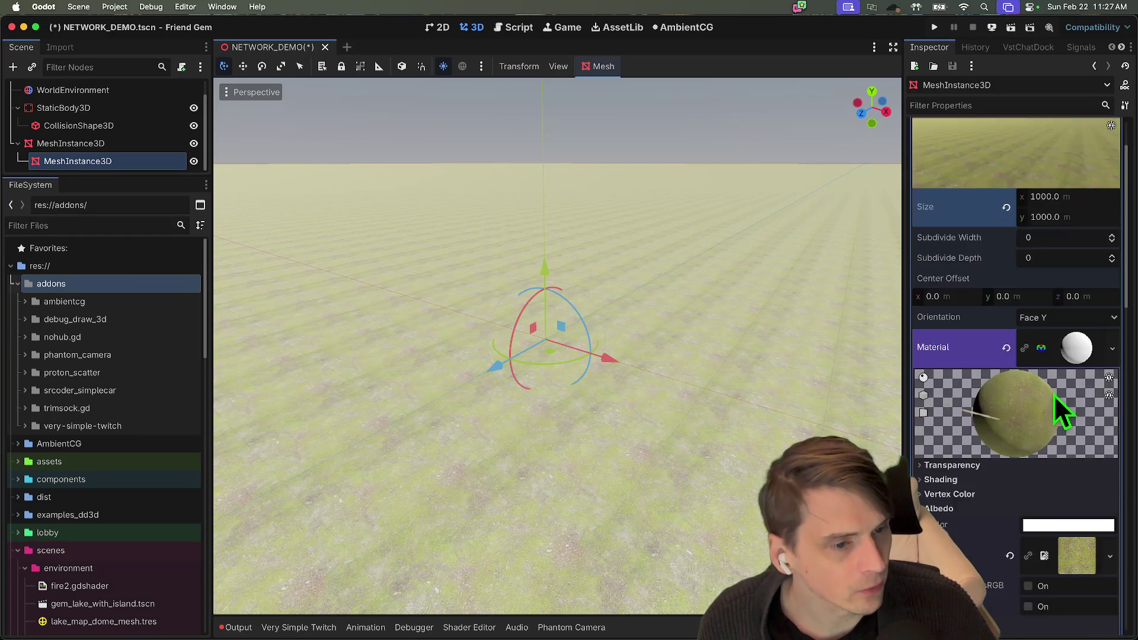
scroll(1054, 395, "down", 8)
Set the material's Metallic specular value to 0
left_click(1065, 303)
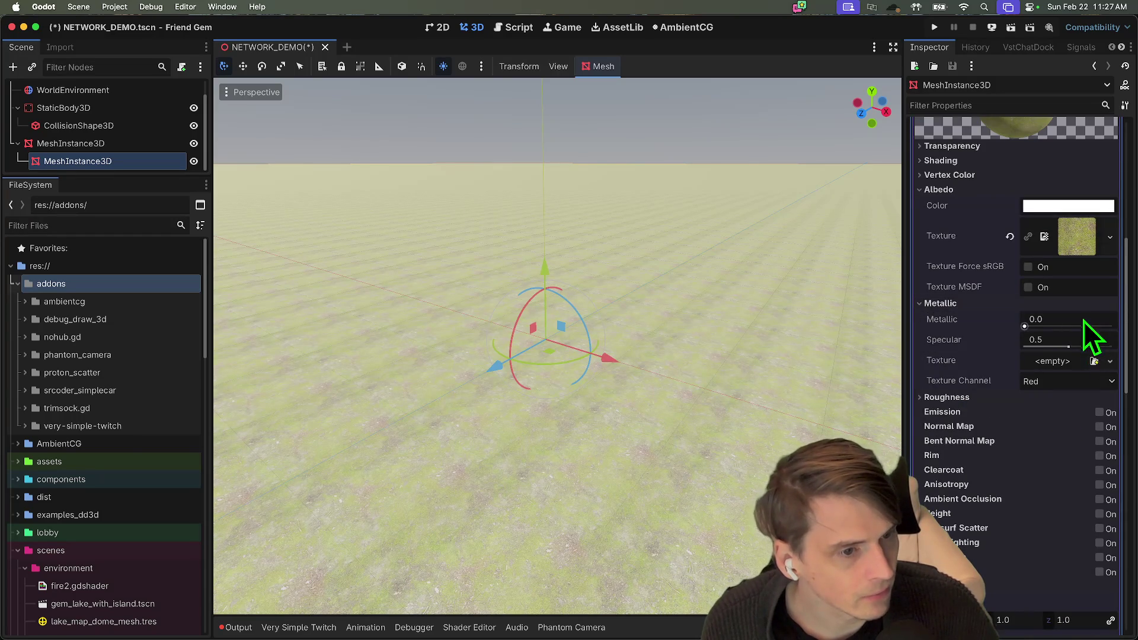
left_click(1074, 341)
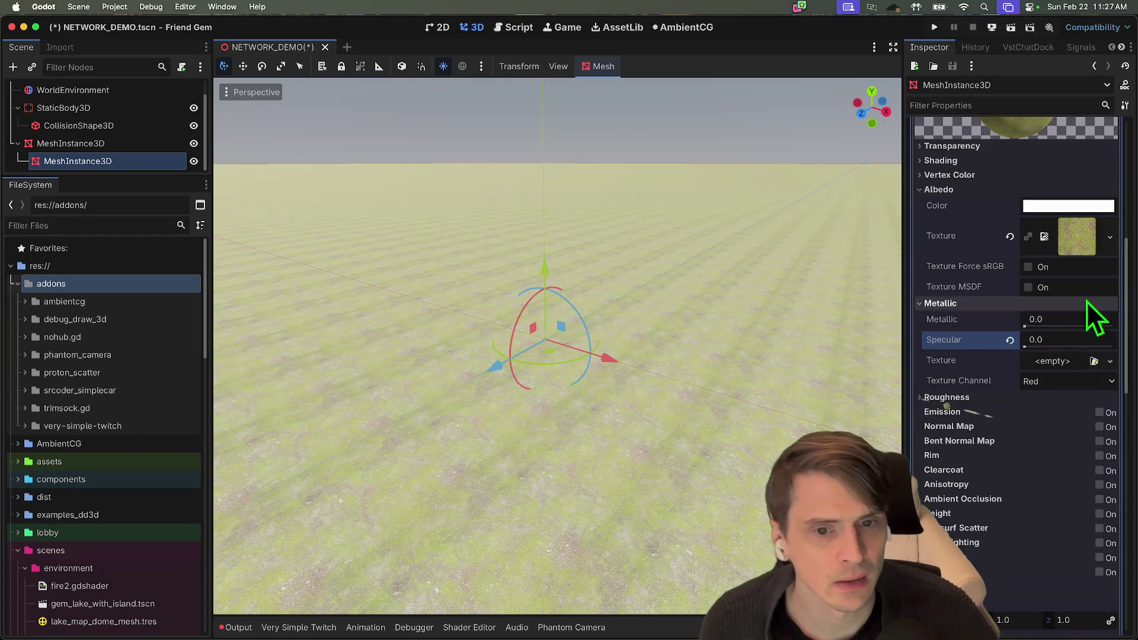
scroll(1085, 299, "down", 5)
left_click(90, 91)
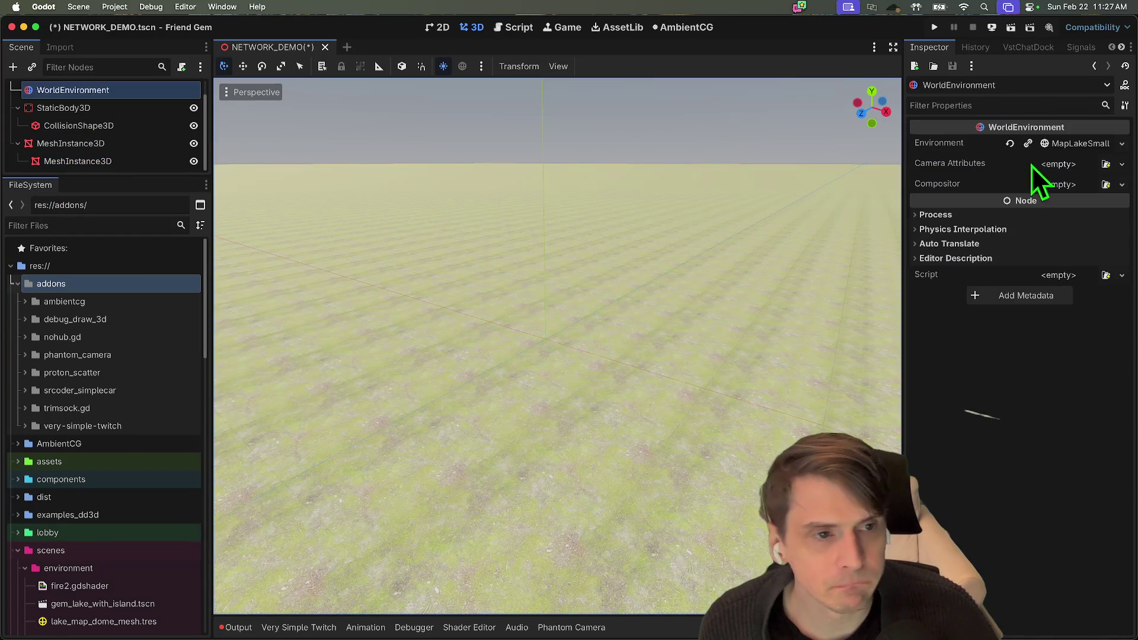
Quick-load TunnelEnvironmentV2 on WorldEnvironment, then reset its Environment to empty and switch to Finder
left_click(1121, 145)
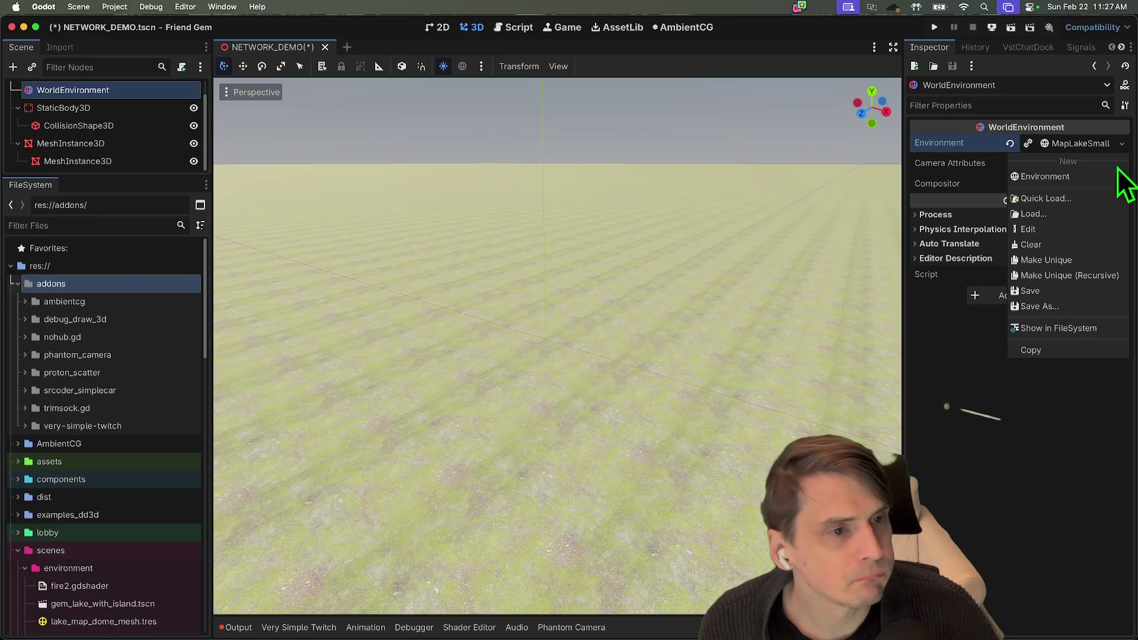
left_click(1100, 199)
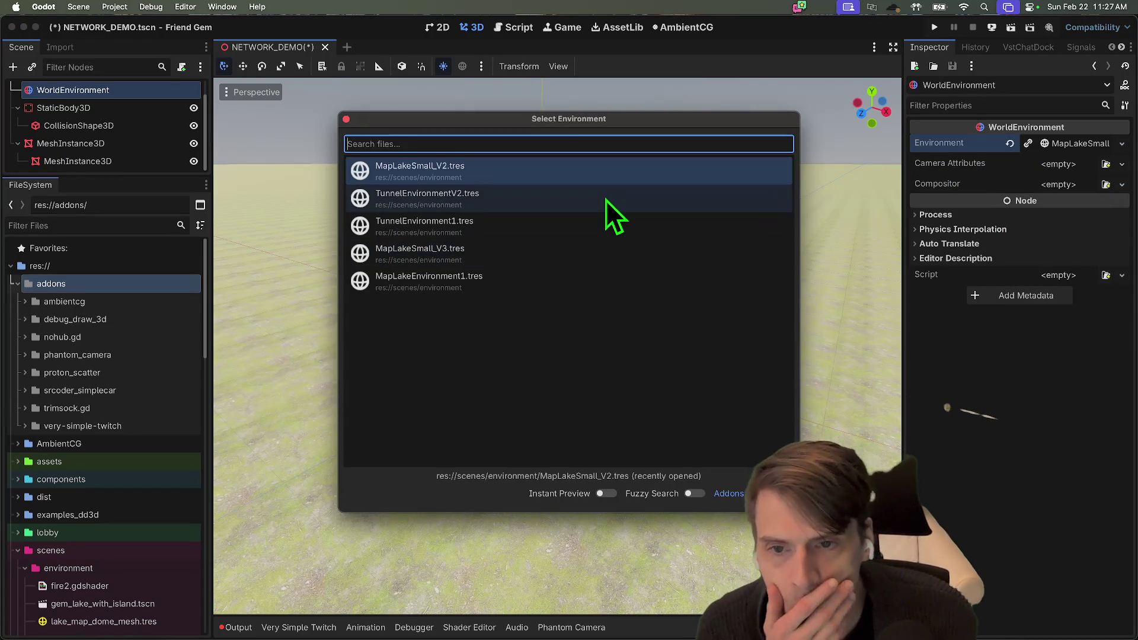
double_click(607, 202)
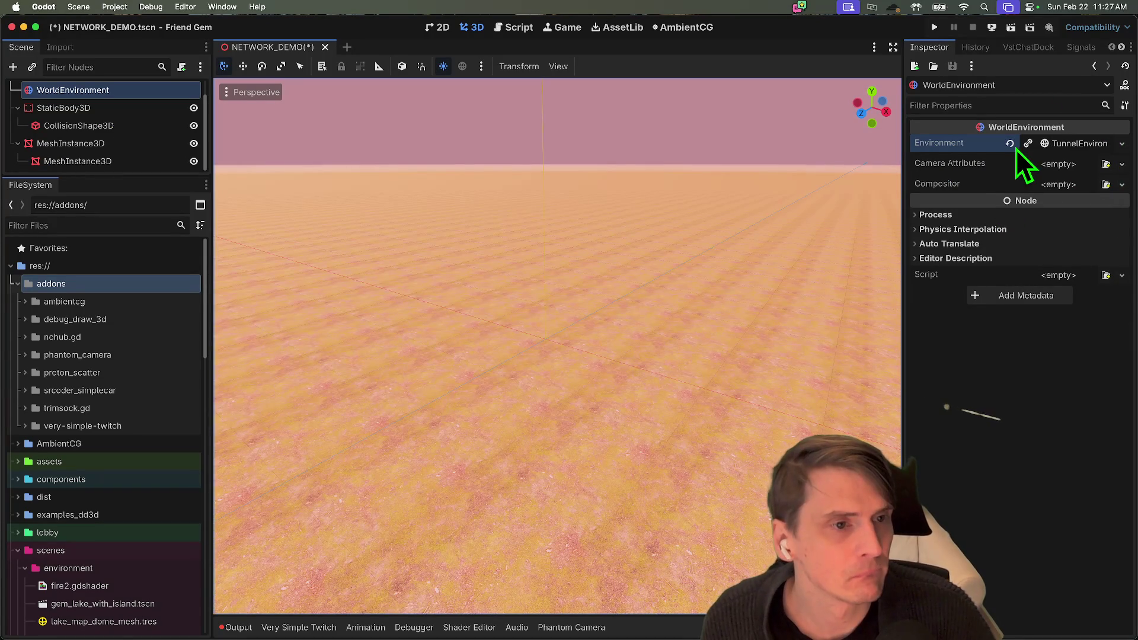
left_click(1011, 146)
mouse_move(144, 626)
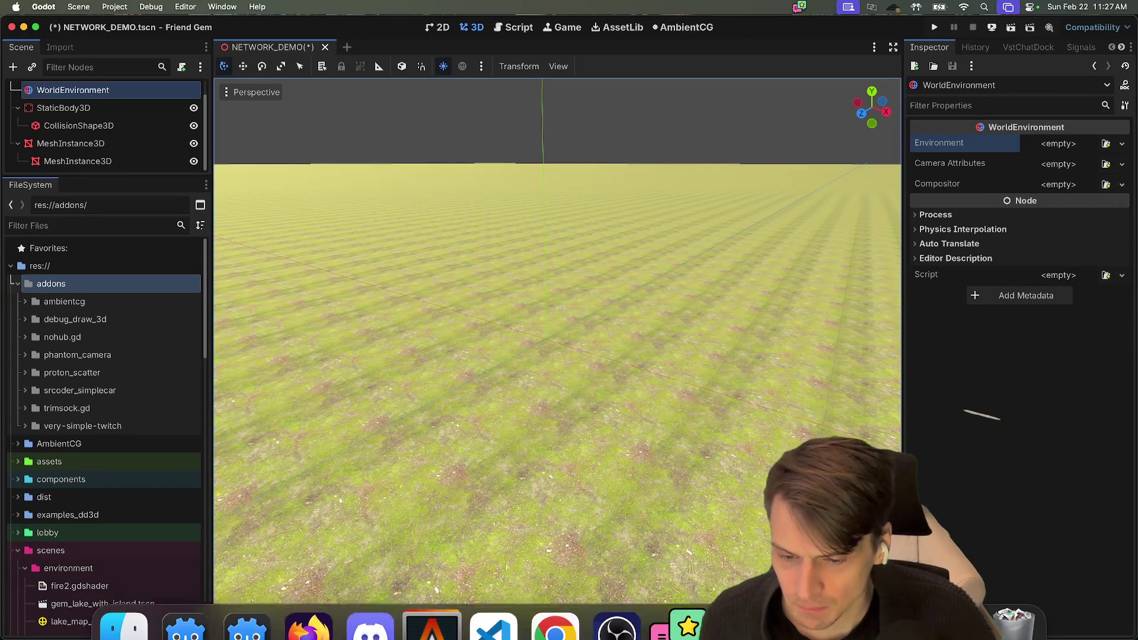
left_click(143, 620)
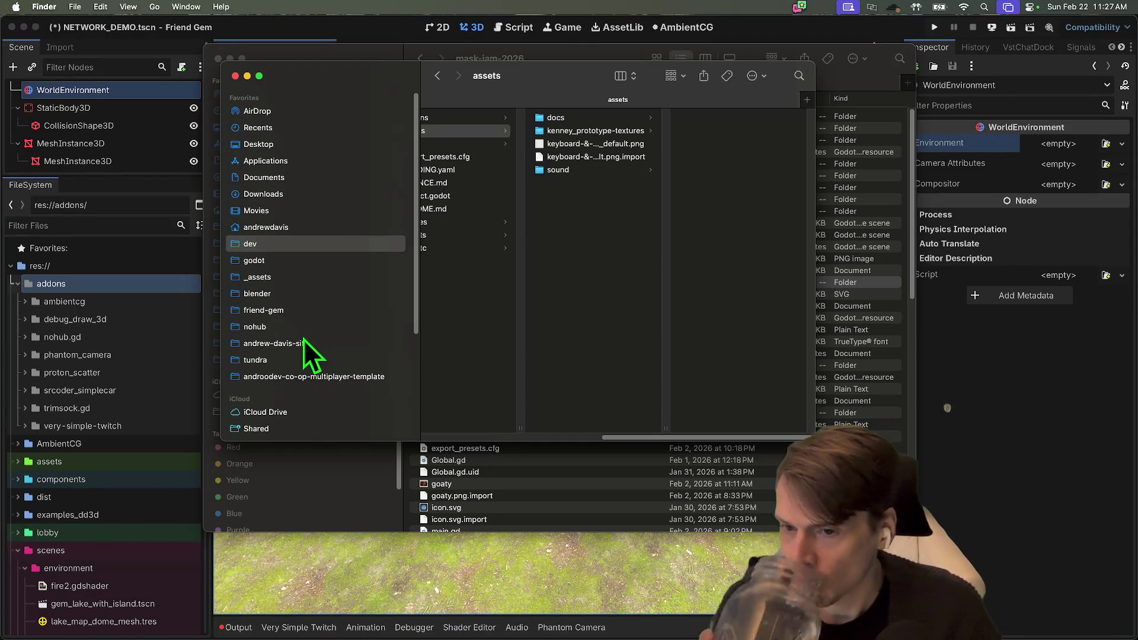
Open the andoodev-godot-web-rtc-p2p project and expand godot-client and its game folder
left_click(298, 260)
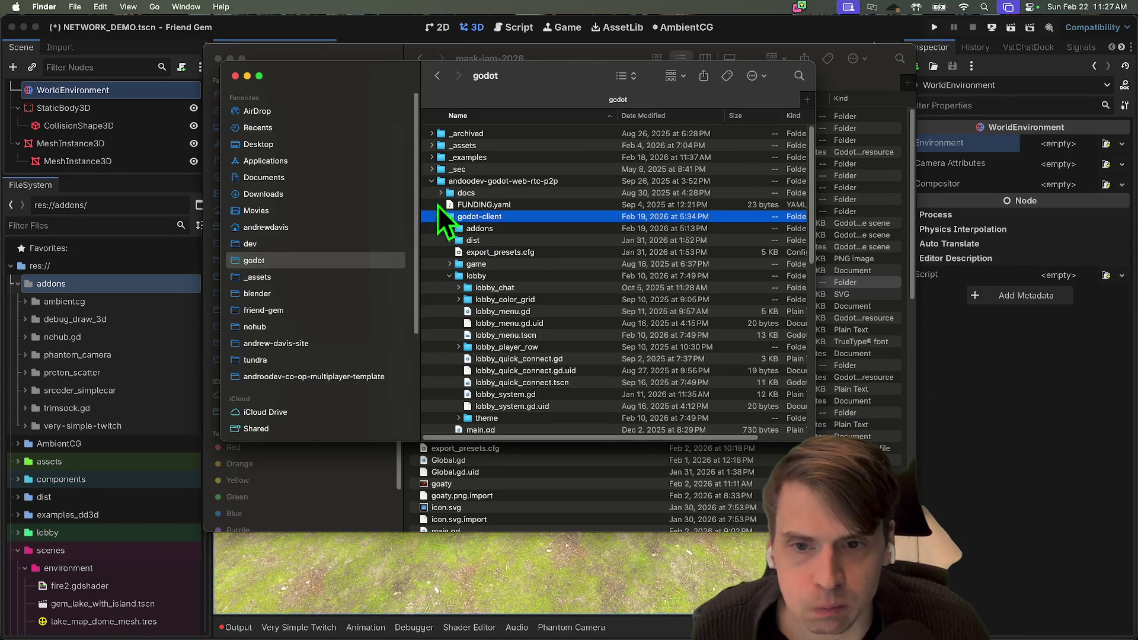
left_click(442, 216)
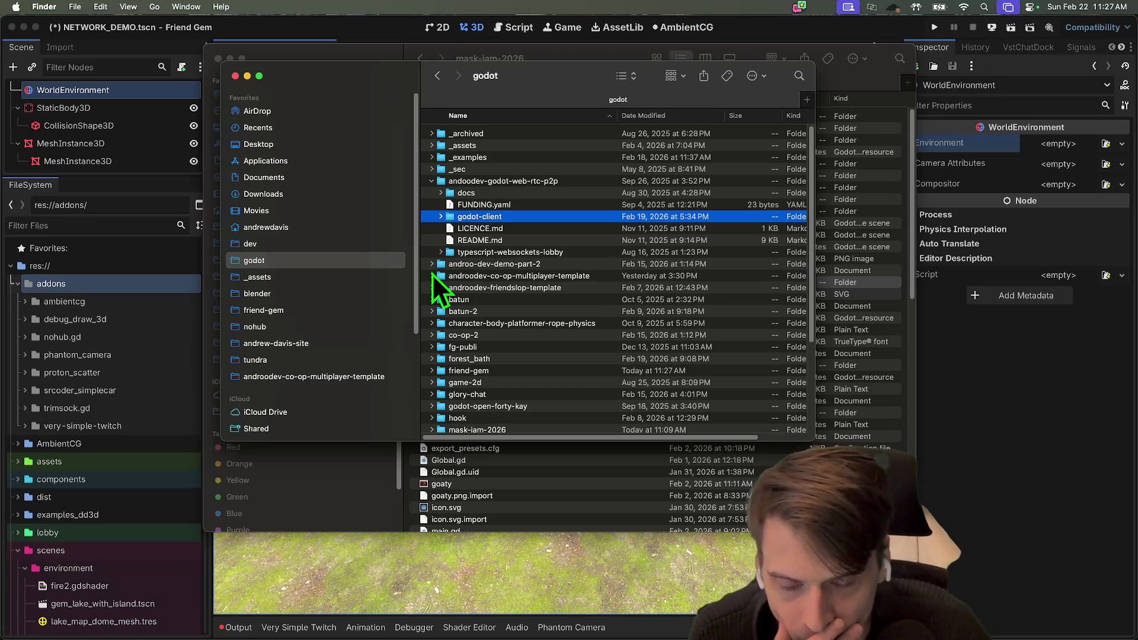
left_click(432, 182)
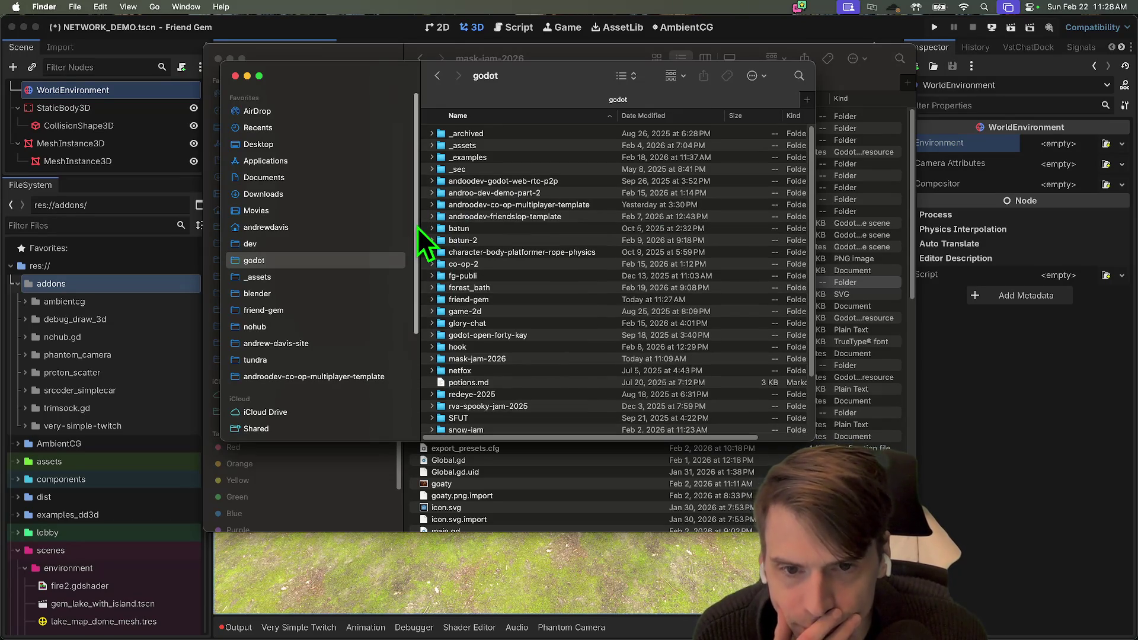
mouse_move(817, 436)
left_mouse_down()
mouse_move(773, 590)
mouse_move(775, 572)
mouse_move(859, 569)
left_mouse_up()
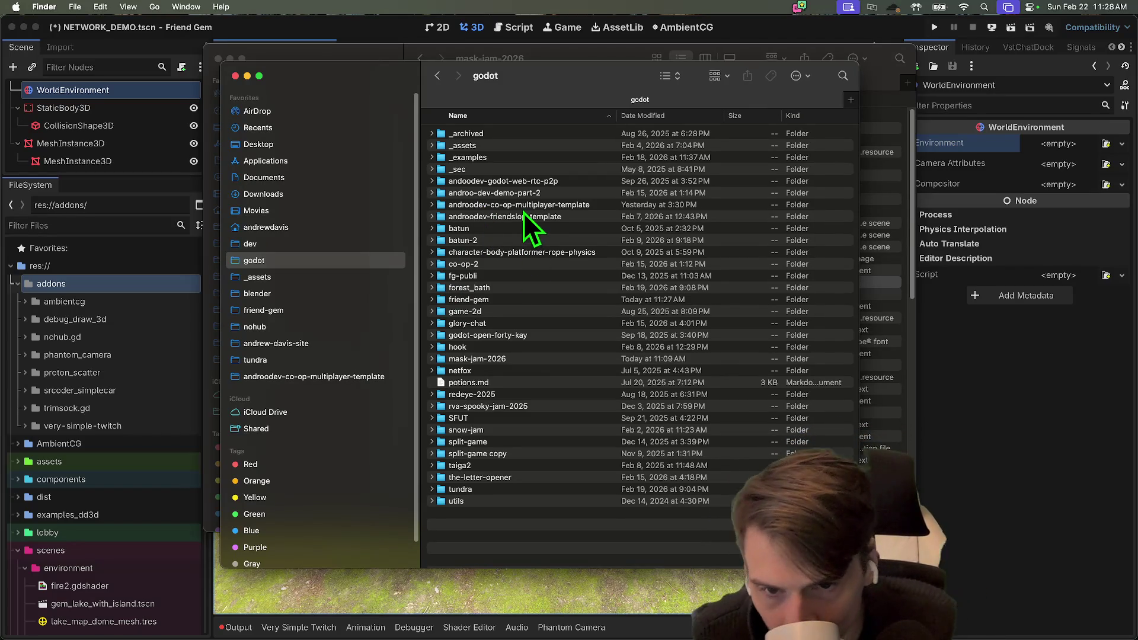
double_click(525, 182)
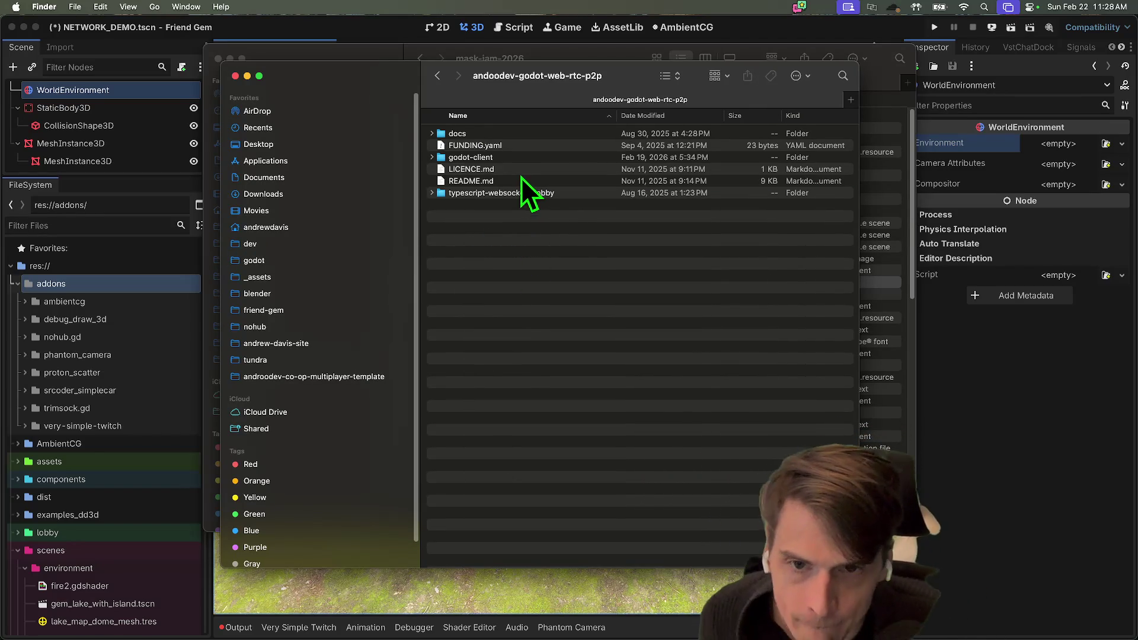
left_click(433, 158)
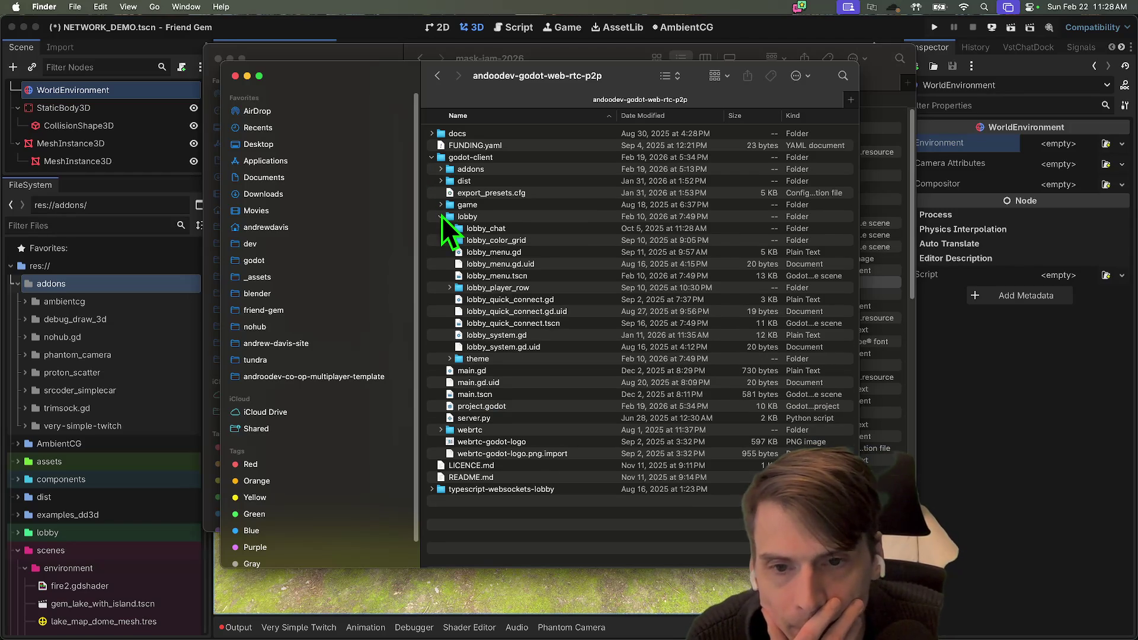
left_click(442, 215)
left_click(440, 199)
left_click(439, 207)
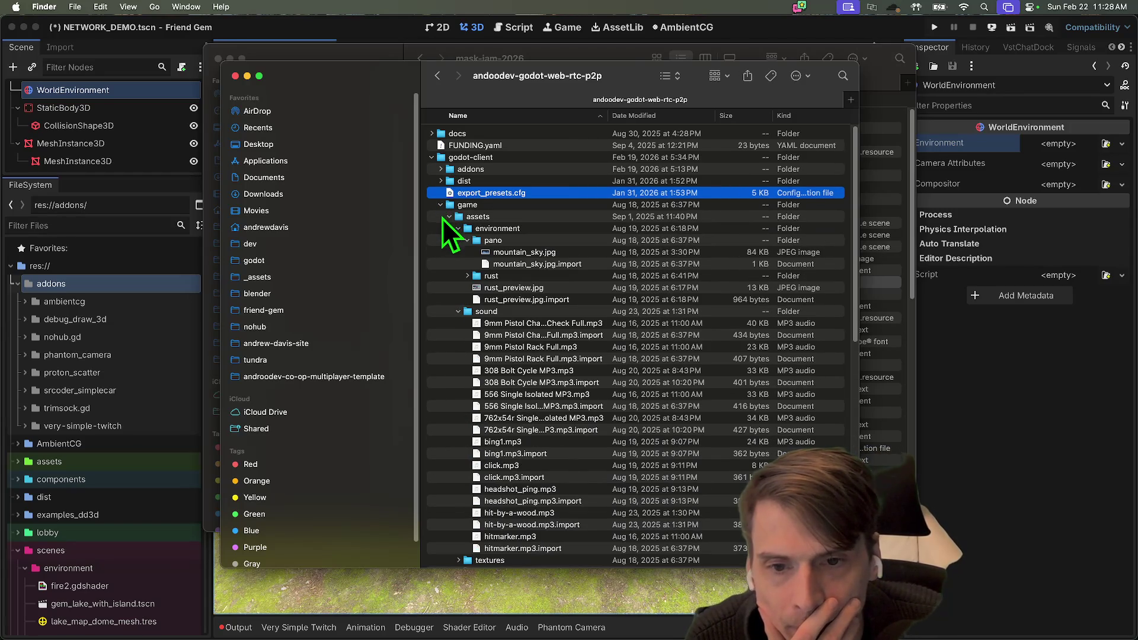
Expand assets to reveal the environment folder with its pano sky, collapsing sound and ui
left_click(594, 241)
left_click(469, 229)
left_click(472, 254)
left_click(470, 241)
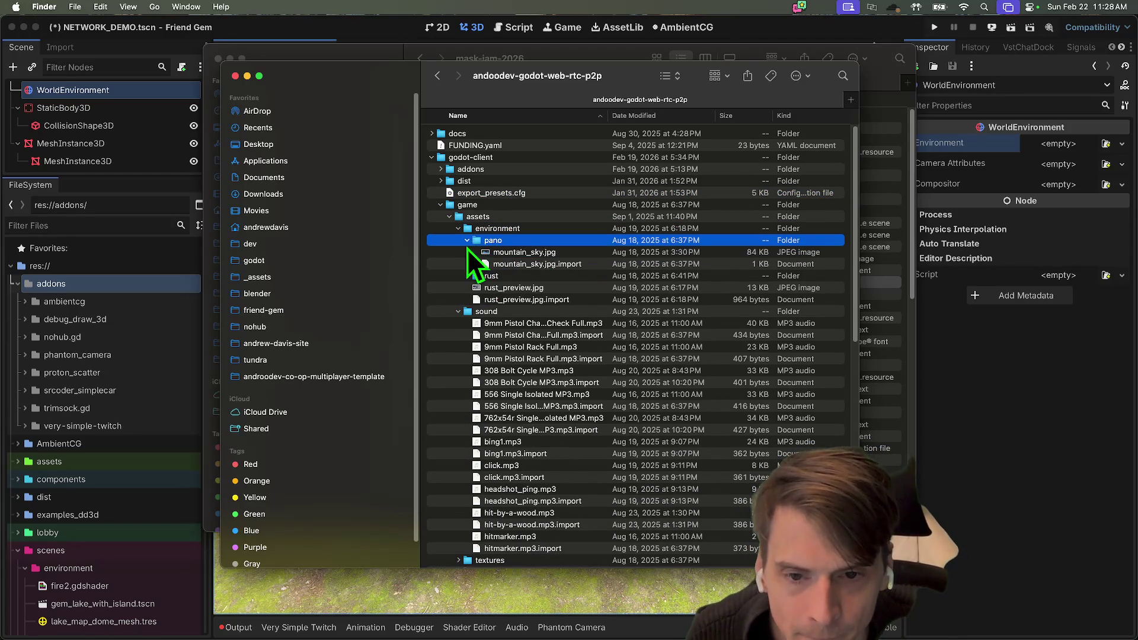
left_click(461, 287)
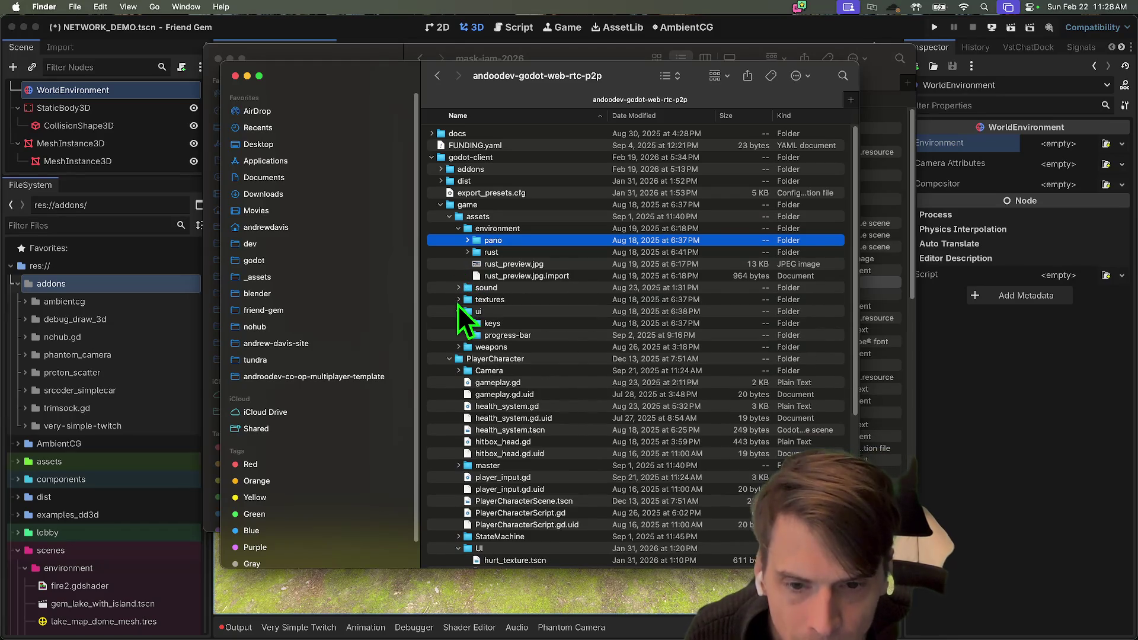
left_click(458, 311)
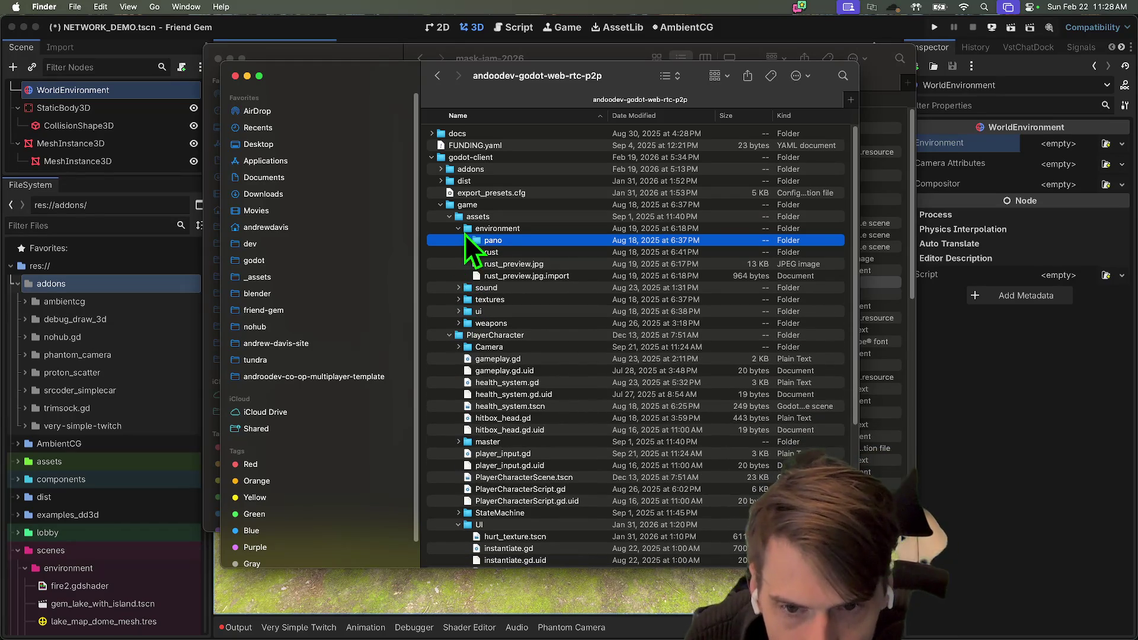
Select the environment and pano folders together, then return to Godot
left_click(514, 231)
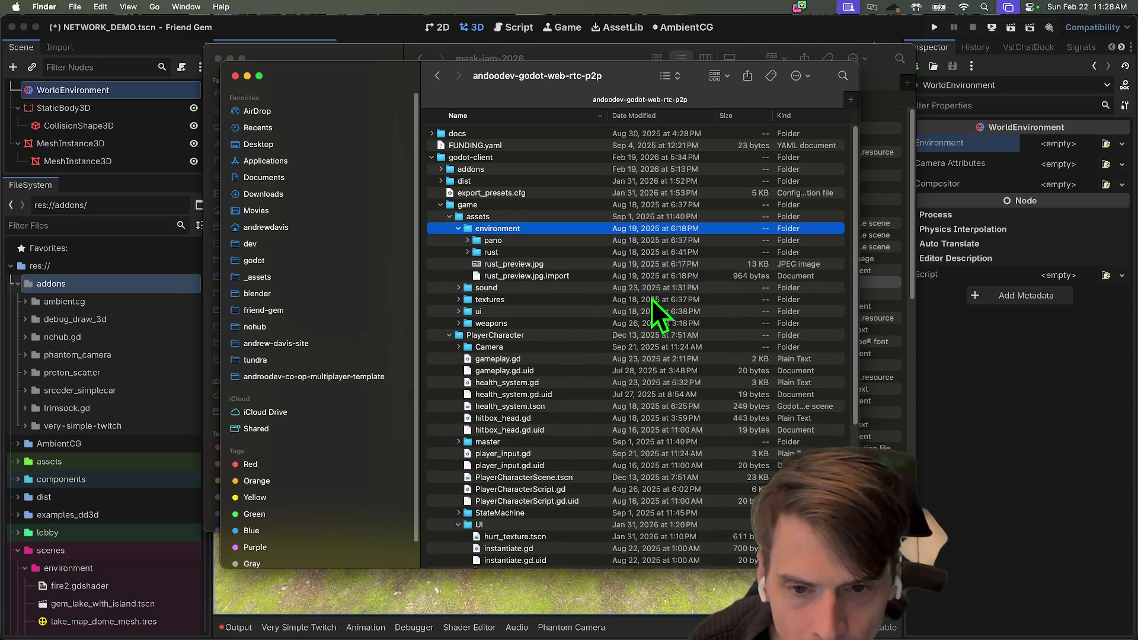
key("Down")
key("Right")
key("Left")
key("Down")
key("Right")
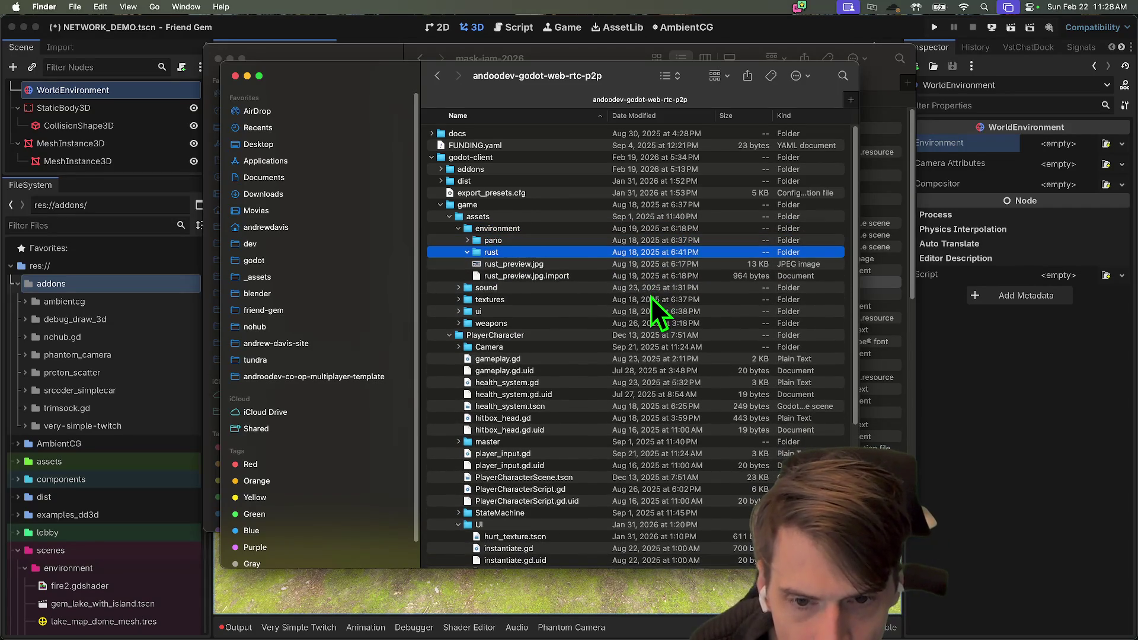
key("Left")
left_click(516, 241)
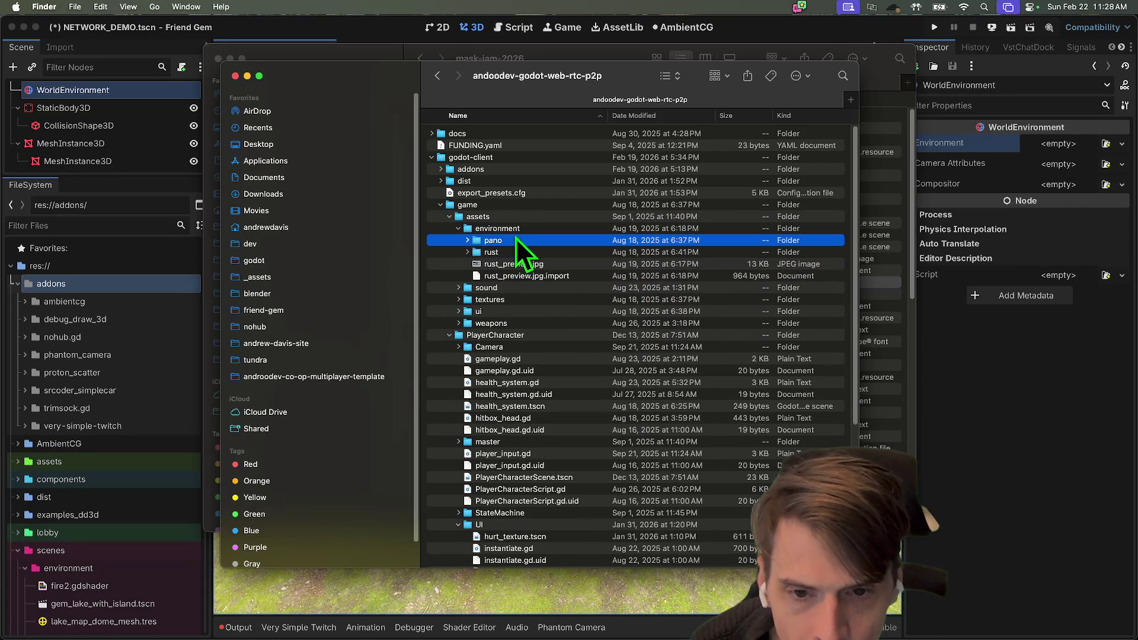
left_click(515, 232, "shift")
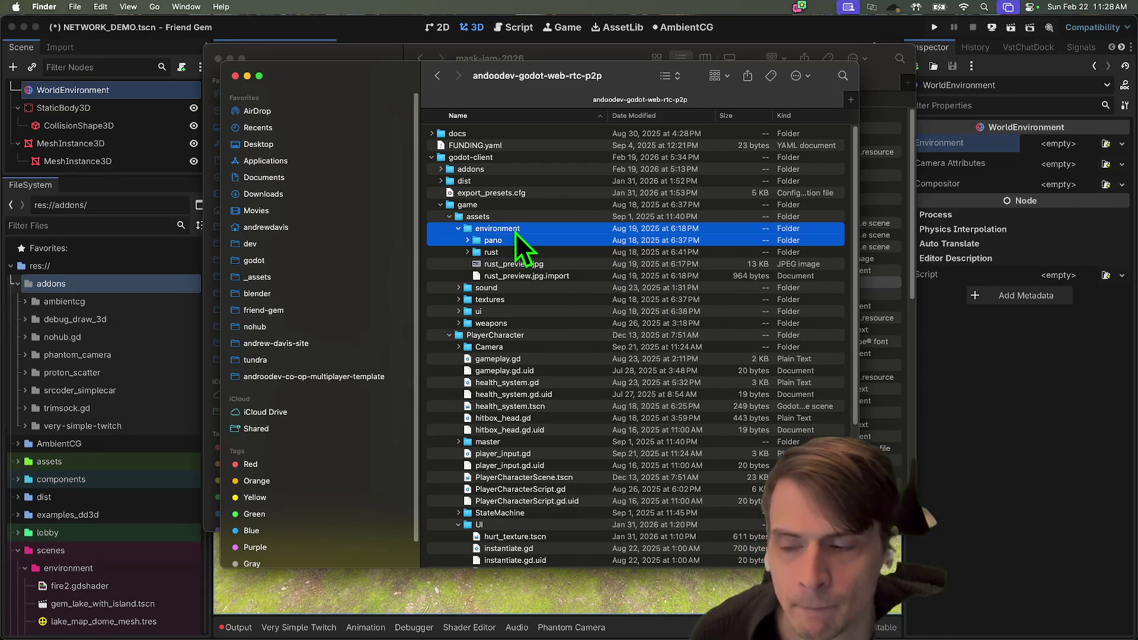
left_click(152, 284)
Reveal the FileSystem's assets folder in Finder, after a brief Open in Terminal attempt
right_click(84, 462)
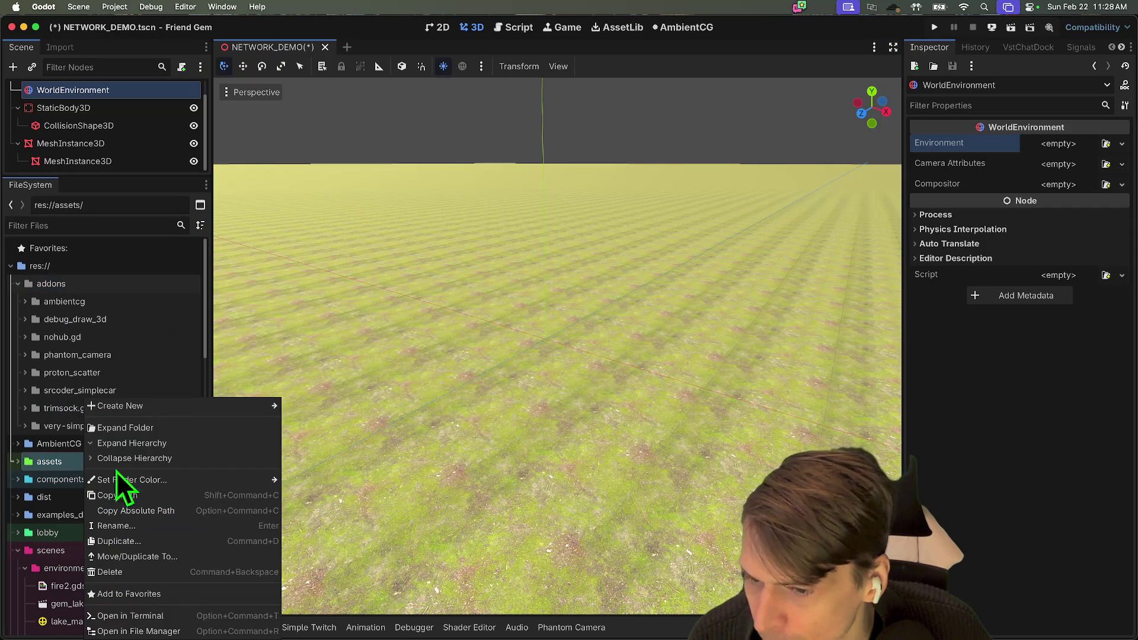
left_click(136, 616)
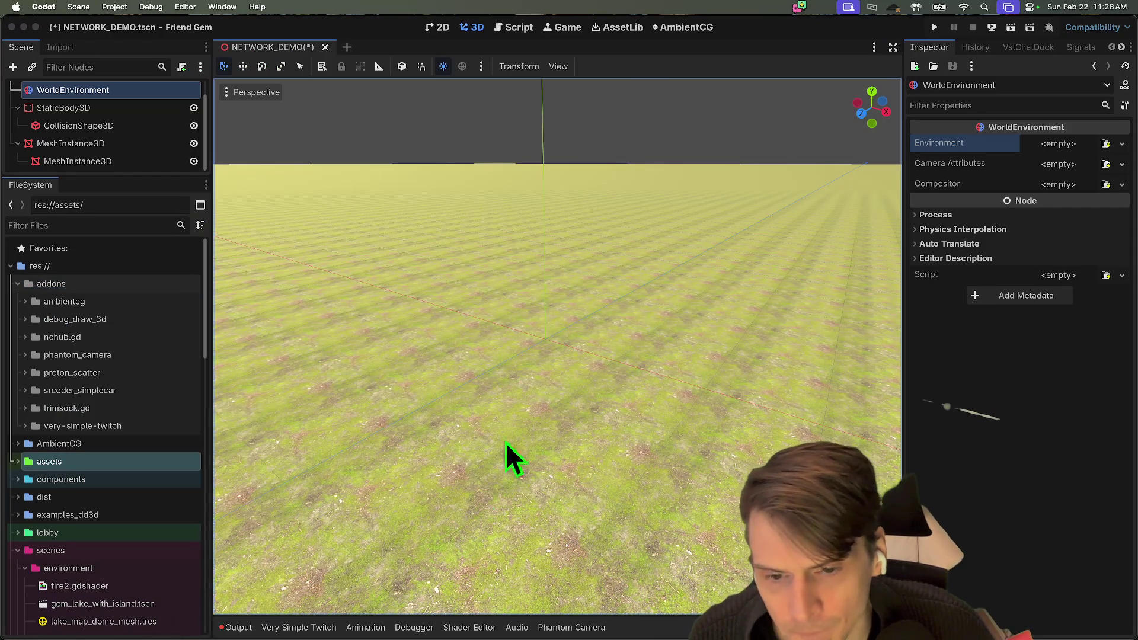
key("super+Tab")
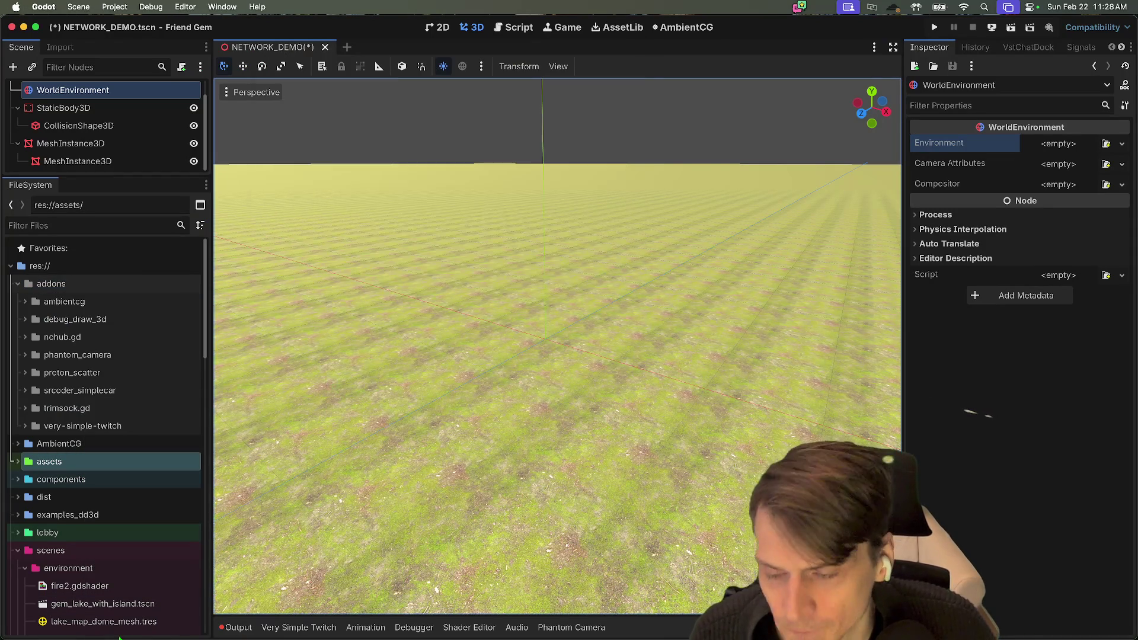
right_click(104, 478)
left_click(87, 466)
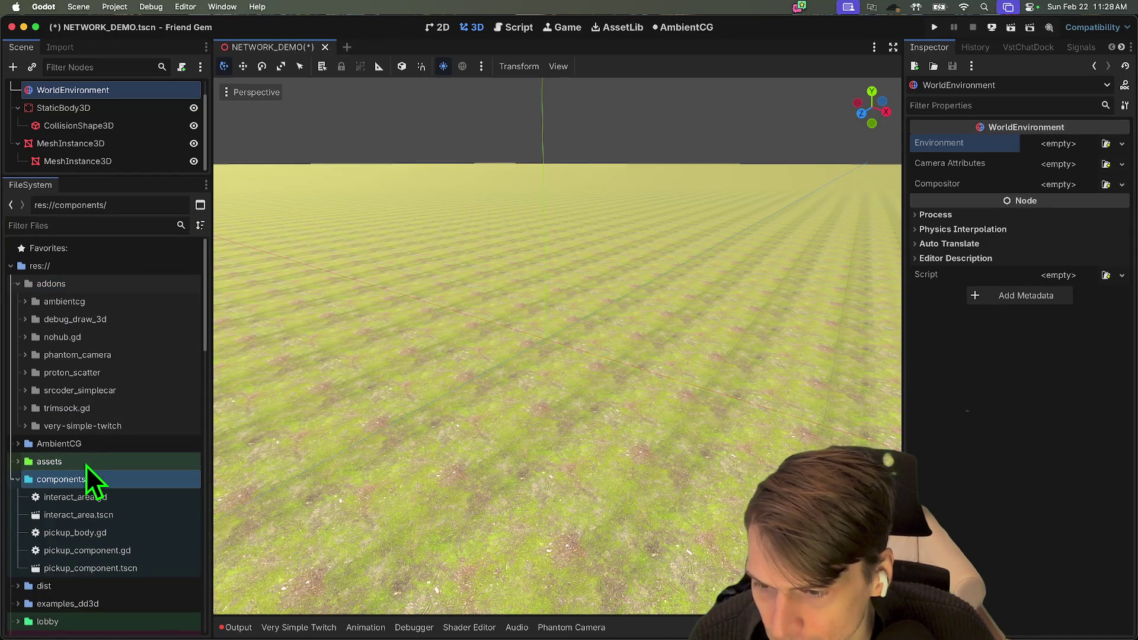
left_click(87, 465)
double_click(86, 465)
right_click(93, 470)
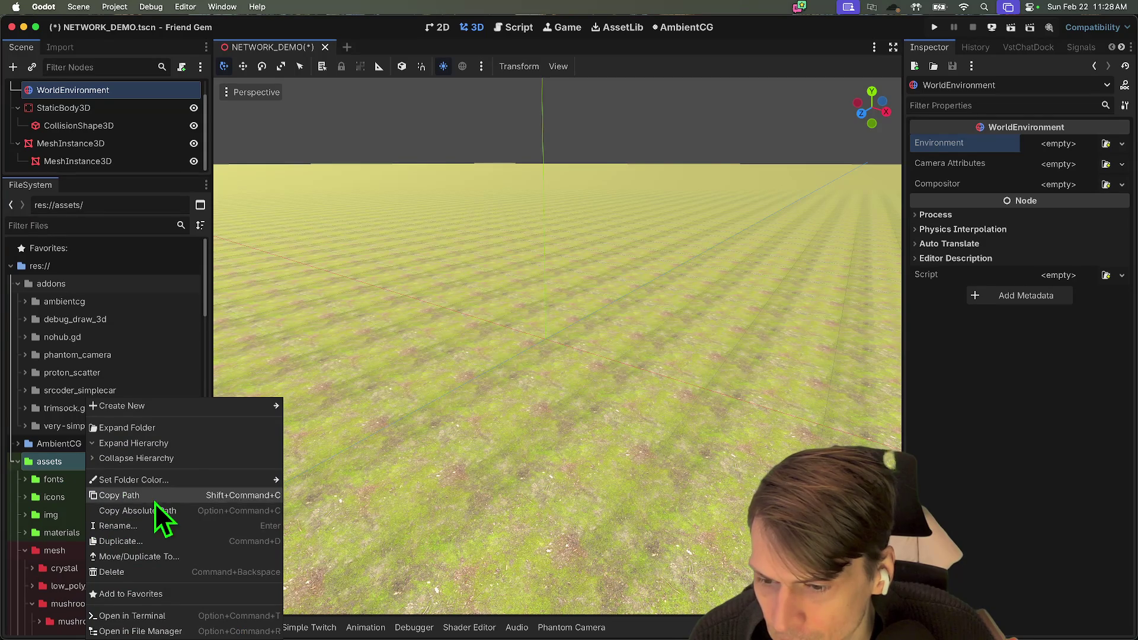
left_click(184, 633)
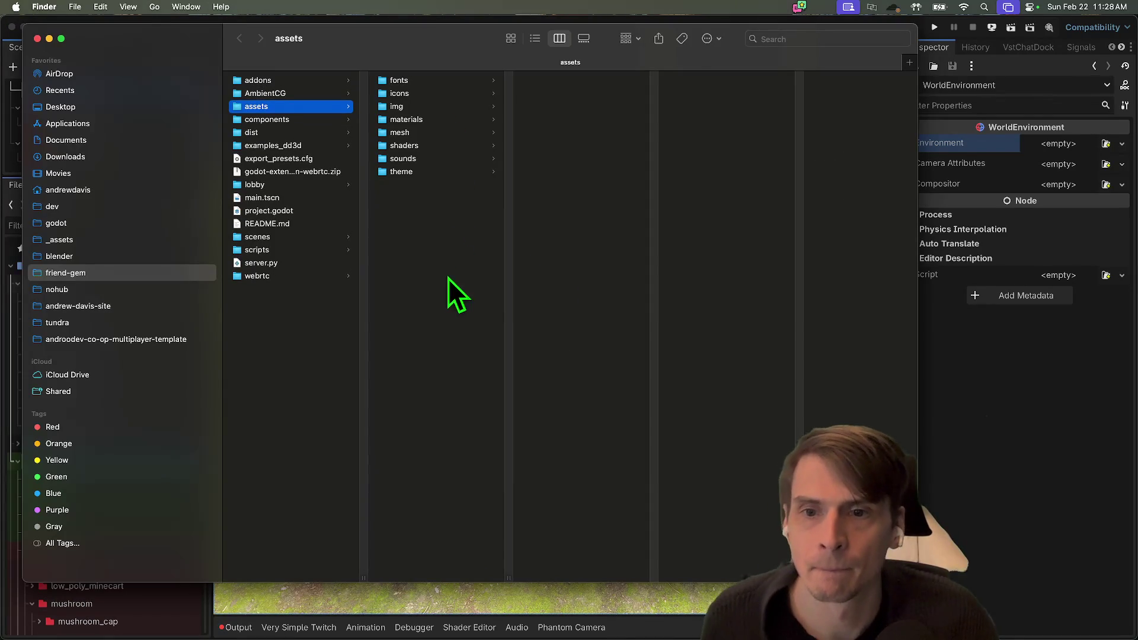
Delete the two rust preview files from the newly added environment folder in assets
left_click(424, 104)
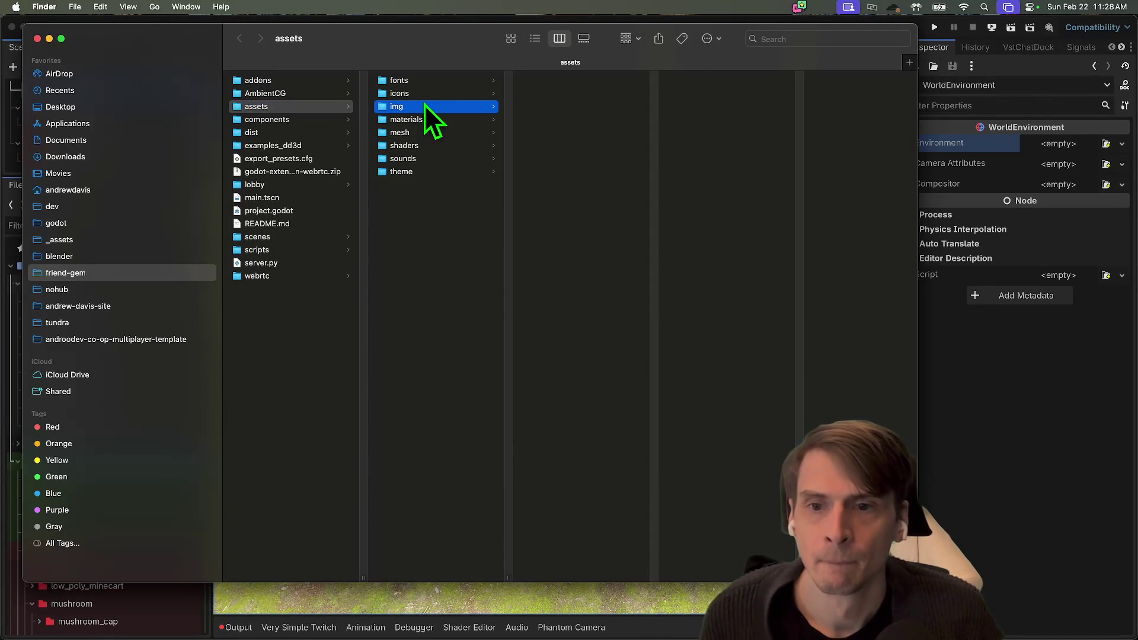
left_click(450, 242)
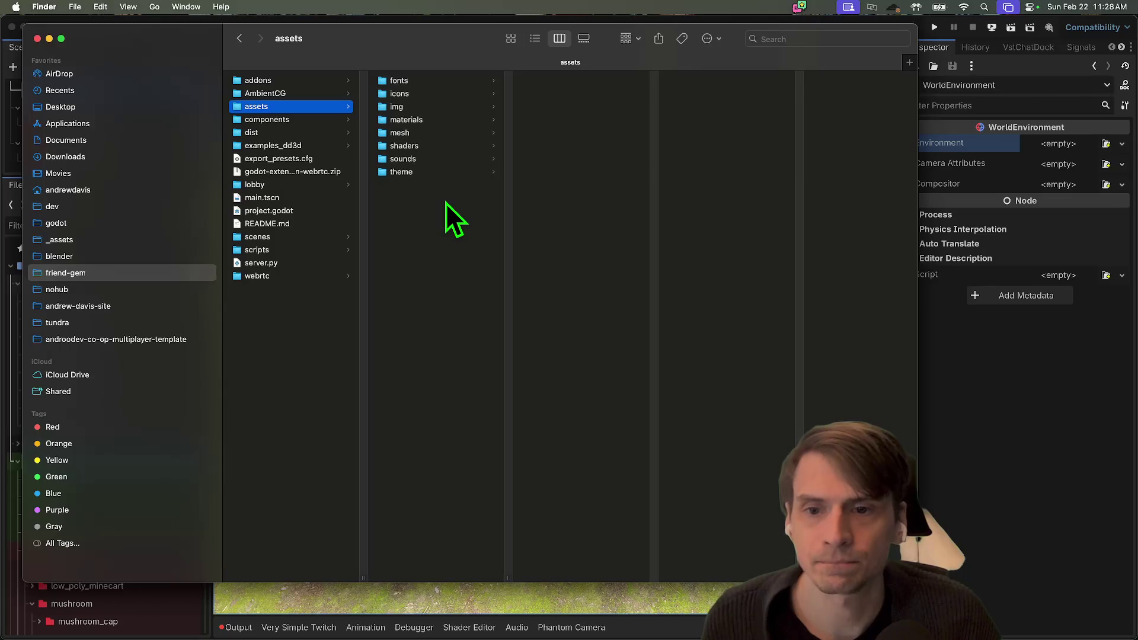
left_click(468, 81)
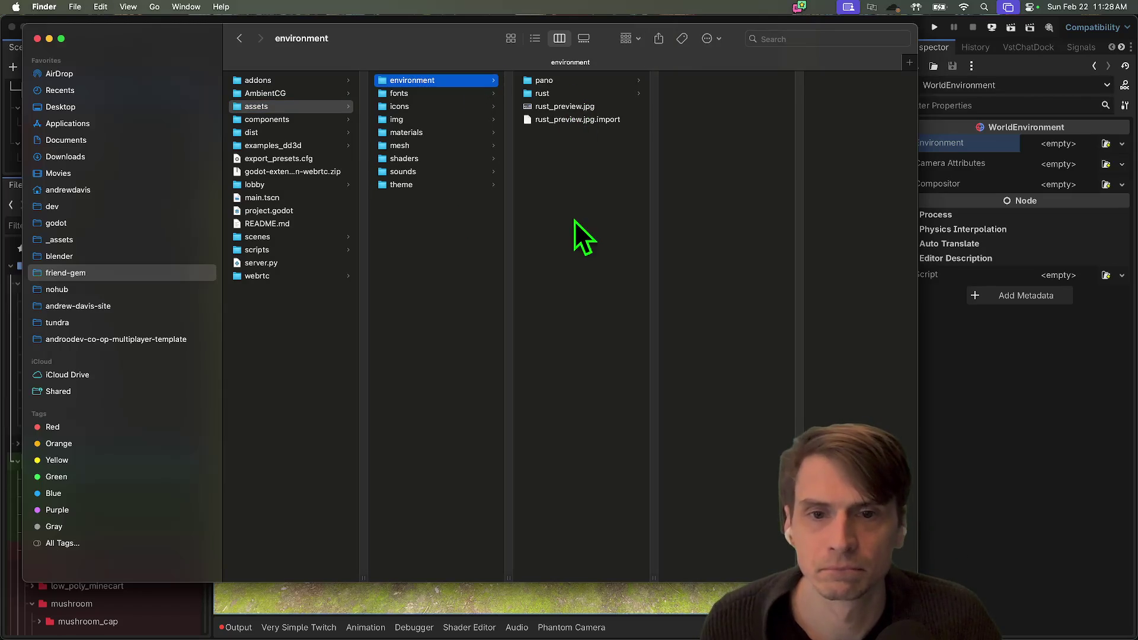
left_click(570, 96)
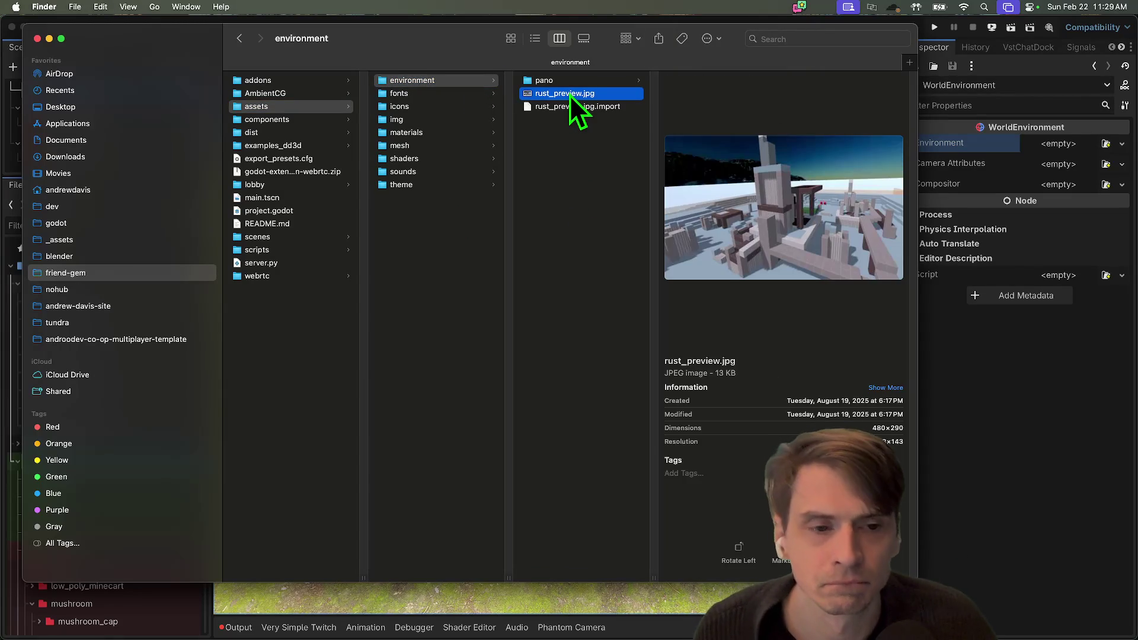
key("shift+Down")
key("super+BackSpace")
key("super+Tab")
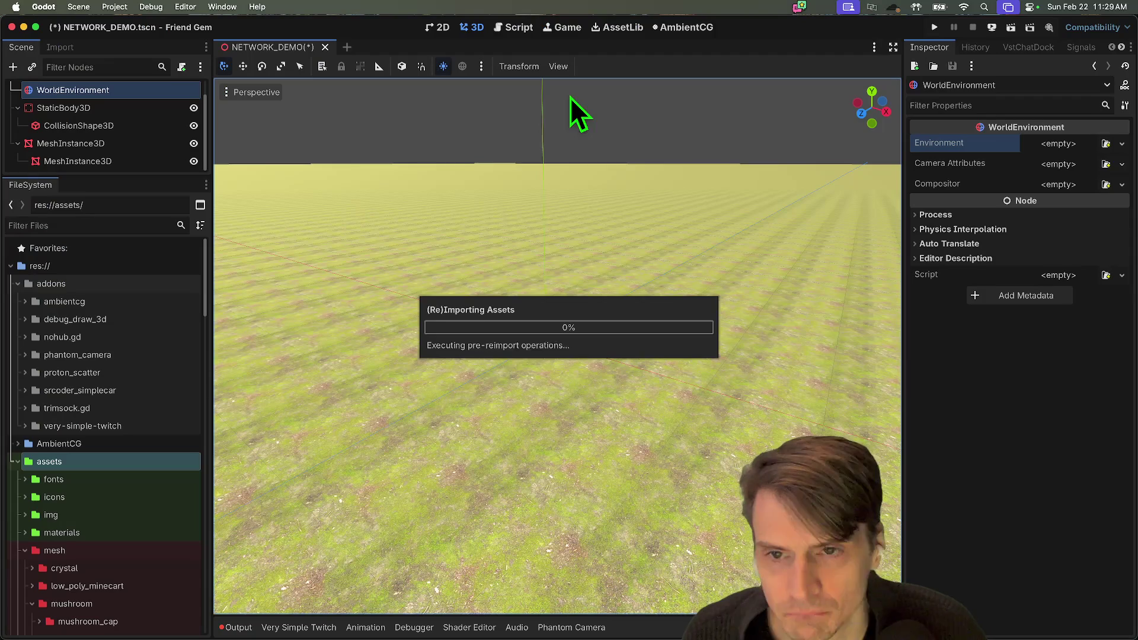
left_click(126, 605)
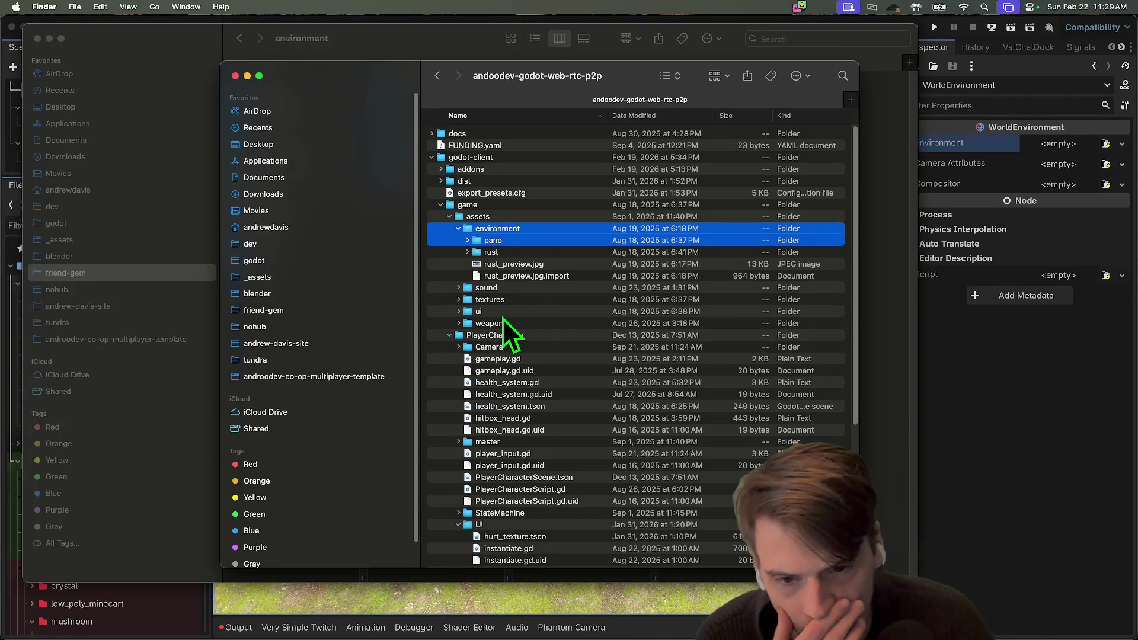
Copy world_environment_rust.tres from the world folder into the project's environment folder
scroll(502, 318, "down", 10)
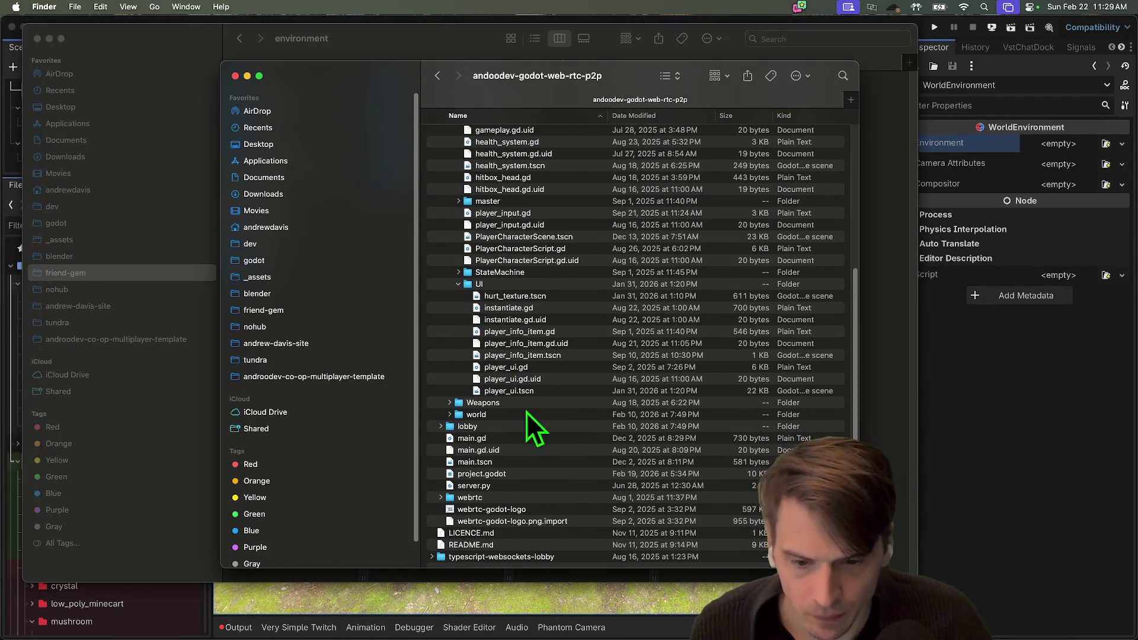
left_click(525, 415)
key("Right")
left_click(560, 374)
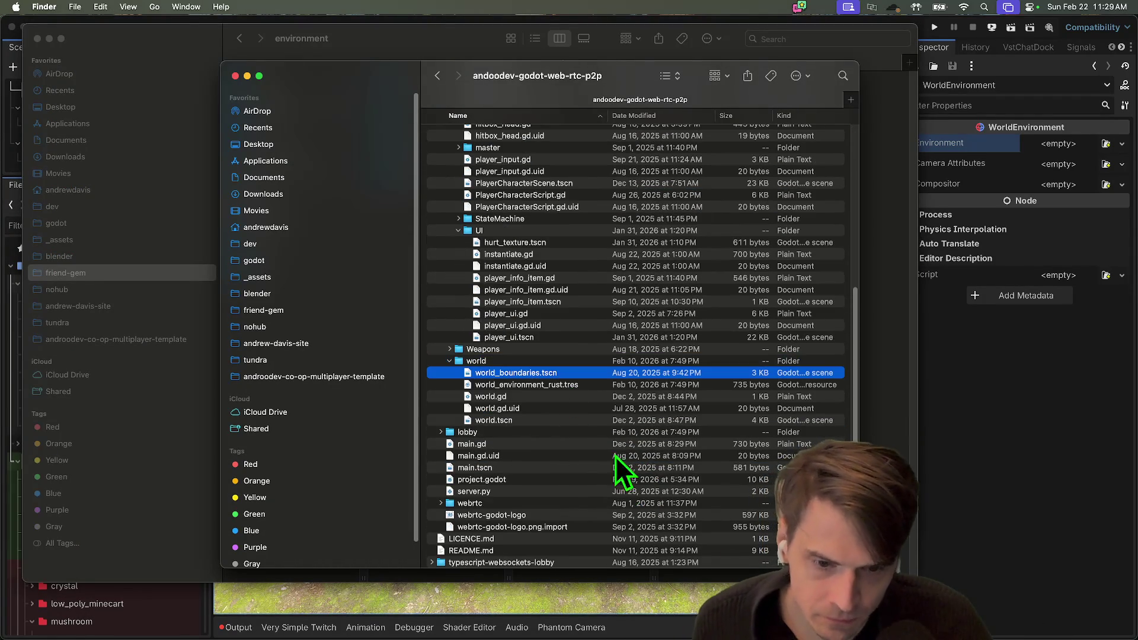
left_click(564, 387)
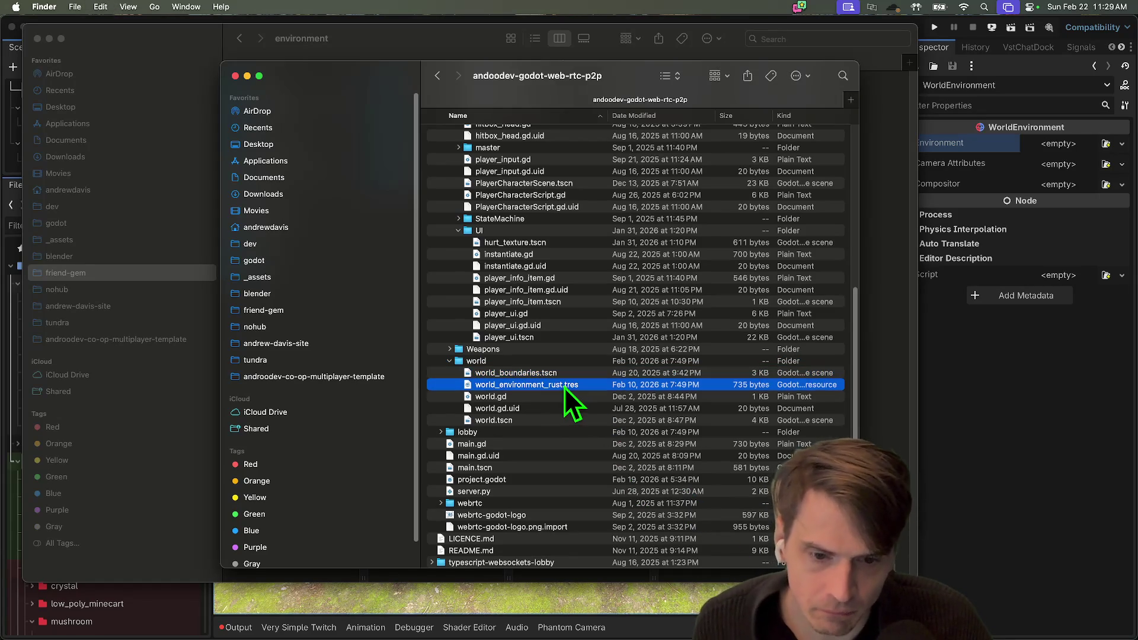
mouse_move(628, 81)
left_mouse_down()
mouse_move(582, 210)
mouse_move(588, 102)
left_mouse_up()
key("super+grave")
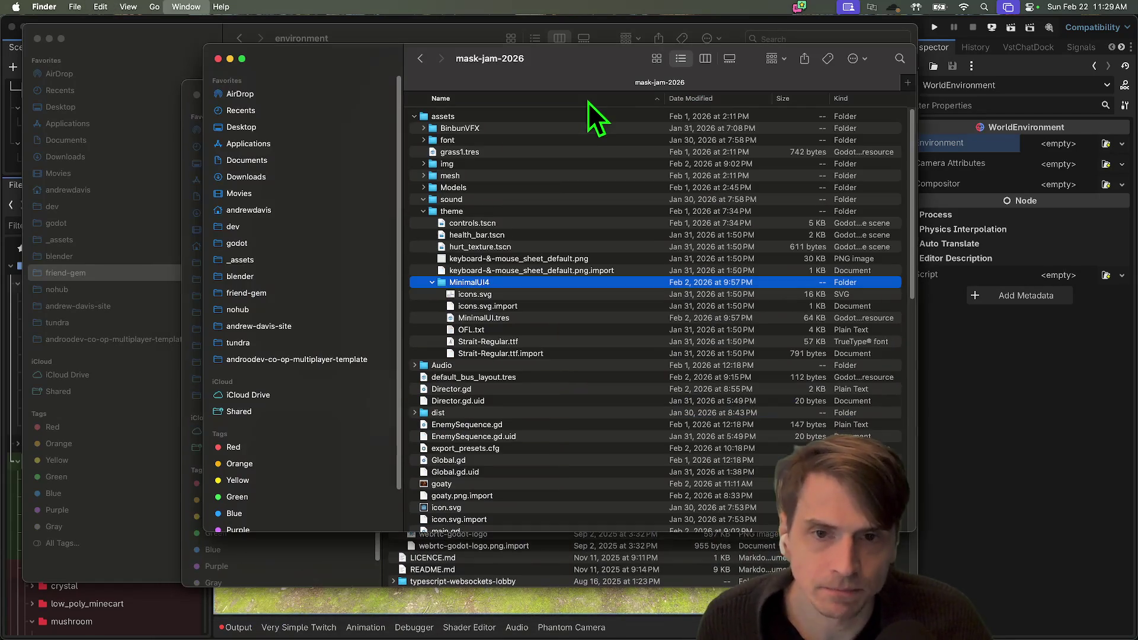
key("super+grave")
key("super+c")
key("super+v")
key("super+Tab")
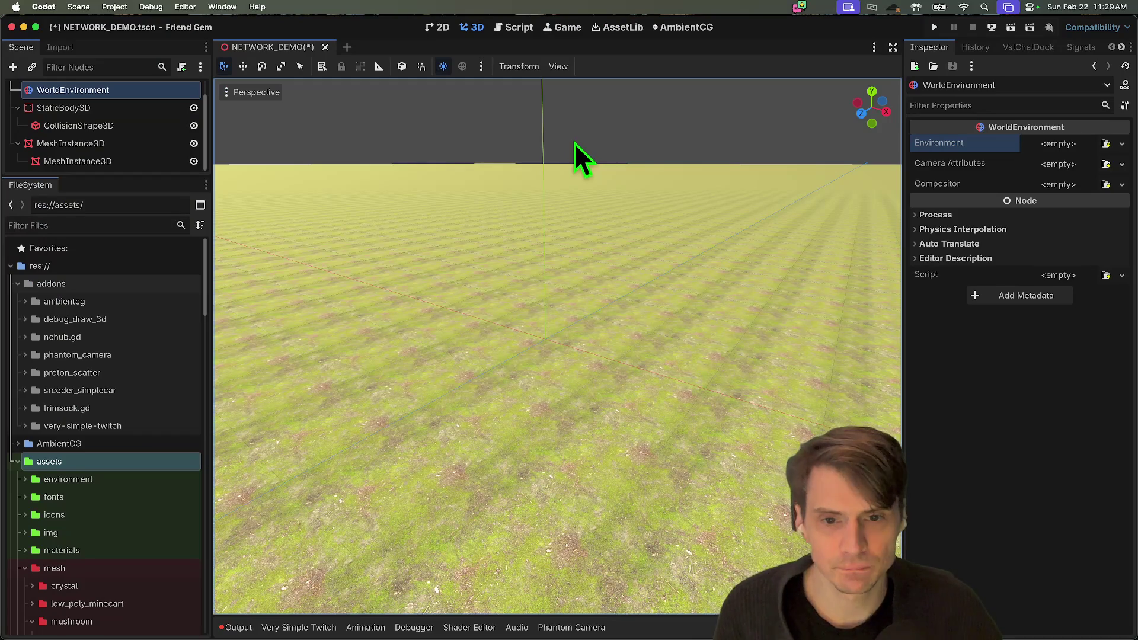
Load world_environment_rust.tres as the WorldEnvironment's Environment and inspect its settings
left_click(1103, 145)
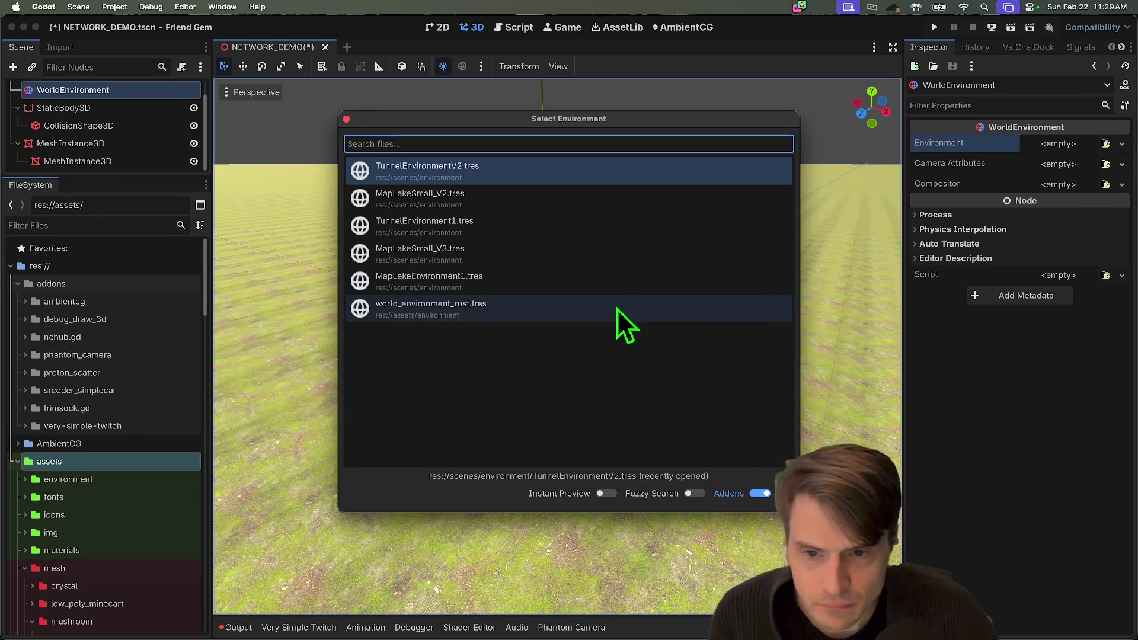
type("wo")
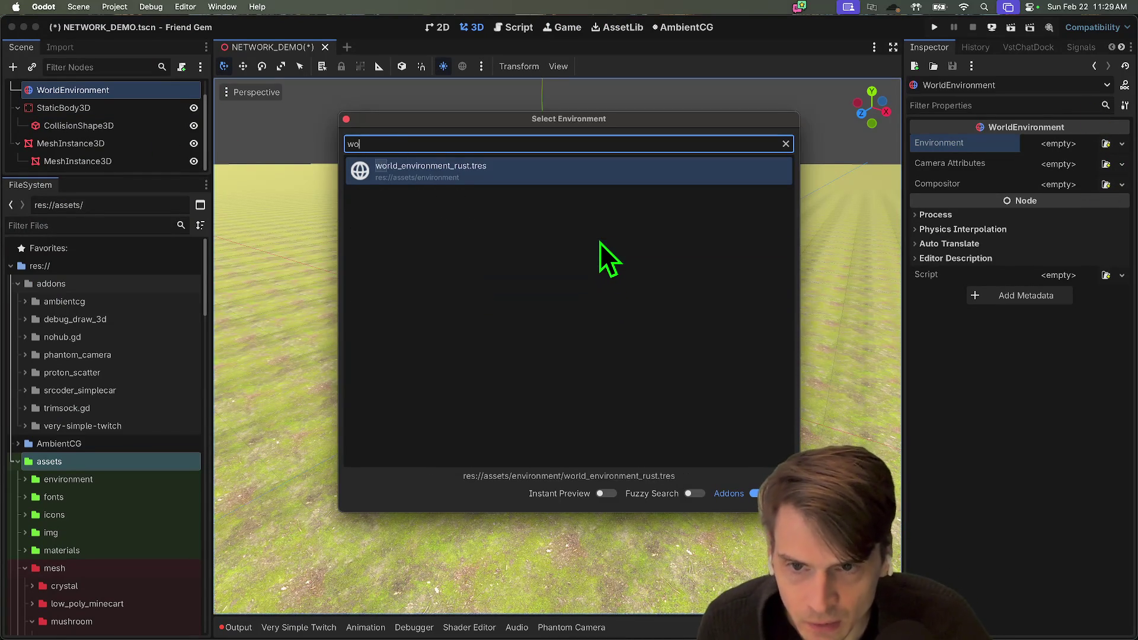
key("Return")
scroll(585, 275, "down", 3)
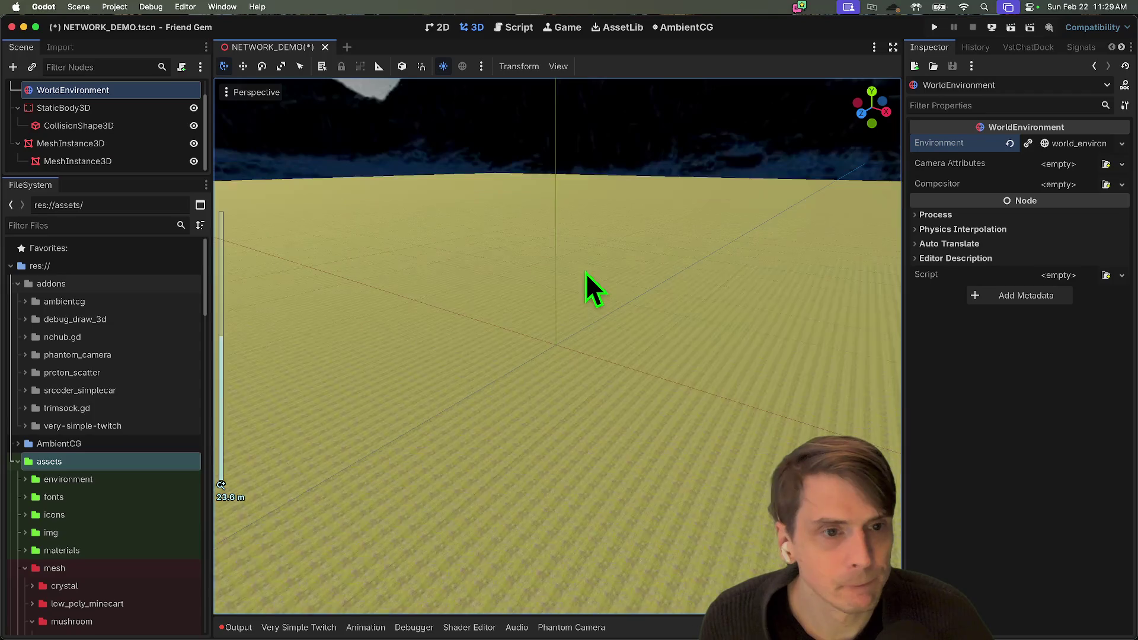
left_click(1094, 146)
mouse_move(638, 178)
left_mouse_down()
mouse_move(638, 288)
mouse_move(638, 270)
left_mouse_up()
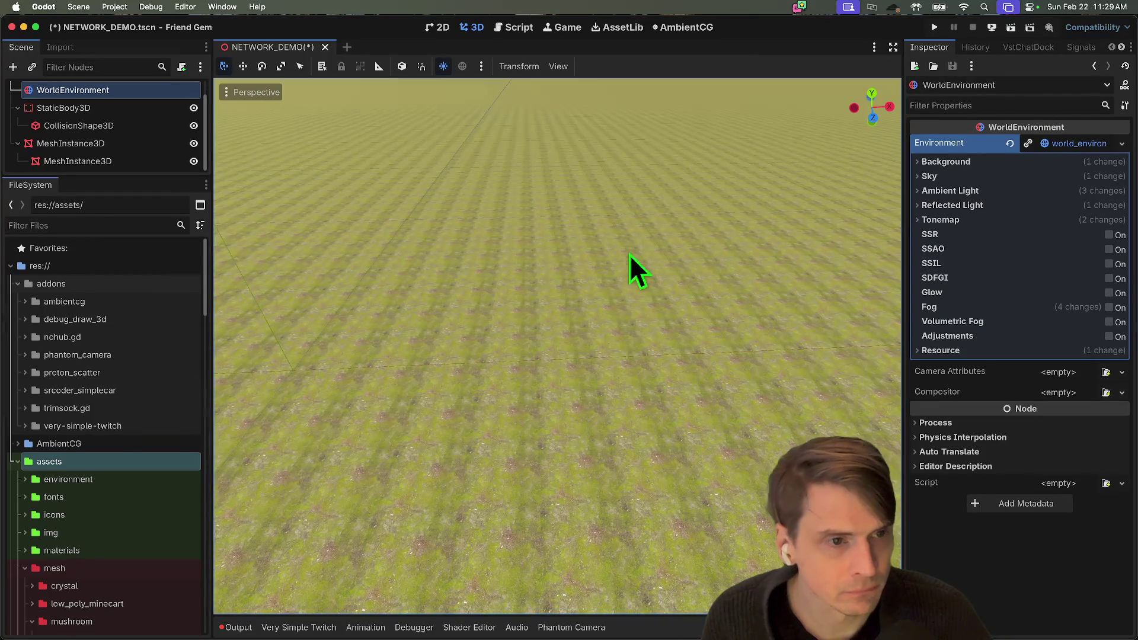
left_click(918, 175)
left_click(917, 174)
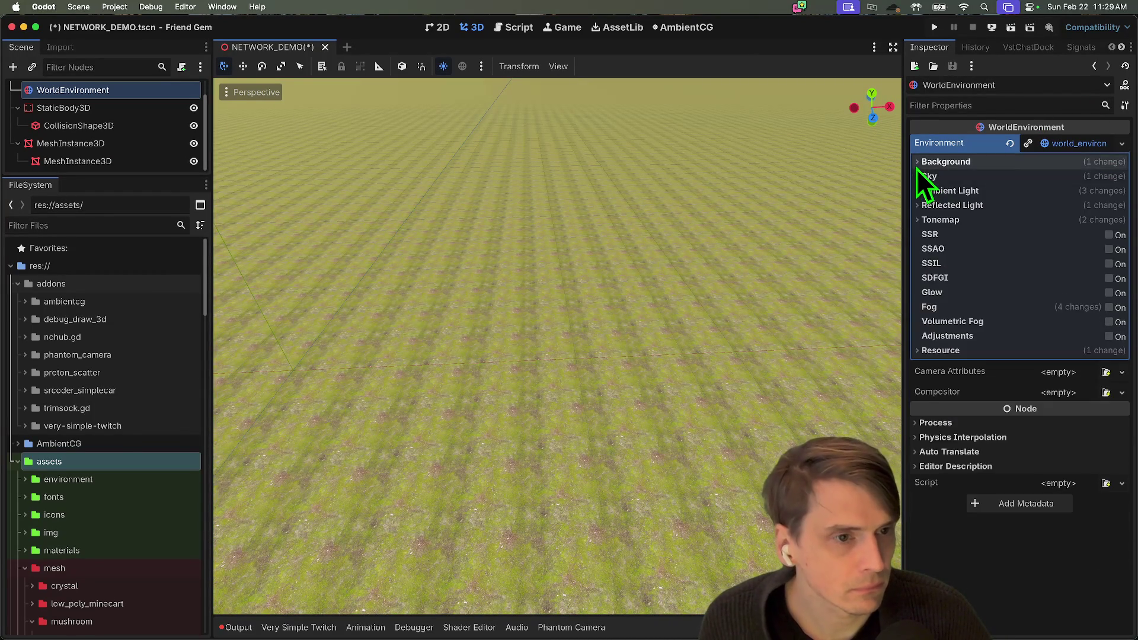
On the grass MeshInstance3D, set the material's UV1 scale to 0.5, then lower it to 0.2
left_click(153, 163)
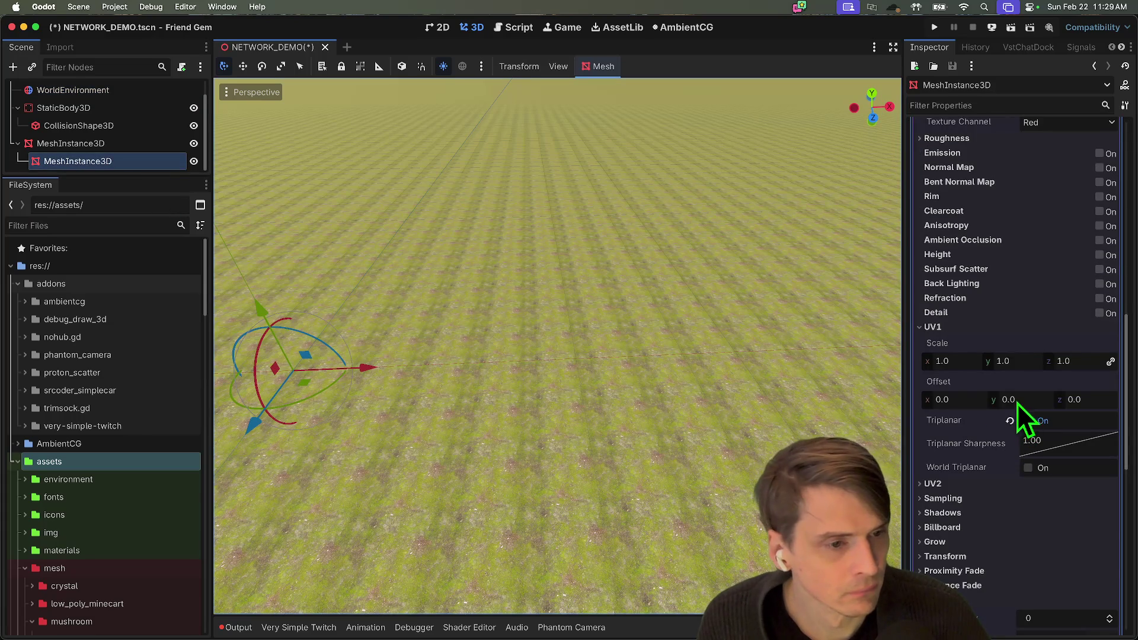
left_click(976, 367)
type("0")
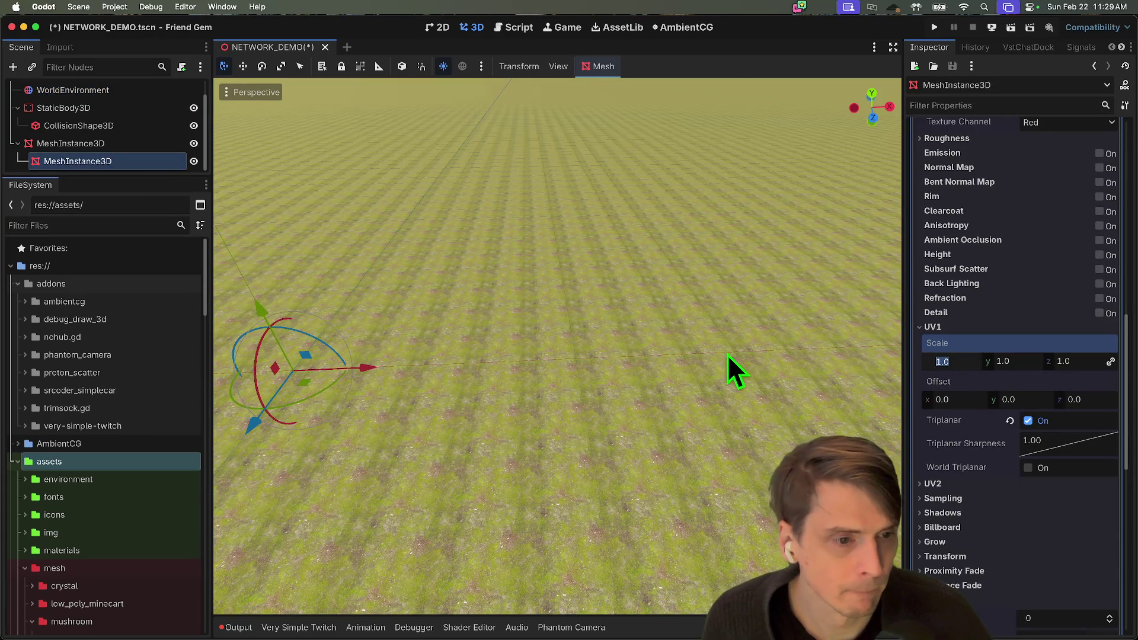
type(".5")
key("Return")
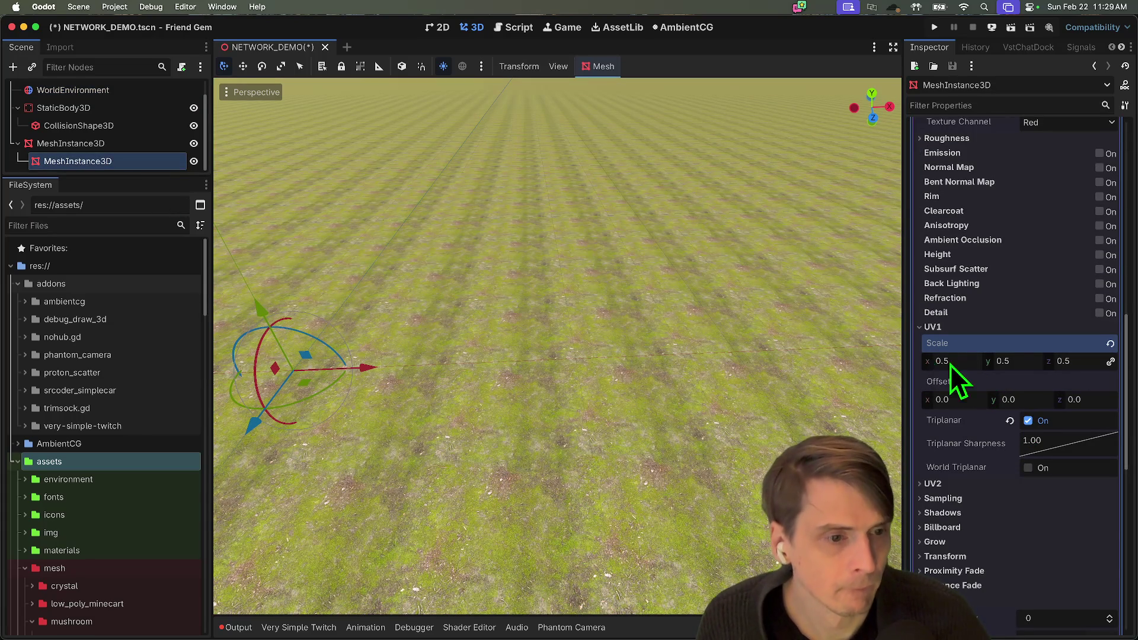
left_click_drag(946, 362, 926, 363)
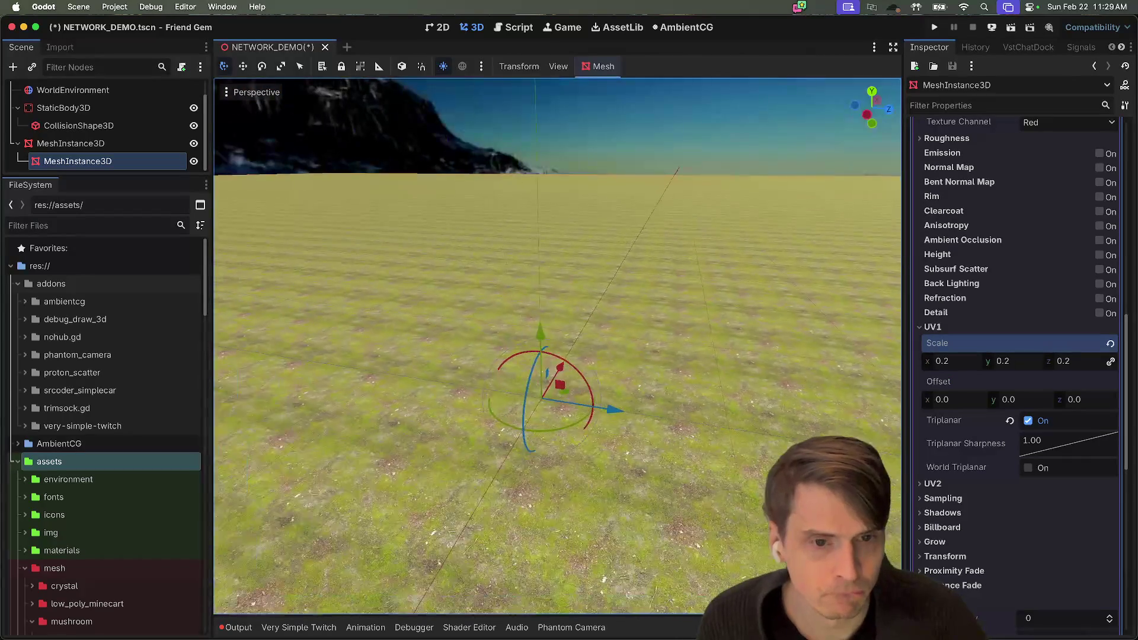
Resize the PlaneMesh to 500 × 500 m
scroll(960, 395, "up", 10)
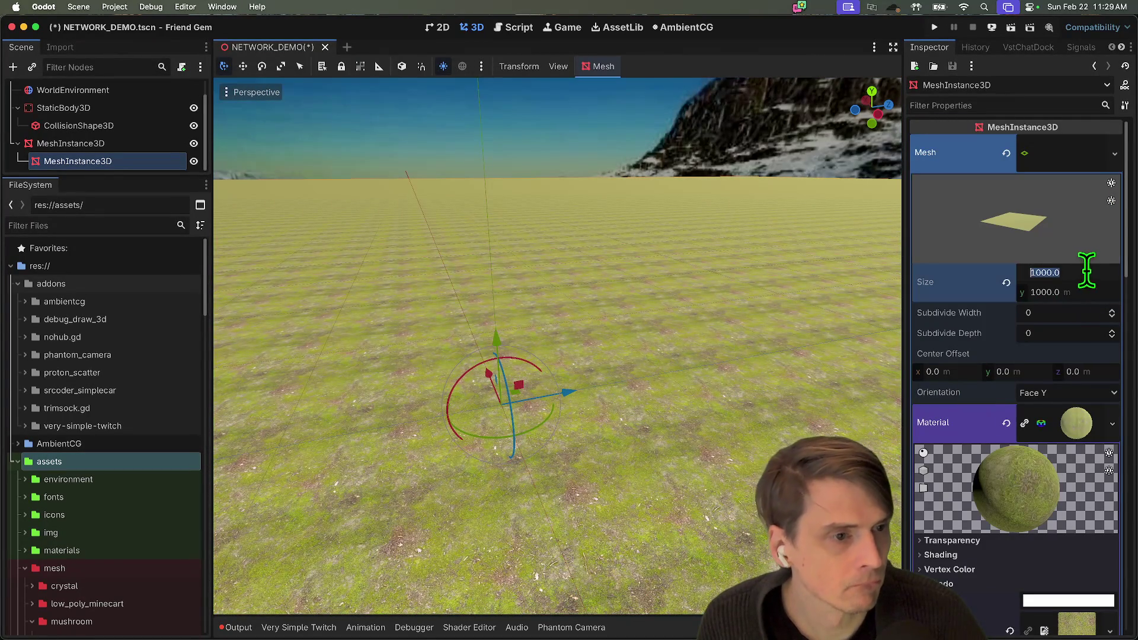
left_click(1078, 271)
type("500")
key("Tab")
type("500")
key("Return")
left_click(755, 336)
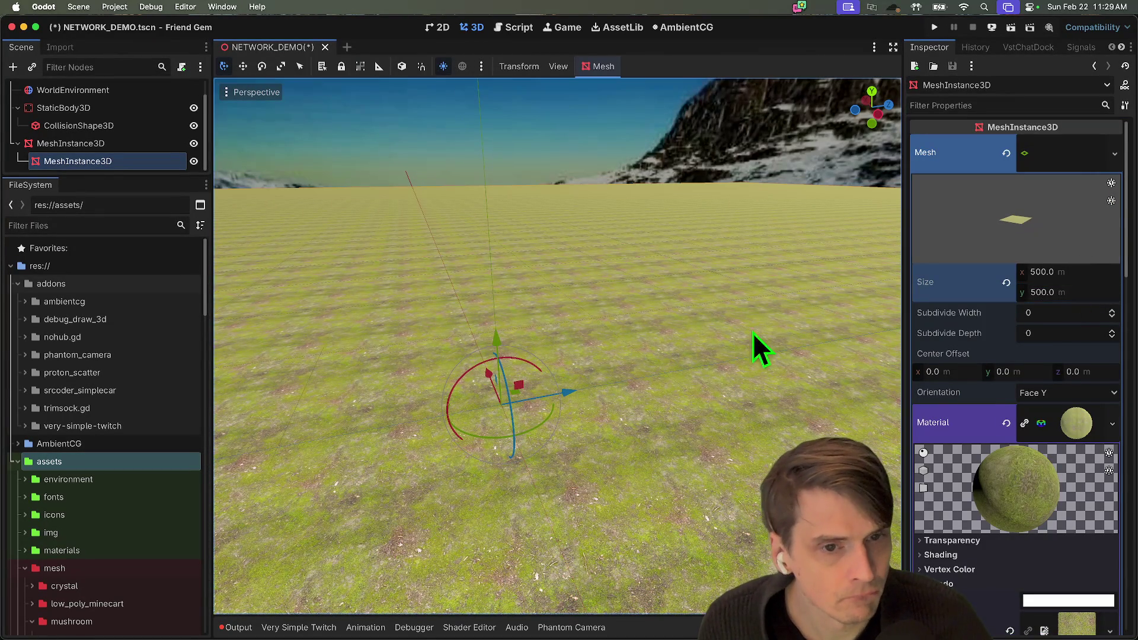
Set the material's UV1 scale to 0.1
scroll(949, 469, "down", 15)
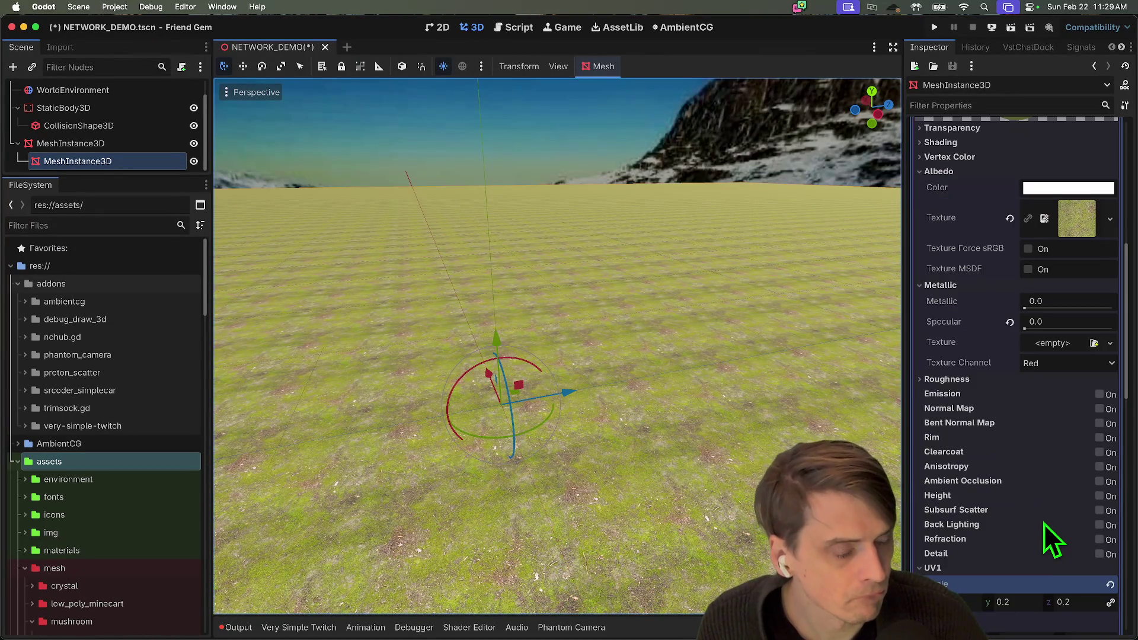
left_click(964, 422)
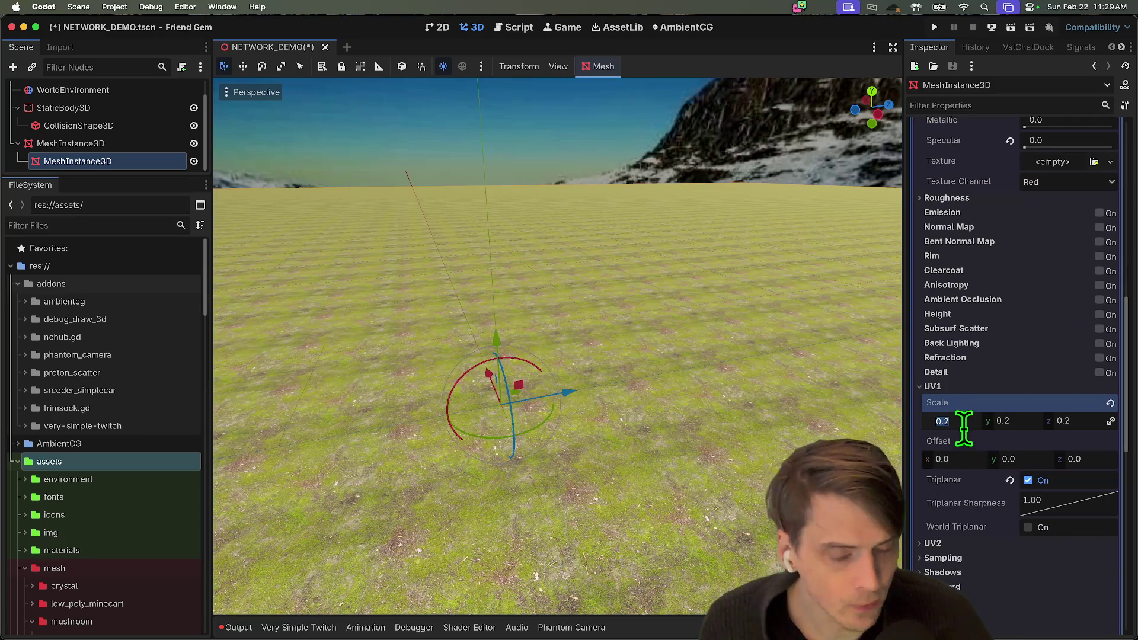
type("0.1")
key("Return")
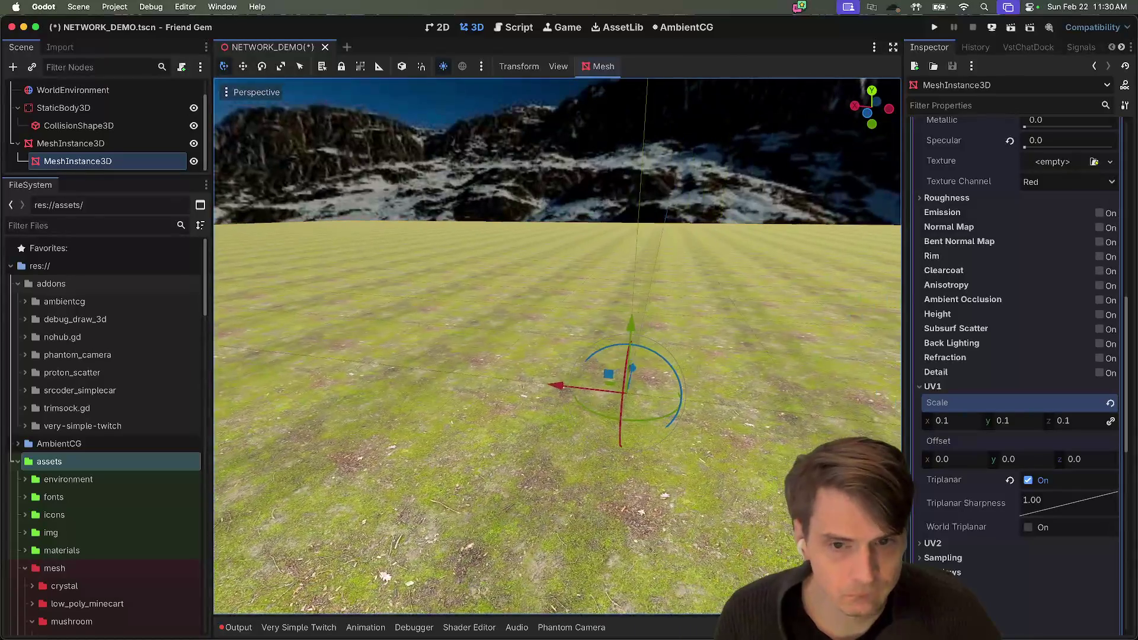
left_click(141, 105)
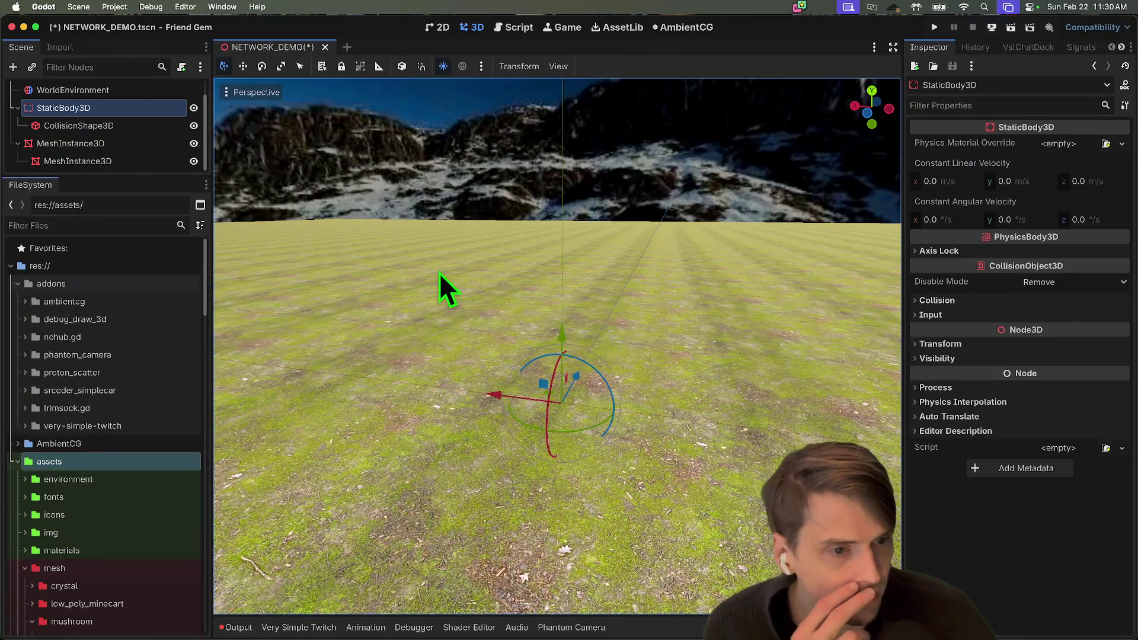
Enable fog on the WorldEnvironment and set its mode to Exponential
left_click(141, 94)
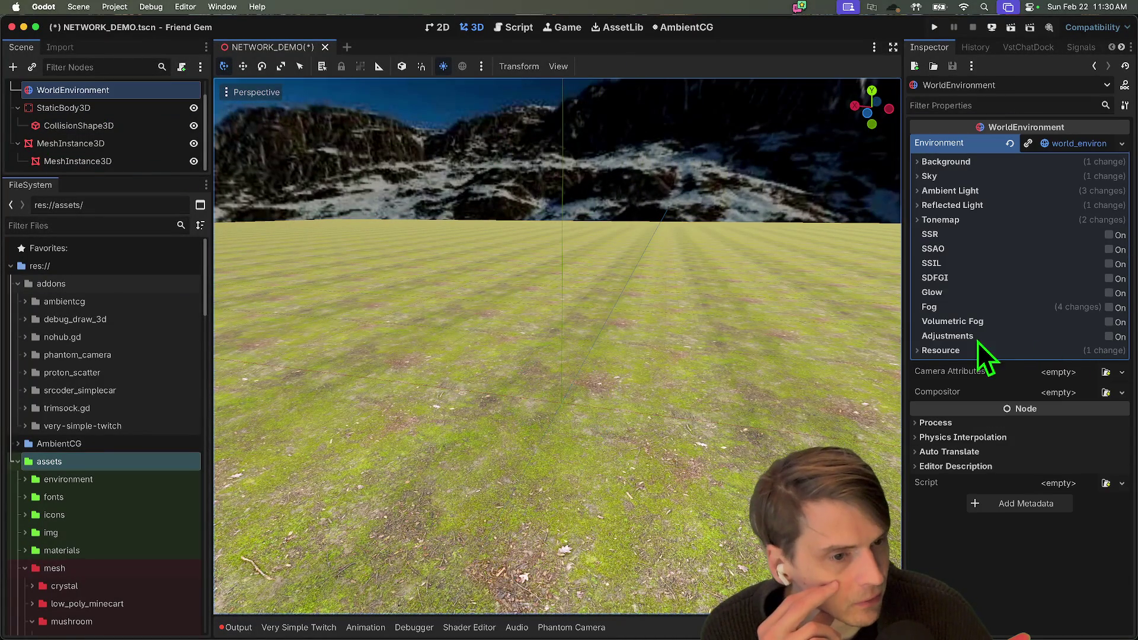
left_click(1109, 308)
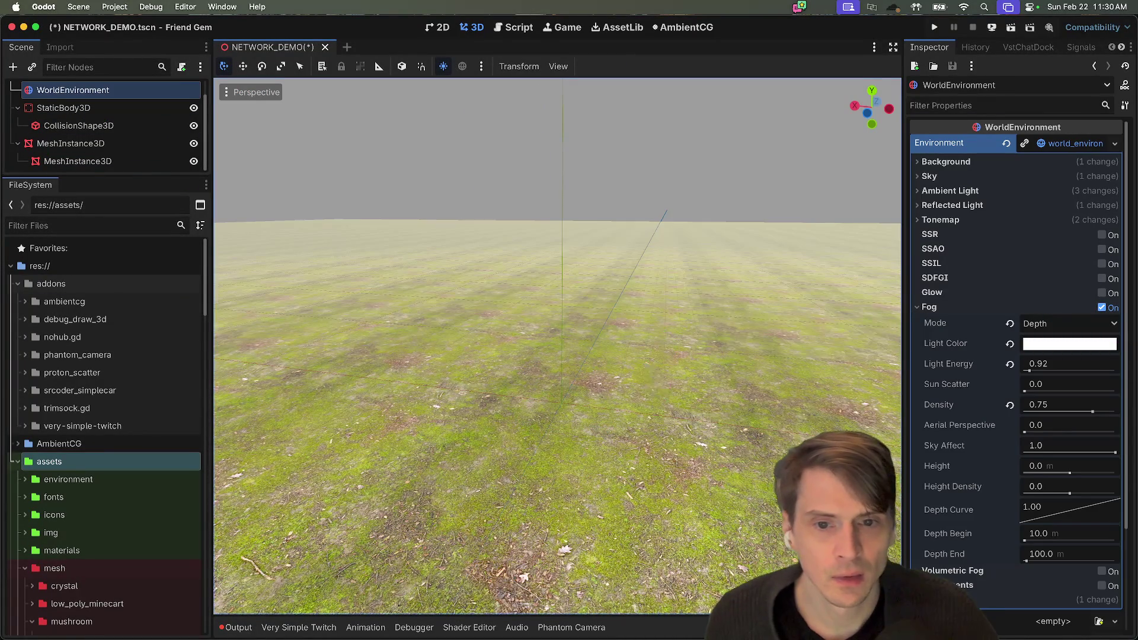
left_click(1093, 323)
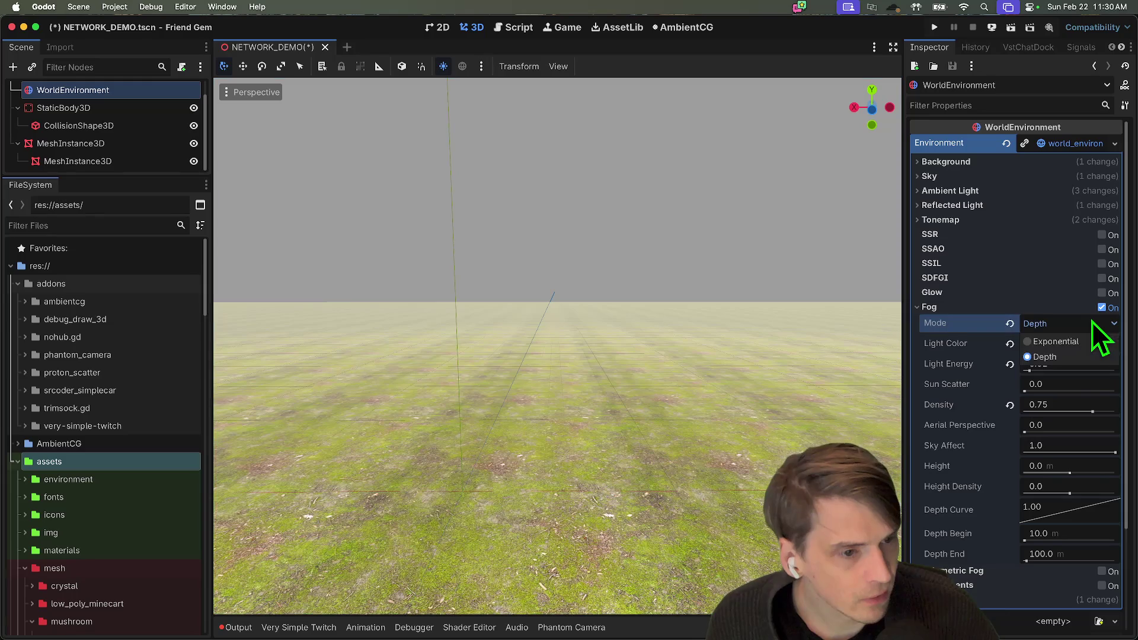
left_click(1081, 348)
scroll(741, 407, "down", 5)
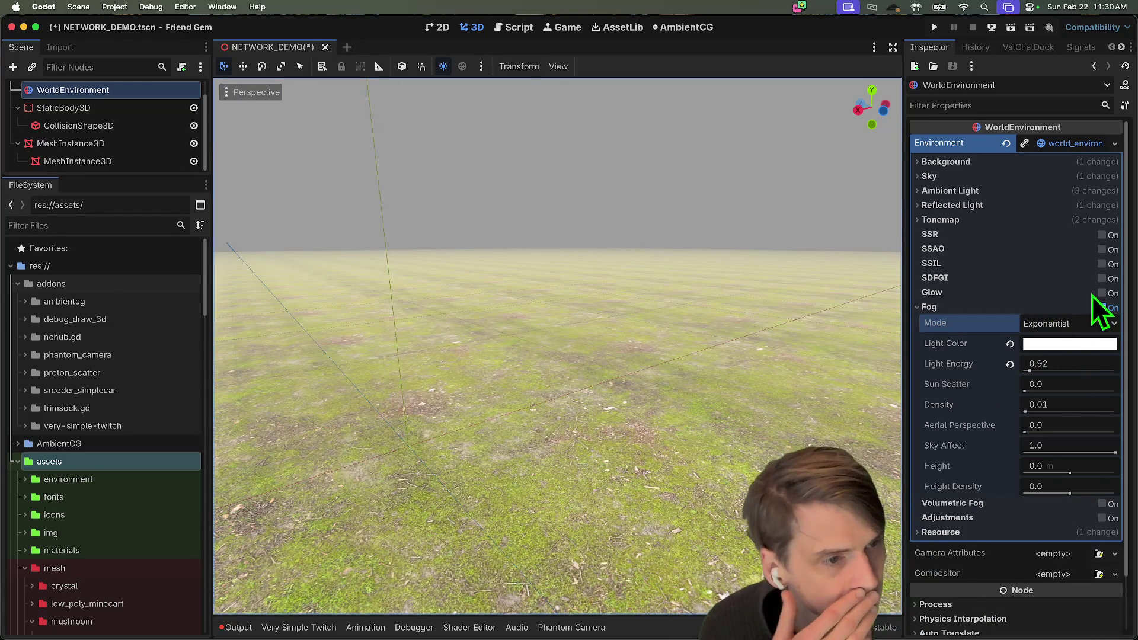
Leave glow turned off and switch the tonemap mode from AgX to ACES
left_click(1100, 292)
left_click(1101, 293)
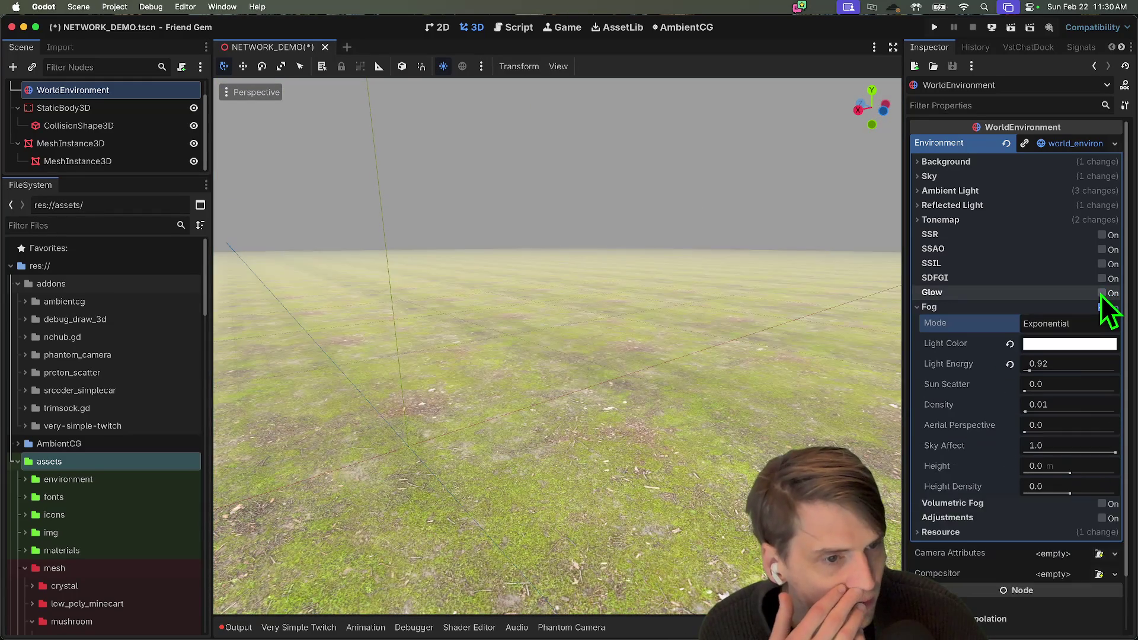
left_click(1100, 292)
left_click(1100, 292)
left_click(977, 220)
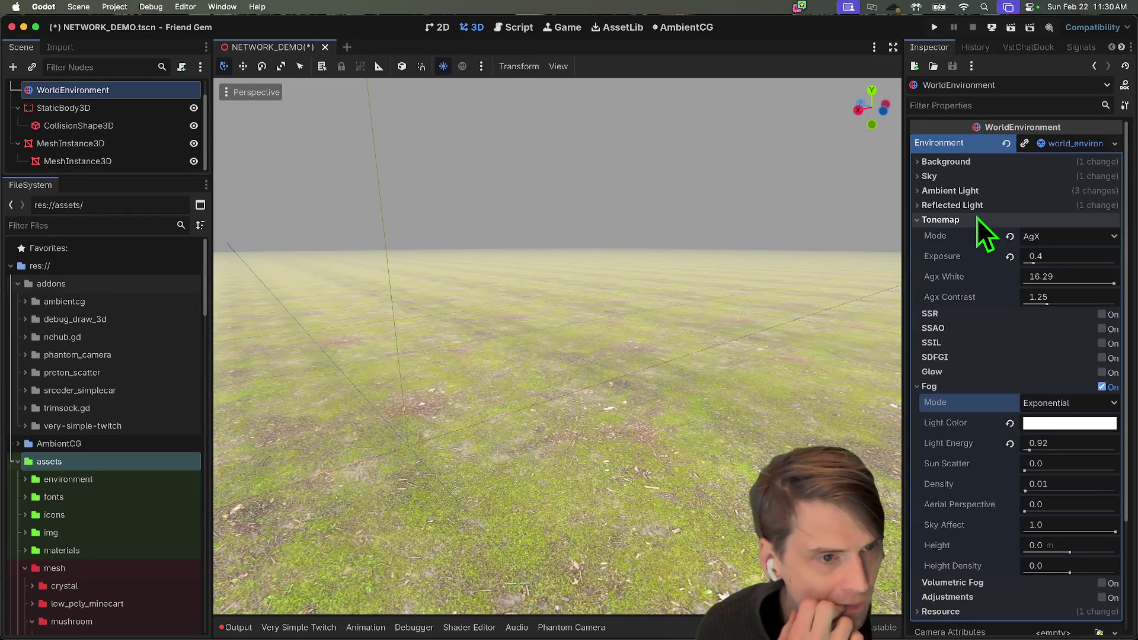
left_click(978, 207)
left_click(1056, 254)
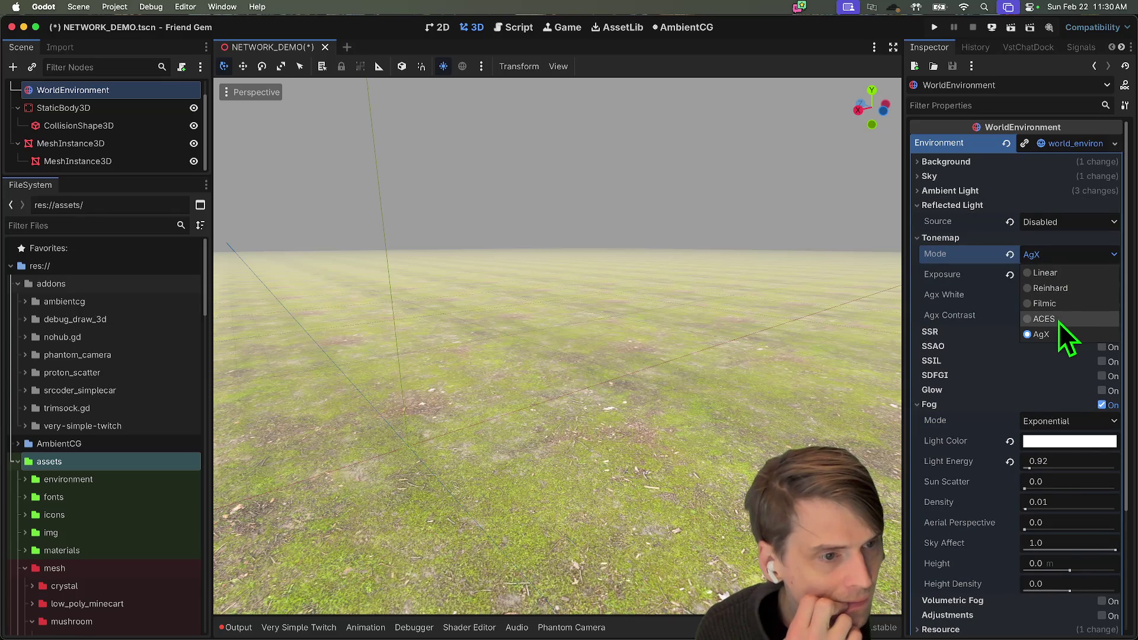
left_click(1060, 321)
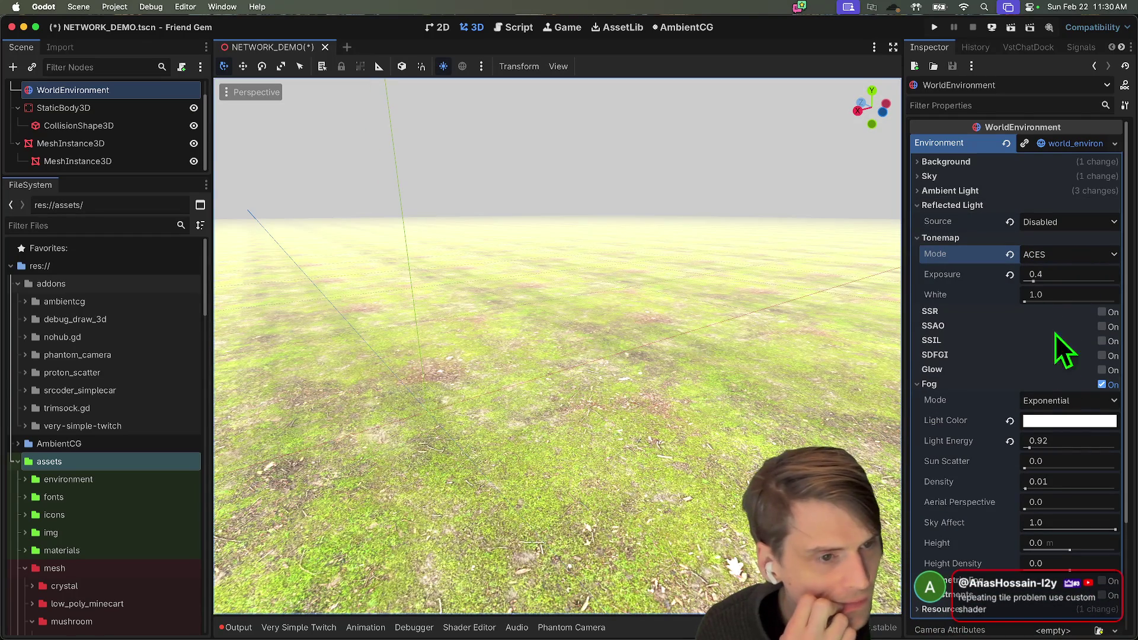
Collapse Reflected Light and expand the Ambient Light settings
left_click(1034, 207)
left_click(1029, 192)
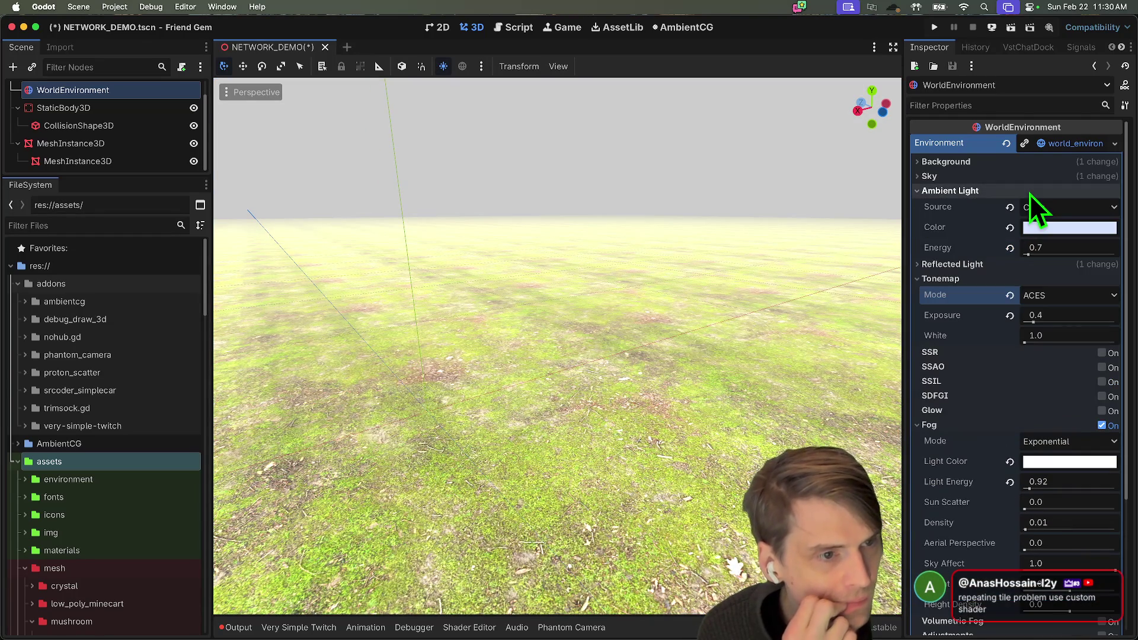
mouse_move(185, 598)
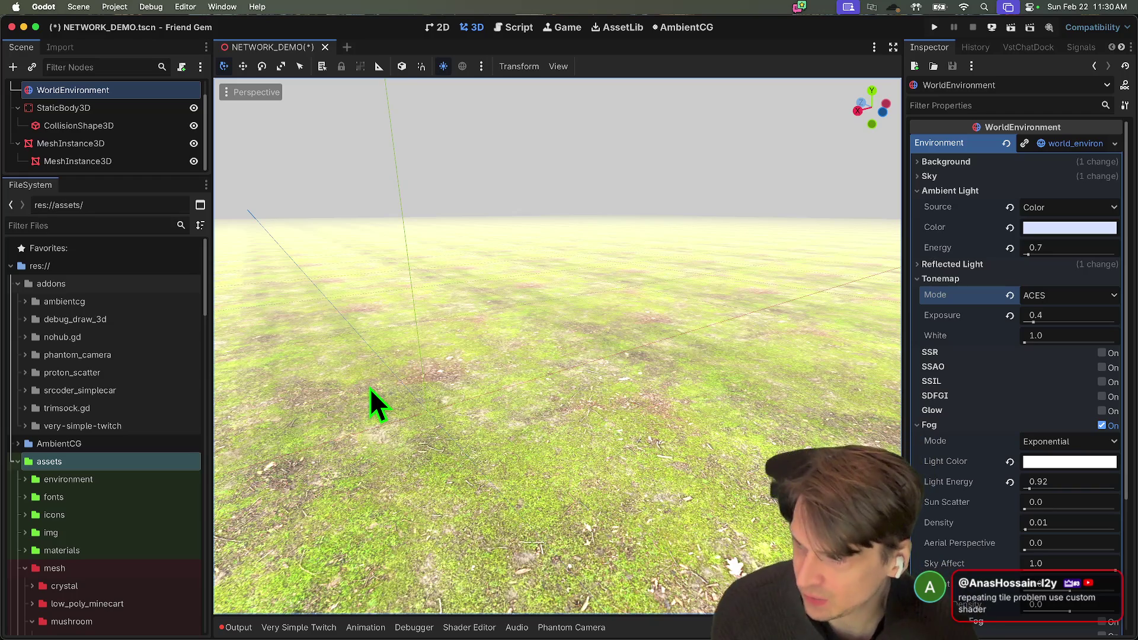
key("super+Tab")
key("super+Tab")
key("super+Tab")
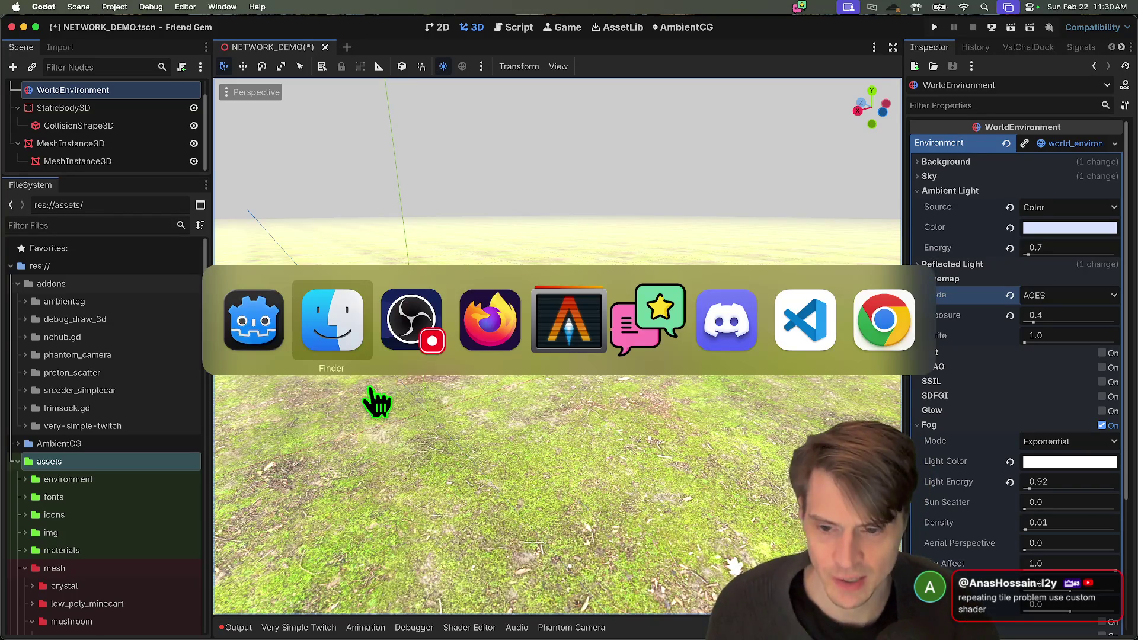
Search the web for 'godot shaders' and open the Godot Shaders site's shader listing
type("godot shaders")
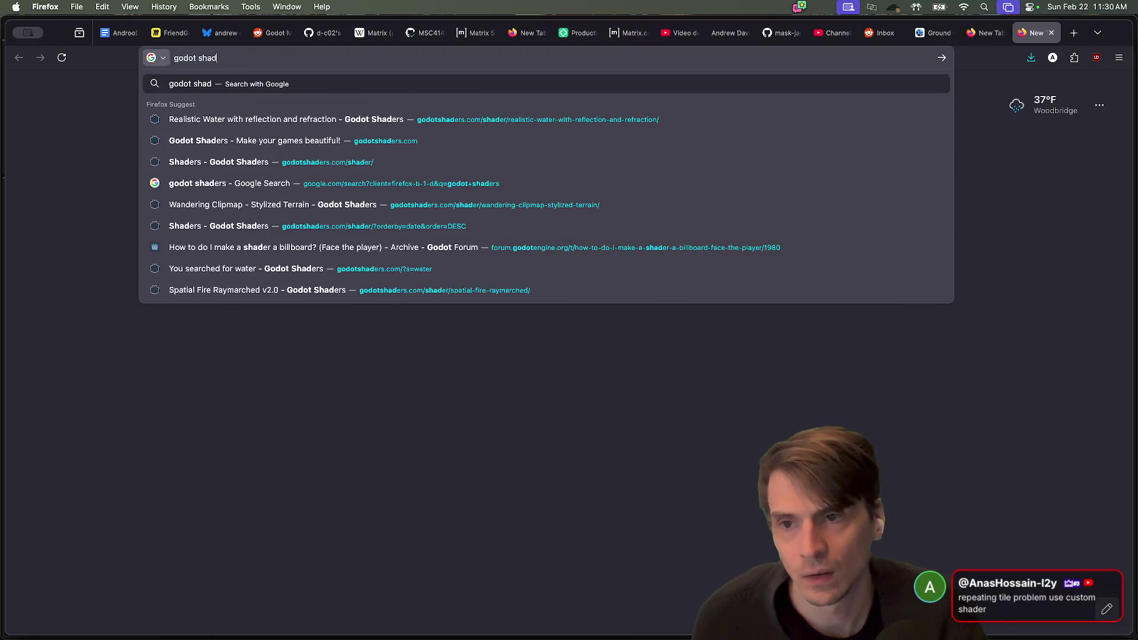
key("Return")
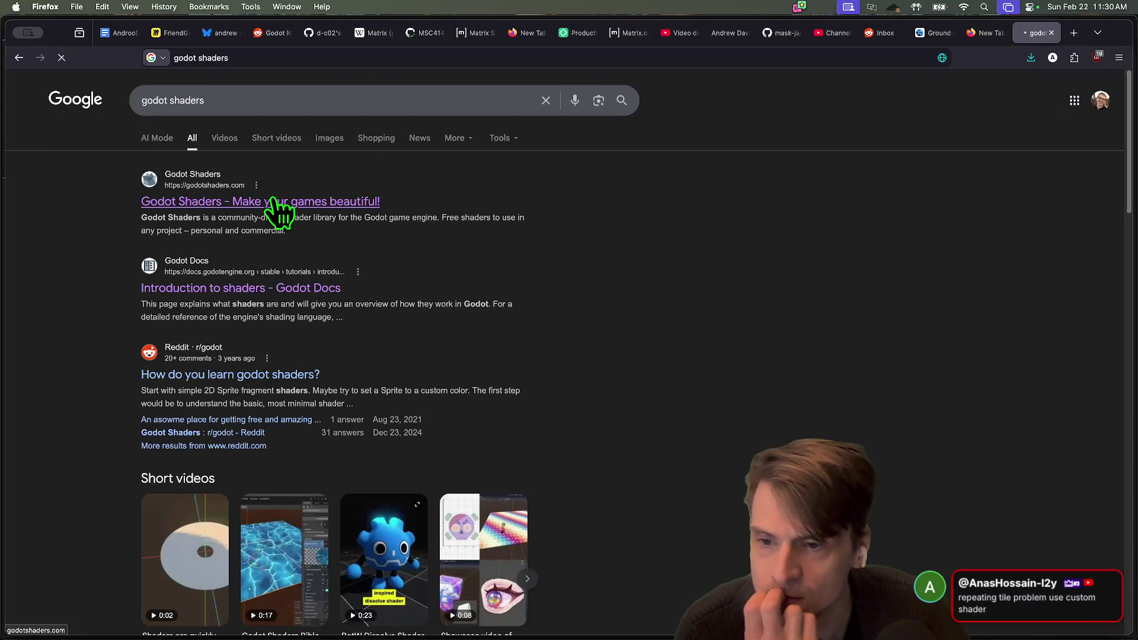
left_click(274, 204)
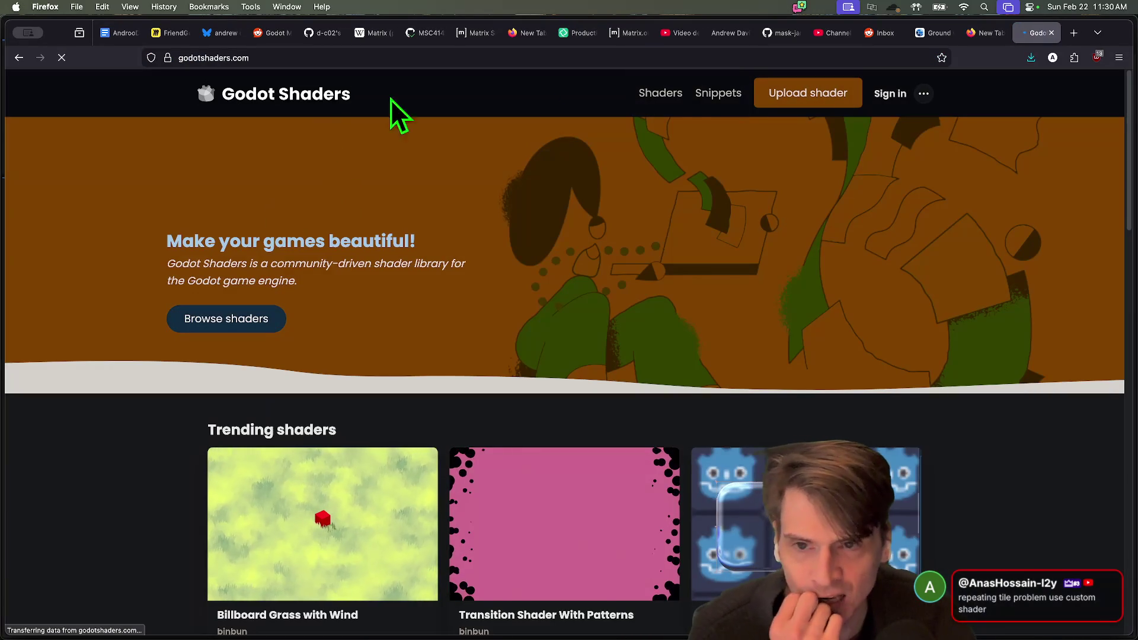
left_click(765, 100)
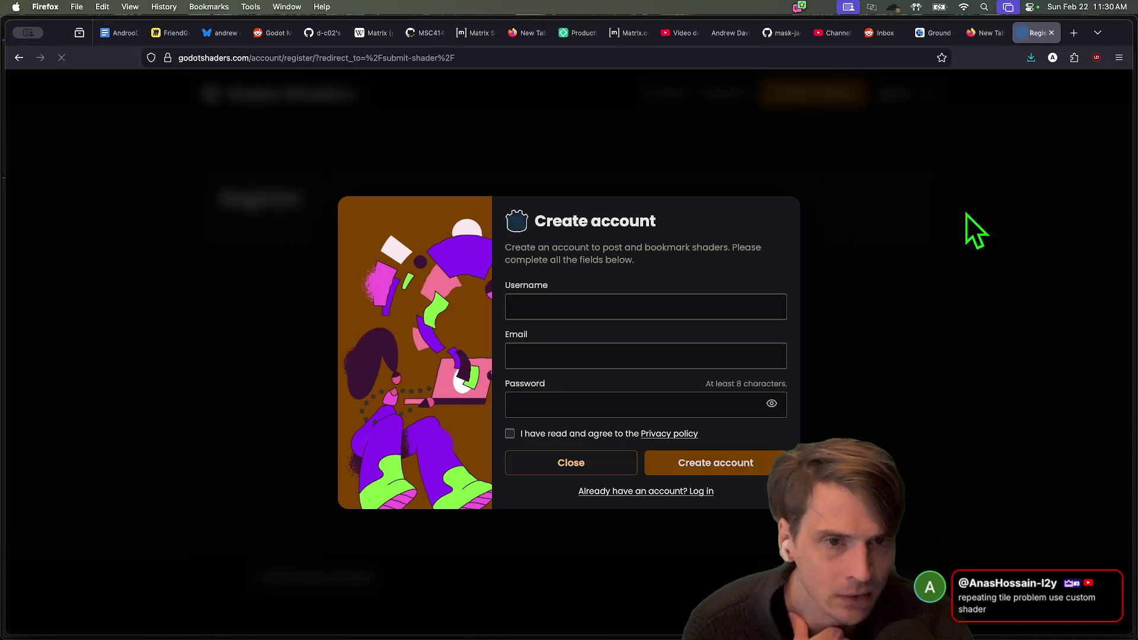
key("super+Left")
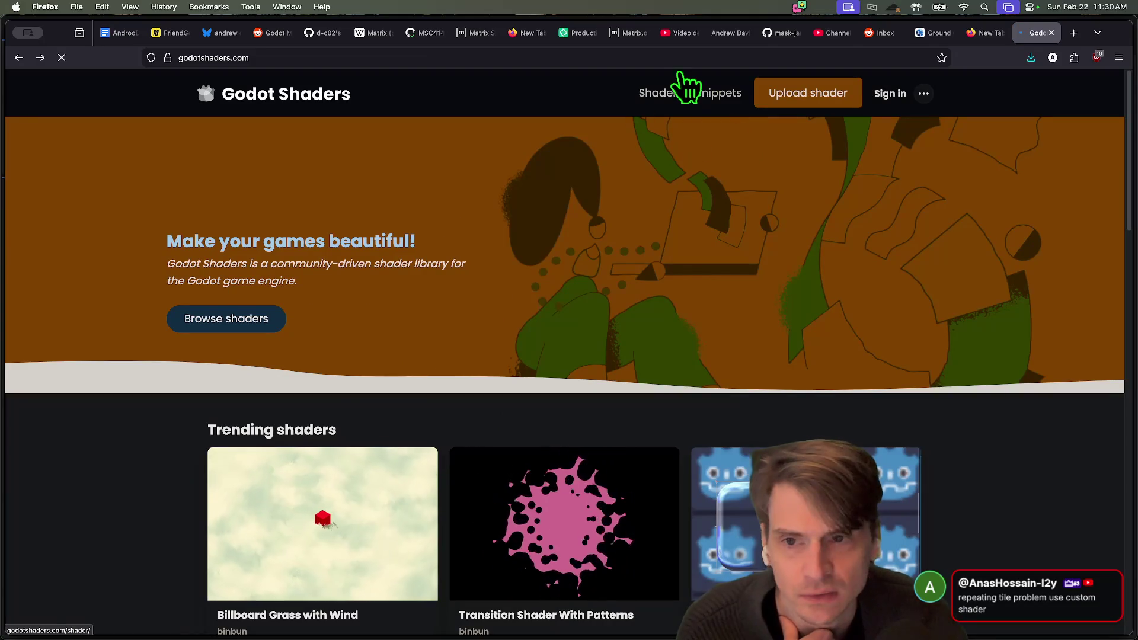
left_click(670, 93)
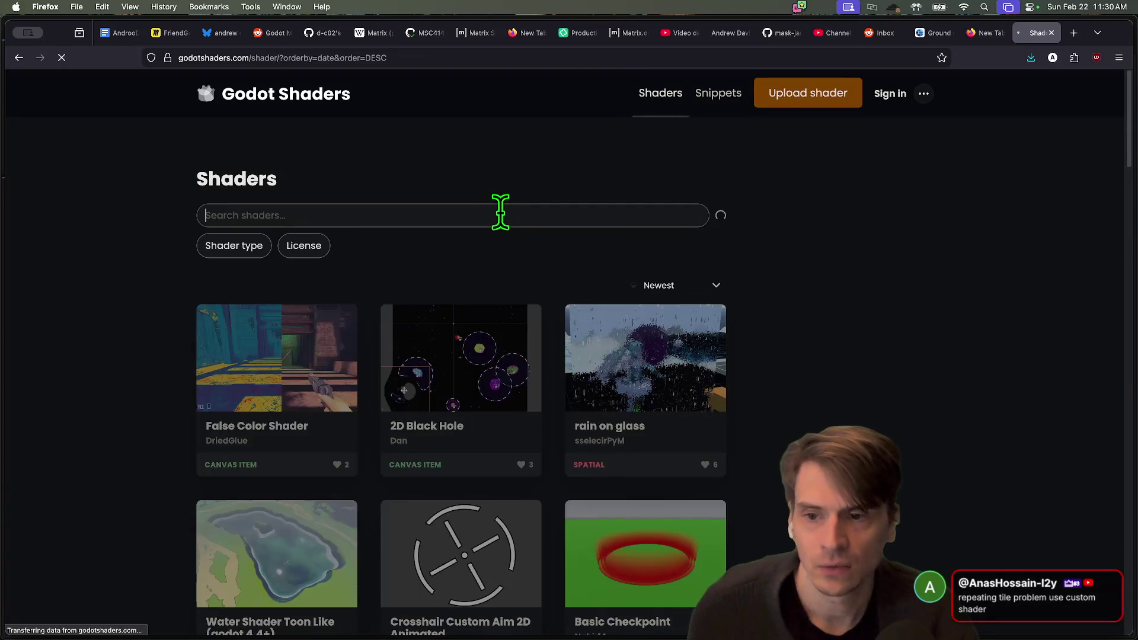
Search the shader library for 'repeating' and scroll through the five results
left_click(500, 214)
type("repeating")
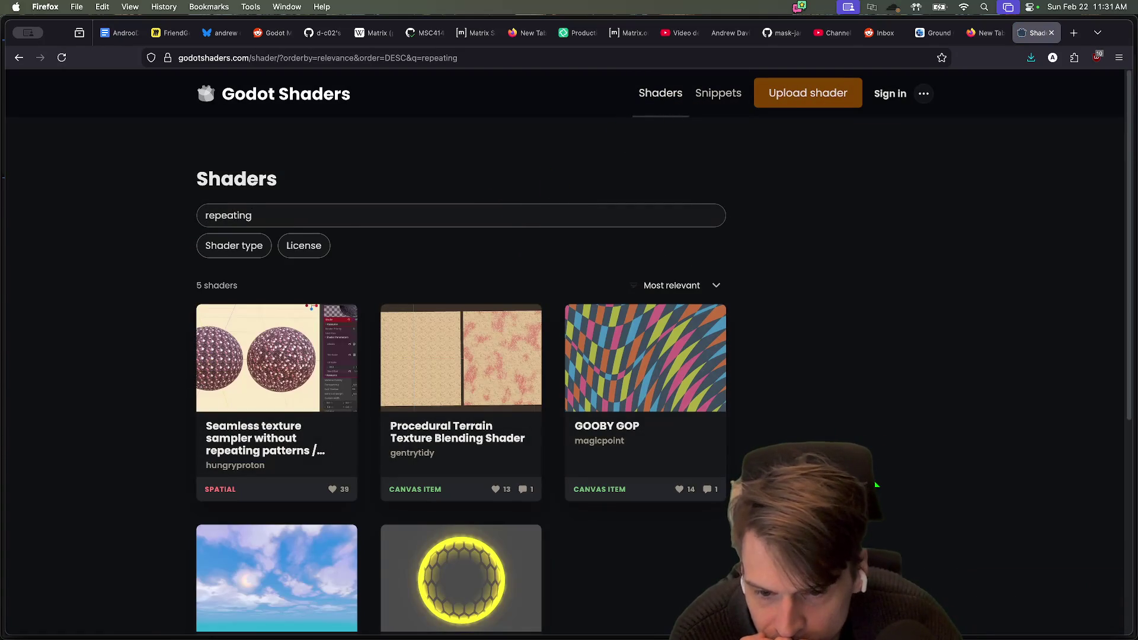
scroll(664, 356, "down", 1)
scroll(664, 356, "down", 1)
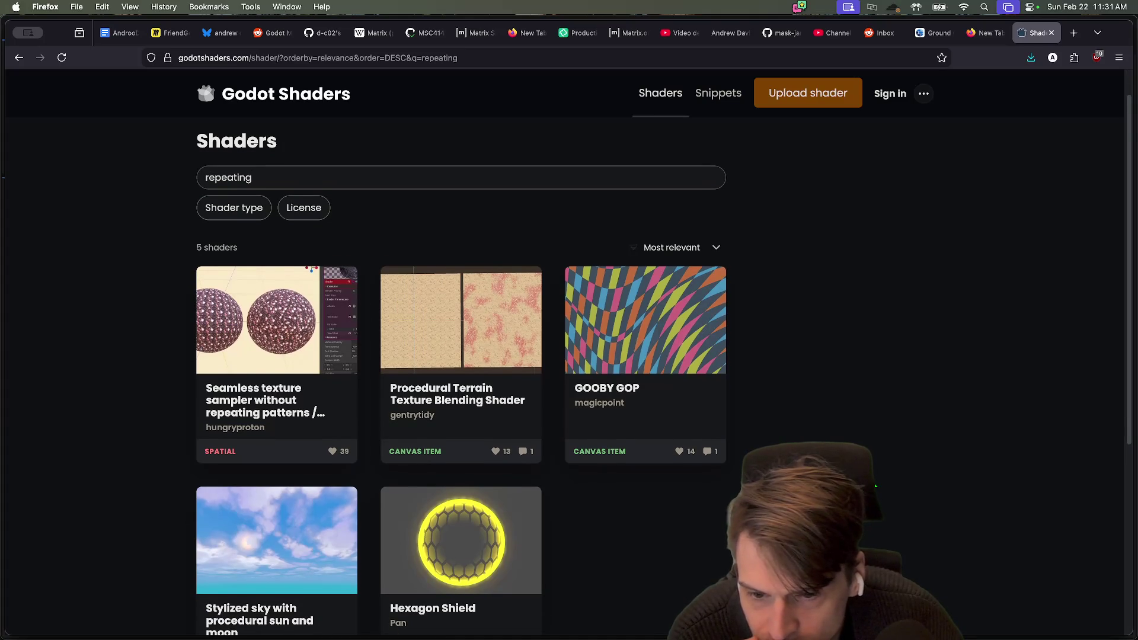
scroll(665, 356, "down", 3)
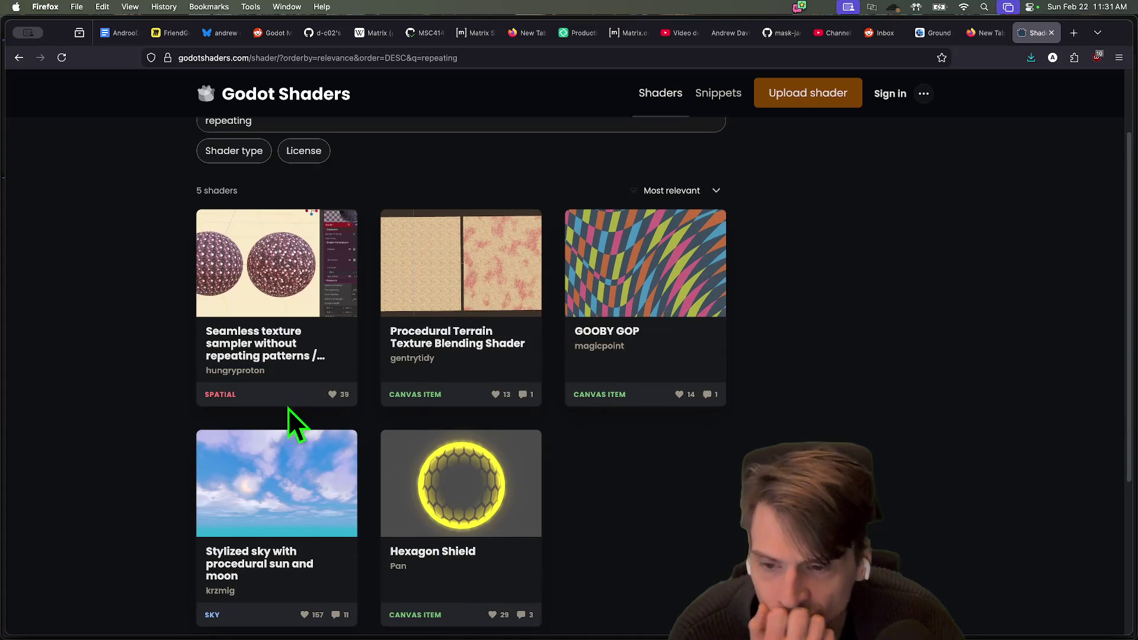
Open the Seamless texture sampler shader page and scroll down to its instructions
left_click(346, 376)
scroll(1042, 490, "down", 10)
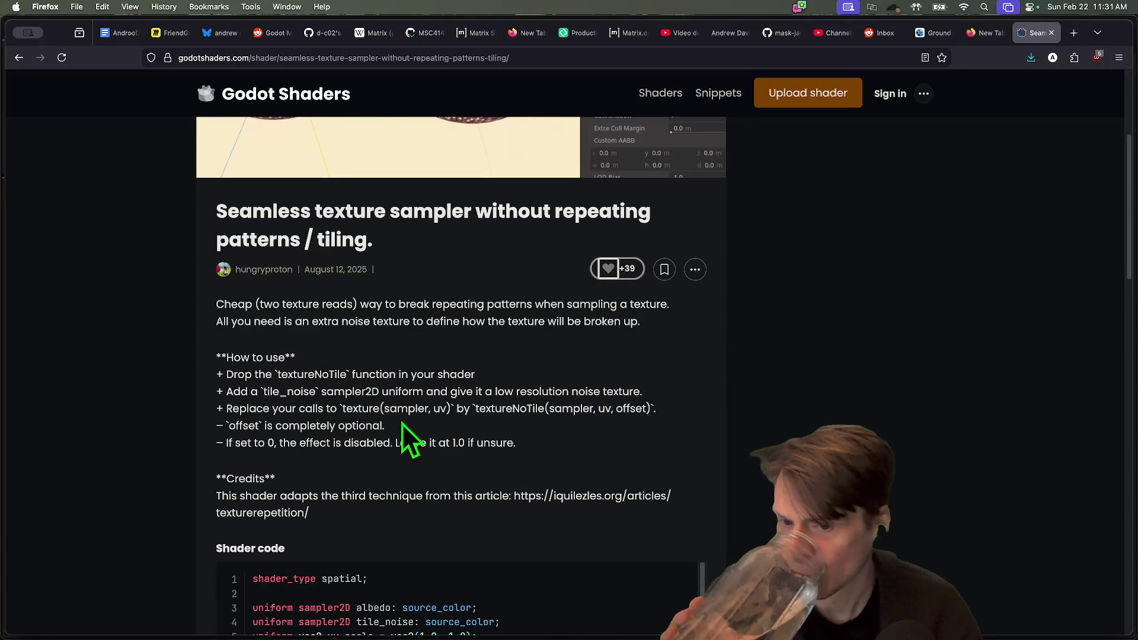
scroll(605, 426, "down", 2)
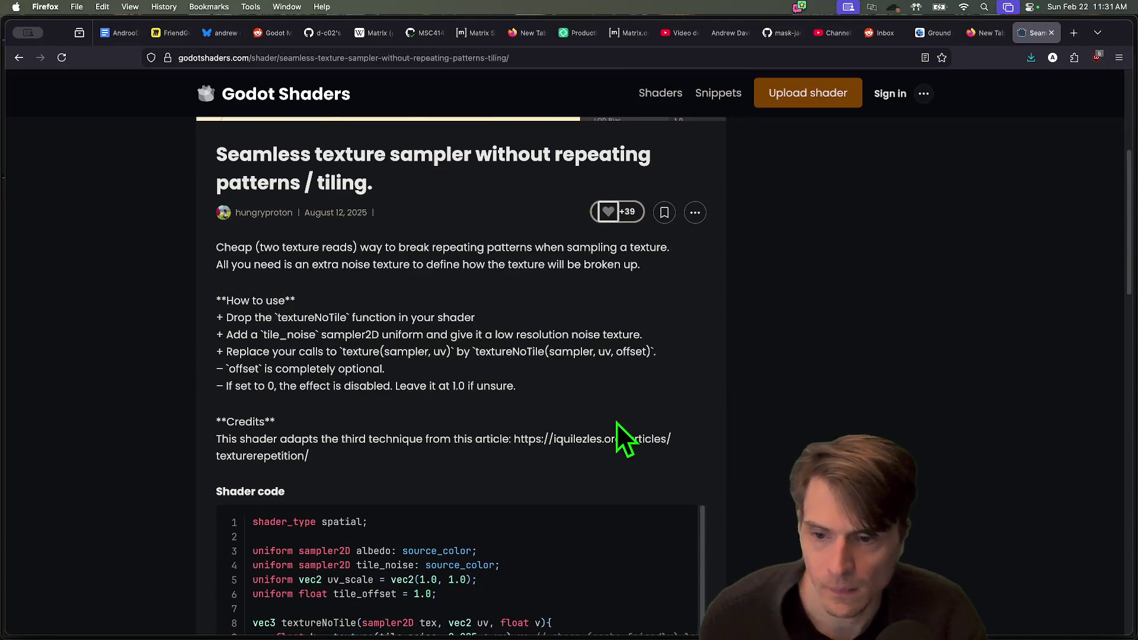
scroll(616, 422, "down", 2)
scroll(819, 427, "down", 2)
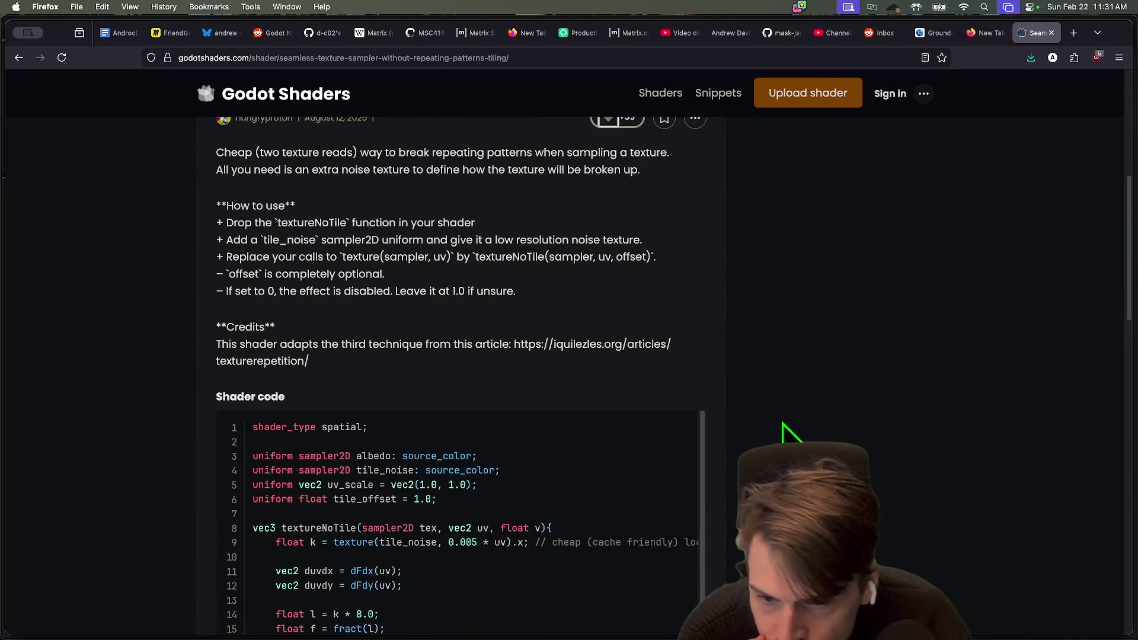
Highlight the tile_noise, replace-calls and offset-0 notes in the how-to instructions
double_click(291, 239)
left_click_drag(320, 239, 330, 255)
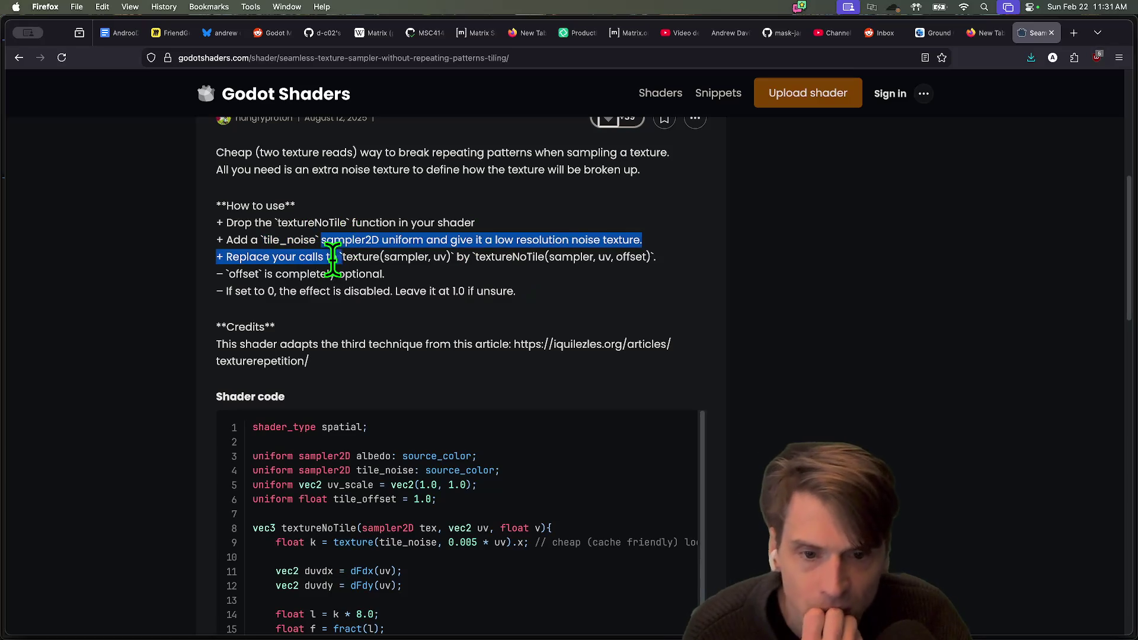
left_click(491, 252)
mouse_move(491, 257)
left_mouse_down()
mouse_move(296, 257)
mouse_move(321, 239)
left_mouse_up()
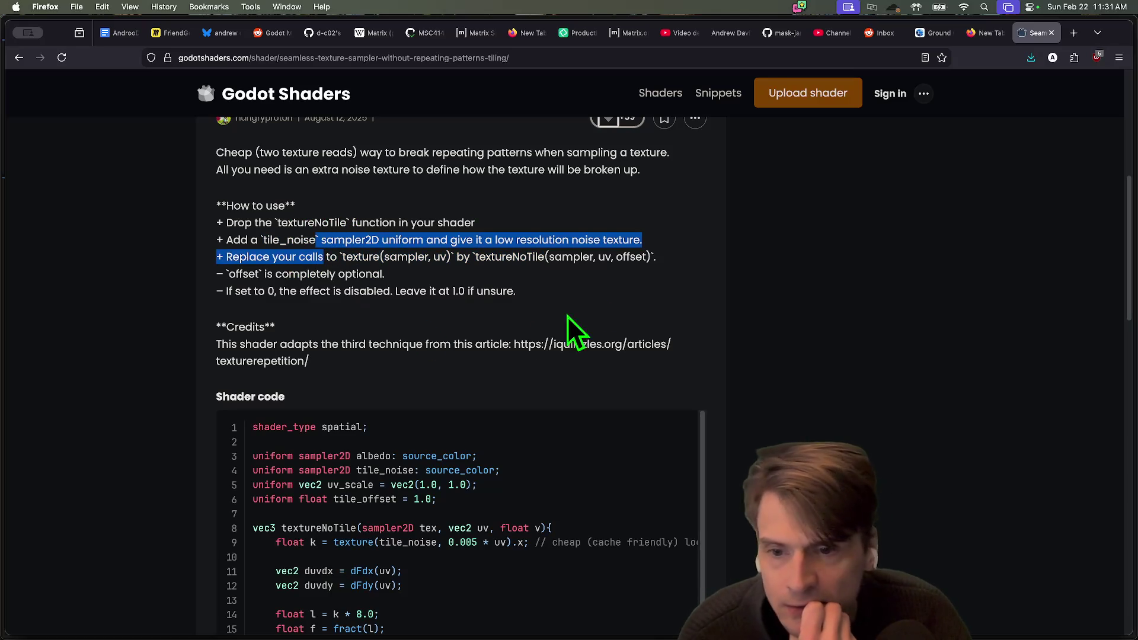
left_click(546, 288)
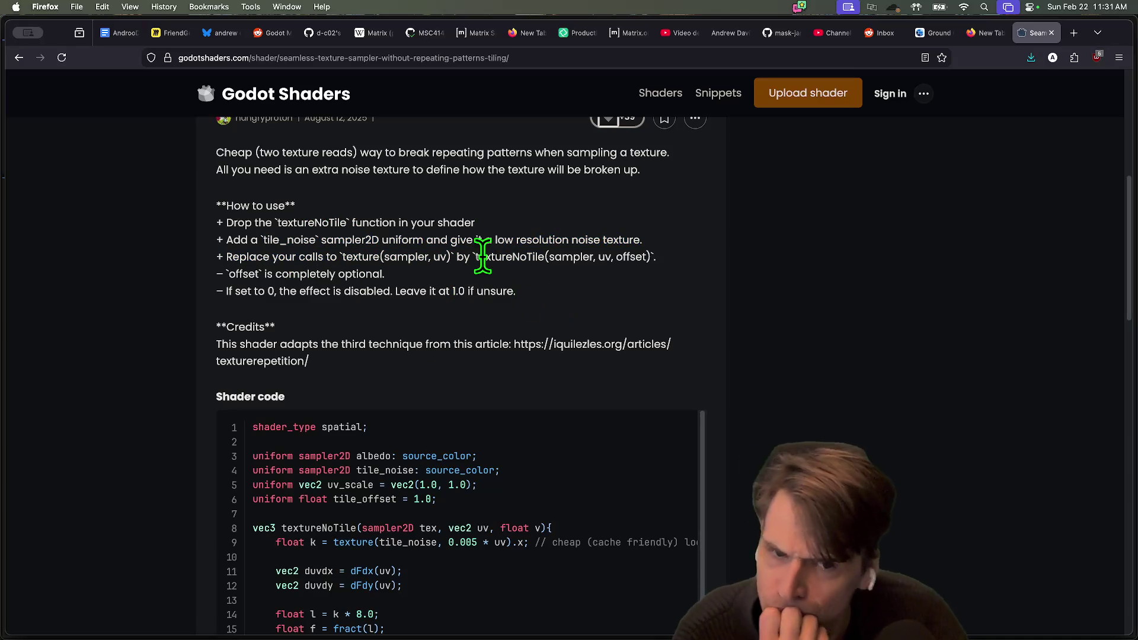
triple_click(356, 291)
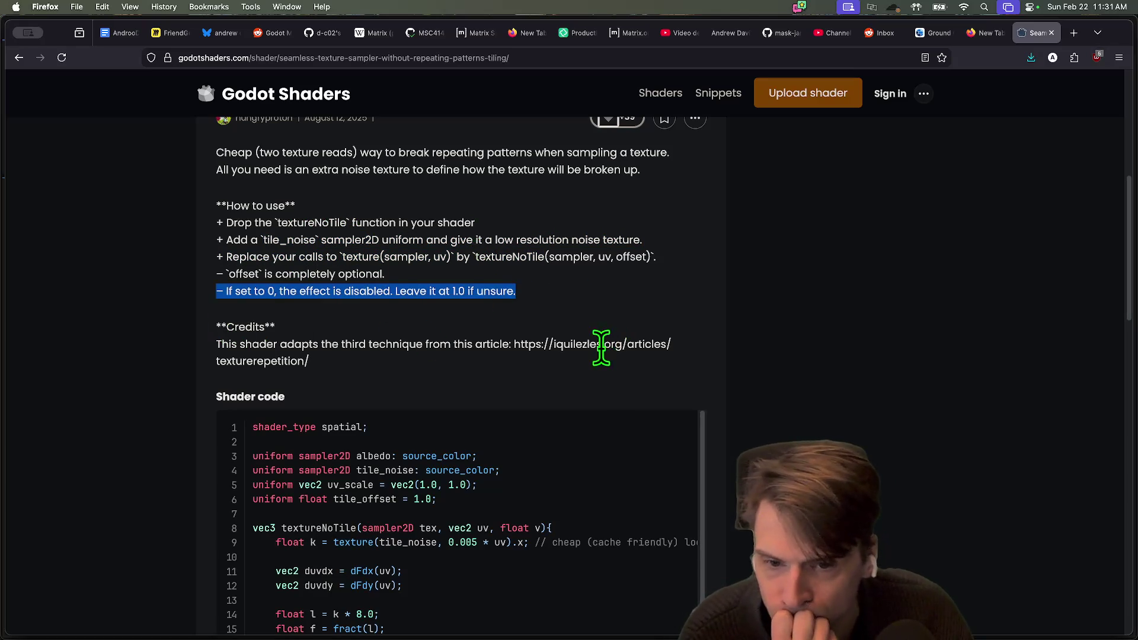
scroll(596, 344, "down", 1)
scroll(589, 349, "down", 2)
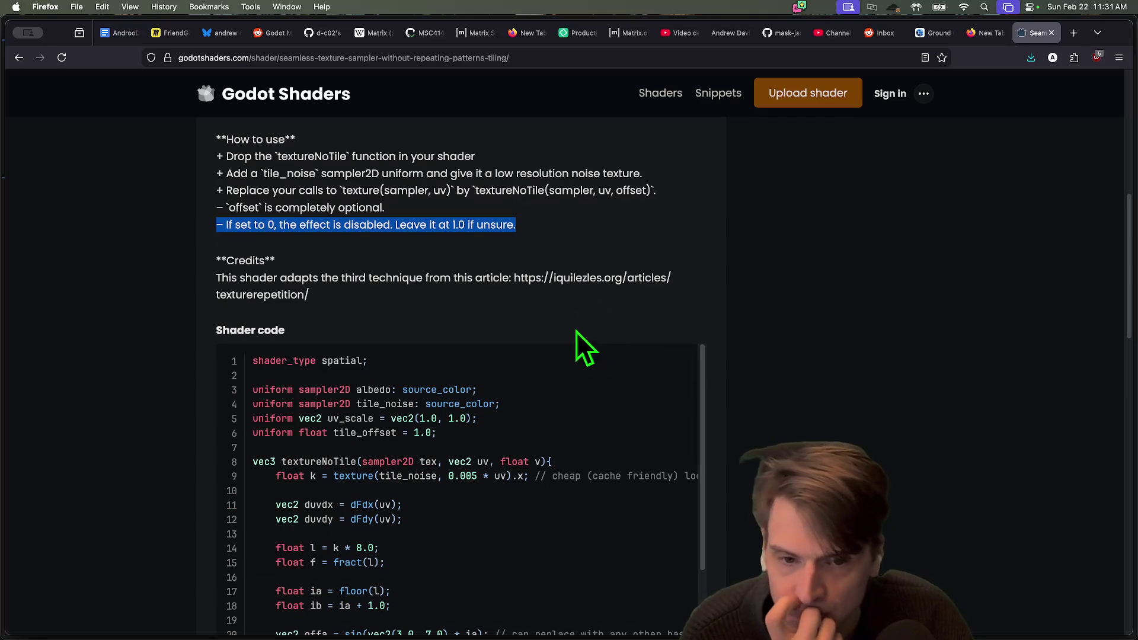
scroll(524, 297, "down", 5)
scroll(518, 308, "down", 3)
scroll(498, 278, "up", 3)
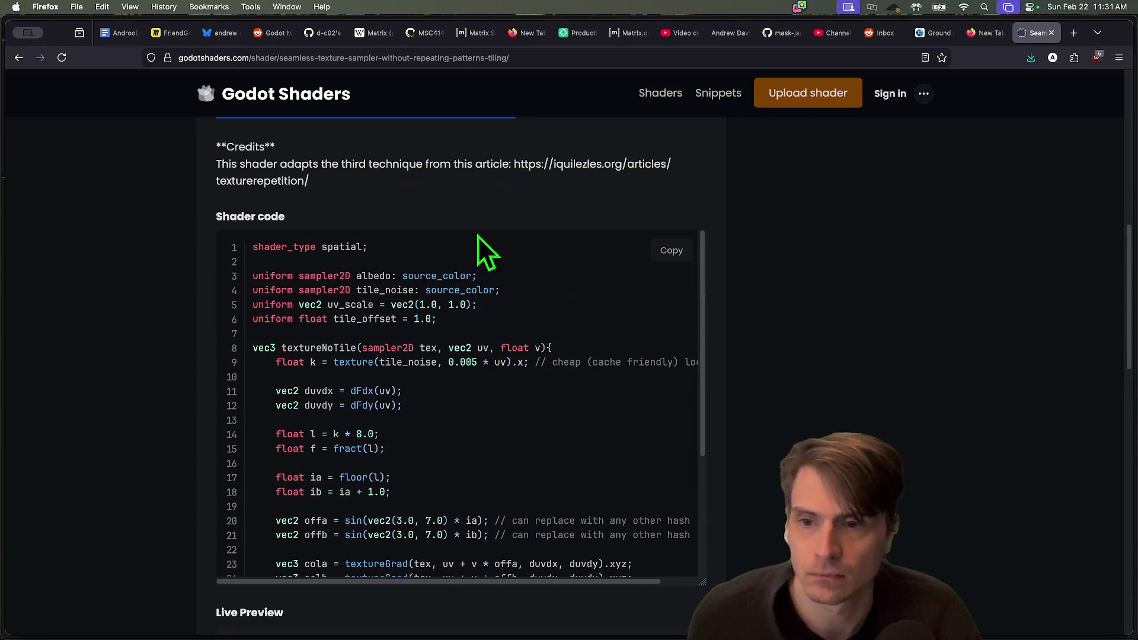
Open the credited texture-repetition article in a new tab, skim it, and close it
left_click_drag(514, 164, 533, 190)
key("super+c")
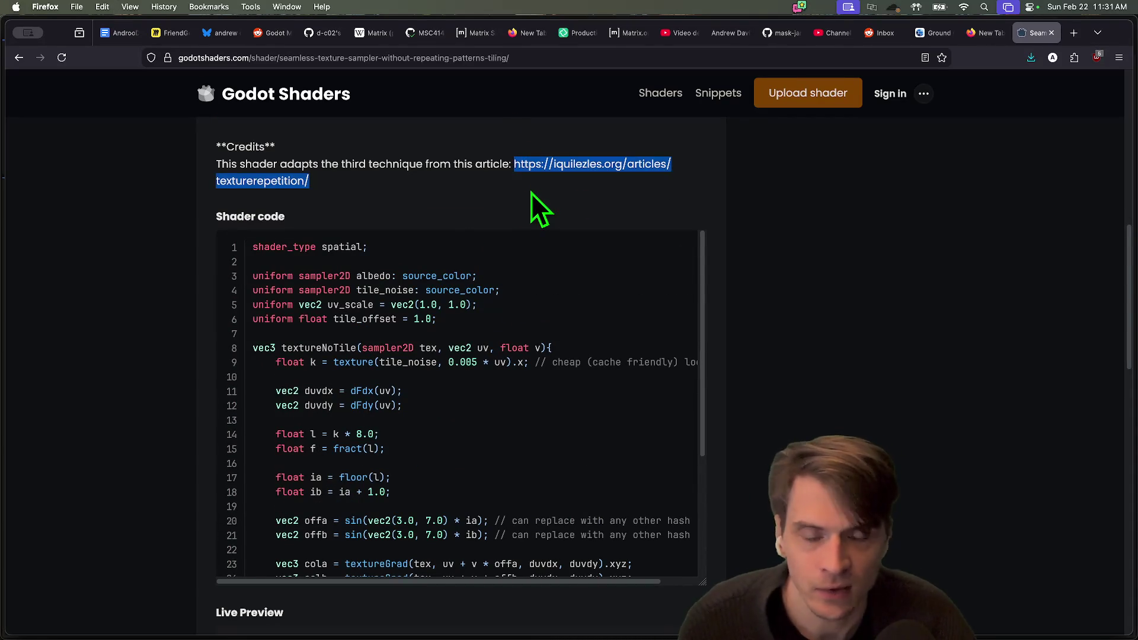
key("super+t")
key("super+v")
key("Return")
scroll(846, 326, "down", 5)
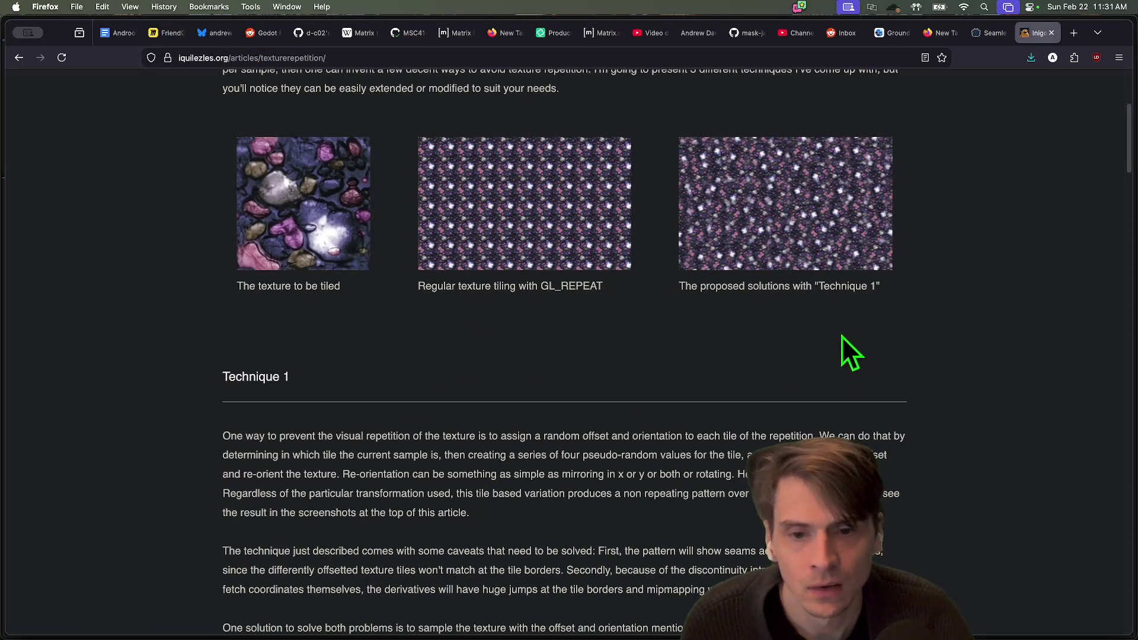
scroll(820, 365, "up", 5)
scroll(821, 374, "down", 15)
key("super+w")
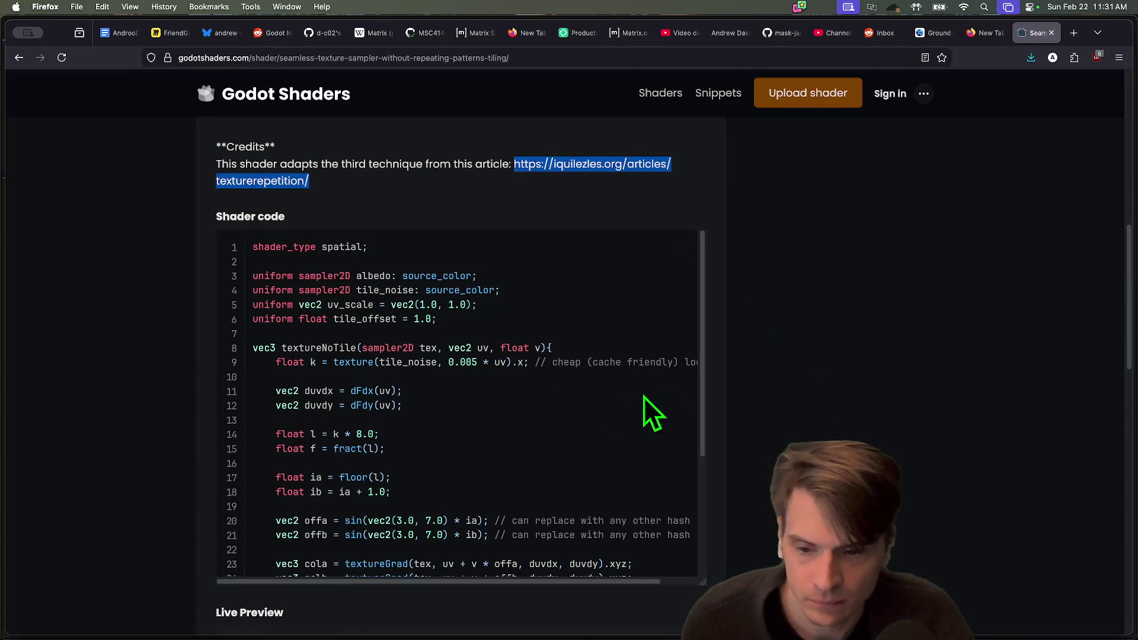
scroll(670, 272, "up", 1)
scroll(534, 420, "down", 4)
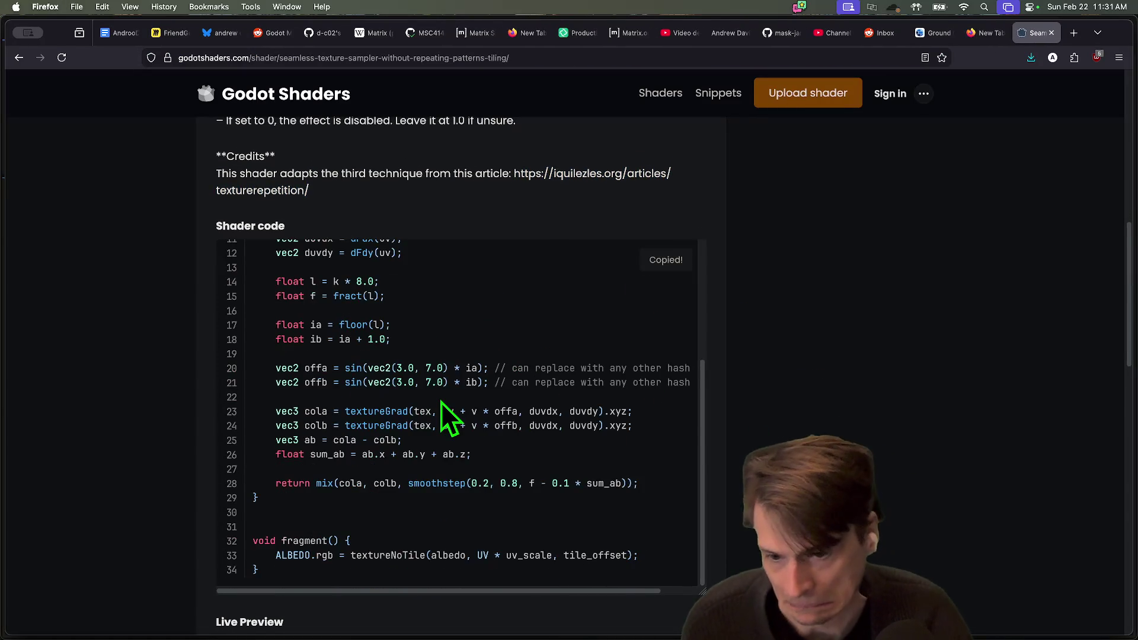
key("super+Tab")
key("super+Tab")
key("super+Tab")
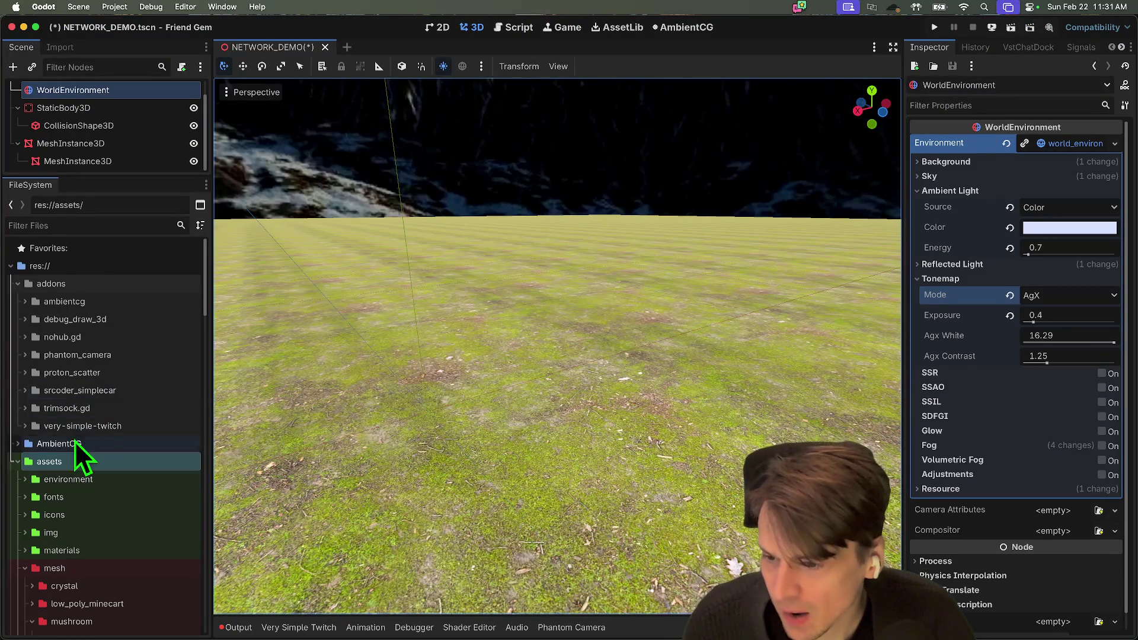
Reset the child MeshInstance3D ground material's UV1 scale and set it to 0.5
left_click(117, 159)
left_click_drag(109, 174, 127, 394)
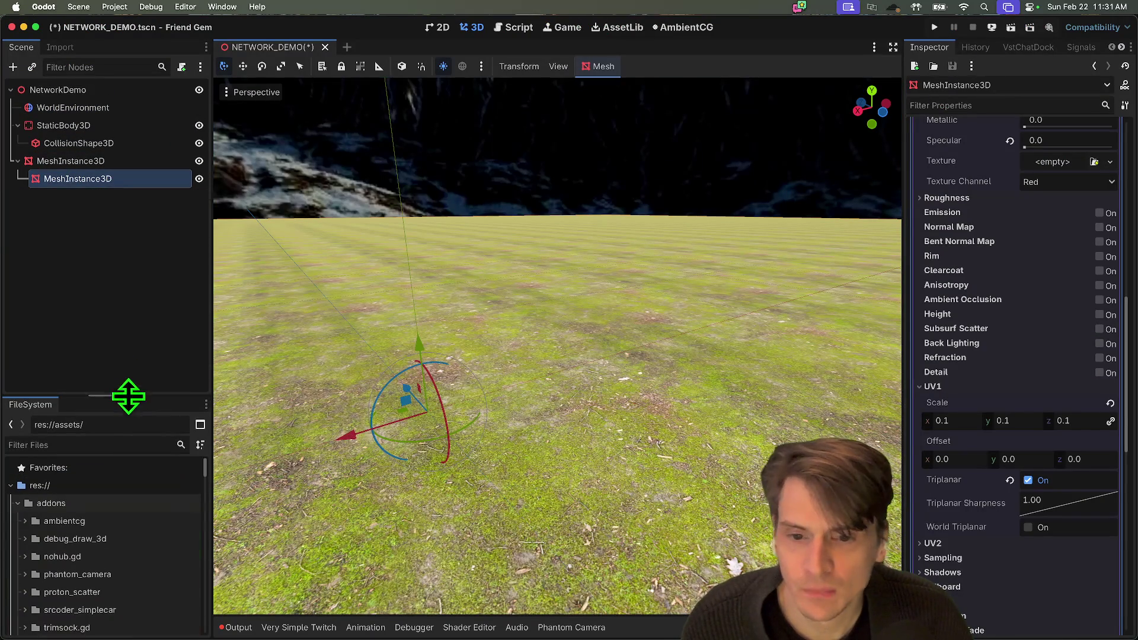
left_click(1111, 404)
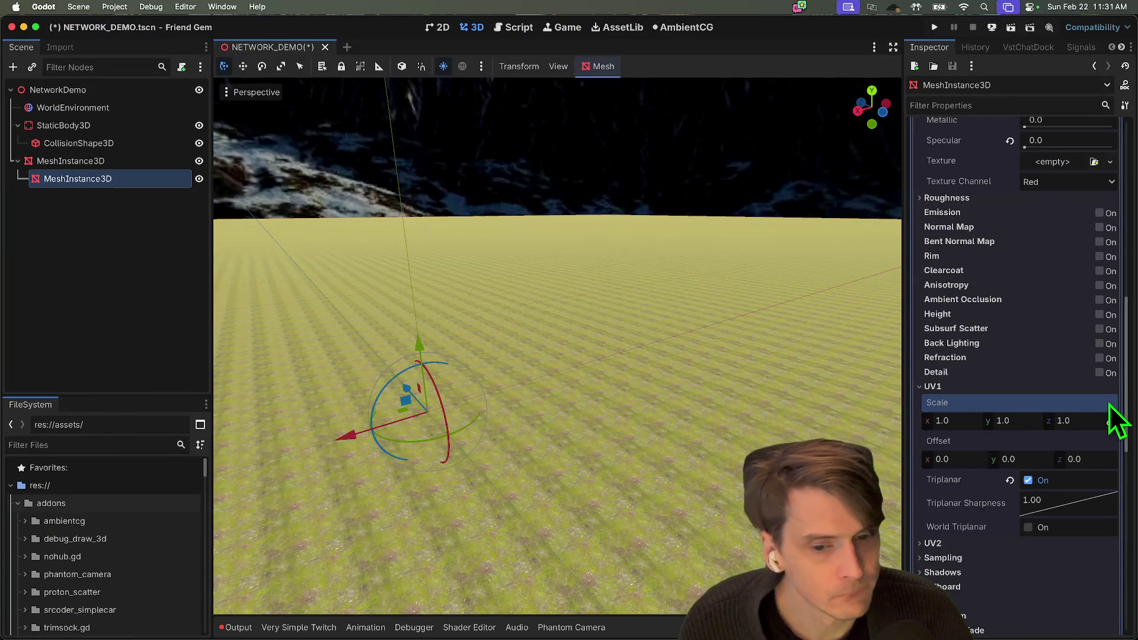
left_click(958, 422)
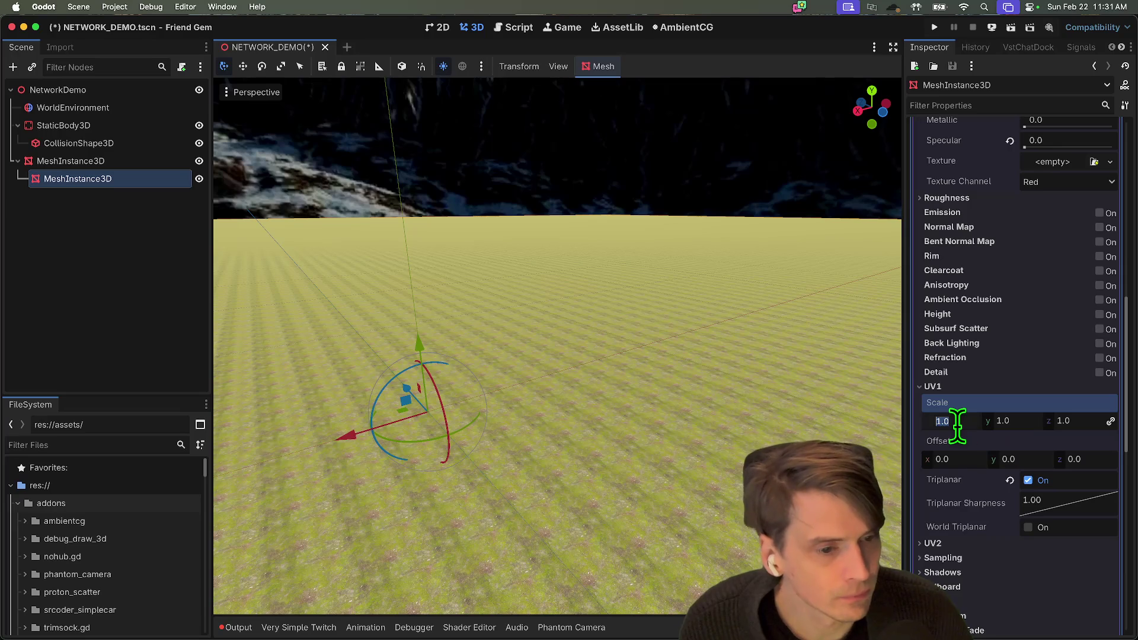
type("08")
key("BackSpace")
type(".5")
key("Return")
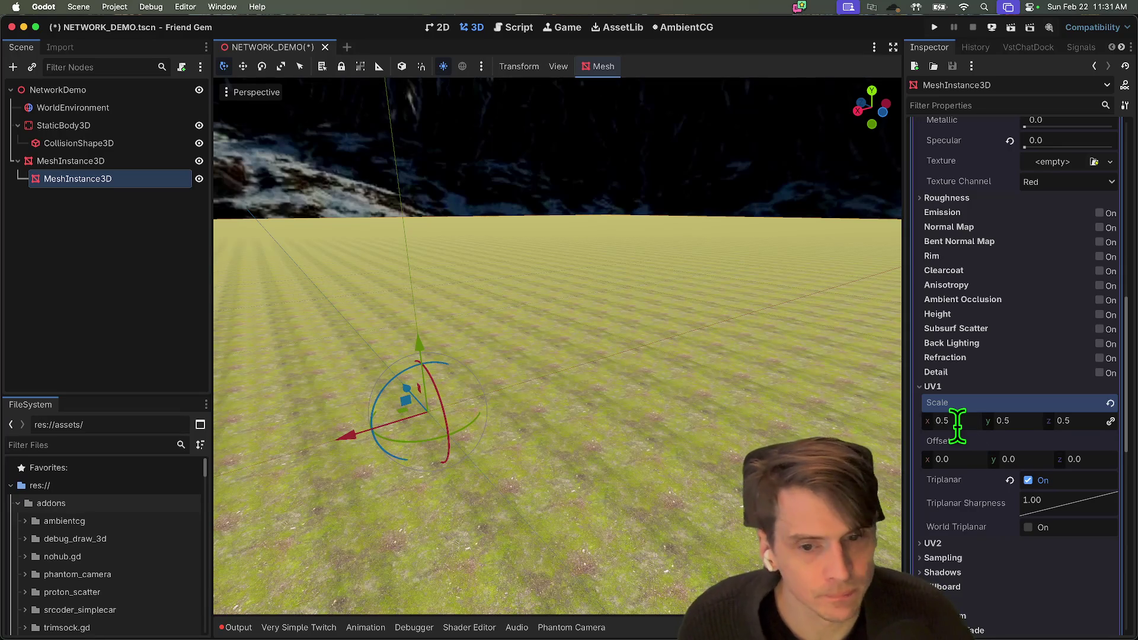
scroll(1068, 255, "up", 5)
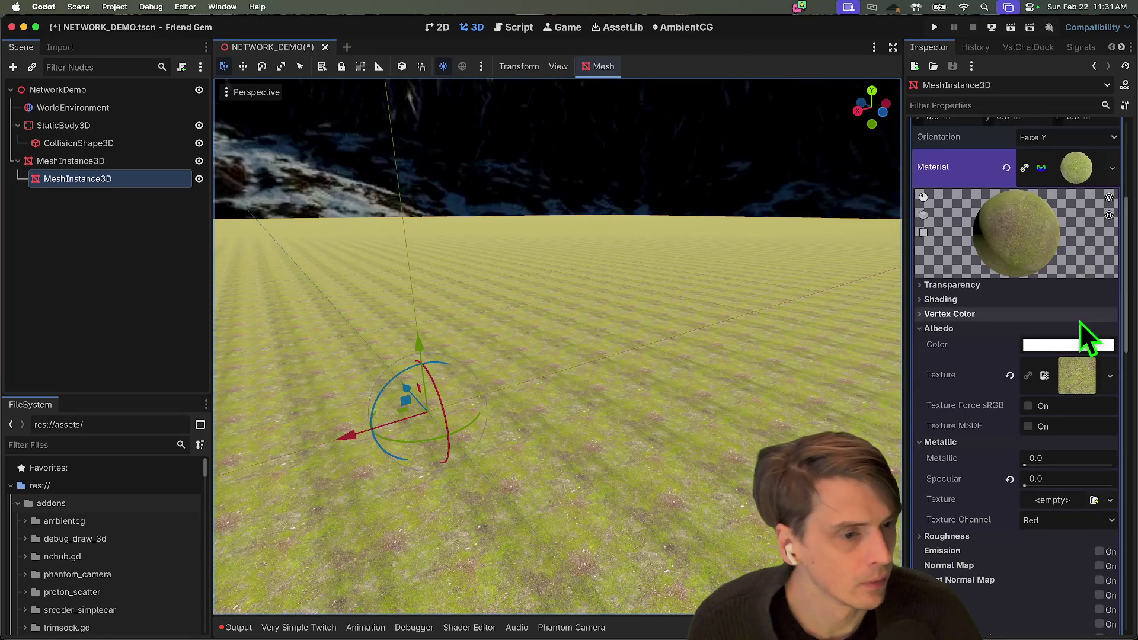
key("super+Tab")
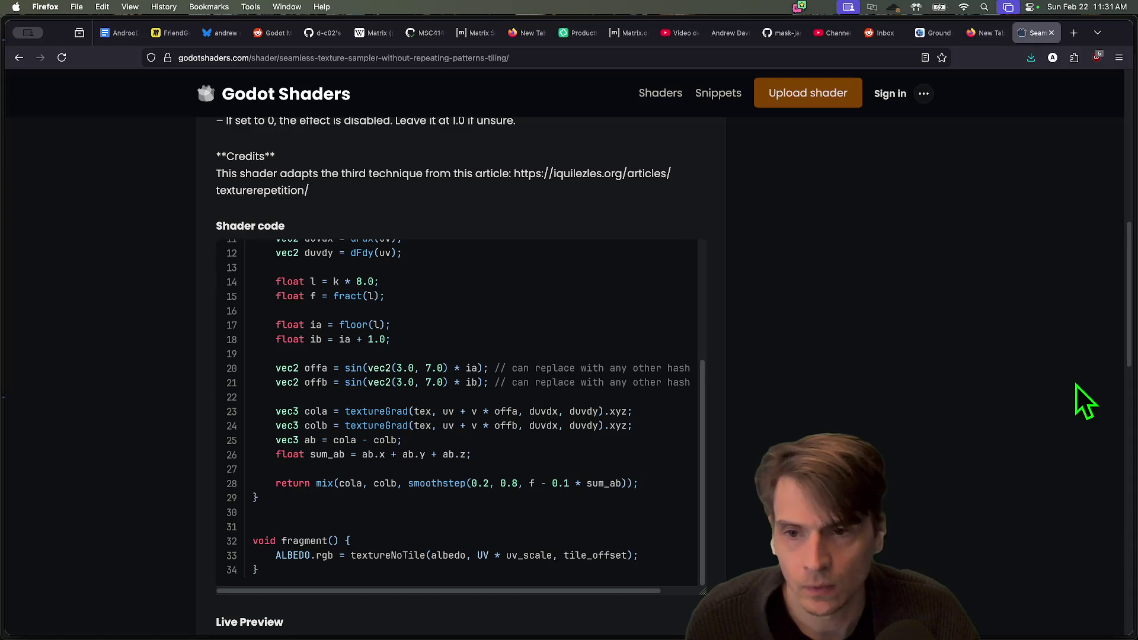
Read the textureNoTile usage notes on tile_noise and the low-resolution noise texture
scroll(1076, 385, "up", 3)
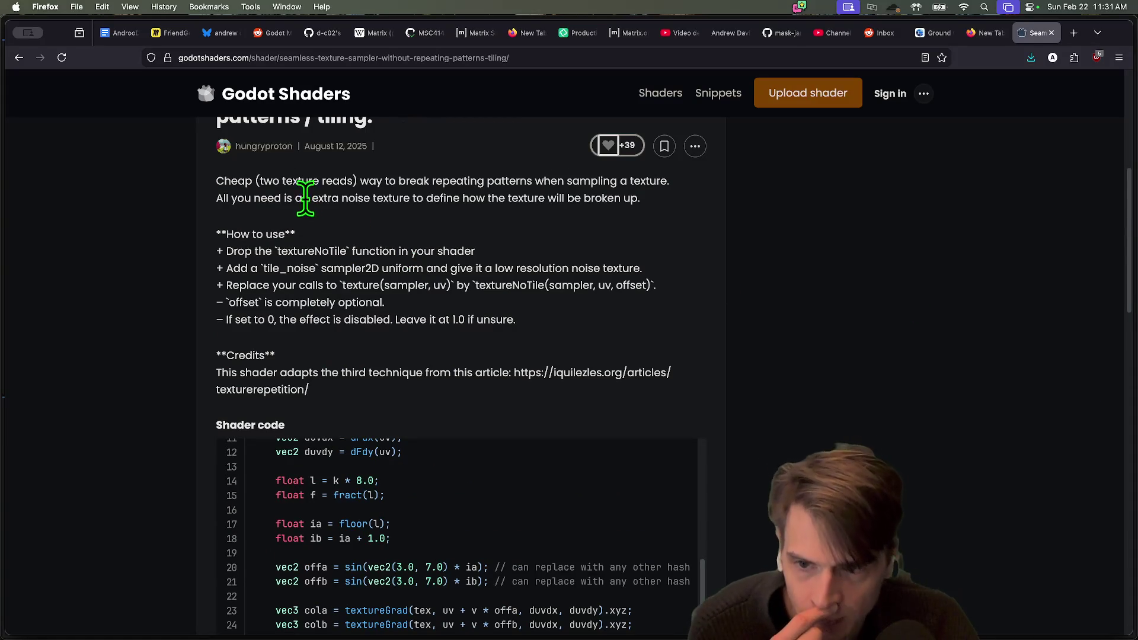
left_click_drag(439, 173, 432, 177)
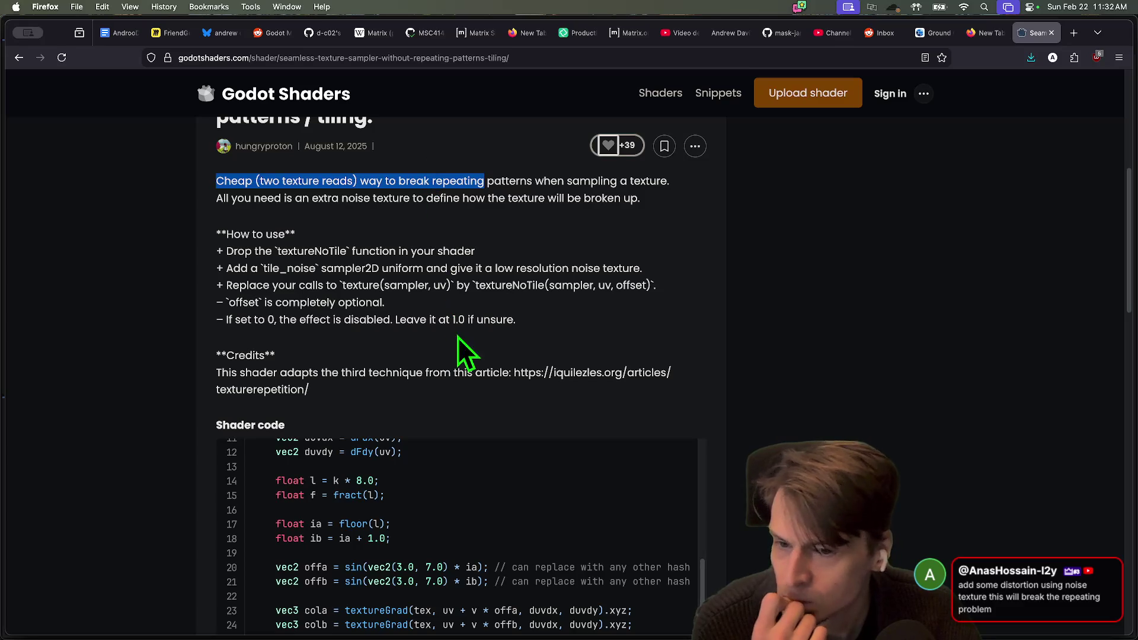
double_click(303, 249)
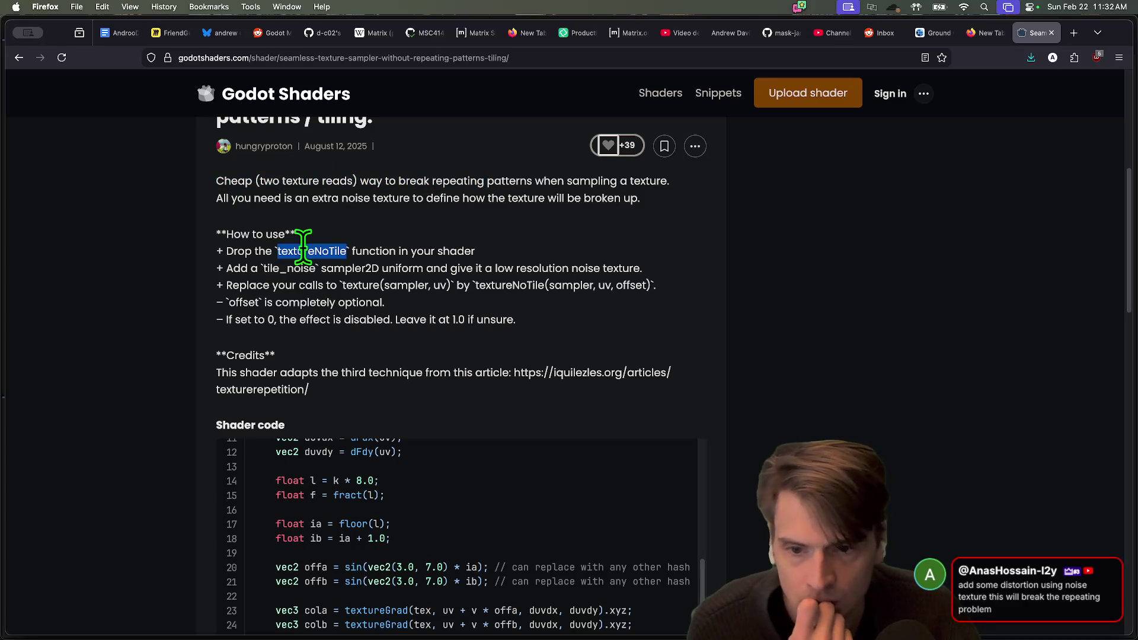
mouse_move(275, 268)
left_mouse_down()
mouse_move(355, 256)
mouse_move(305, 278)
left_mouse_up()
double_click(350, 268)
mouse_move(390, 267)
left_mouse_down()
mouse_move(591, 280)
mouse_move(600, 270)
left_mouse_up()
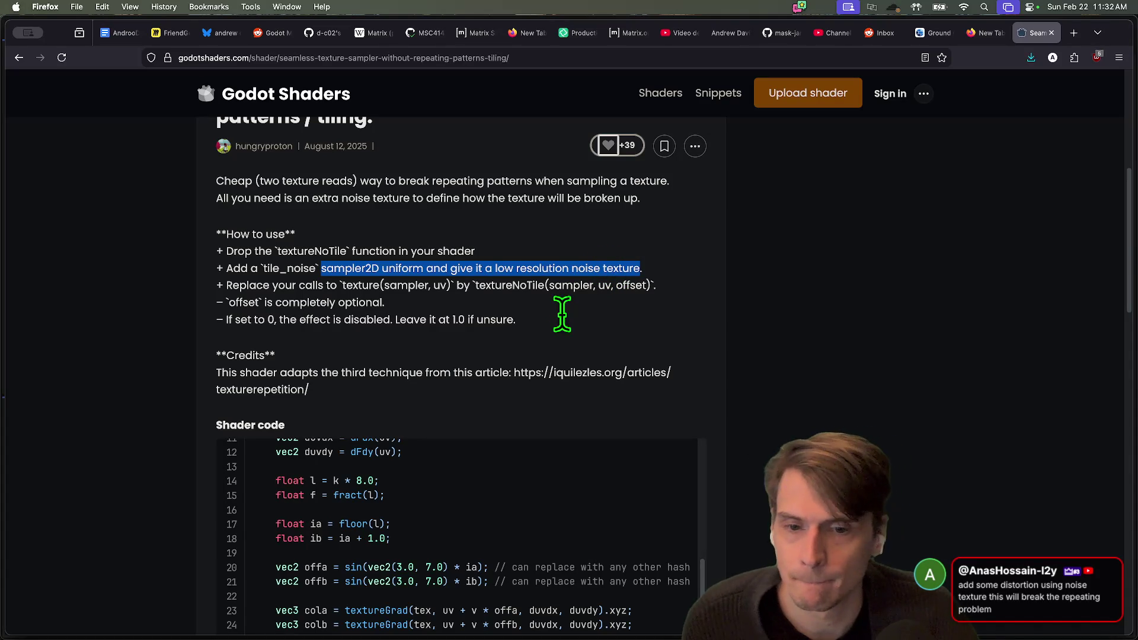
double_click(510, 287)
scroll(590, 403, "down", 2)
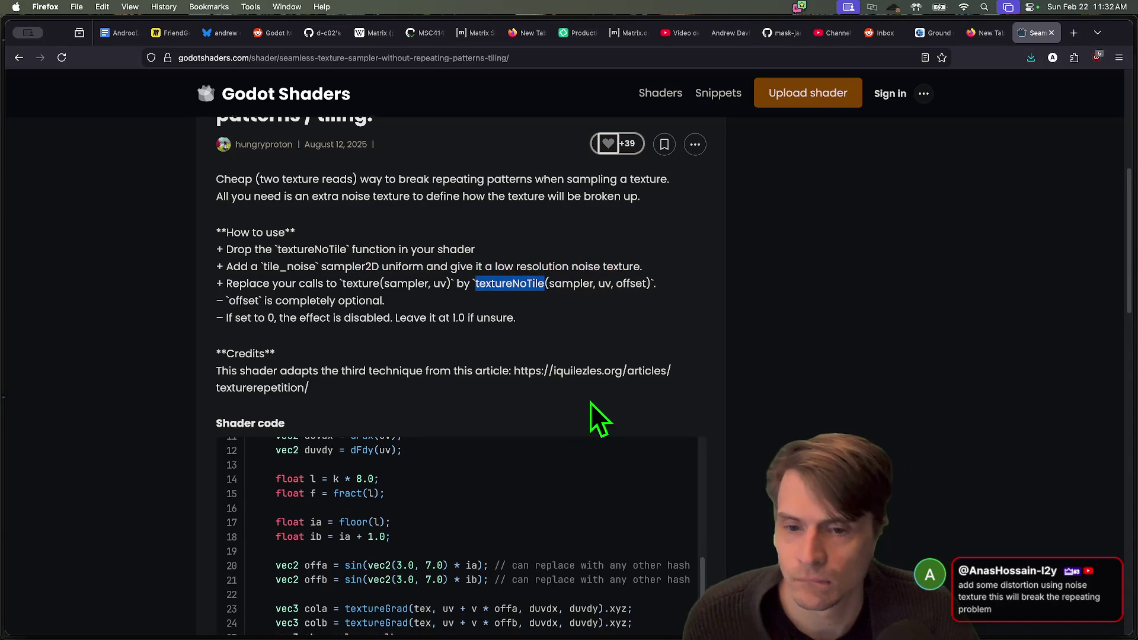
scroll(589, 402, "up", 5)
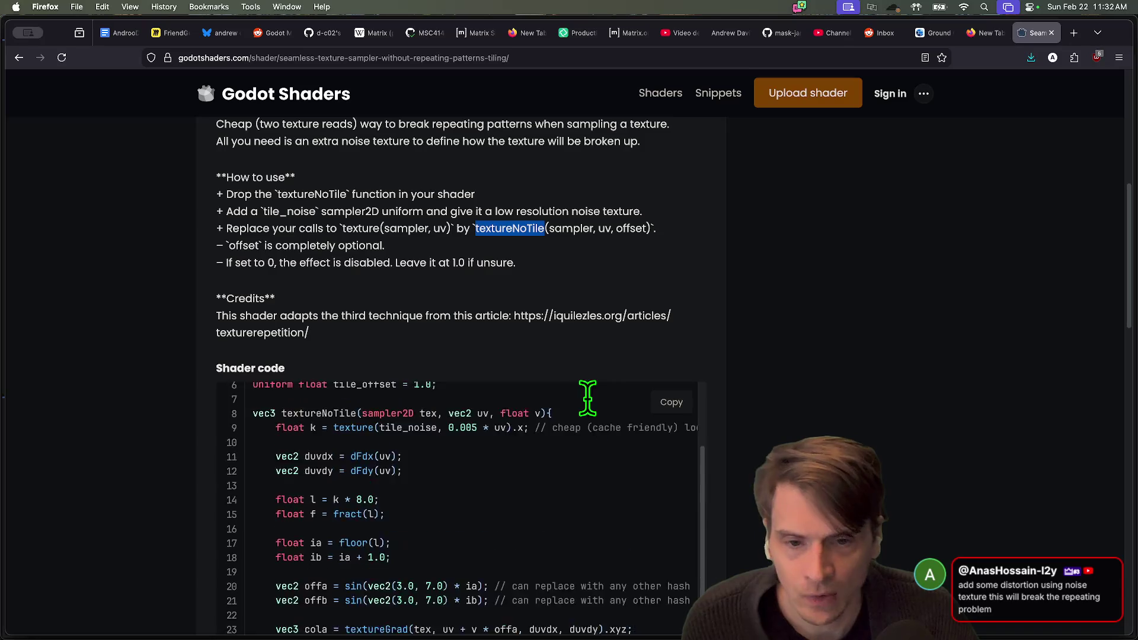
scroll(775, 370, "up", 1)
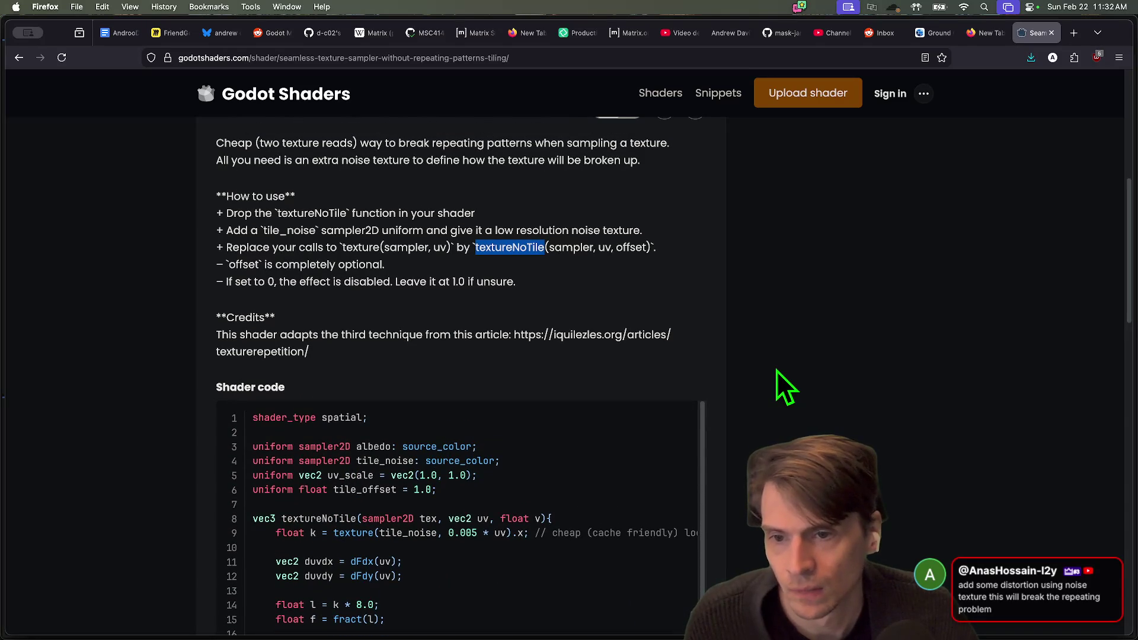
Scroll through the no-tile shader code and Live Preview, then return to Godot
key("super+Tab")
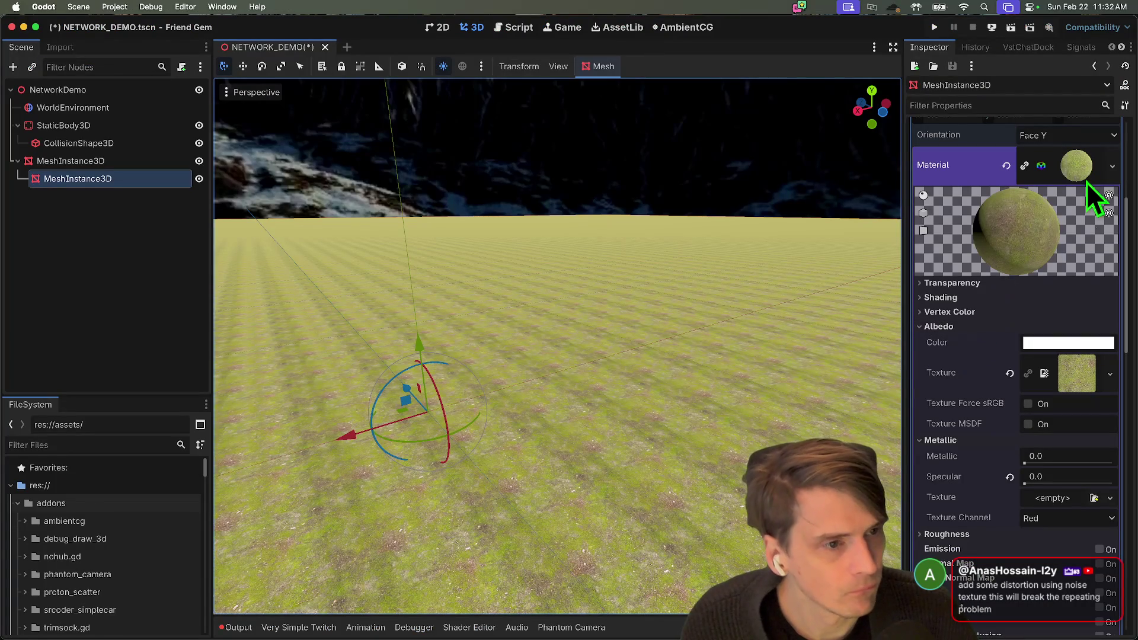
key("super+Tab")
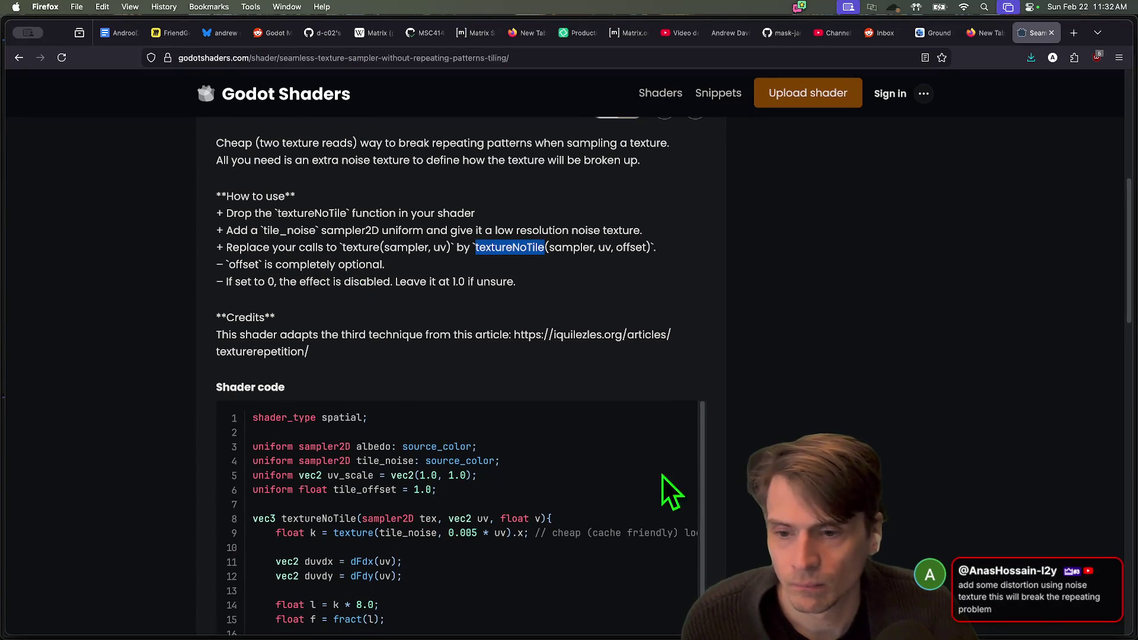
scroll(841, 415, "down", 15)
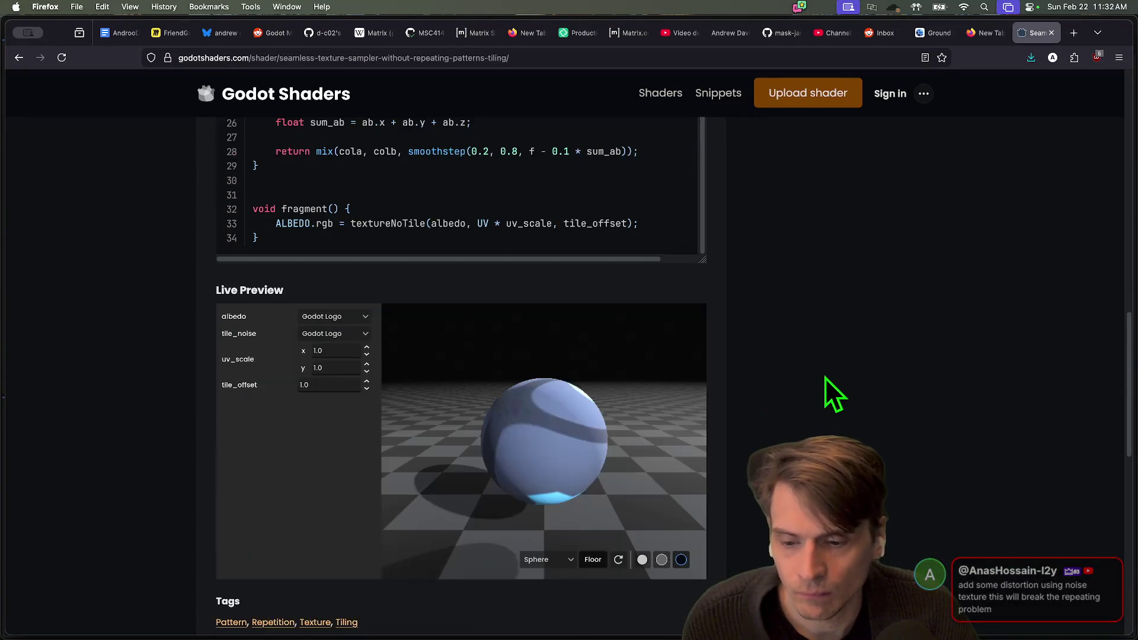
scroll(823, 381, "down", 5)
scroll(822, 380, "up", 6)
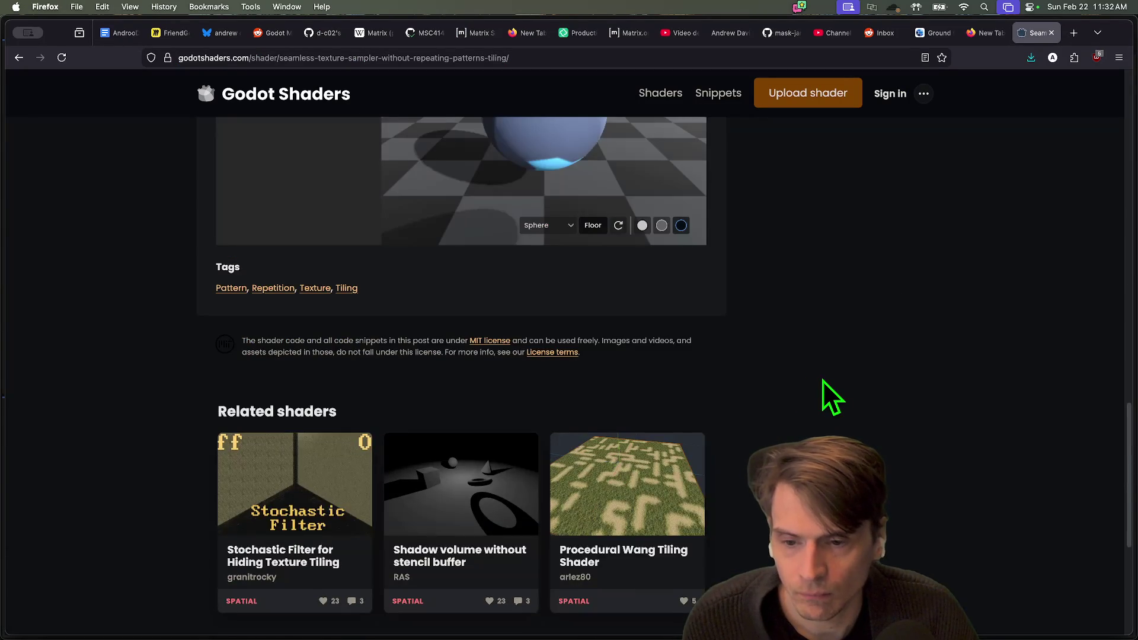
scroll(822, 380, "up", 7)
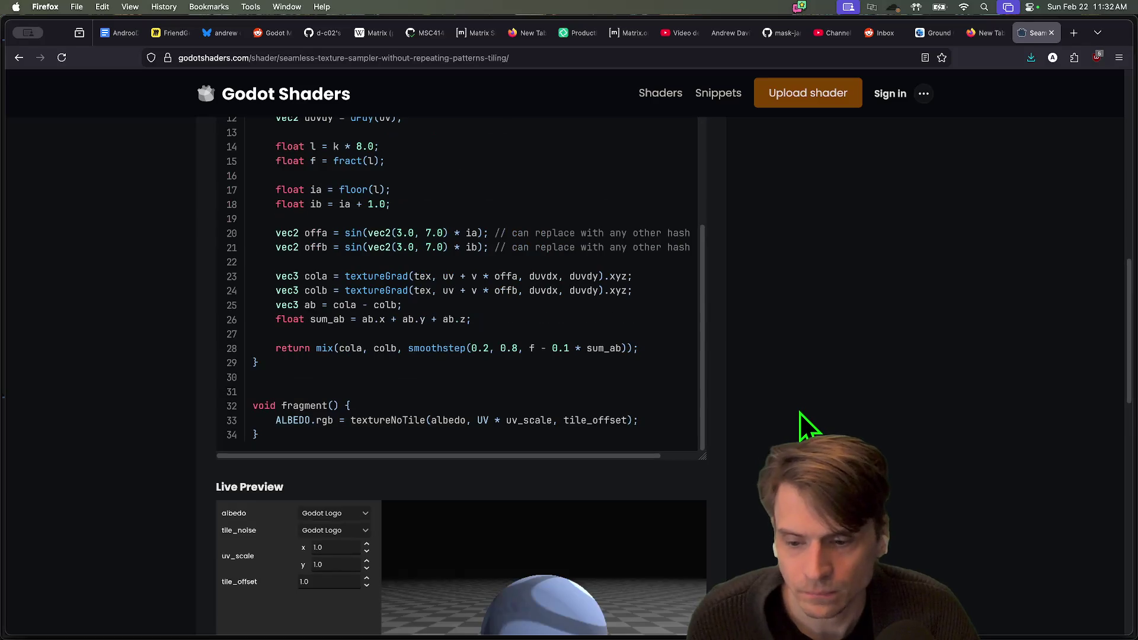
scroll(800, 412, "down", 1)
scroll(798, 412, "up", 8)
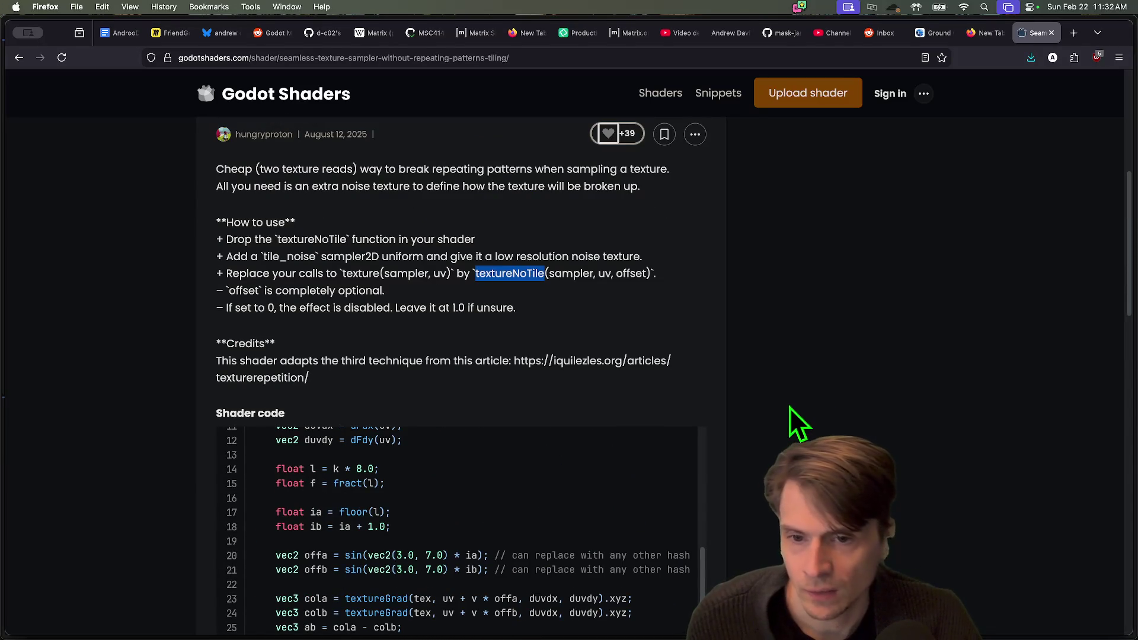
scroll(996, 366, "down", 3)
scroll(466, 511, "down", 6)
scroll(609, 354, "up", 3)
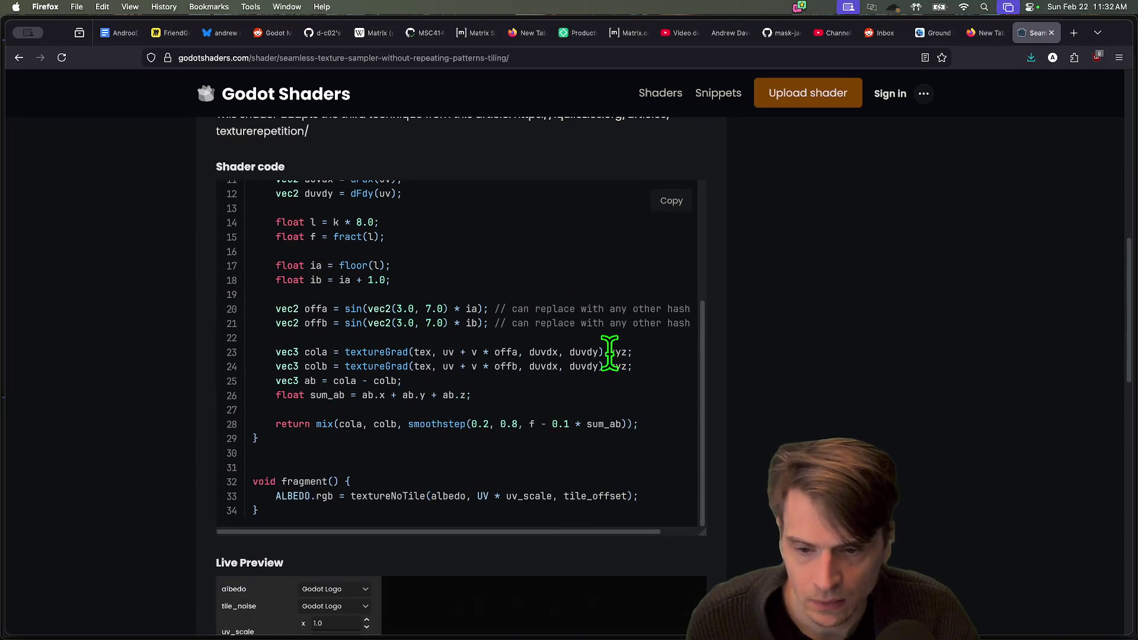
scroll(534, 451, "up", 4)
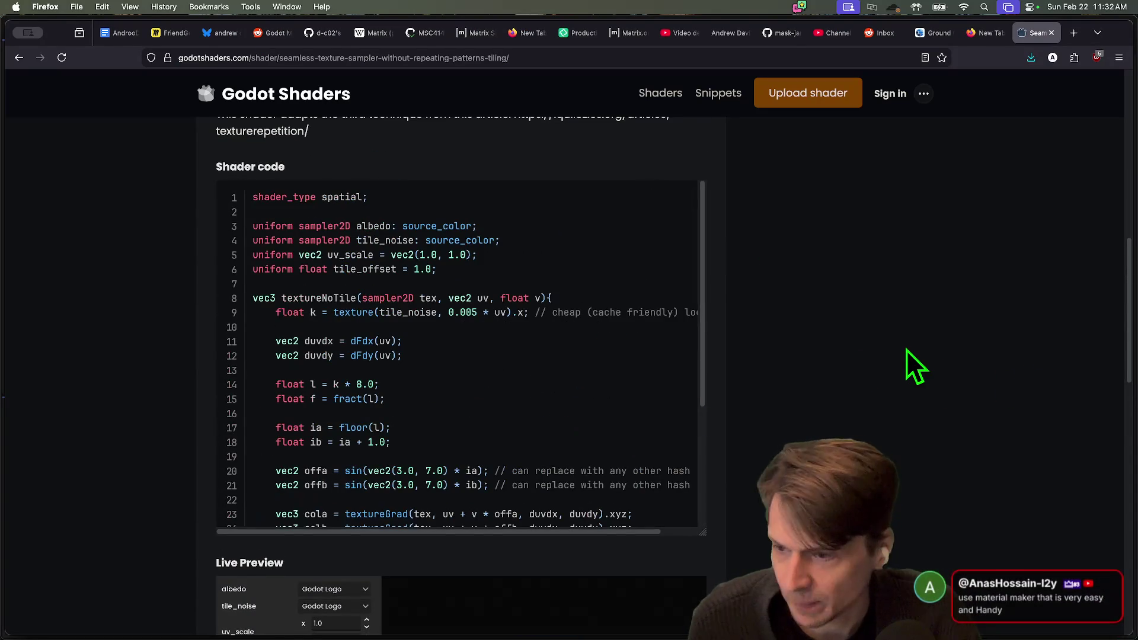
key("super+Tab")
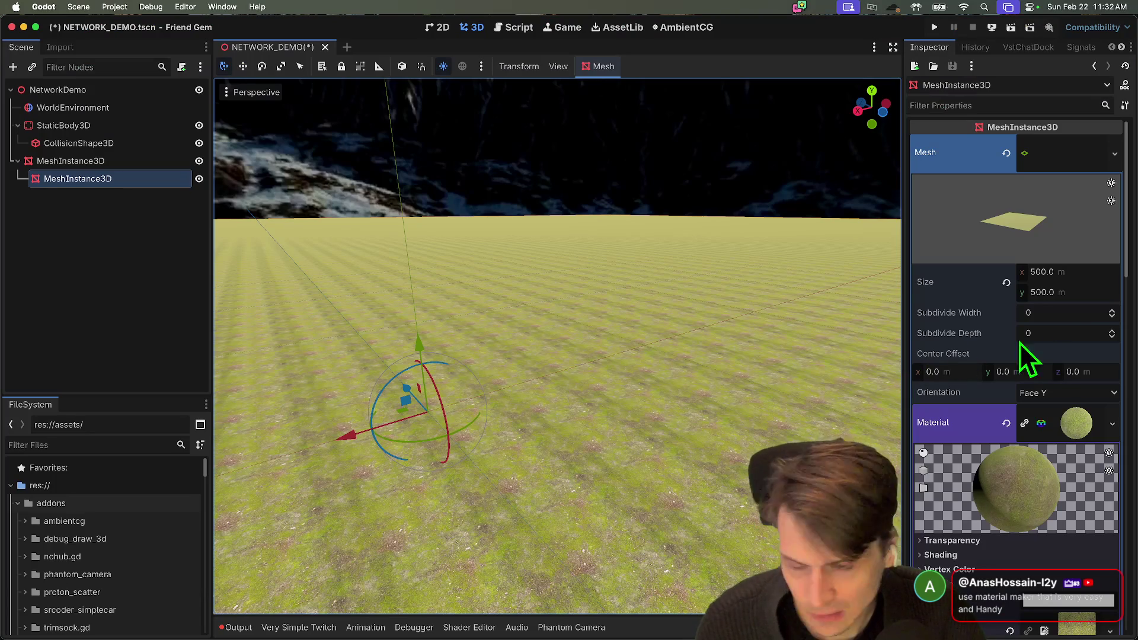
scroll(1067, 267, "down", 5)
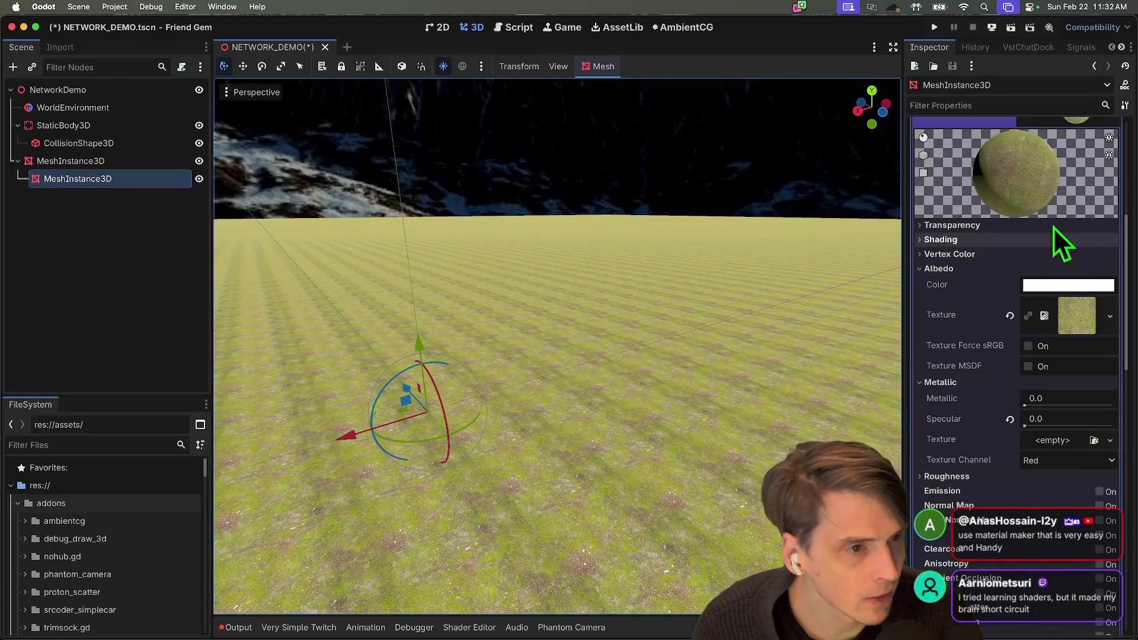
left_click(1053, 239)
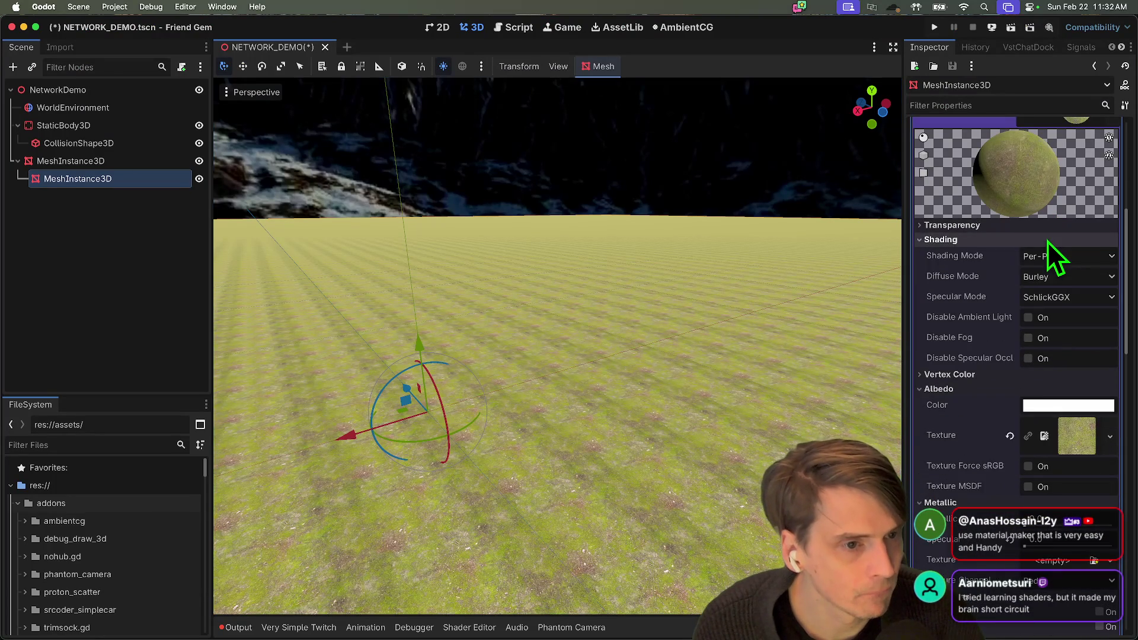
left_click(1084, 227)
scroll(1085, 237, "up", 3)
left_click(1089, 263)
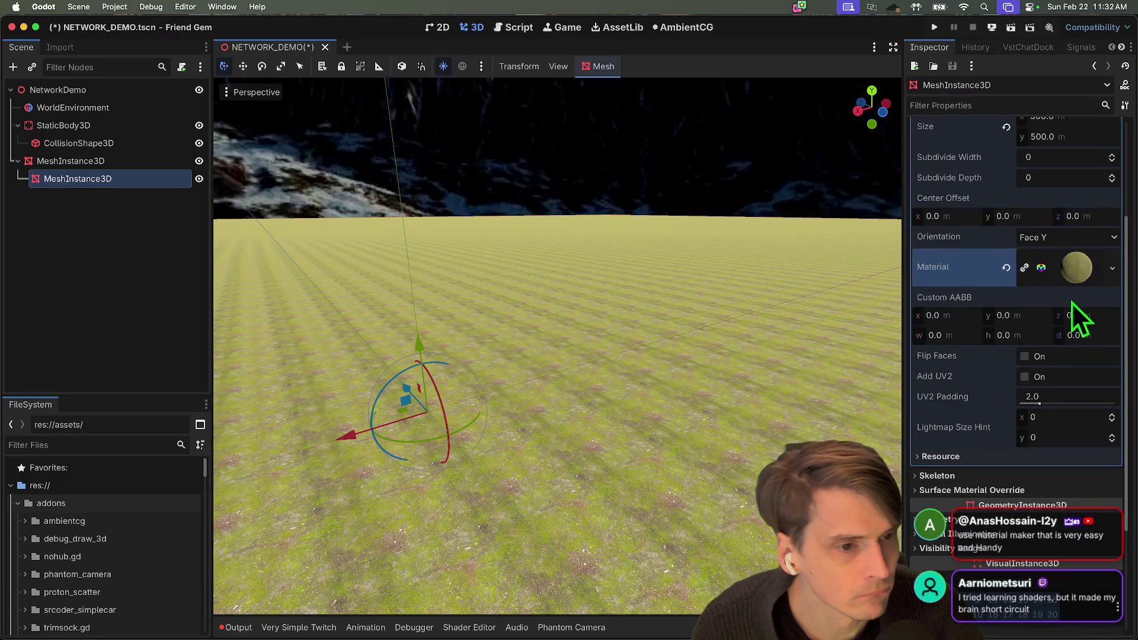
left_click(1069, 269)
scroll(1047, 339, "down", 10)
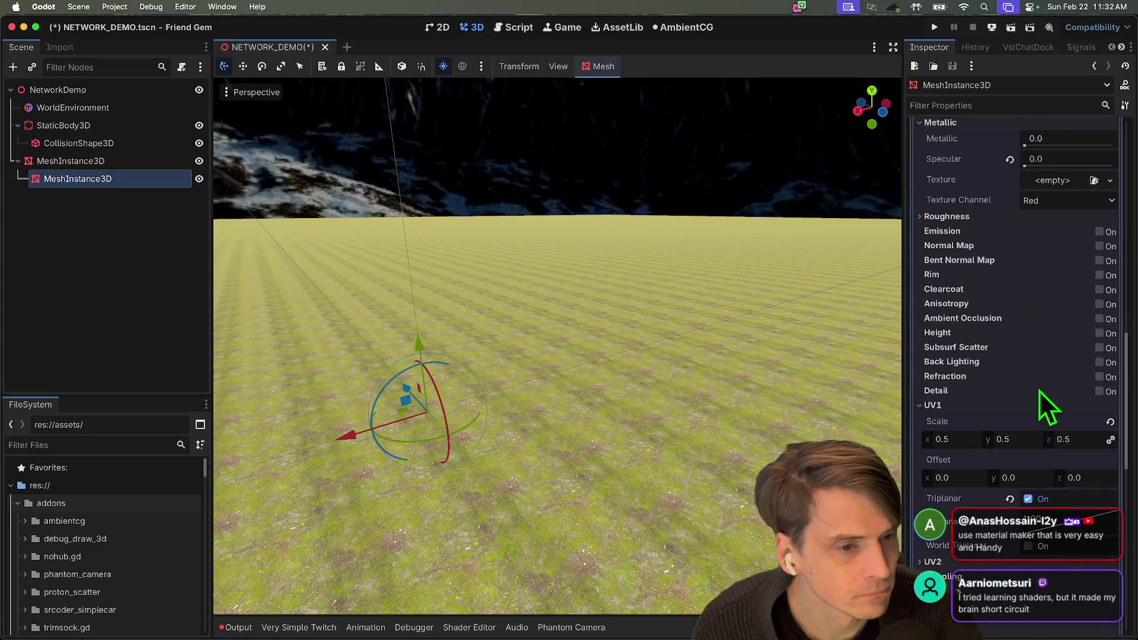
Add a new ShaderMaterial as Next Pass using a new shader named repeat_shader_demo
left_click(1064, 495)
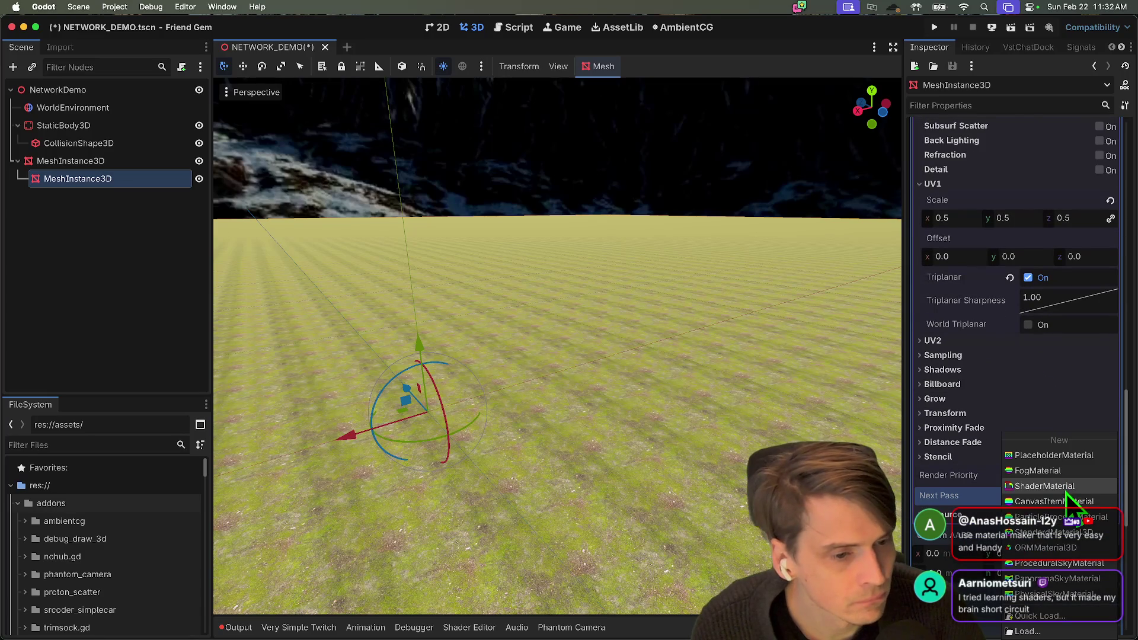
left_click(1073, 488)
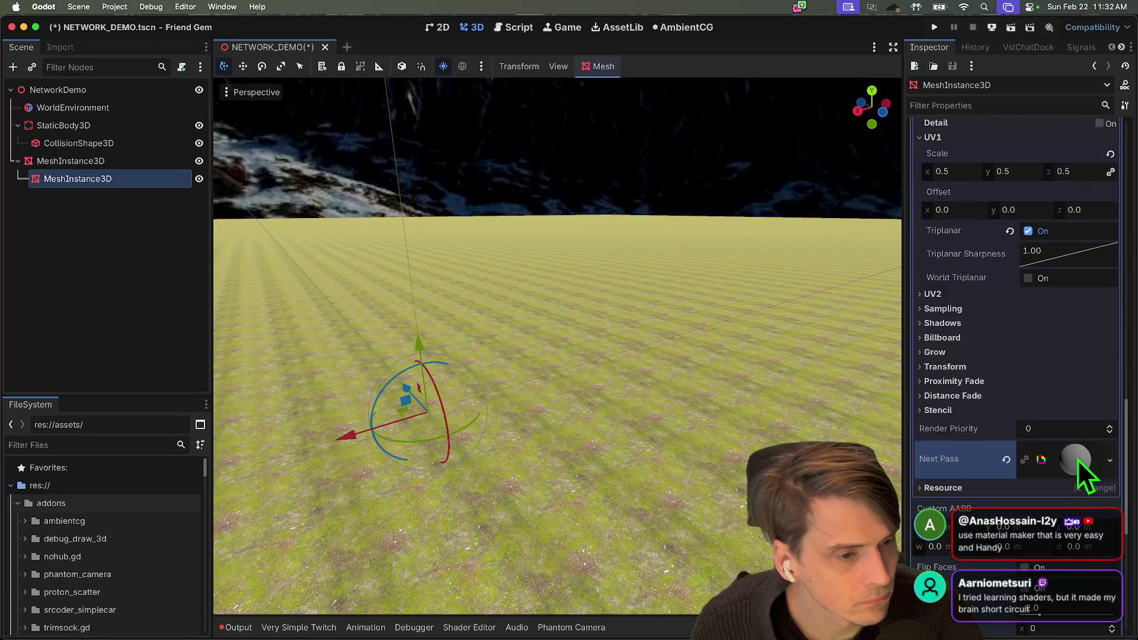
left_click(1075, 261)
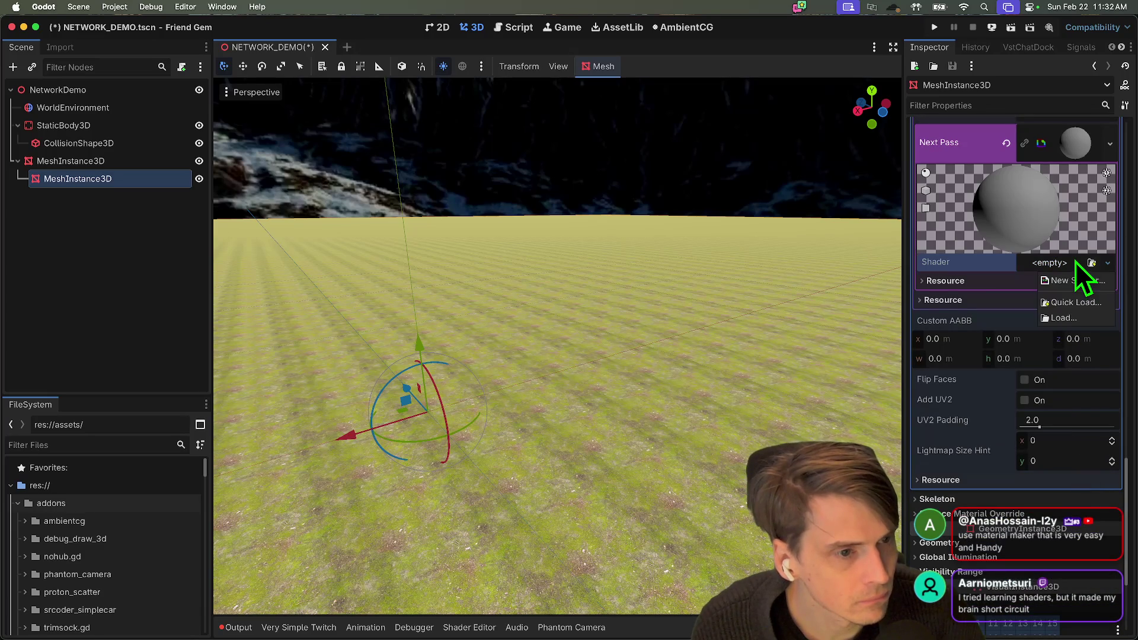
left_click(1071, 281)
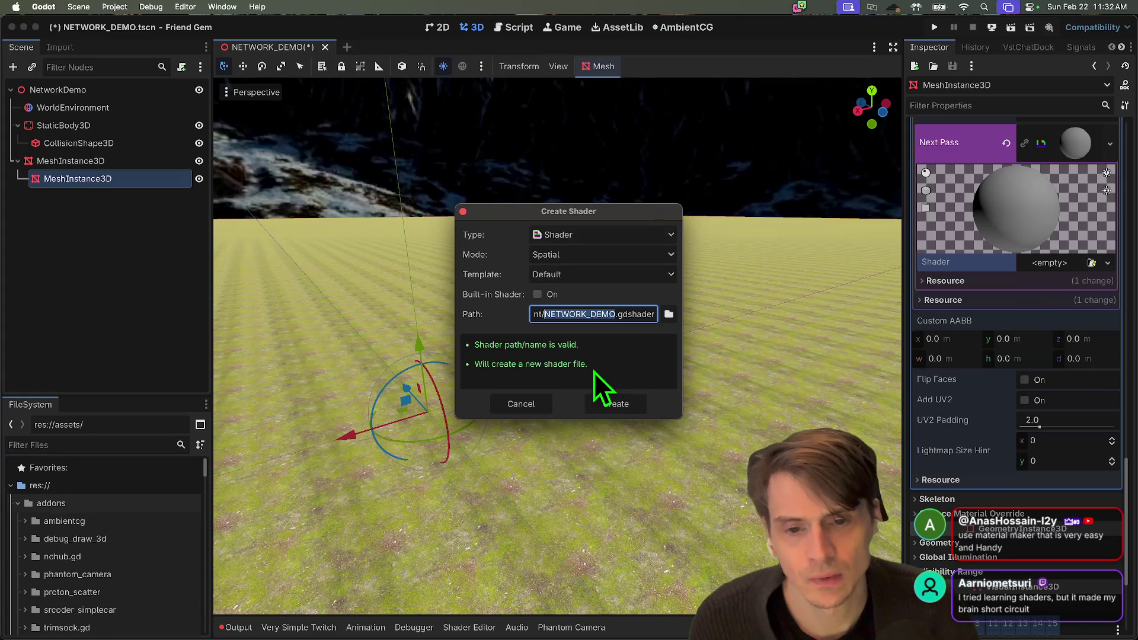
type("repeat_")
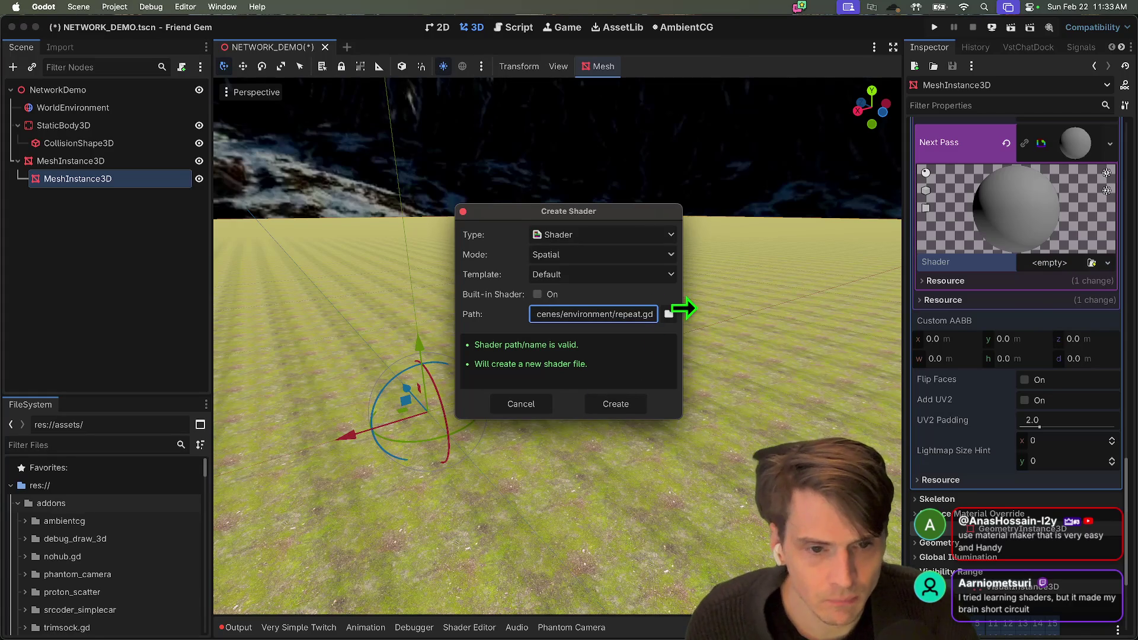
type("shader_demo")
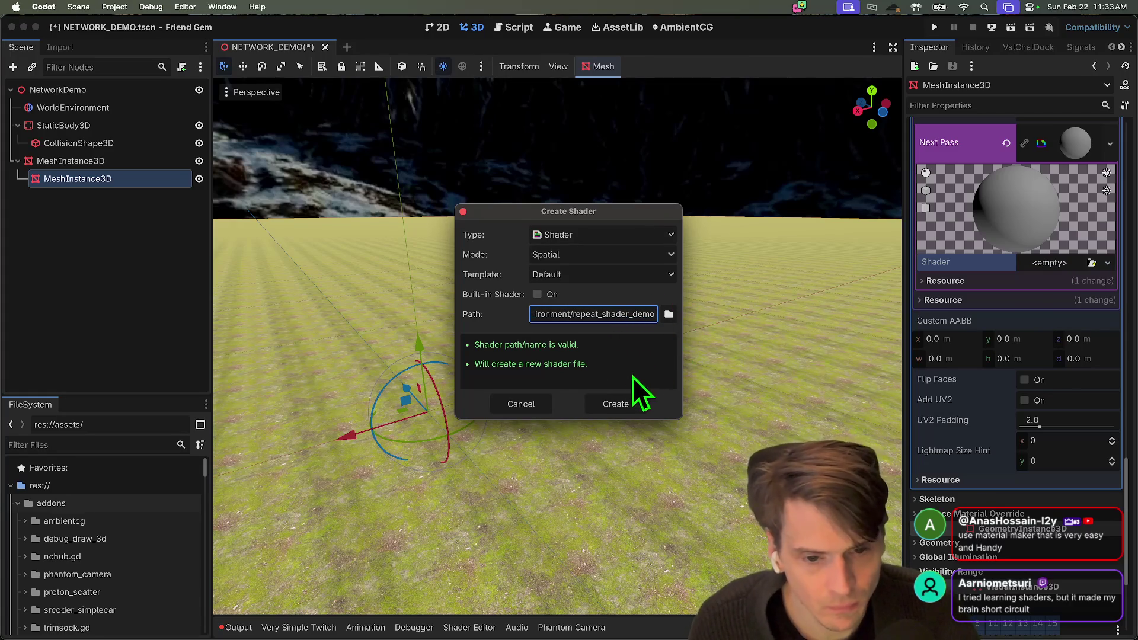
left_click(622, 402)
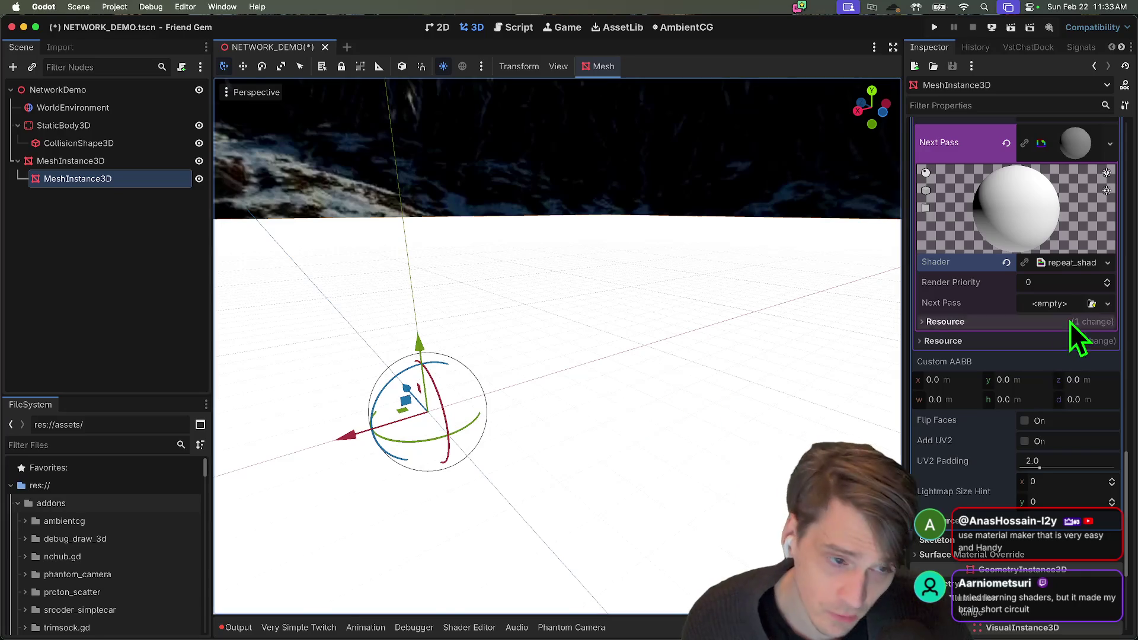
left_click(1082, 263)
Paste the no-tile shader code, save, and assign the Ground037 texture as Albedo
key("super+a")
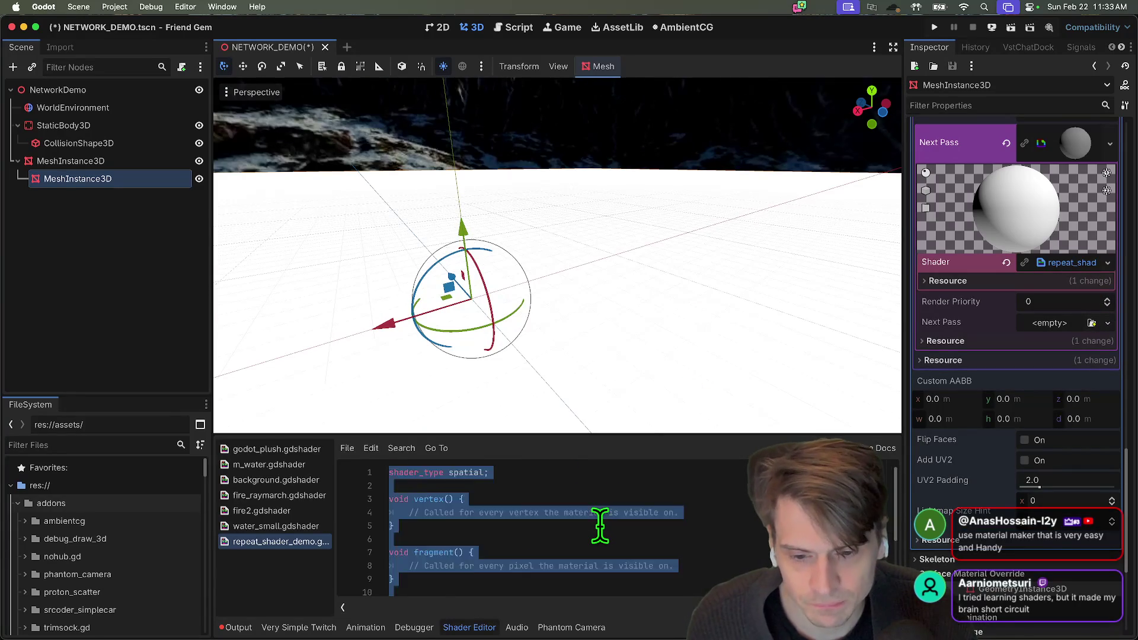
key("super+v")
key("super+s")
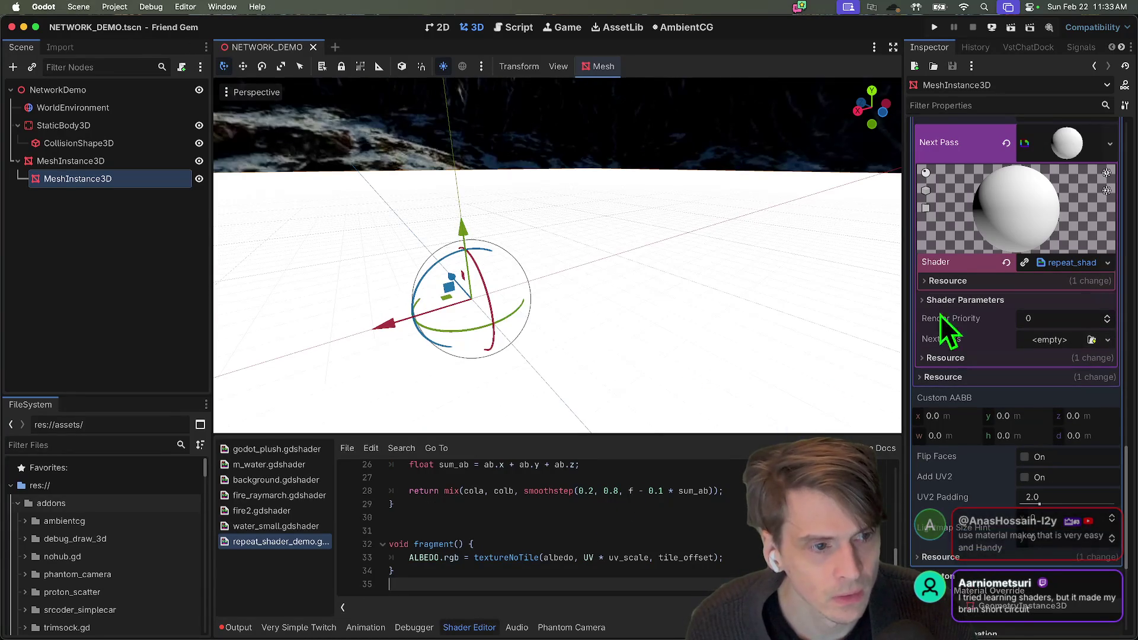
left_click(1085, 276)
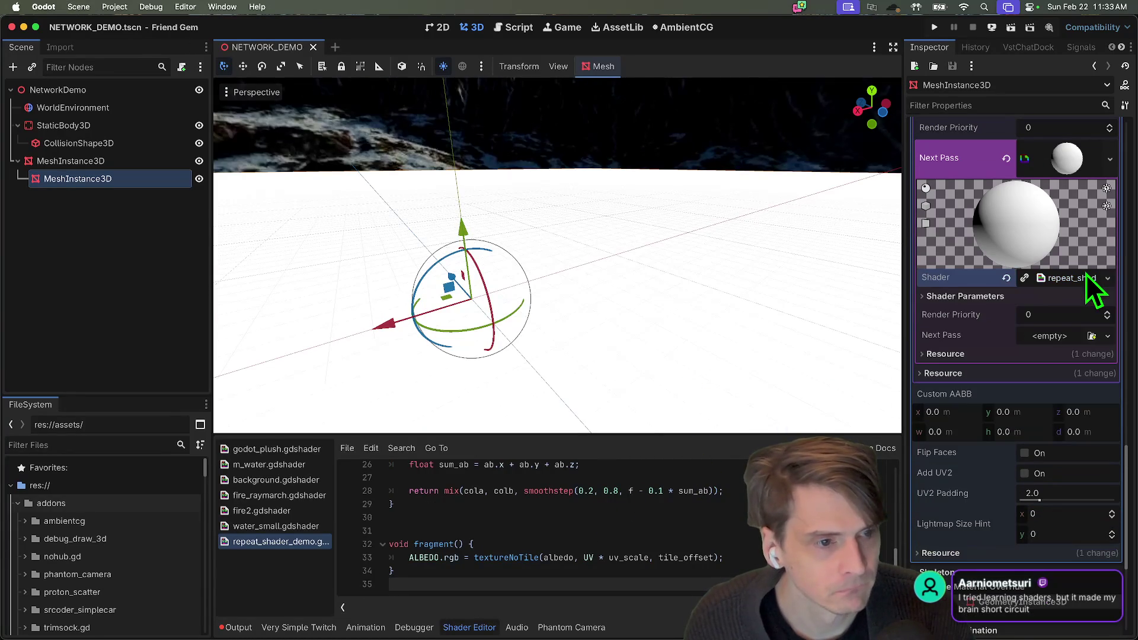
left_click(1065, 298)
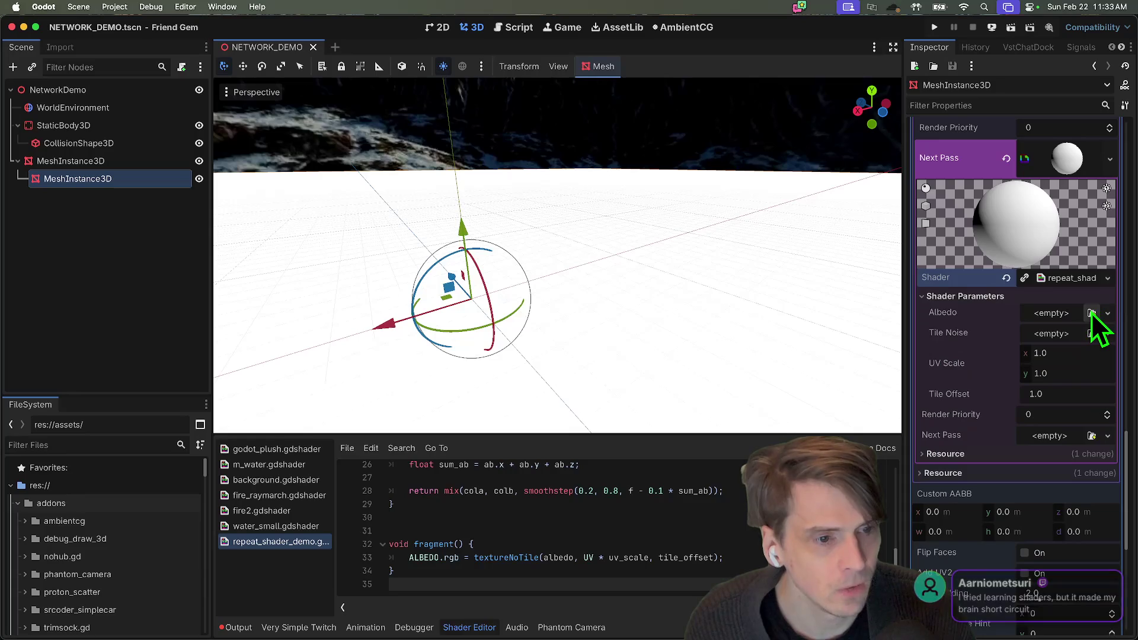
left_click(1091, 314)
double_click(385, 197)
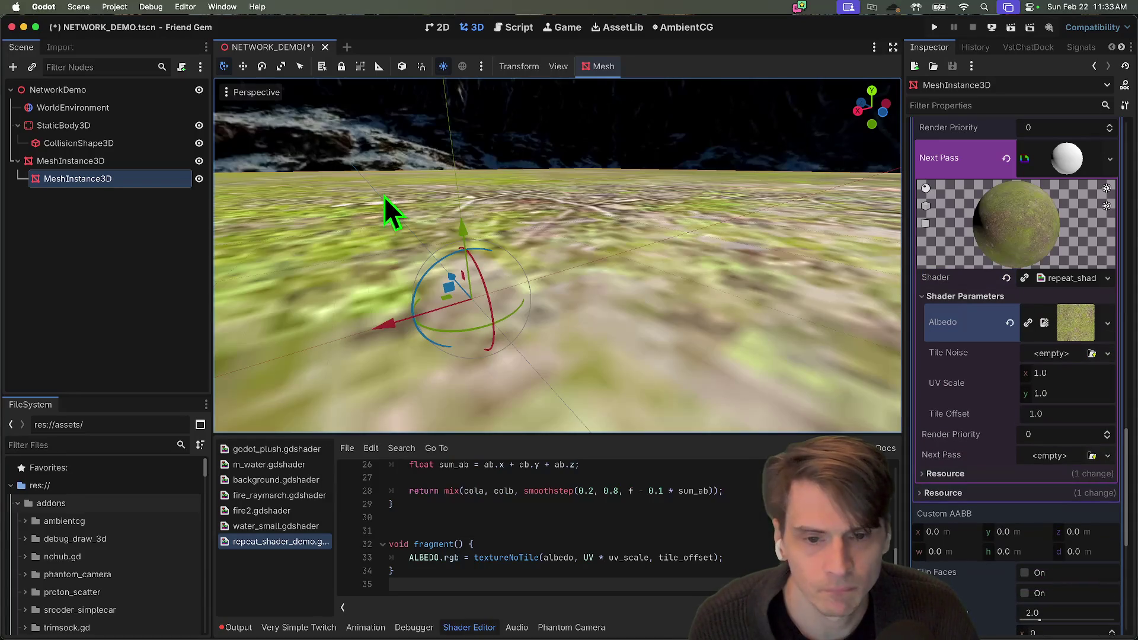
Give Tile Noise a new NoiseTexture2D and set UV Scale to 50 × 50
left_click(1074, 354)
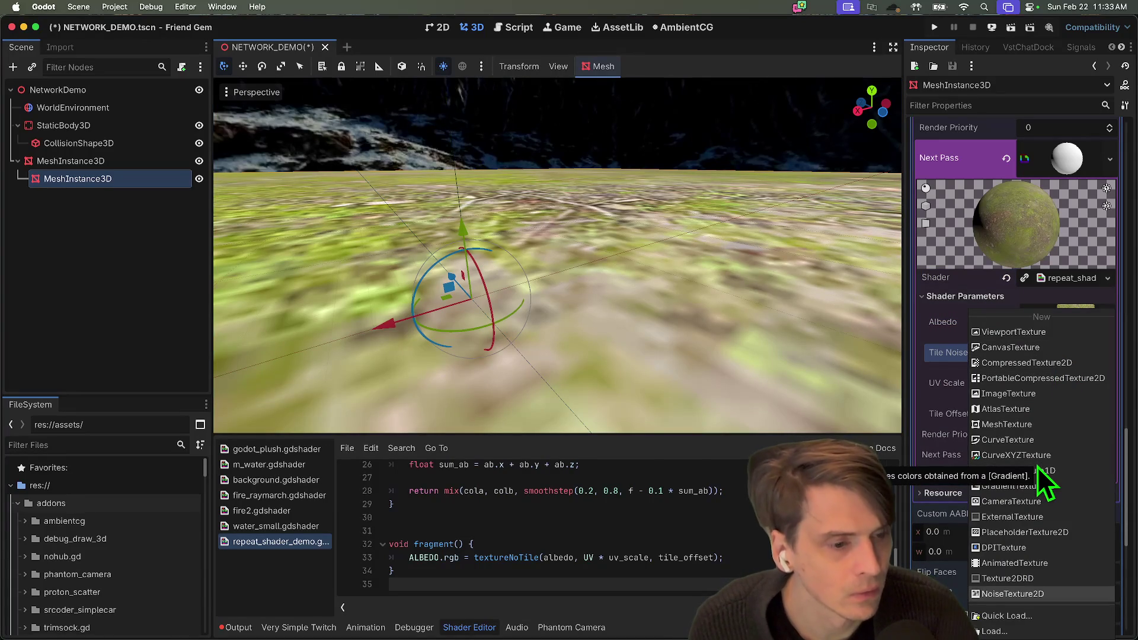
key("Return")
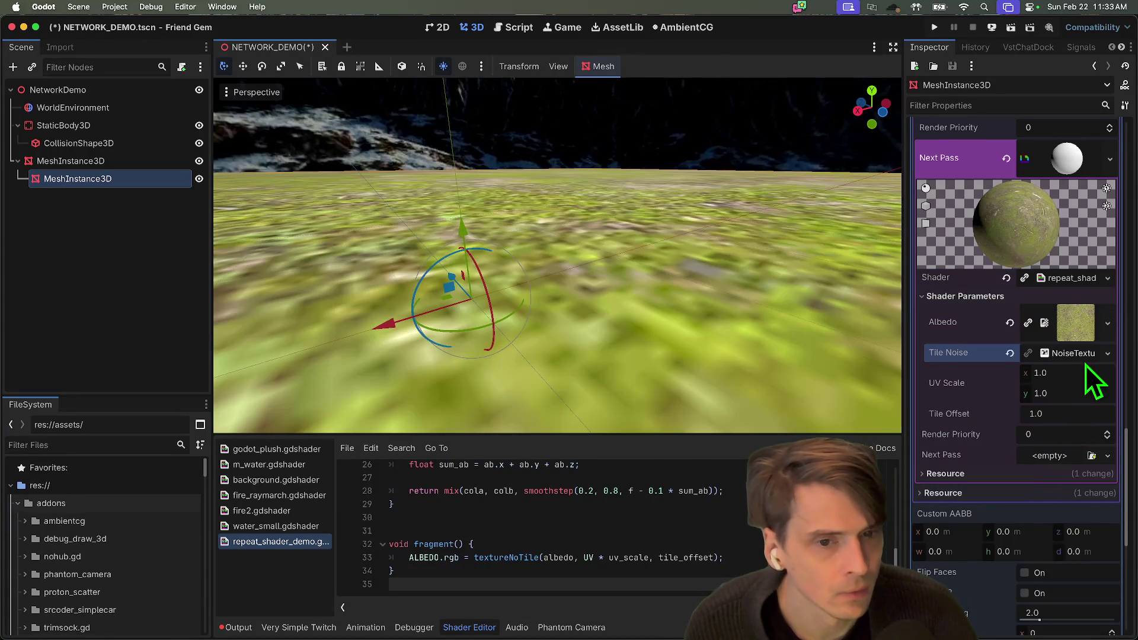
left_click(1062, 373)
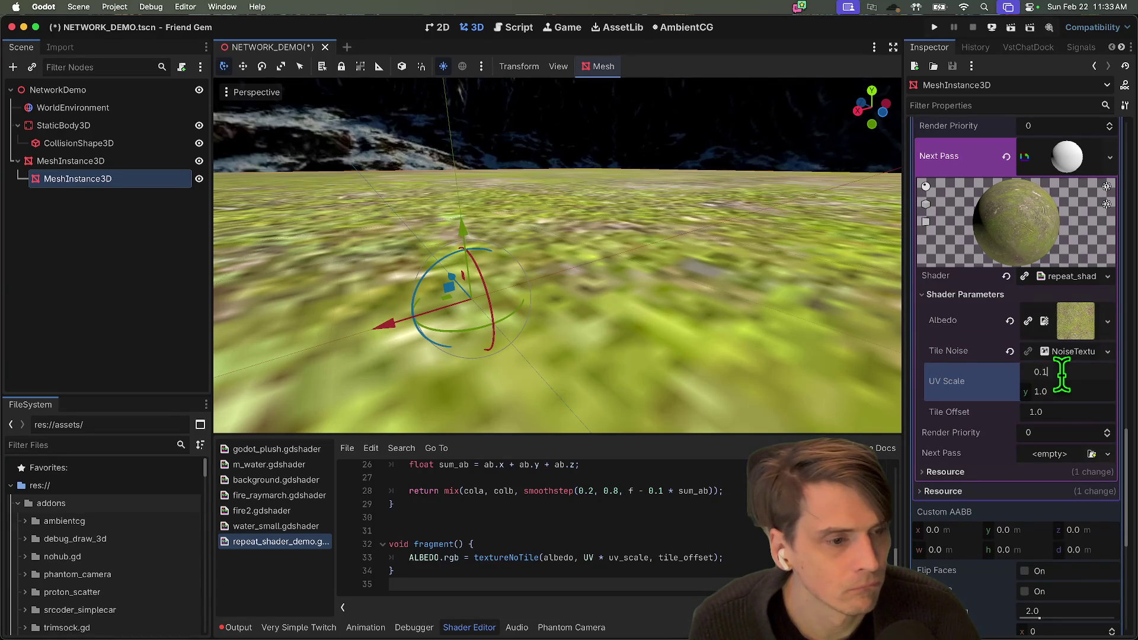
type("0.2")
key("Return")
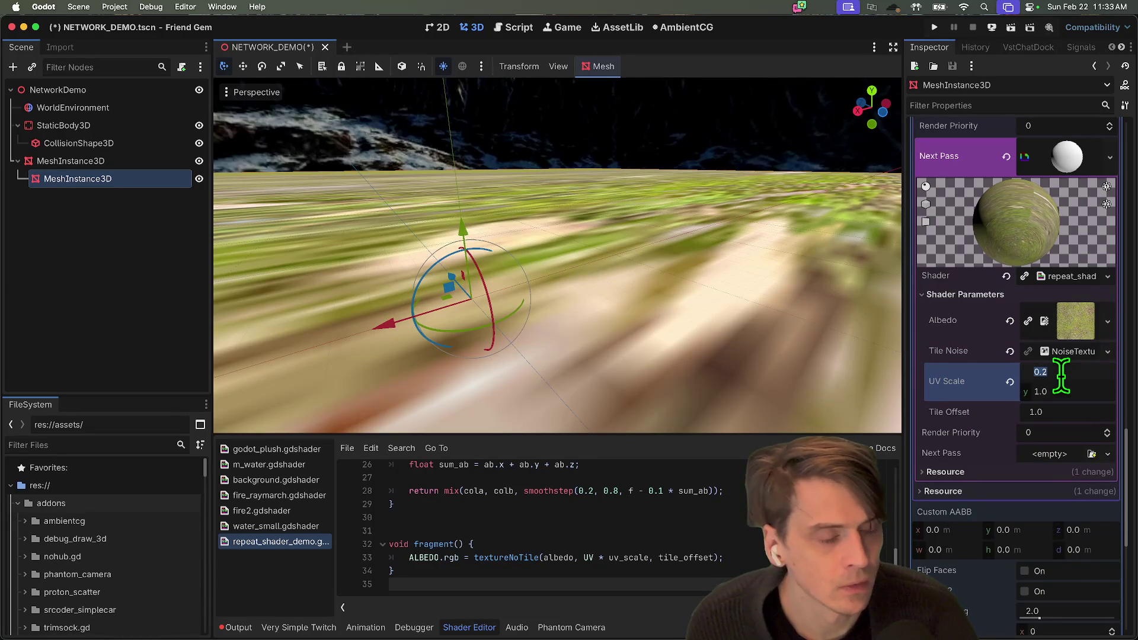
type("50")
key("Tab")
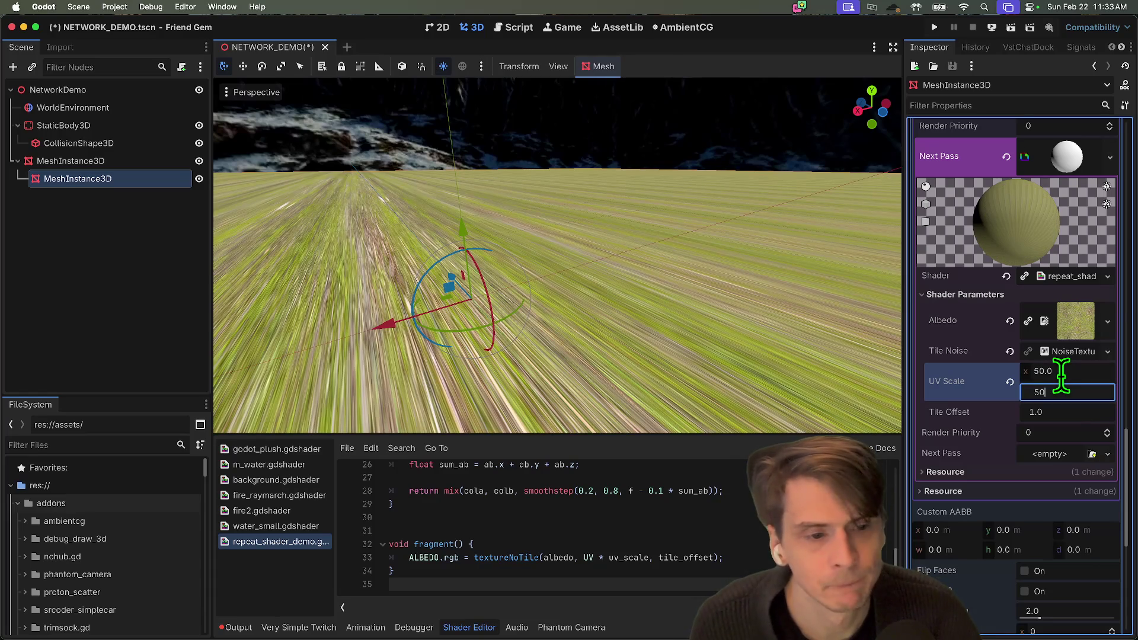
key("Return")
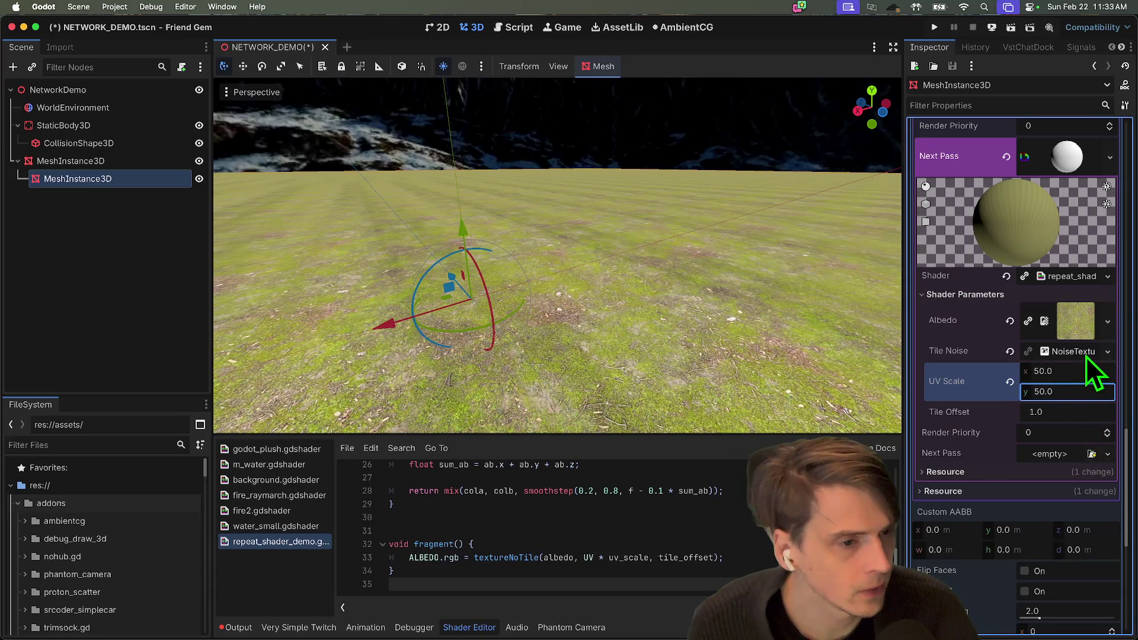
left_click(1085, 356)
scroll(1098, 406, "down", 1)
left_click(1089, 416)
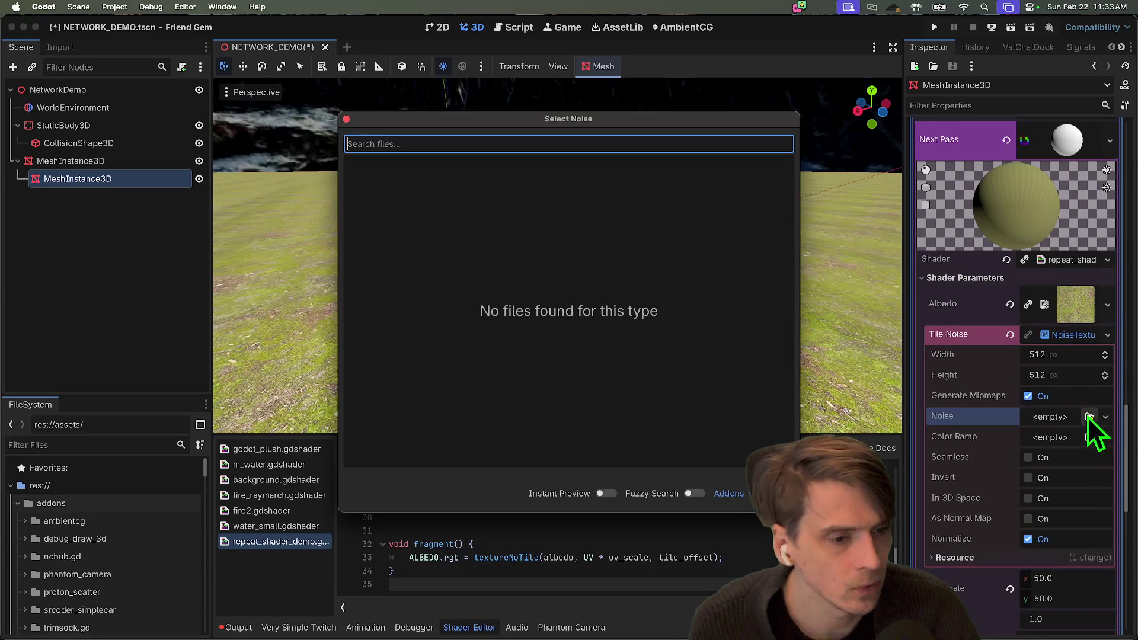
Give the Tile Noise texture a new FastNoiseLite noise and lower its frequency to 0.0015
key("Escape")
left_click(1050, 418)
left_click(1071, 450)
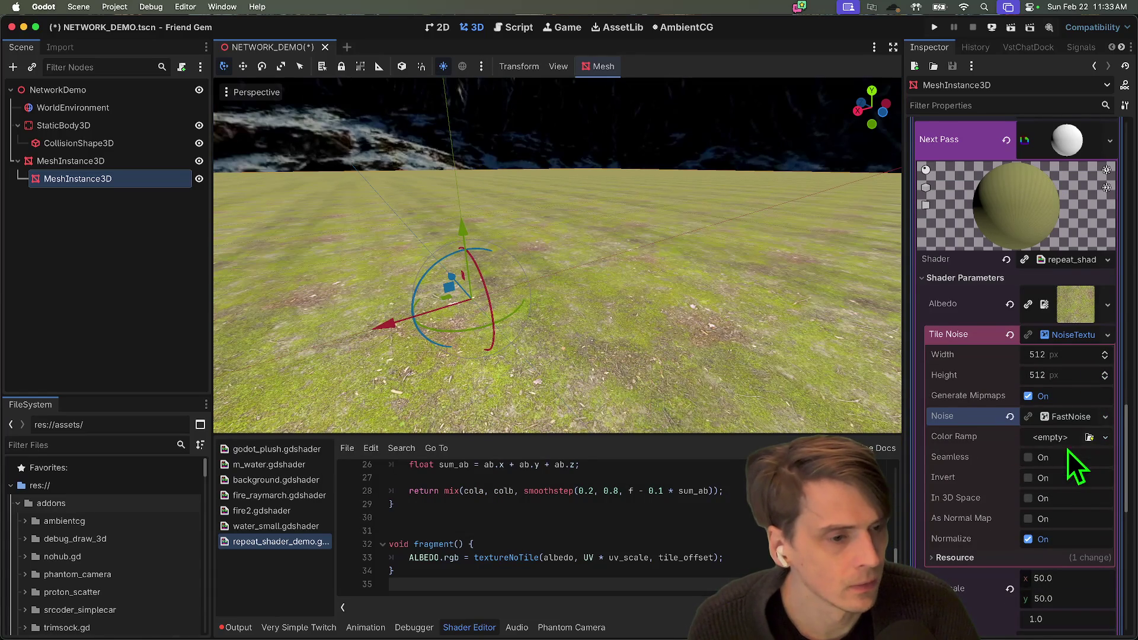
left_click(1062, 415)
scroll(1067, 427, "down", 4)
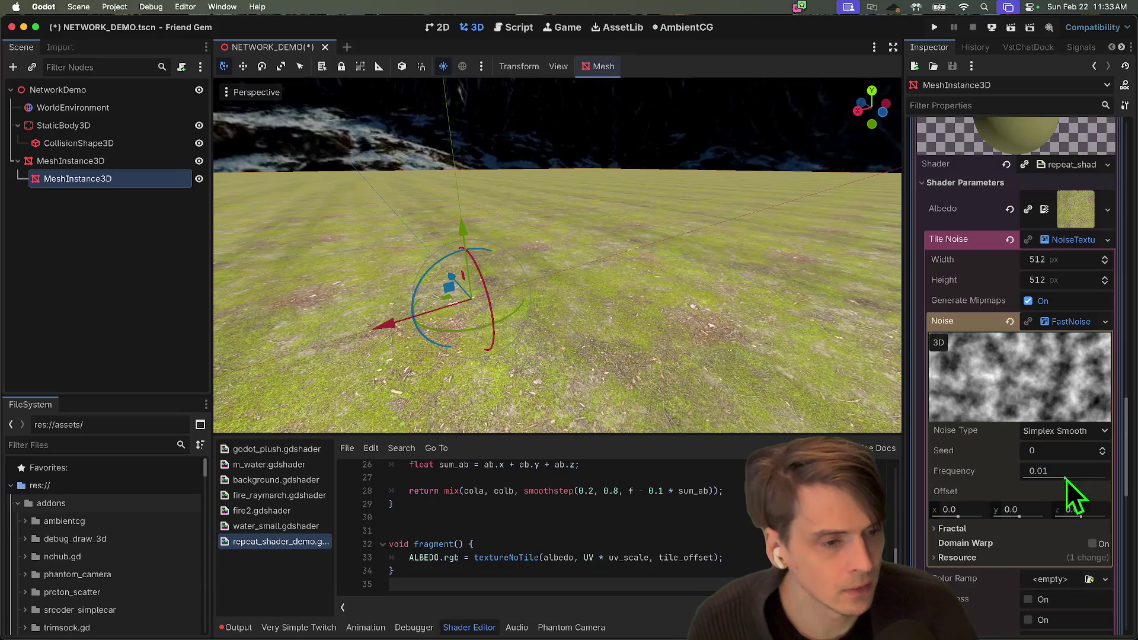
mouse_move(1065, 478)
left_mouse_down()
mouse_move(1036, 476)
mouse_move(1048, 478)
left_mouse_up()
Try the Ridged, Ping-Pong and None fractal types, then settle on FBM
left_click(554, 376)
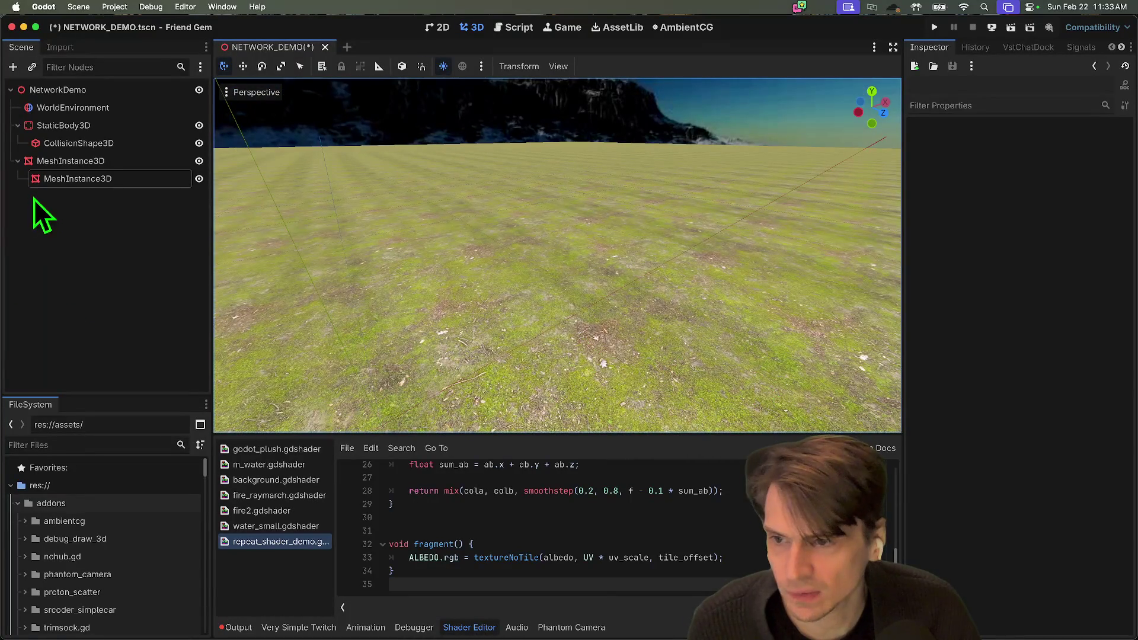
left_click(120, 179)
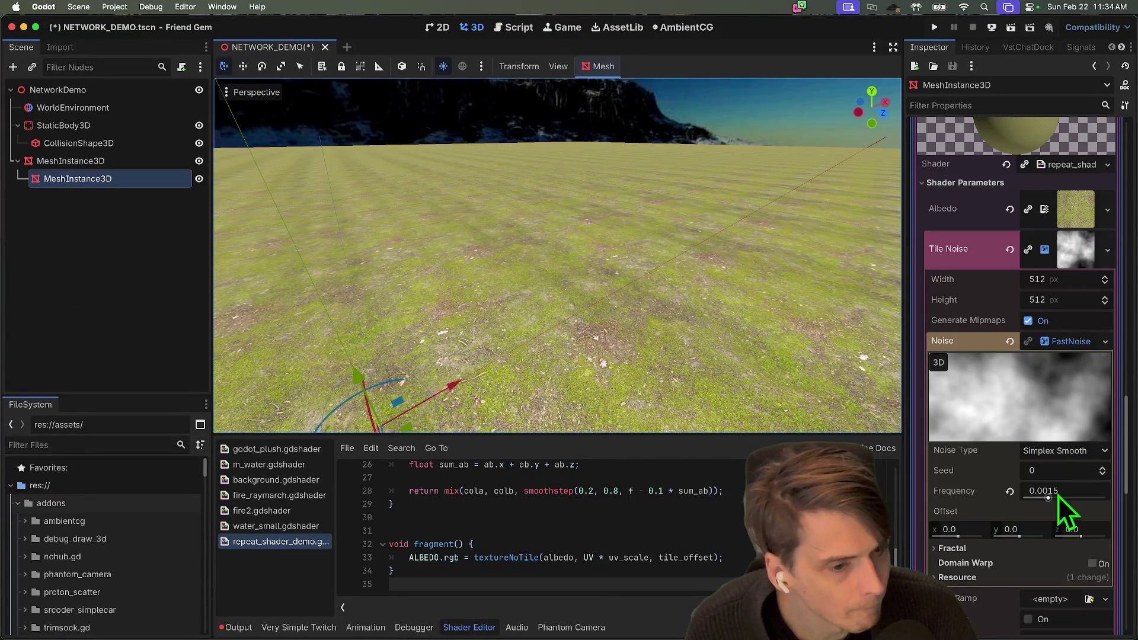
scroll(1068, 510, "down", 5)
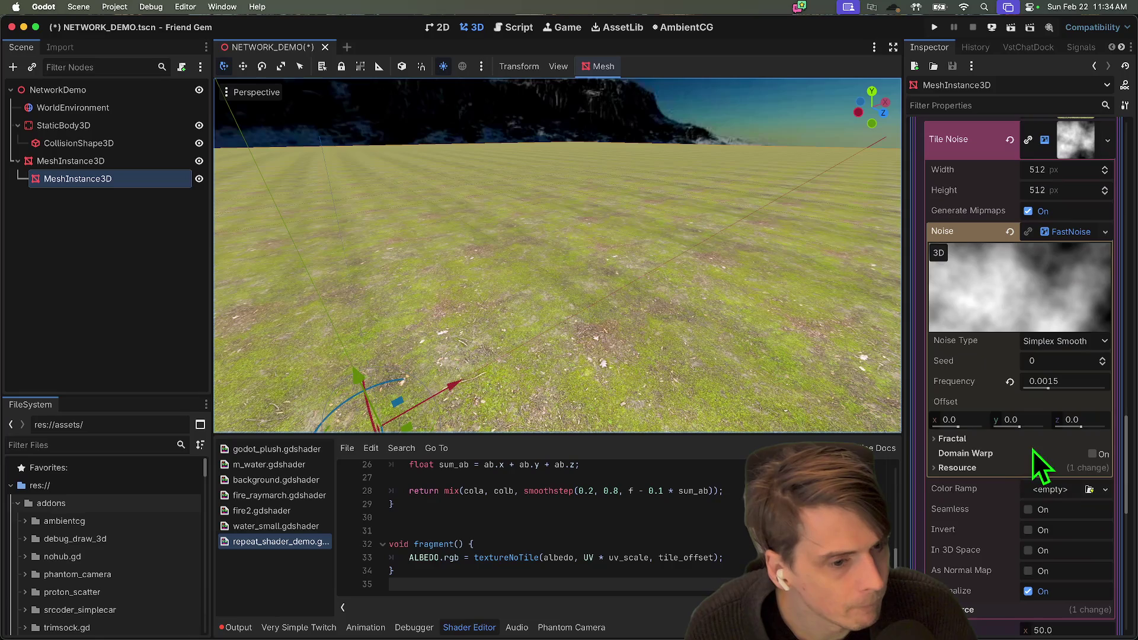
left_click(1061, 441)
left_click(1075, 457)
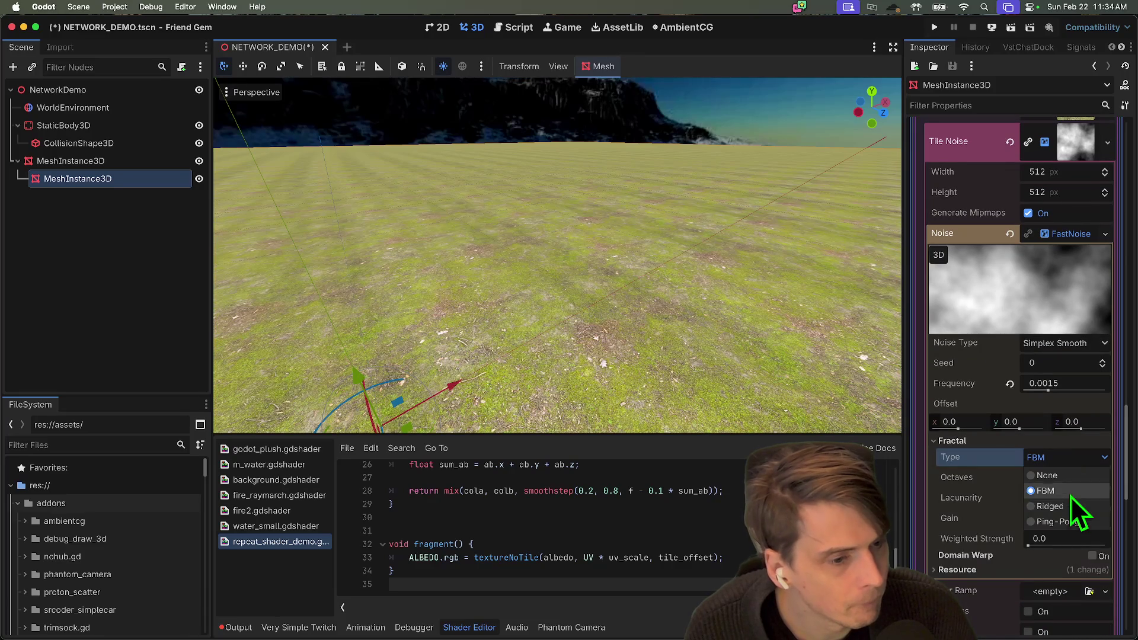
left_click(1069, 506)
left_click(1075, 455)
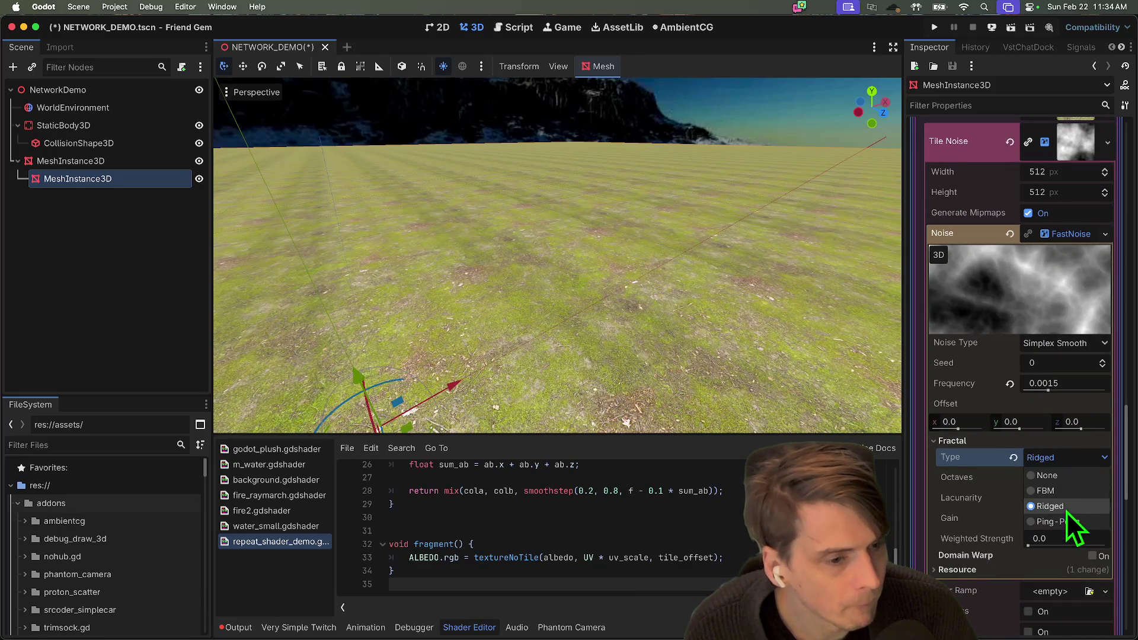
left_click(1058, 521)
left_click(1067, 455)
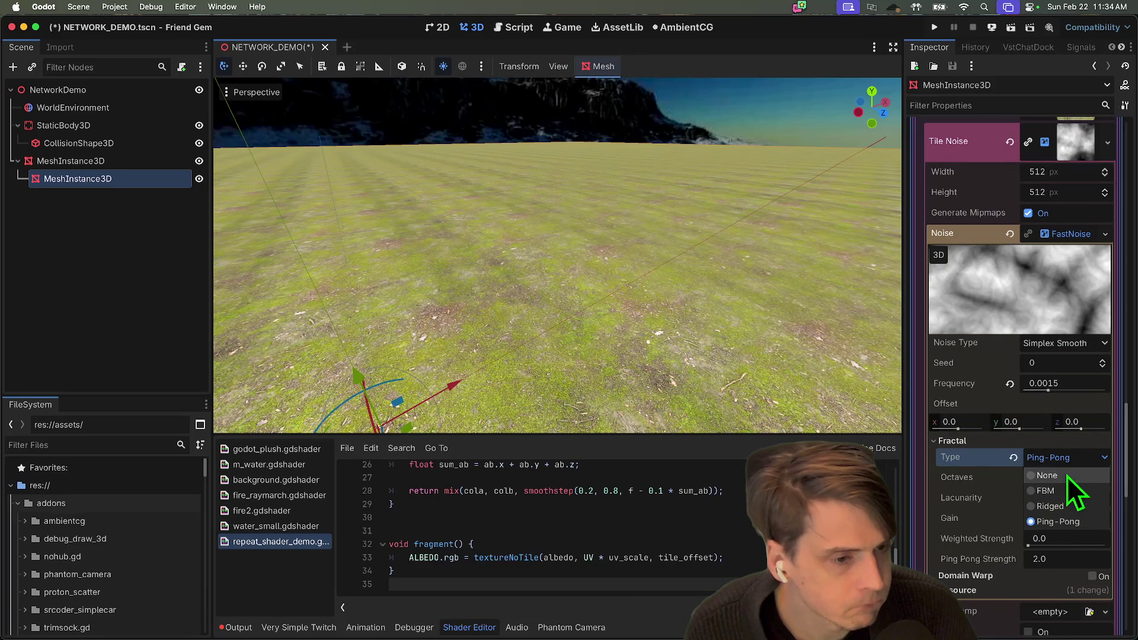
left_click(1067, 476)
left_click(1068, 459)
left_click(1068, 491)
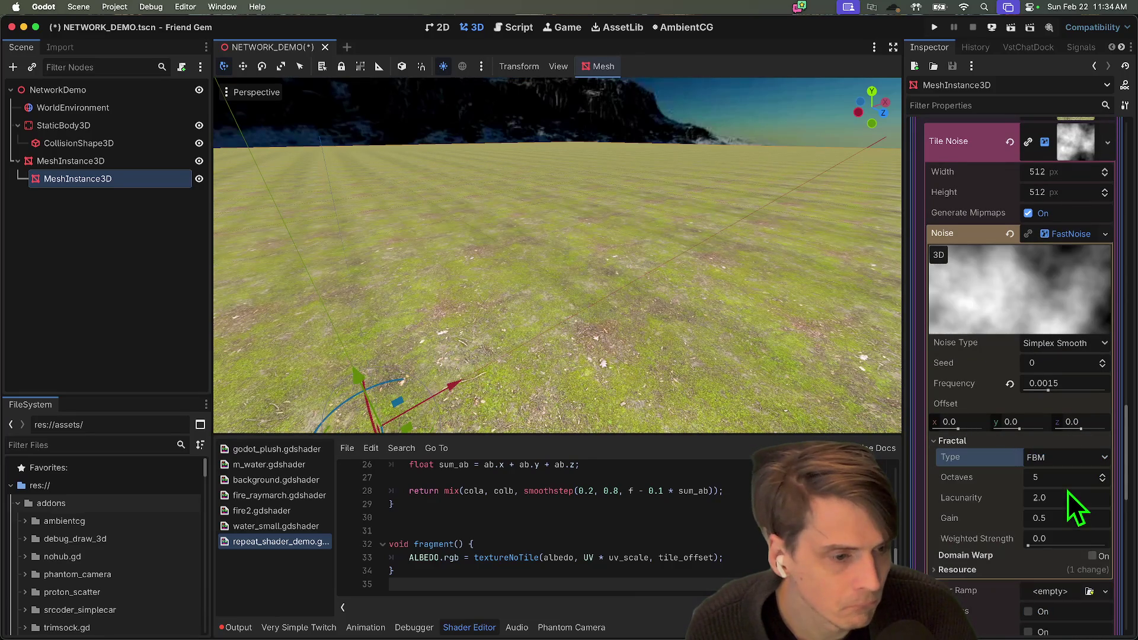
Collapse the shader resource and Tile Noise settings in the Inspector
scroll(1039, 468, "up", 5)
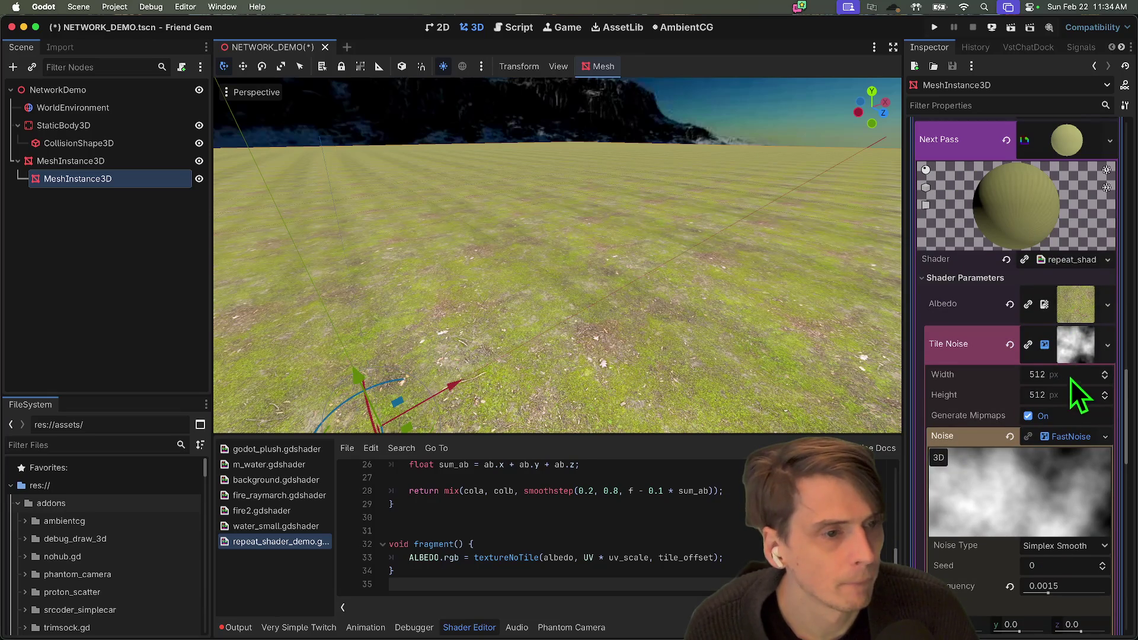
left_click(1070, 259)
left_click(1070, 260)
scroll(1076, 400, "down", 1)
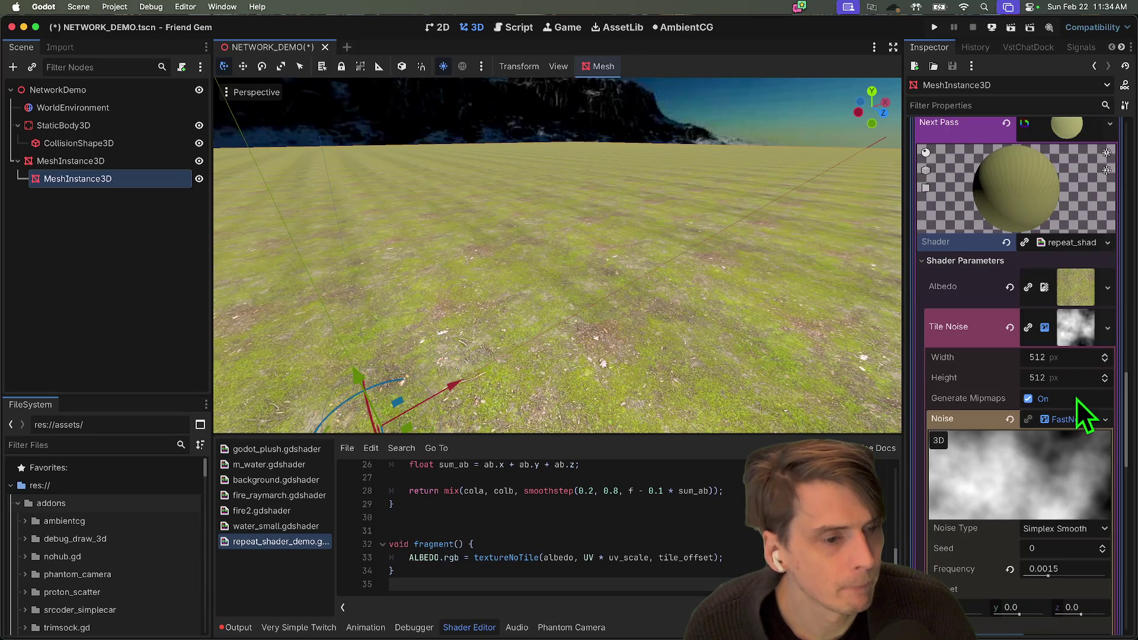
left_click(1065, 311)
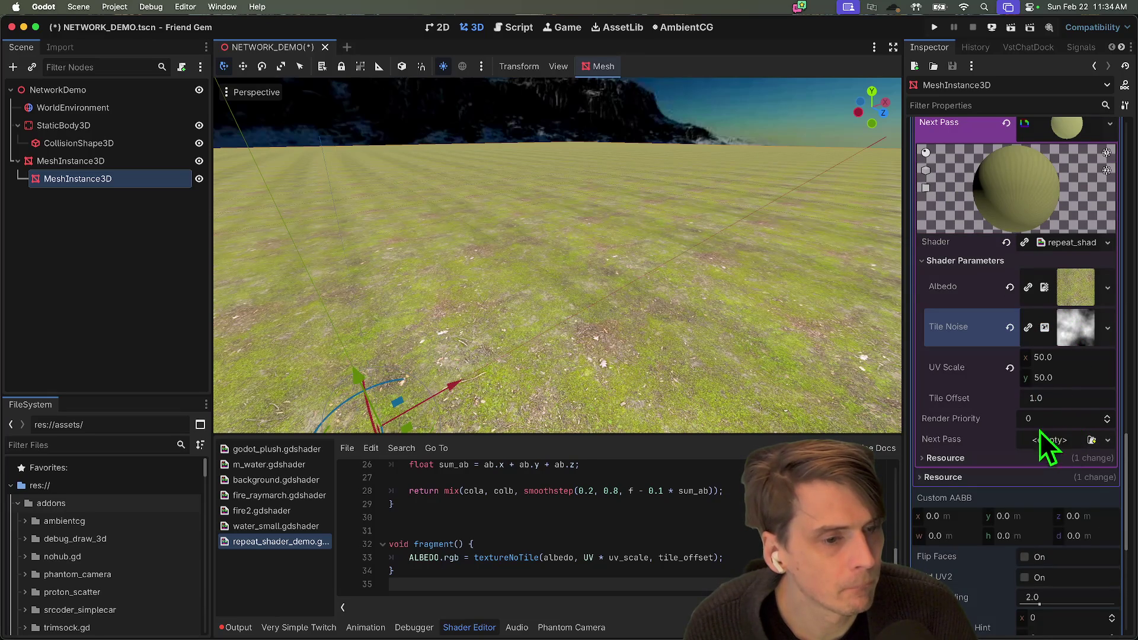
left_click(1055, 420)
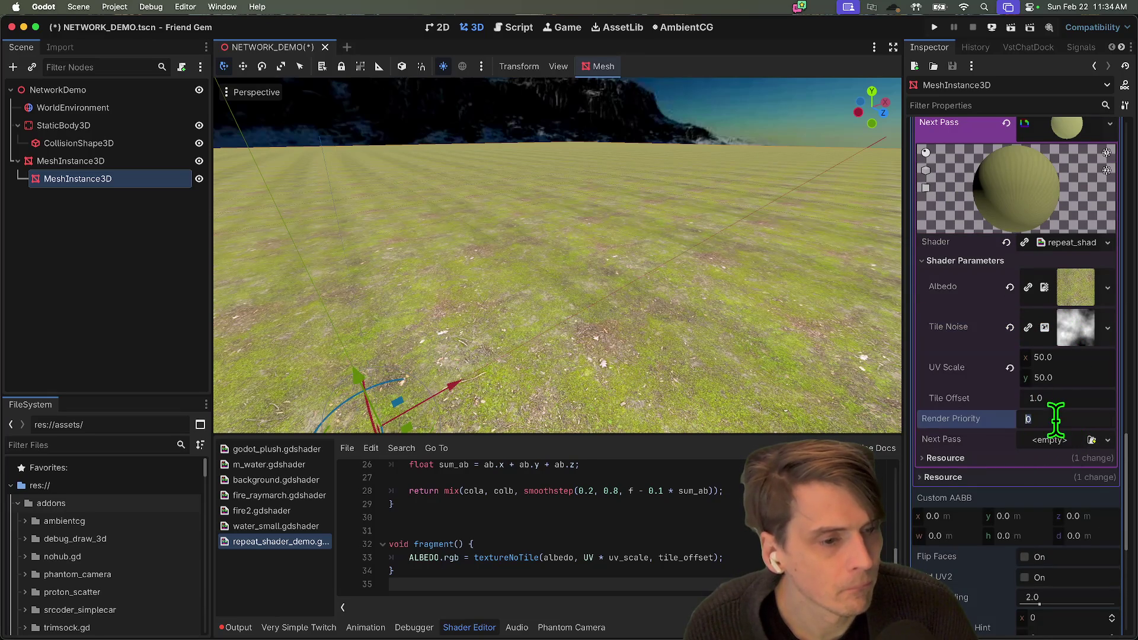
left_click(958, 441)
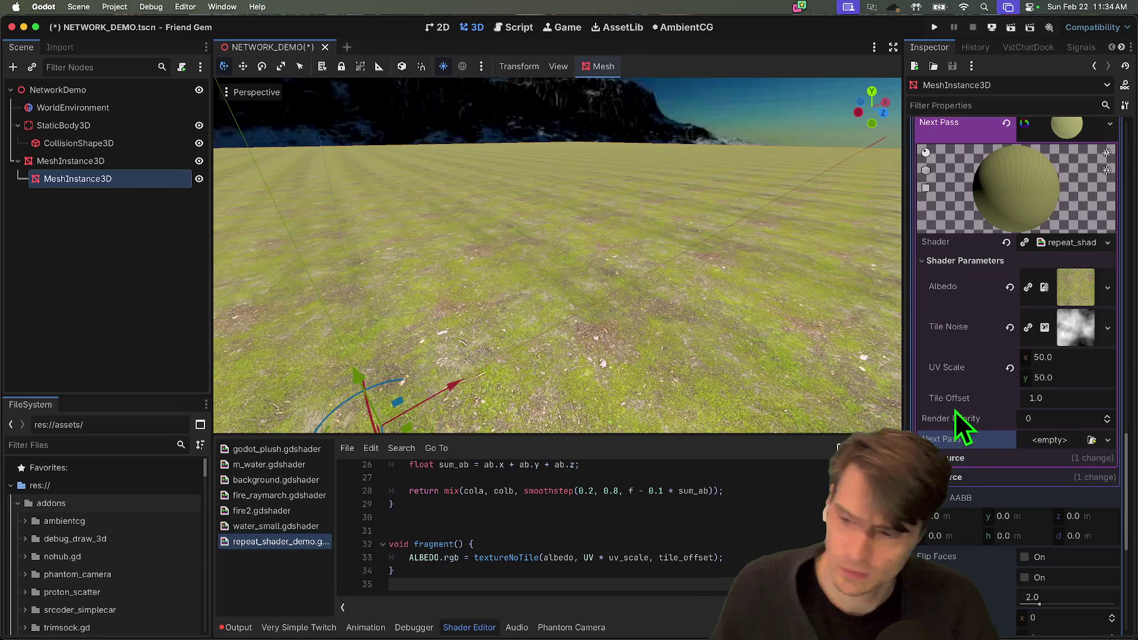
scroll(1073, 255, "up", 3)
scroll(1080, 328, "up", 8)
scroll(1082, 391, "down", 15)
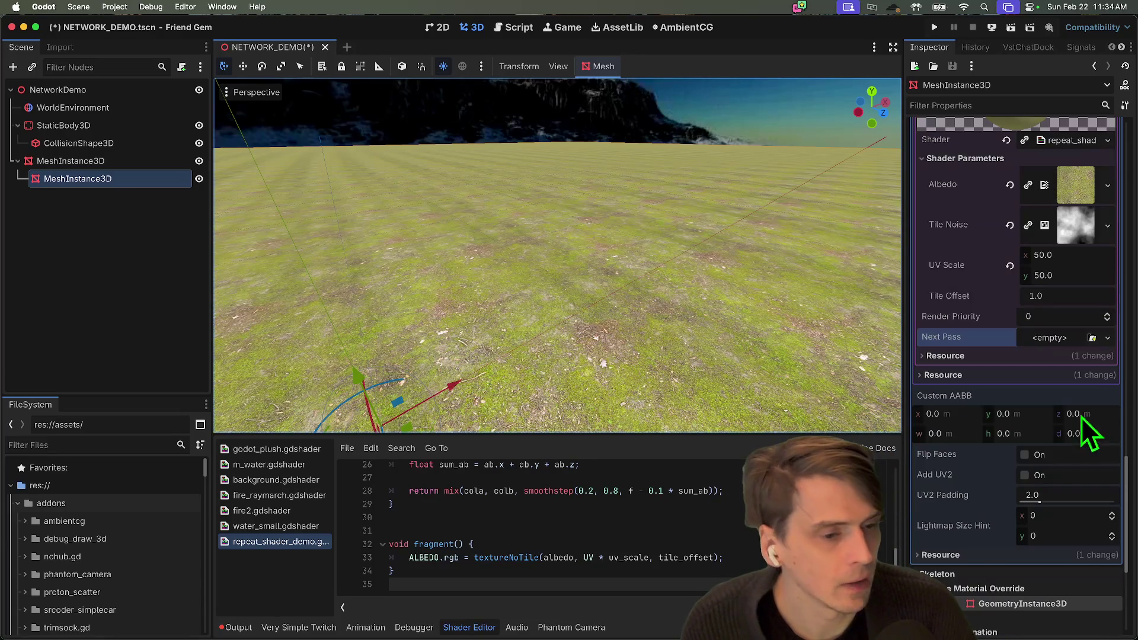
Frame the grass mesh, tilt toward the ground, and set UV Scale to 25 by 25
key("f")
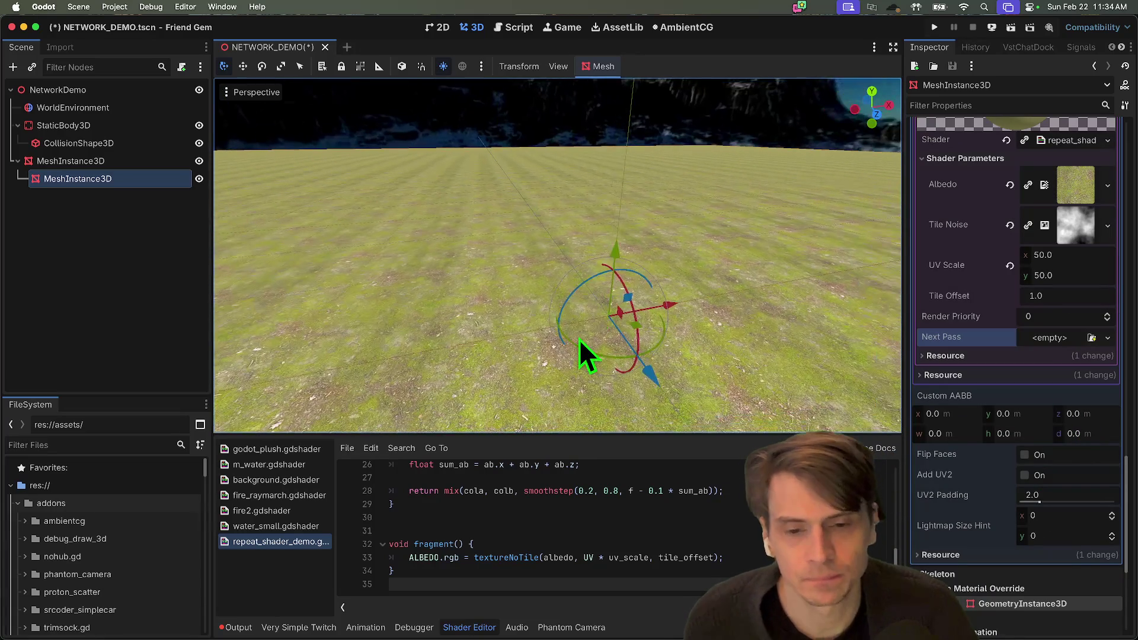
left_click(579, 339)
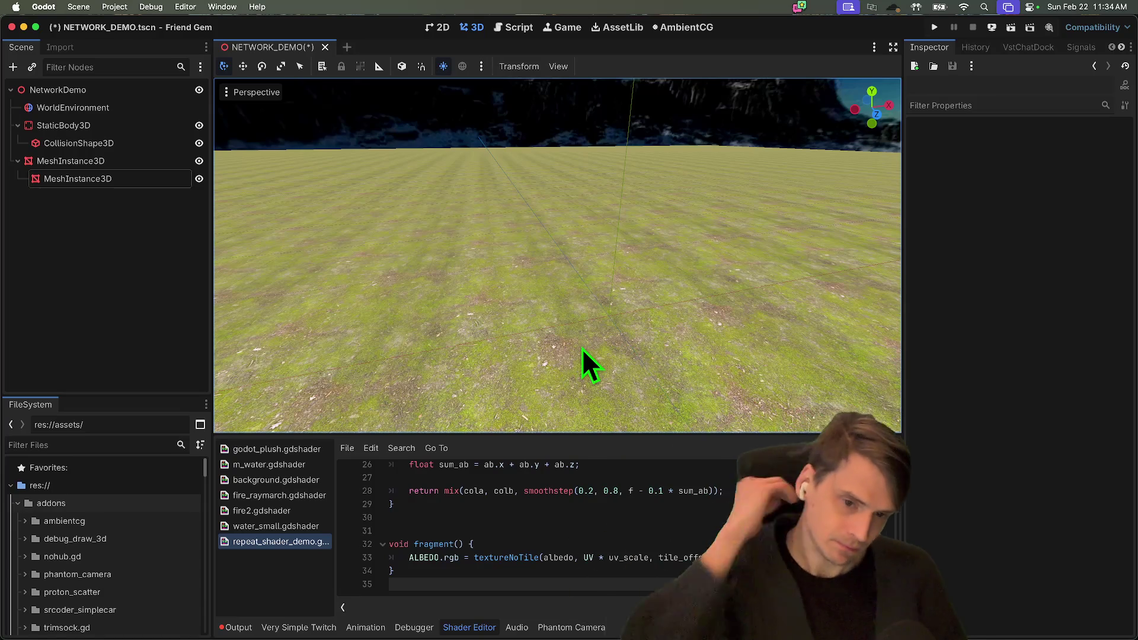
left_click_drag(567, 339, 524, 385)
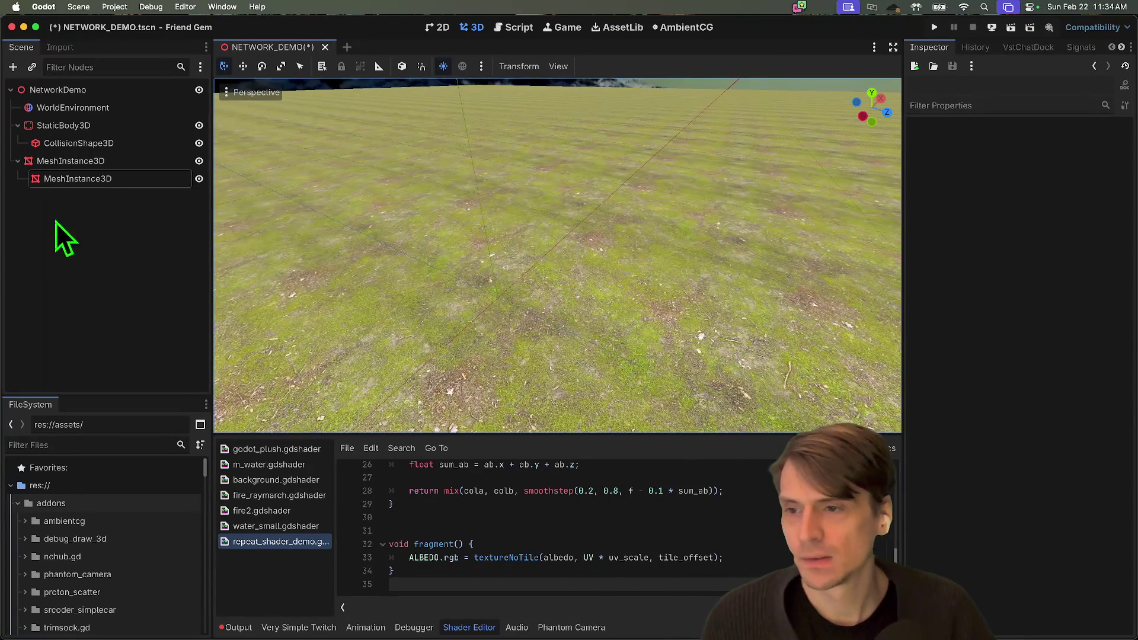
left_click(75, 180)
scroll(1081, 275, "down", 1)
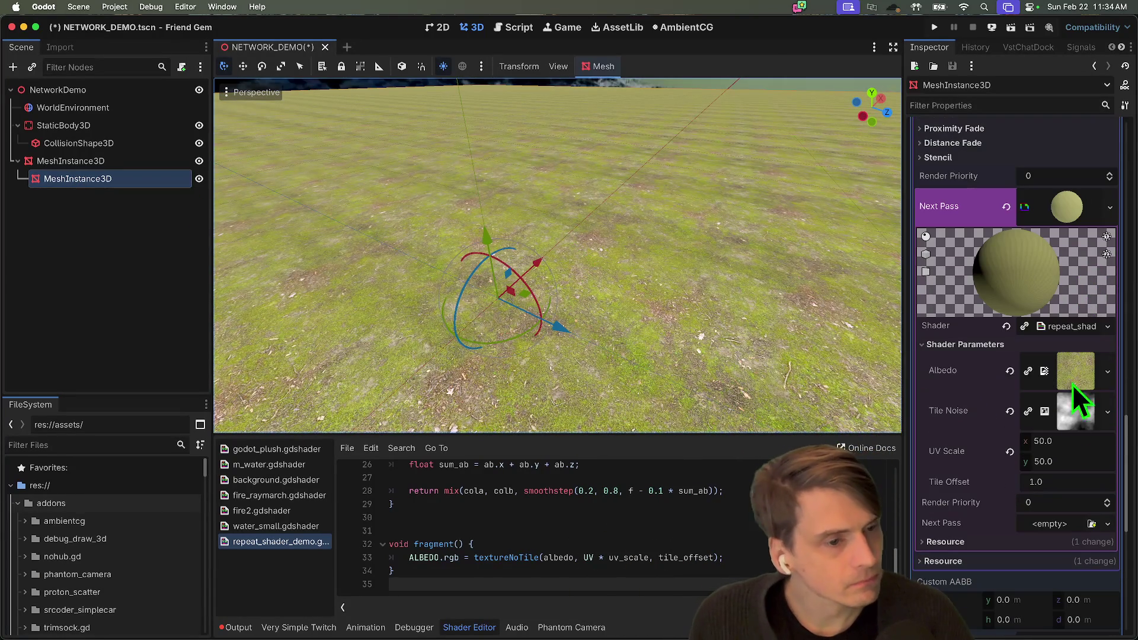
key("Tab")
type("25")
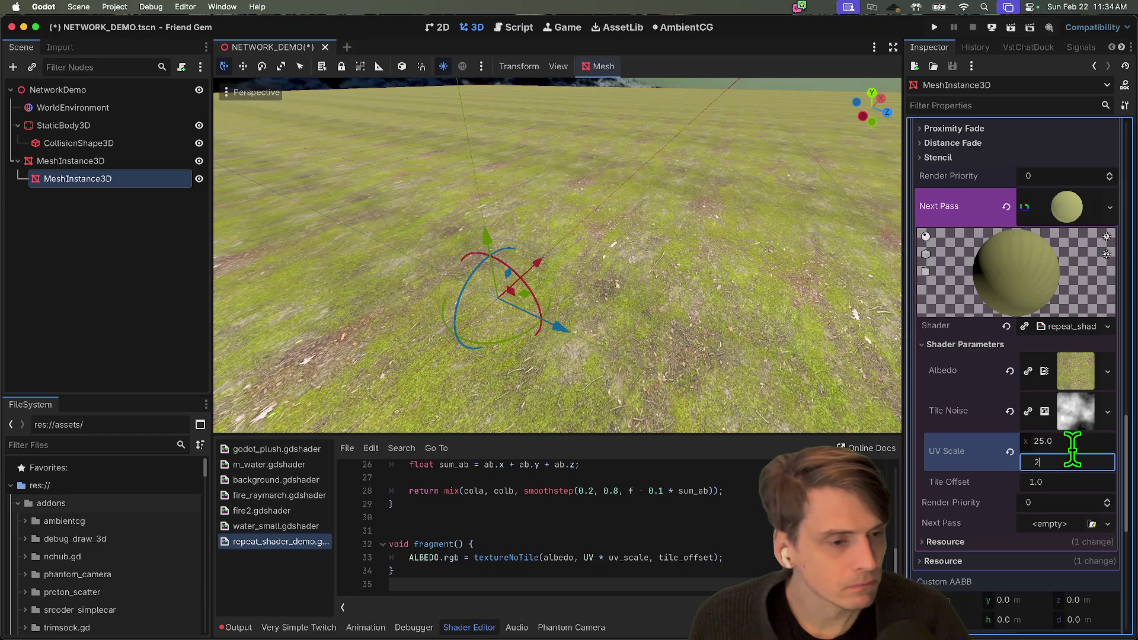
left_click(774, 304)
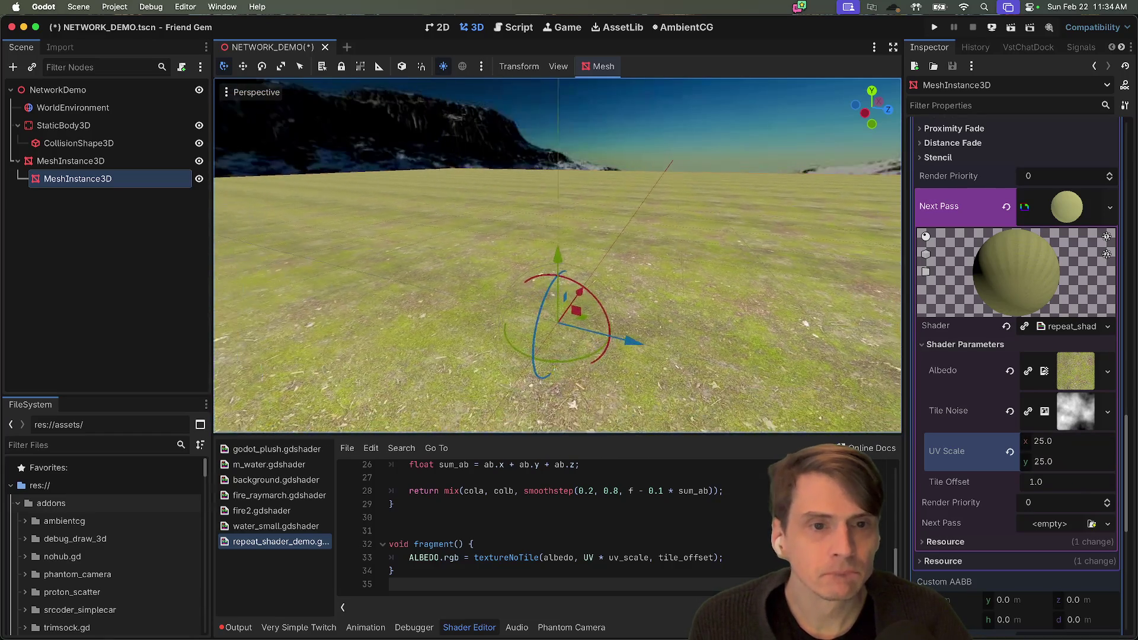
Set the Tile Noise frequency to 0.0105, then fly the camera over the grass toward the mountains
left_click_drag(767, 305, 768, 305)
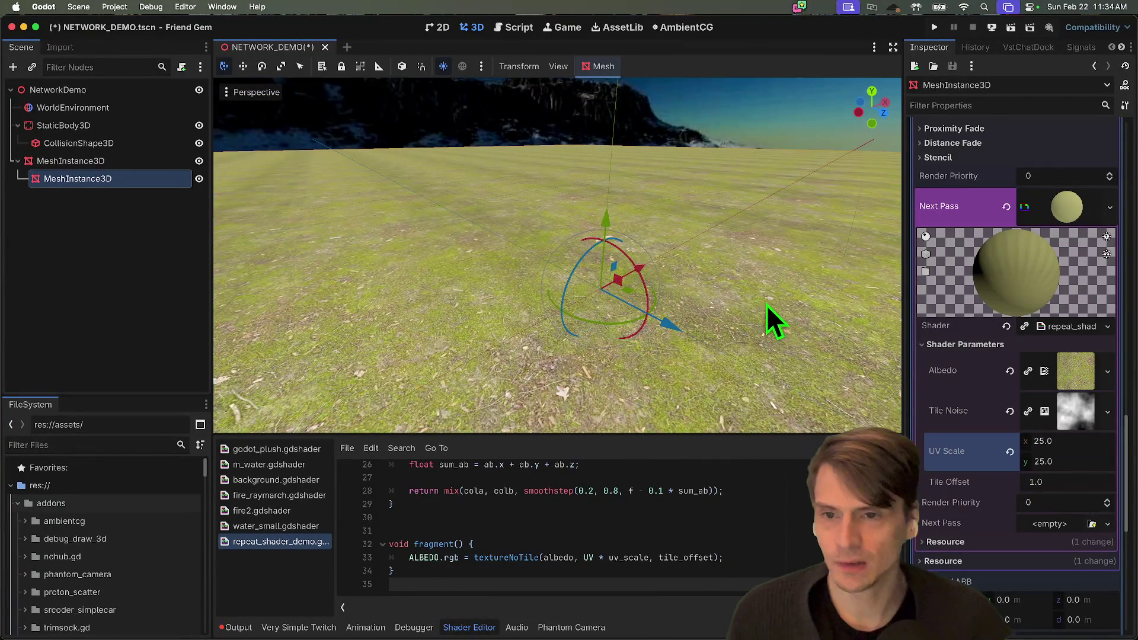
scroll(992, 355, "up", 5)
scroll(978, 349, "up", 2)
scroll(1002, 367, "down", 6)
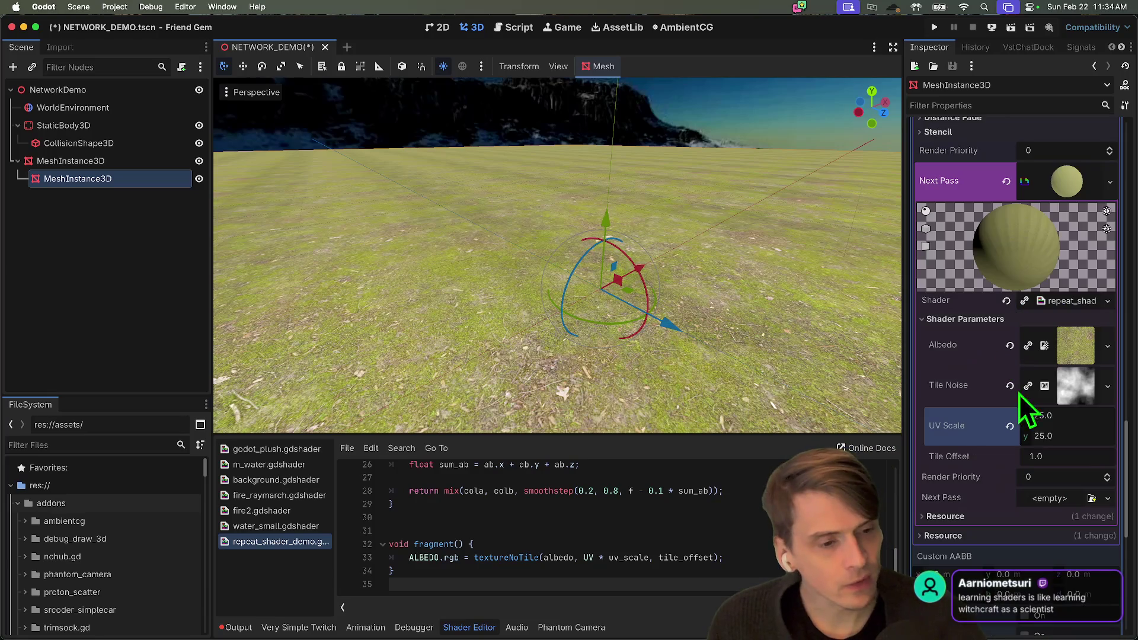
left_click(1082, 371)
scroll(1041, 456, "down", 3)
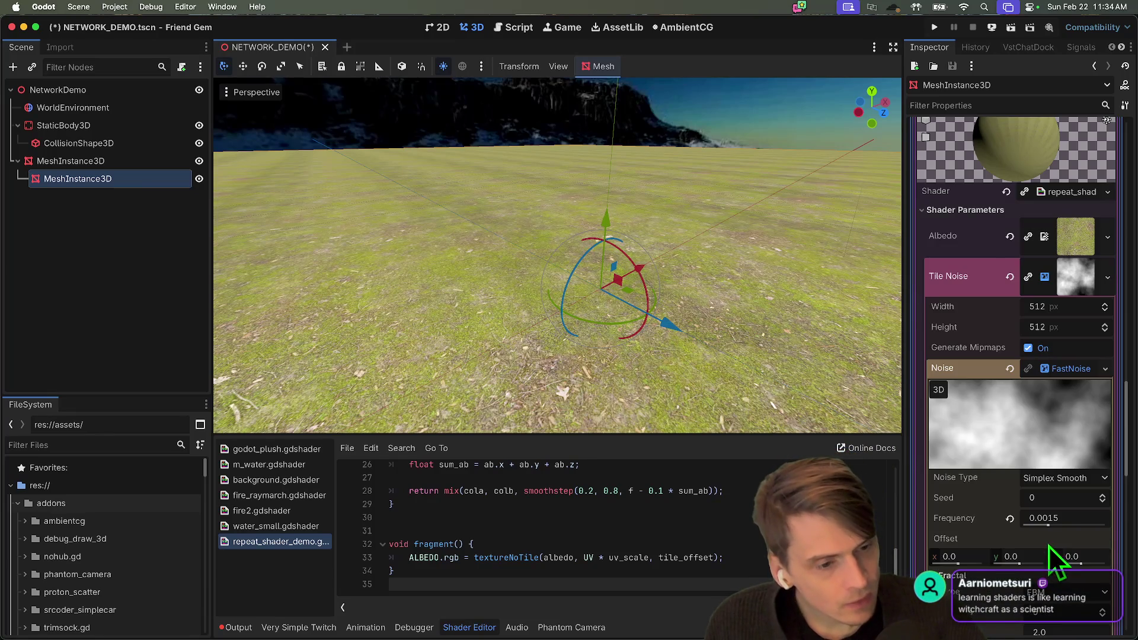
mouse_move(1054, 528)
left_mouse_down()
mouse_move(1032, 531)
mouse_move(1069, 529)
left_mouse_up()
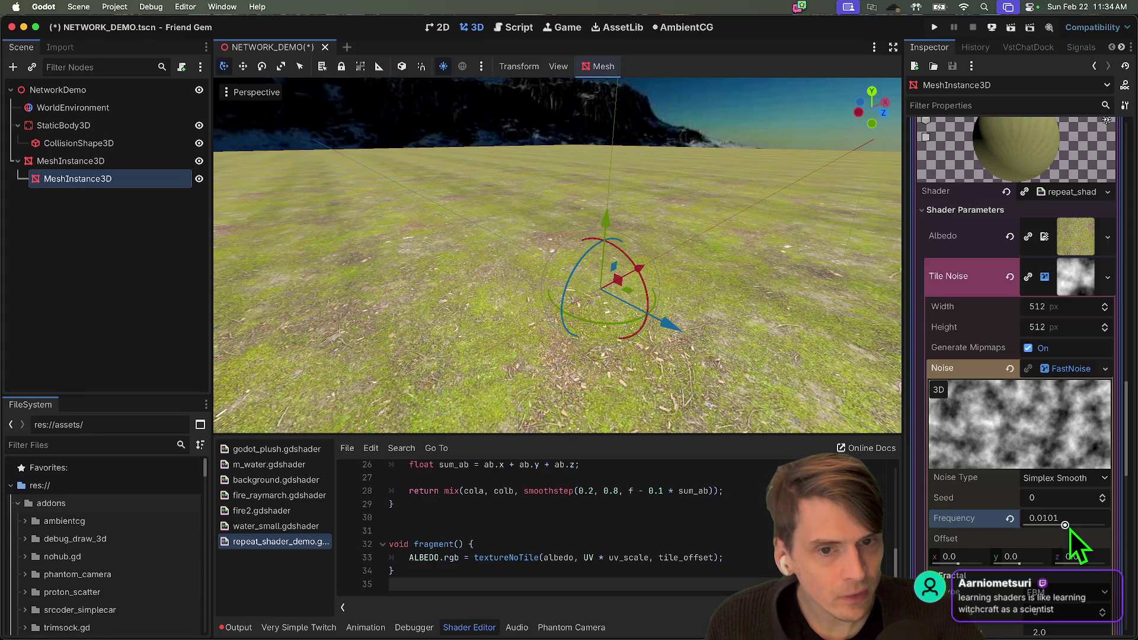
left_click_drag(1070, 529, 1070, 529)
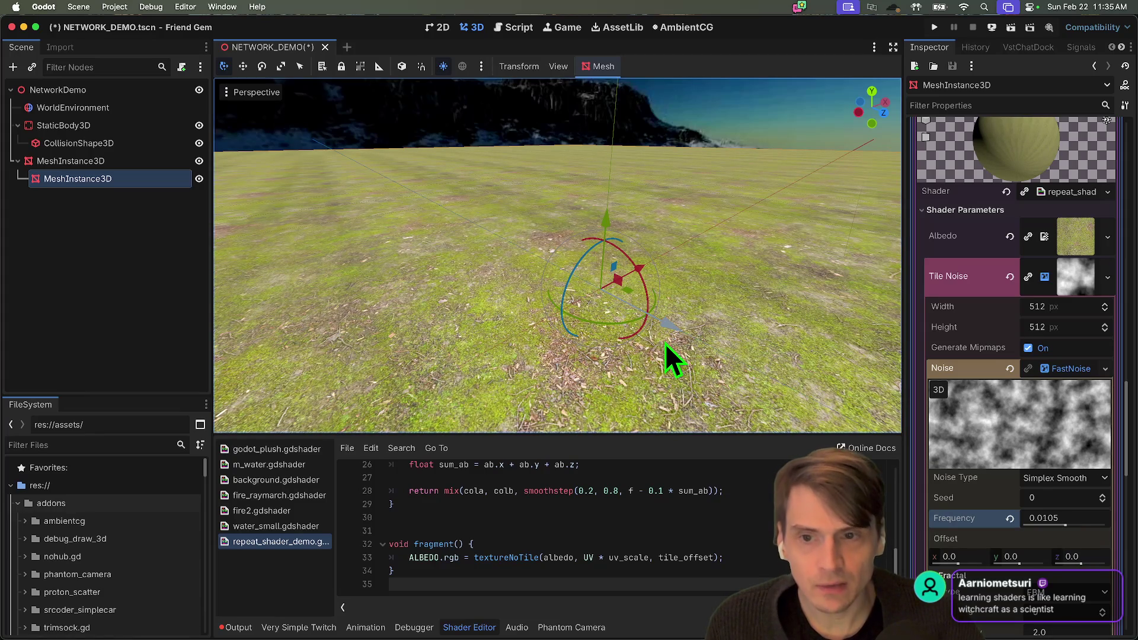
left_click_drag(665, 344, 665, 343)
left_click_drag(622, 238, 622, 237)
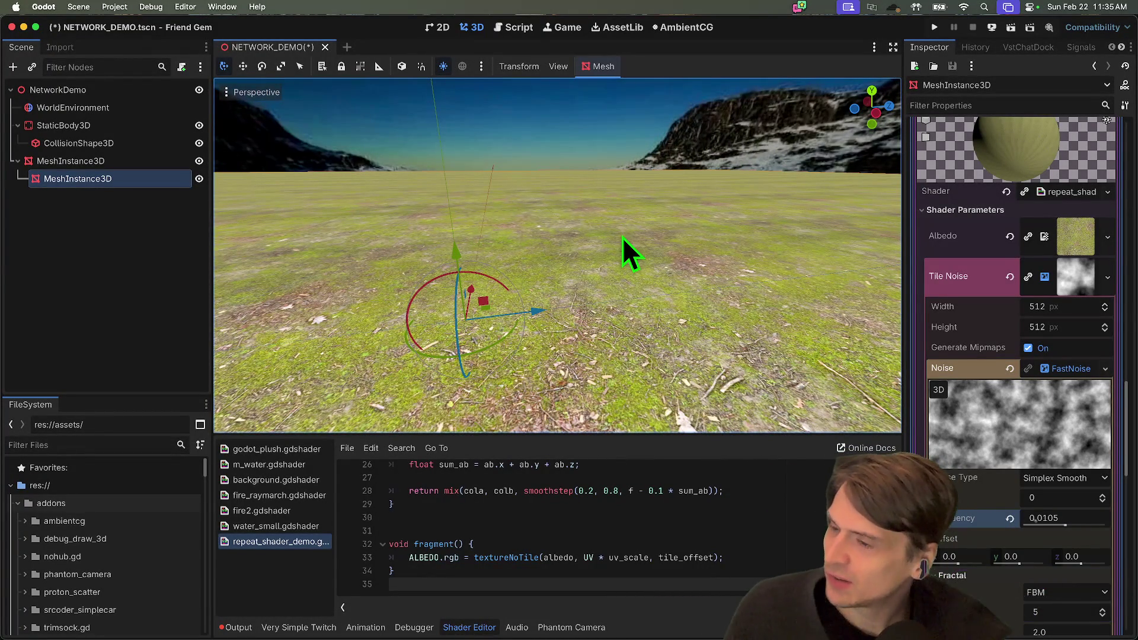
Switch to Firefox and search Google for 'godot shaders bible'
key("super+Tab")
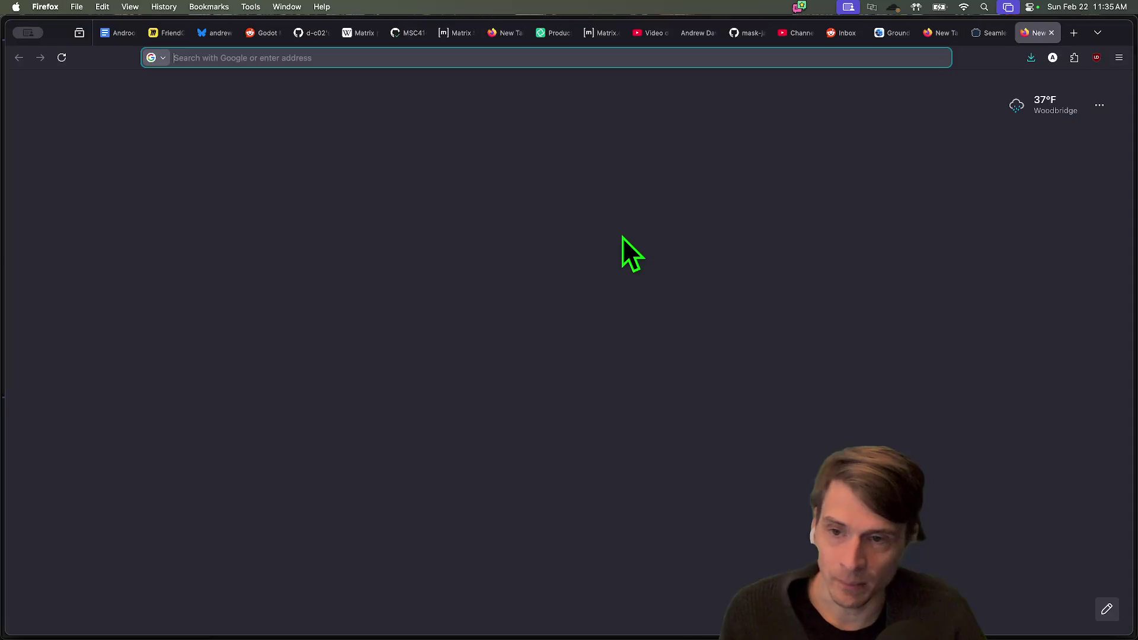
type("godot")
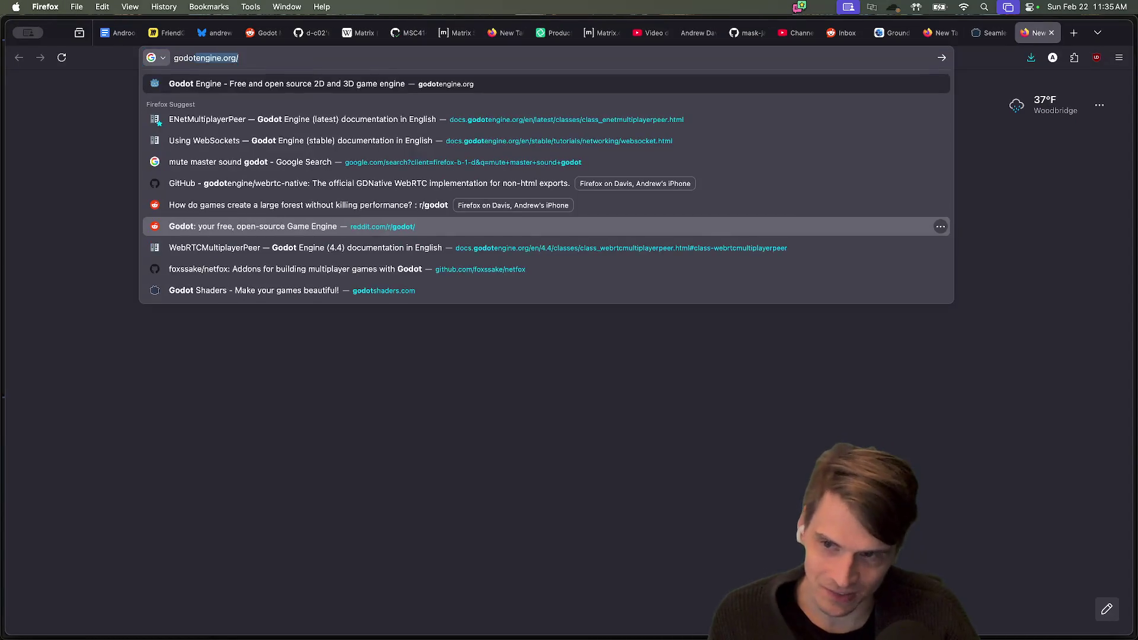
type(" shaders bible")
key("Return")
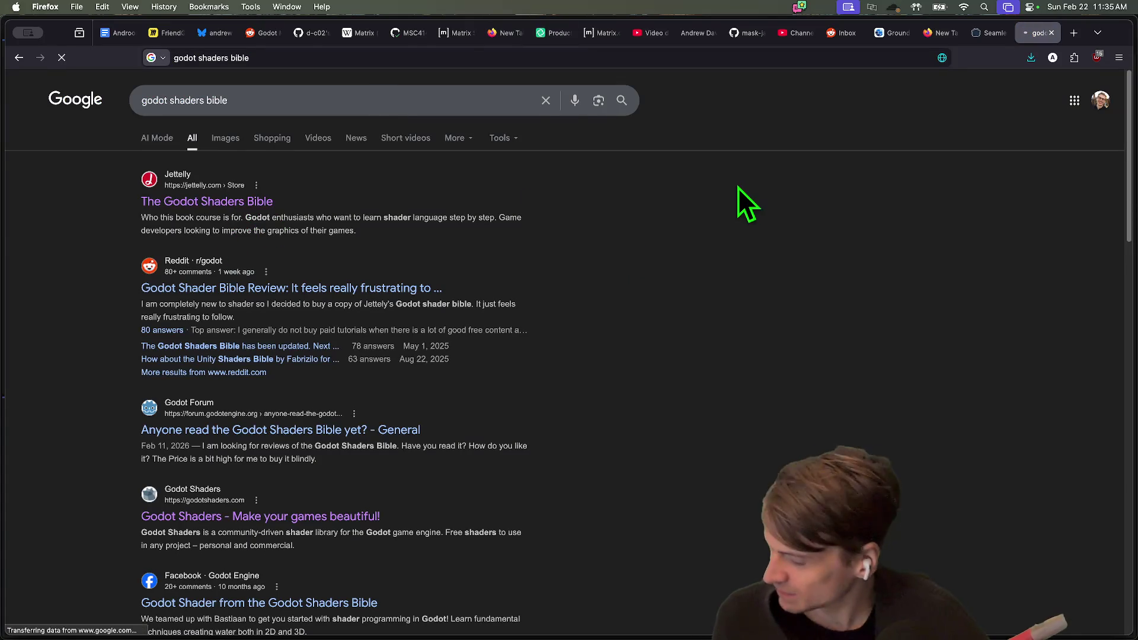
scroll(736, 197, "down", 5)
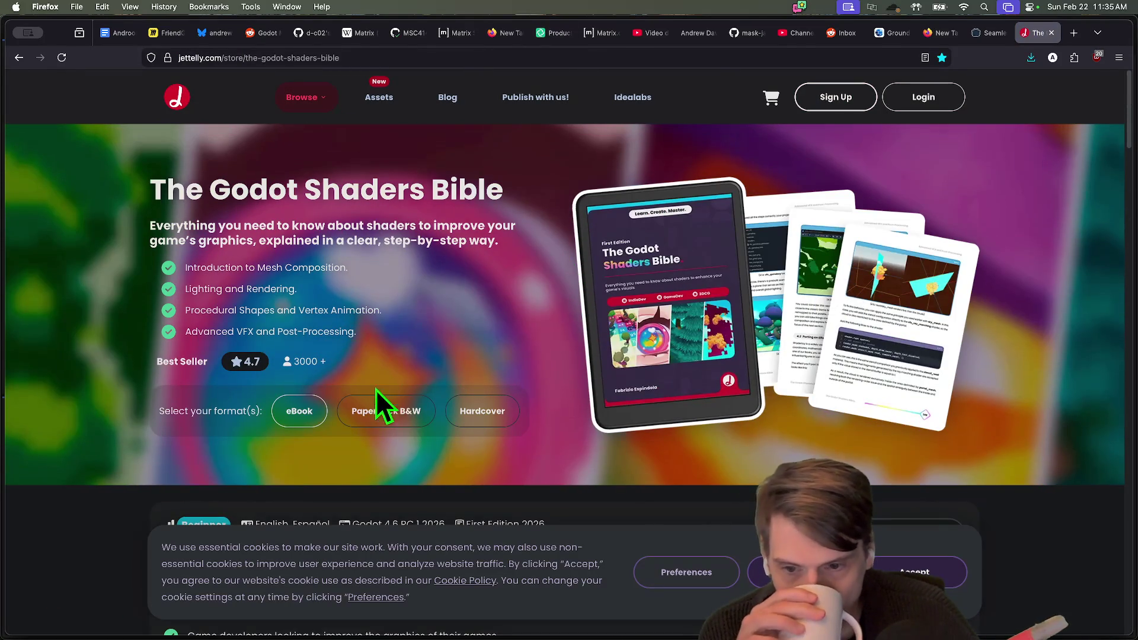
Read through the Godot Shaders Bible chapter list and $49.99 bundle, then return to Godot
scroll(585, 272, "down", 5)
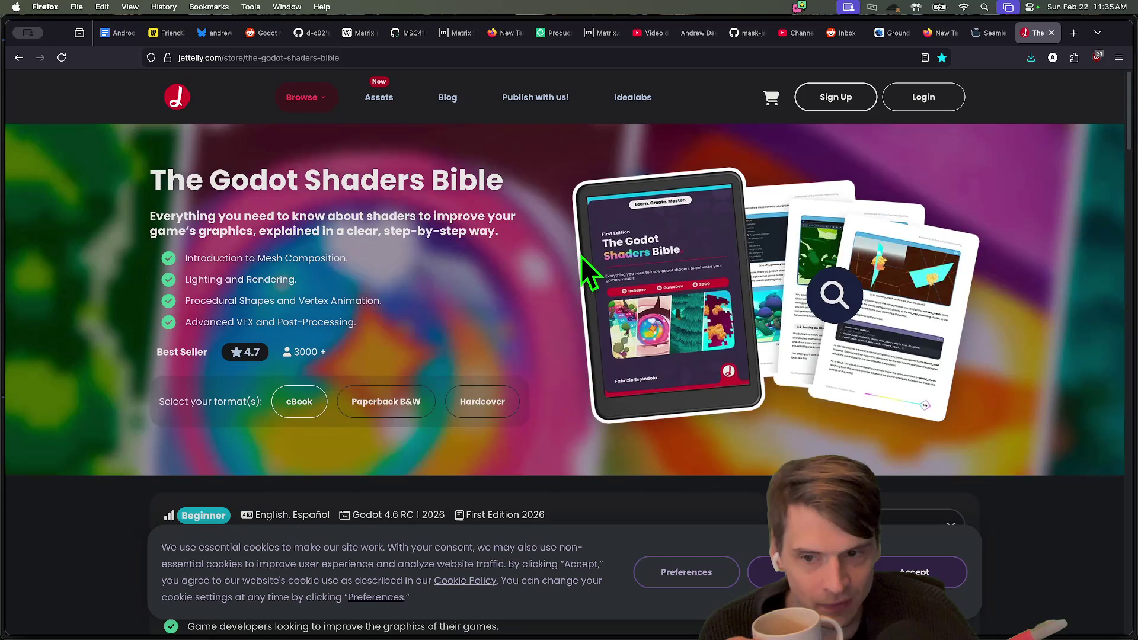
scroll(489, 221, "down", 10)
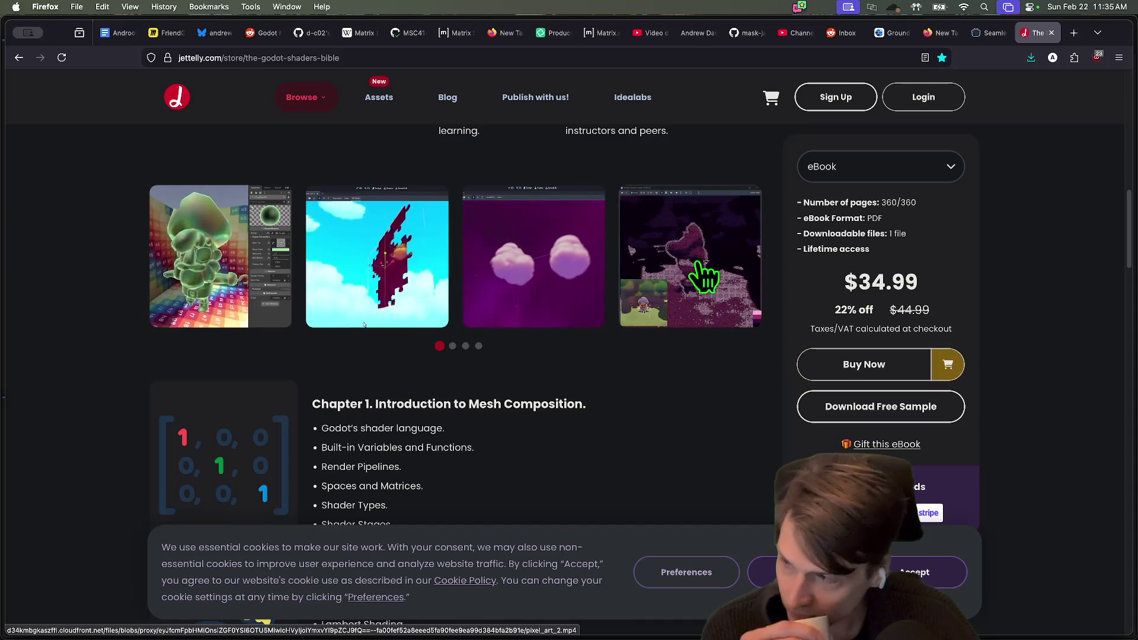
scroll(733, 384, "down", 5)
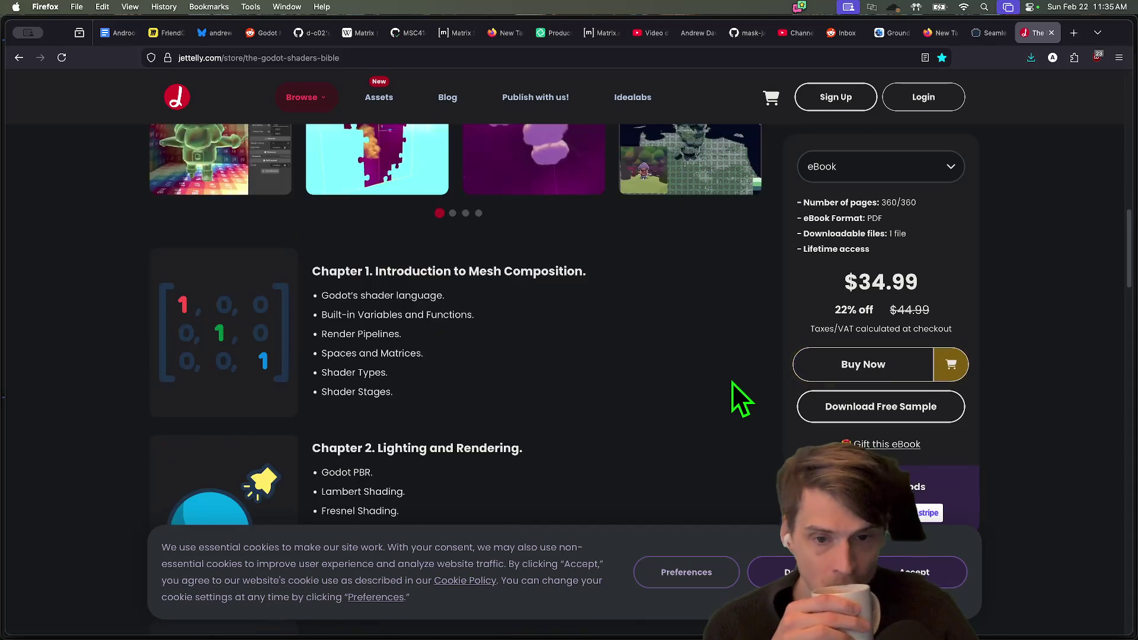
left_click_drag(420, 374, 464, 328)
left_click(502, 352)
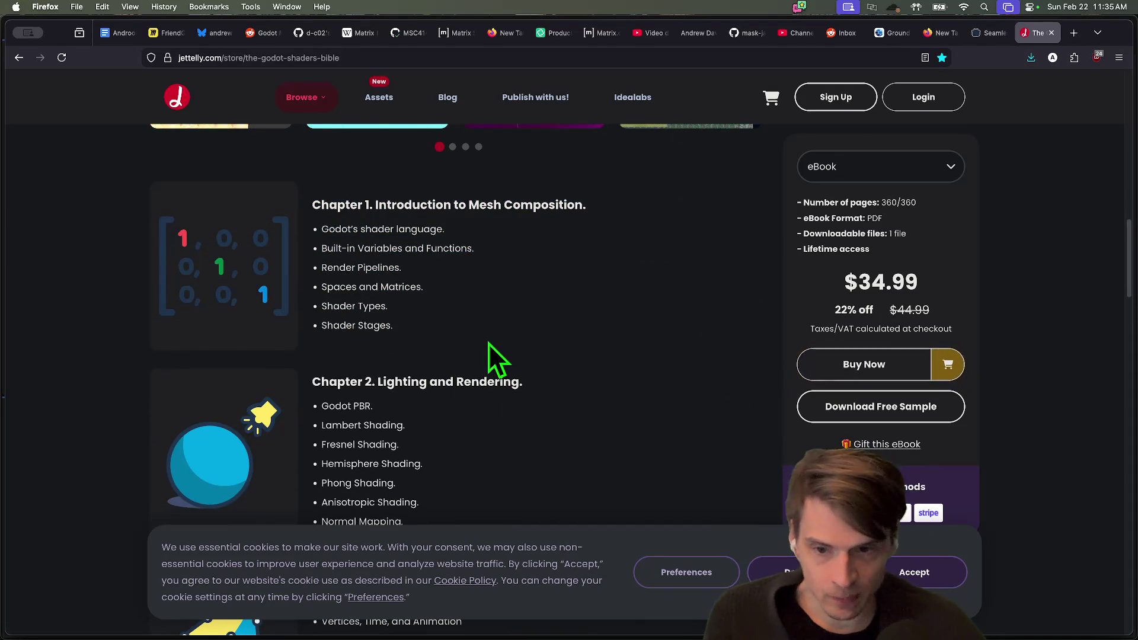
left_click_drag(474, 335, 446, 331)
left_click(446, 332)
scroll(446, 332, "down", 5)
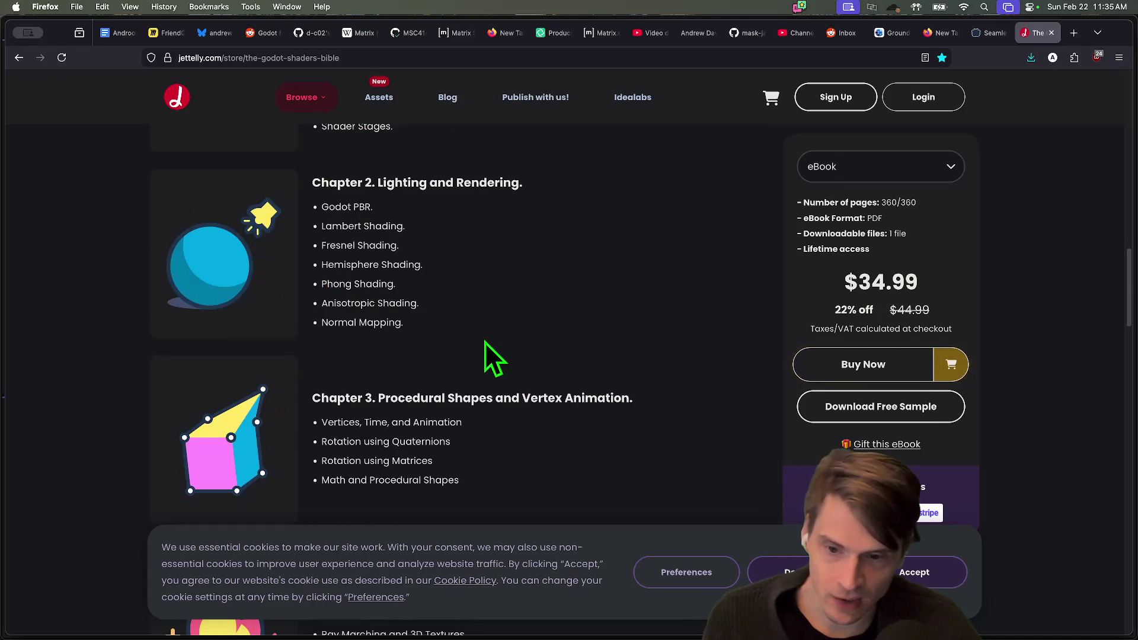
scroll(484, 342, "down", 3)
scroll(484, 343, "down", 2)
left_click_drag(484, 341, 328, 269)
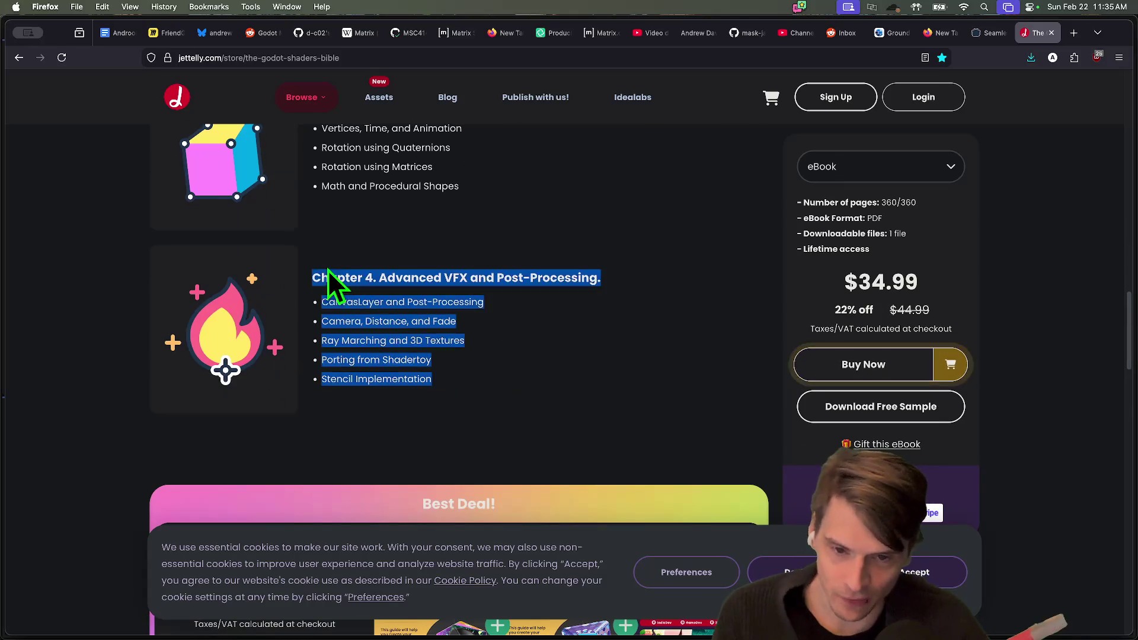
scroll(328, 271, "down", 4)
scroll(76, 315, "down", 8)
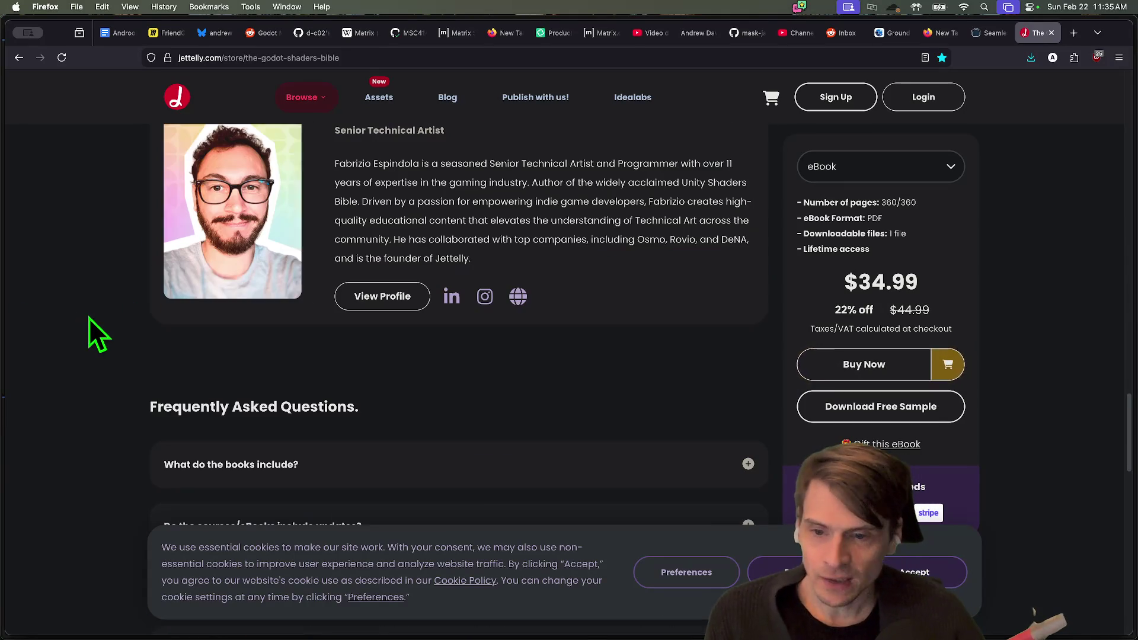
scroll(90, 320, "up", 15)
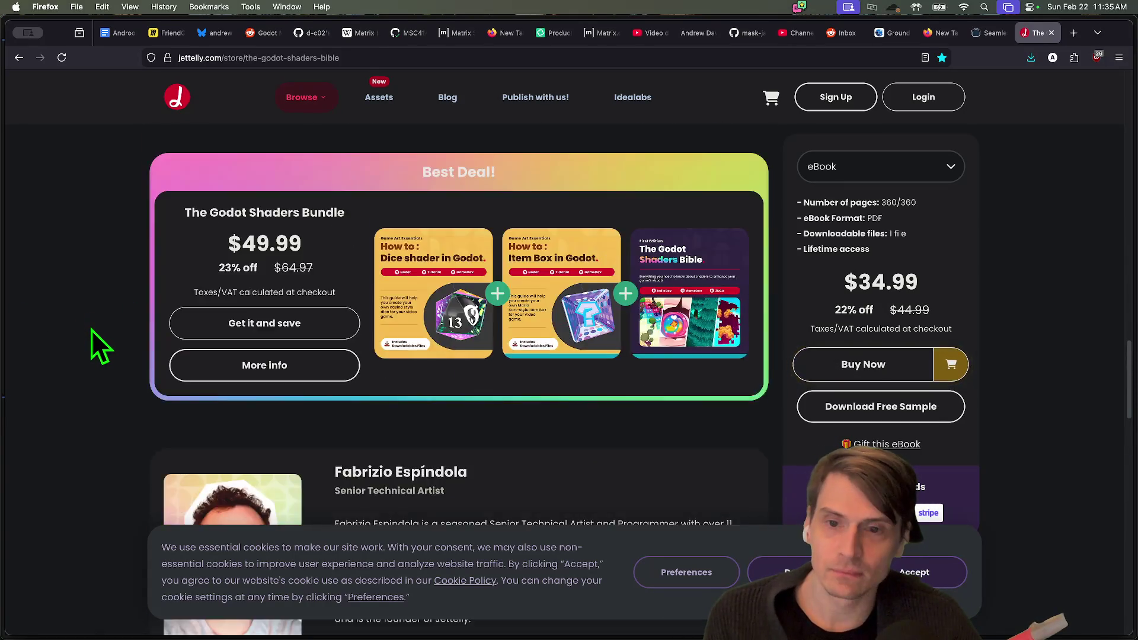
scroll(92, 332, "up", 10)
key("super+Tab")
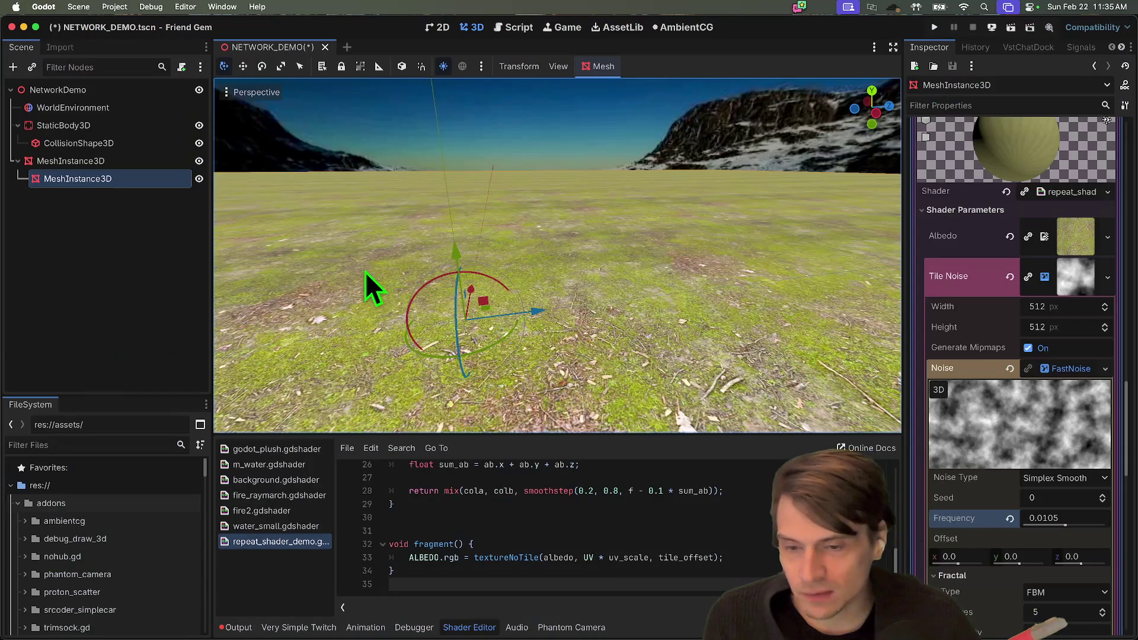
Save the NETWORK_DEMO scene and select WorldEnvironment to show its environment settings
left_click(323, 255)
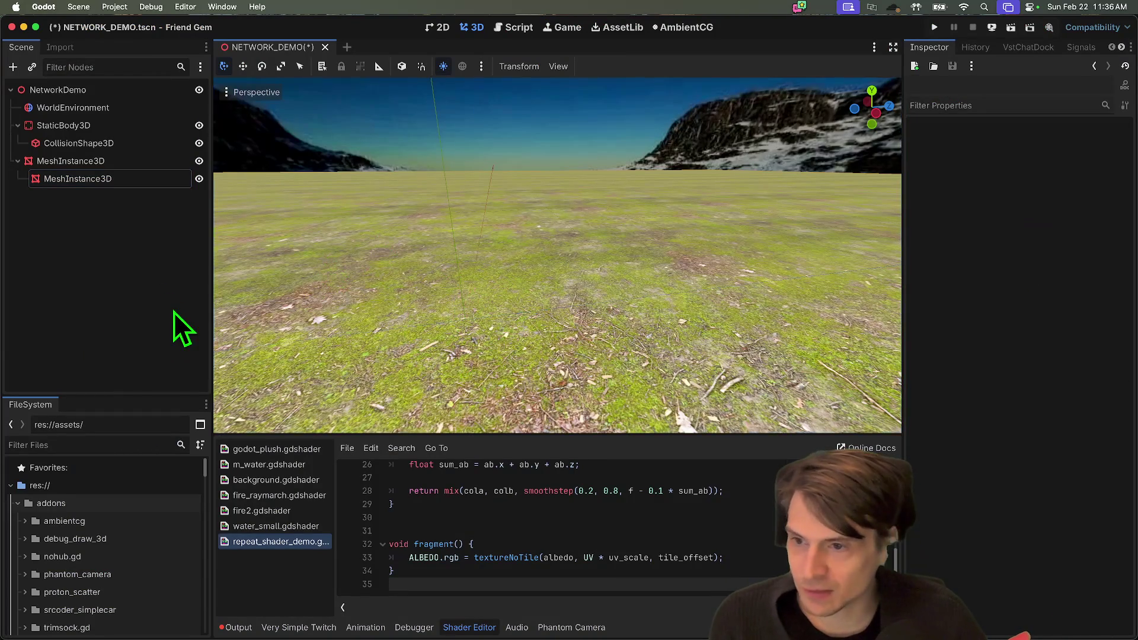
key("super+s")
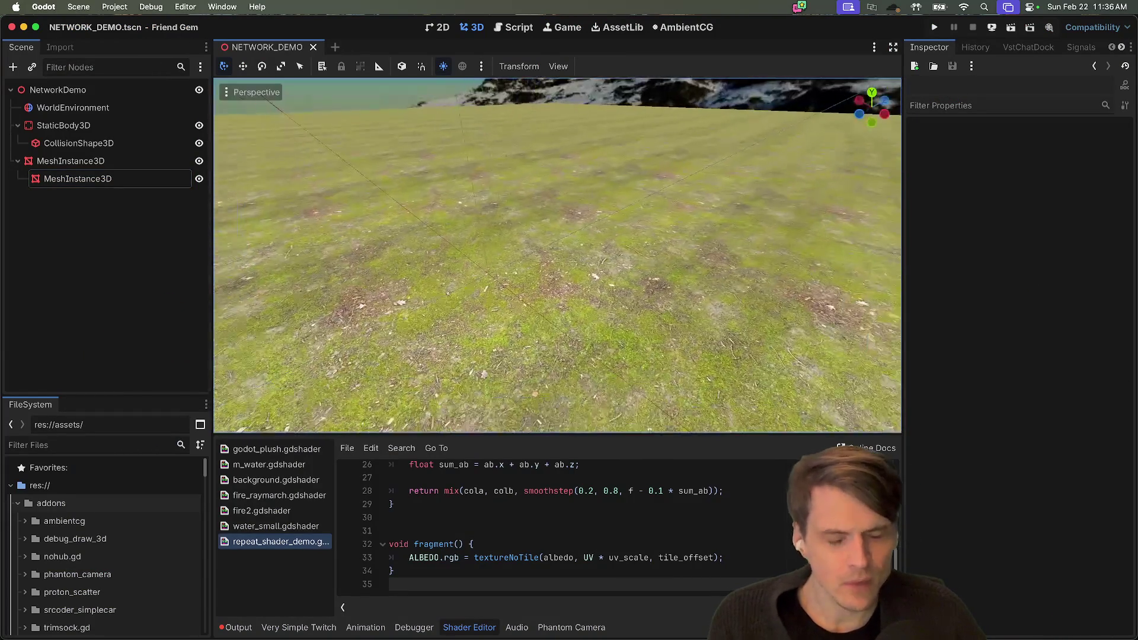
left_click(131, 131)
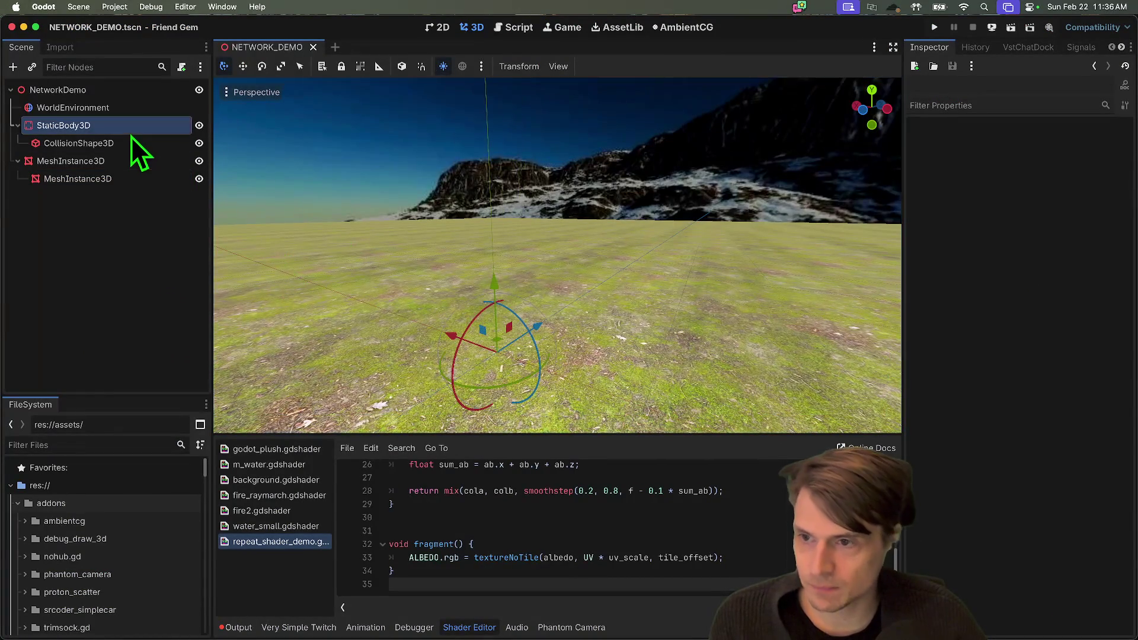
left_click(135, 108)
mouse_move(343, 634)
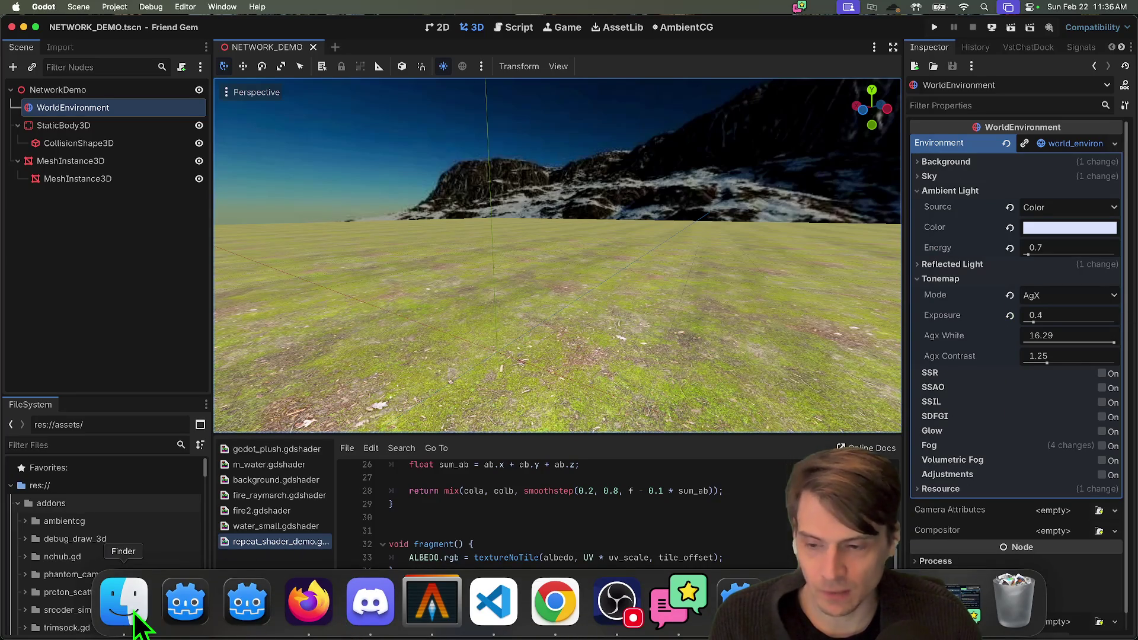
left_click(125, 605)
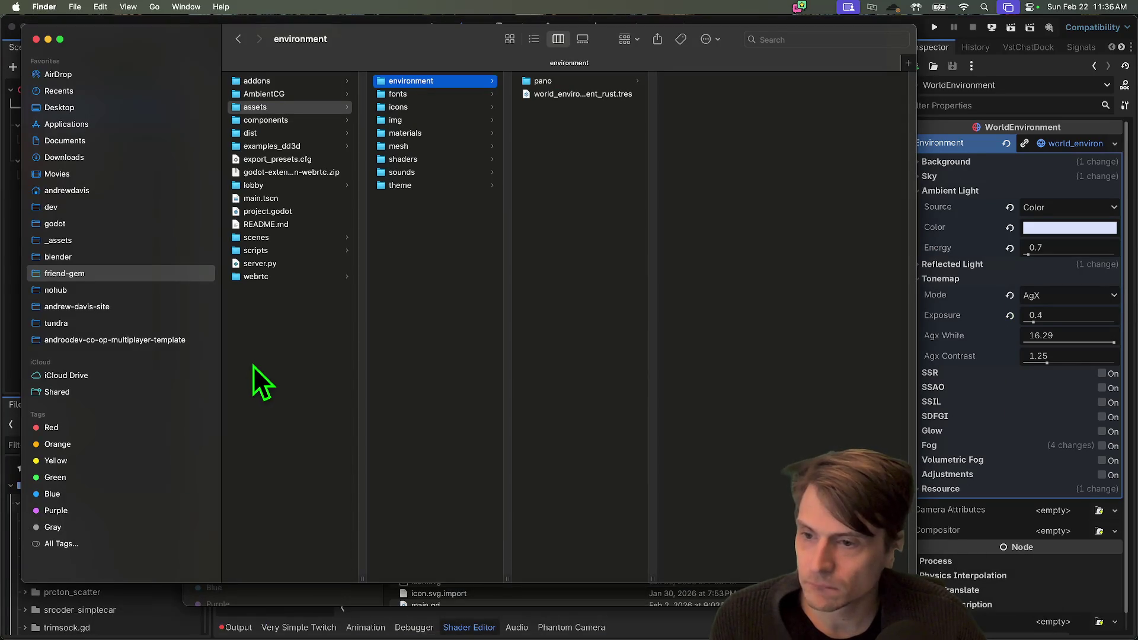
Browse the godot projects folder and expand the-letter-opener's assets subfolder
left_click(123, 237)
left_click(125, 231)
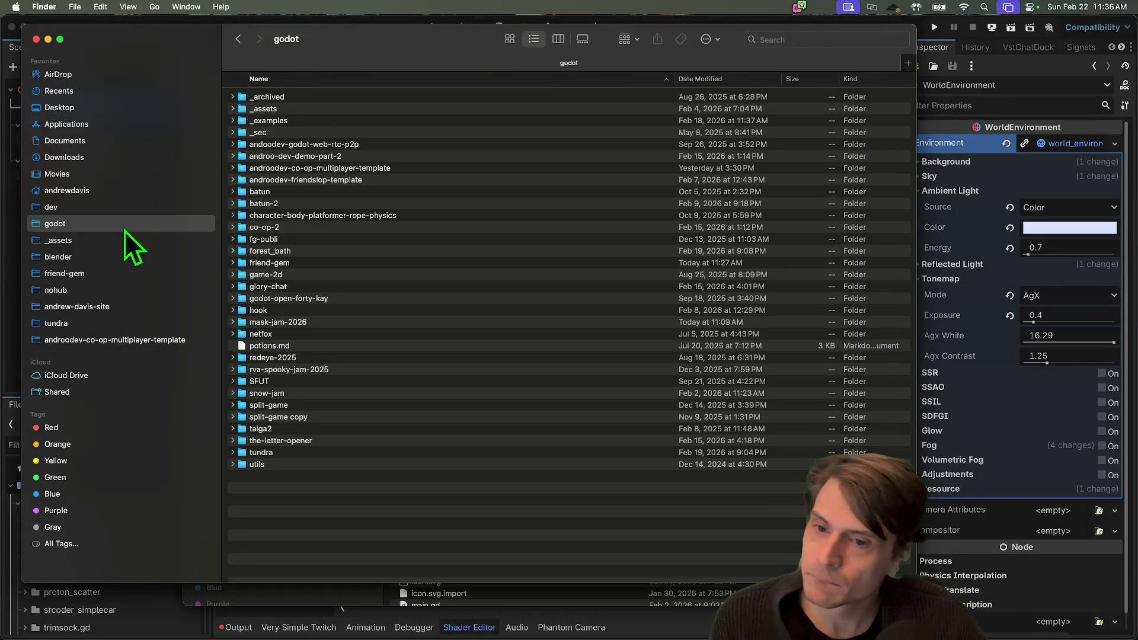
key("m")
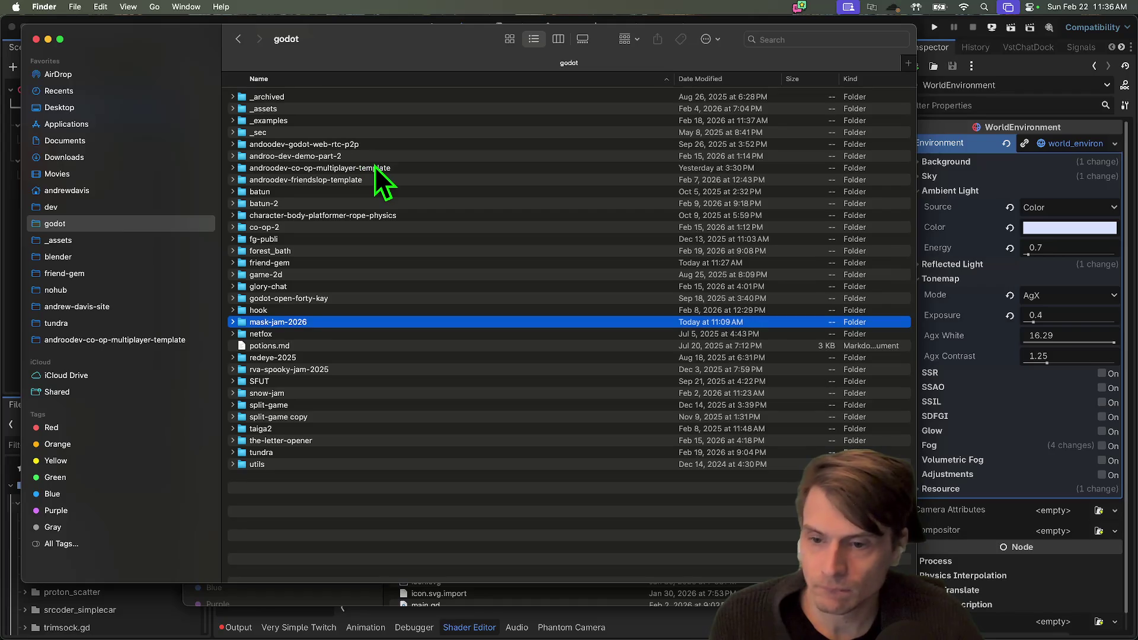
left_click(461, 511)
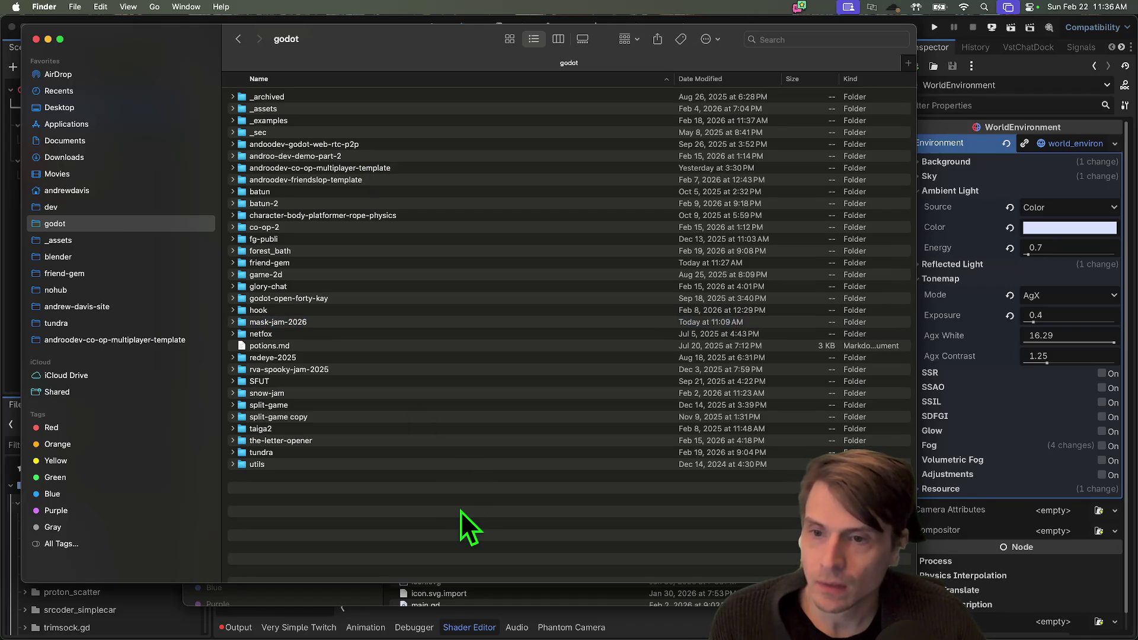
key("m")
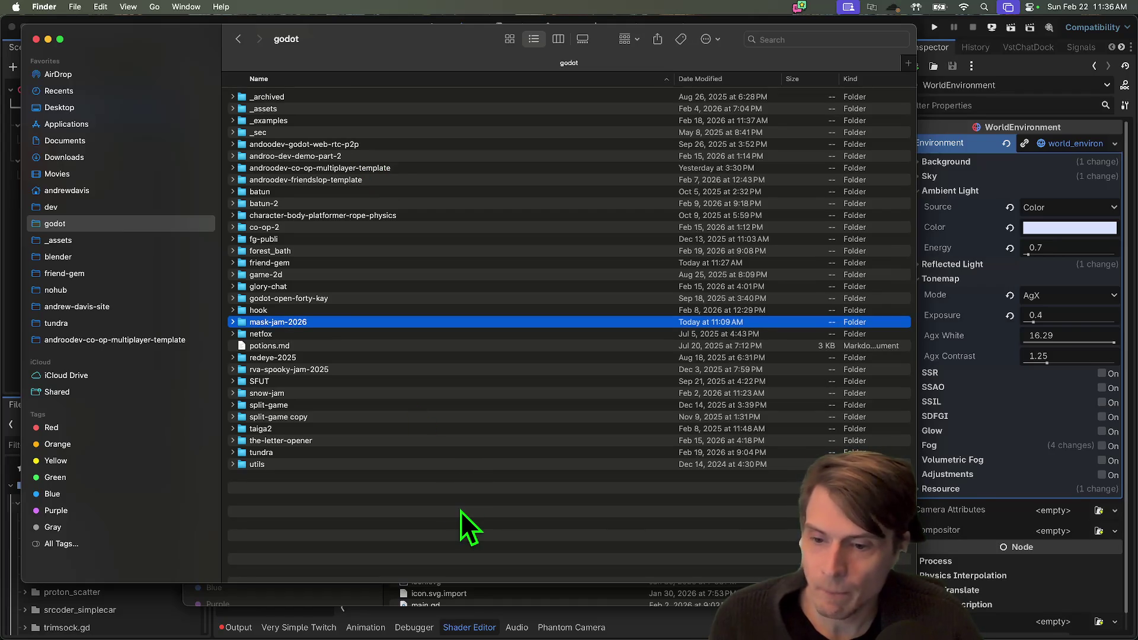
left_click(387, 455)
key("Up")
key("Right")
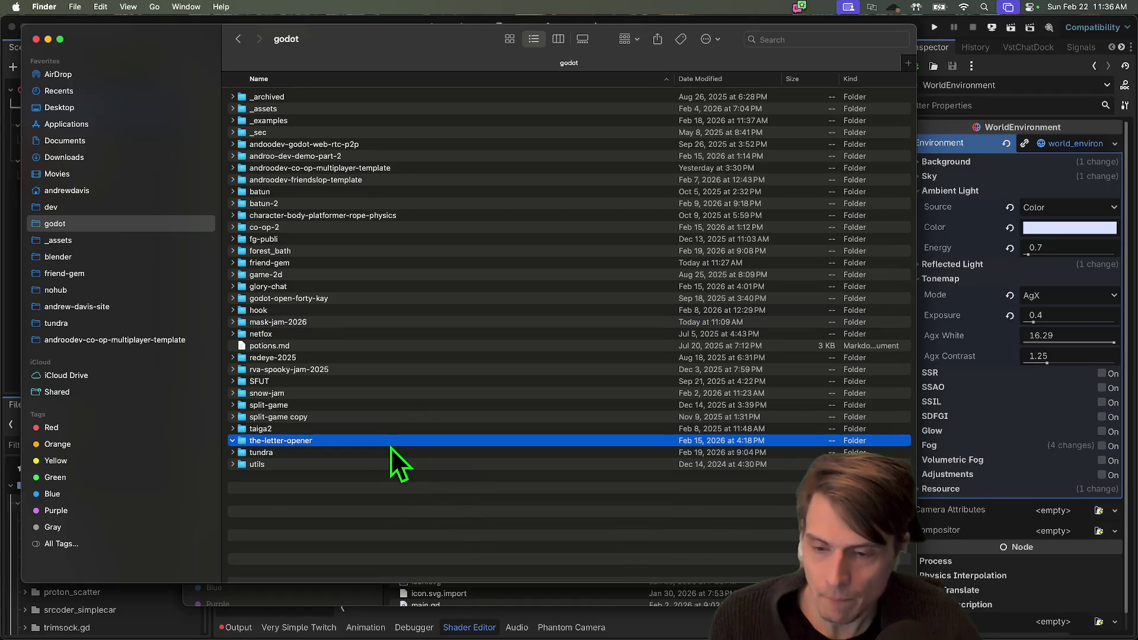
scroll(389, 426, "down", 5)
key("a")
key("s")
key("Right")
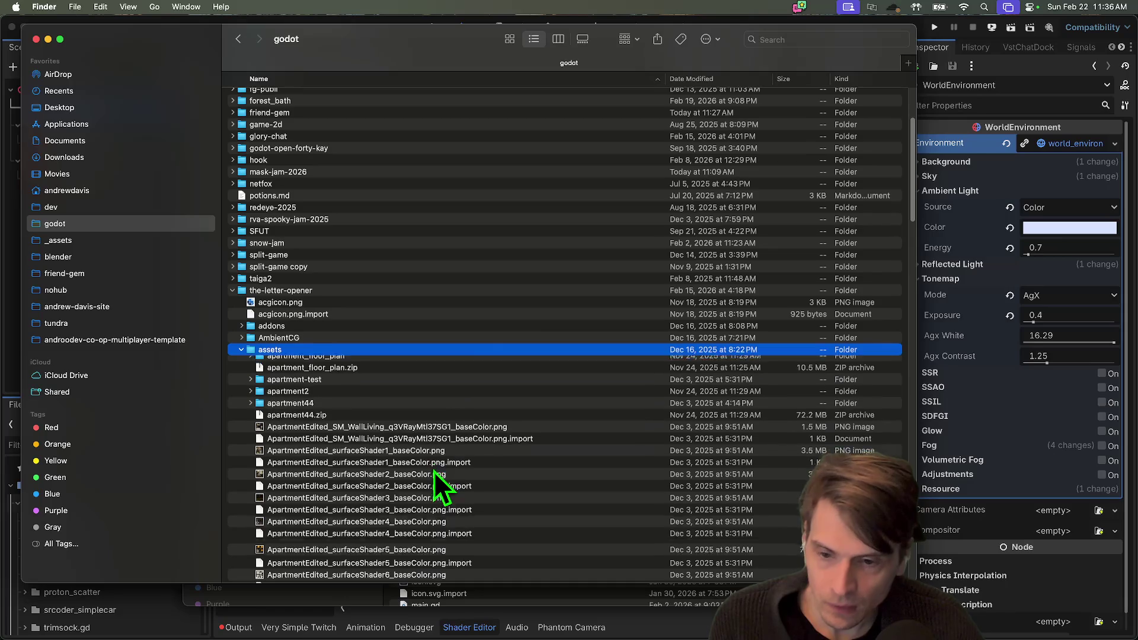
scroll(433, 465, "down", 10)
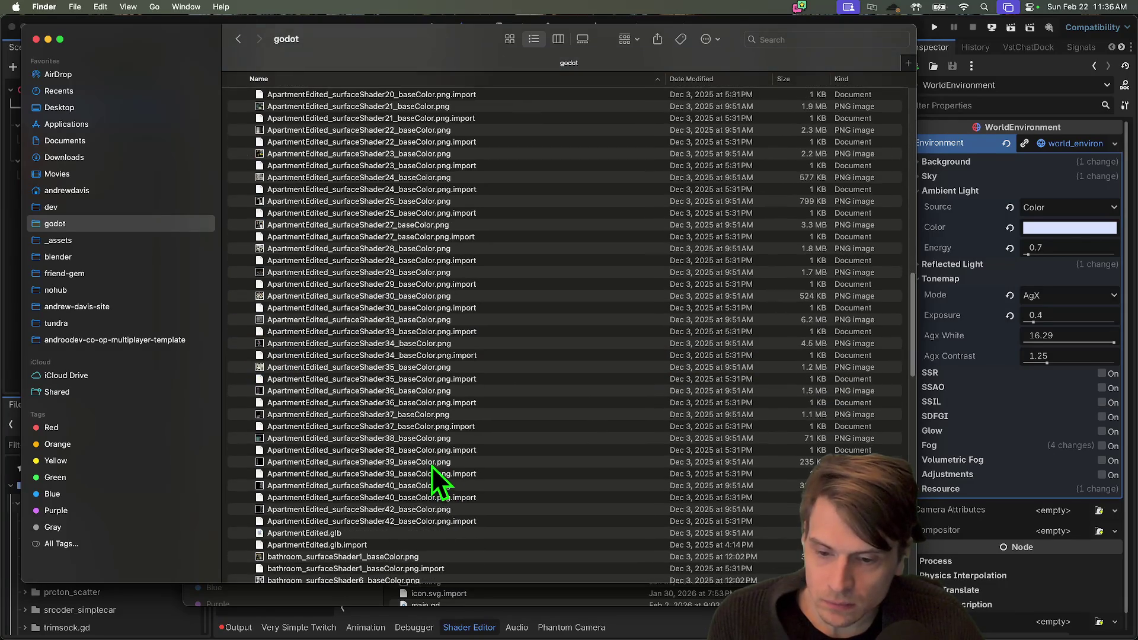
Expand the island folder and Quick Look preview skybox.png
key("Down")
key("Down")
key("Down")
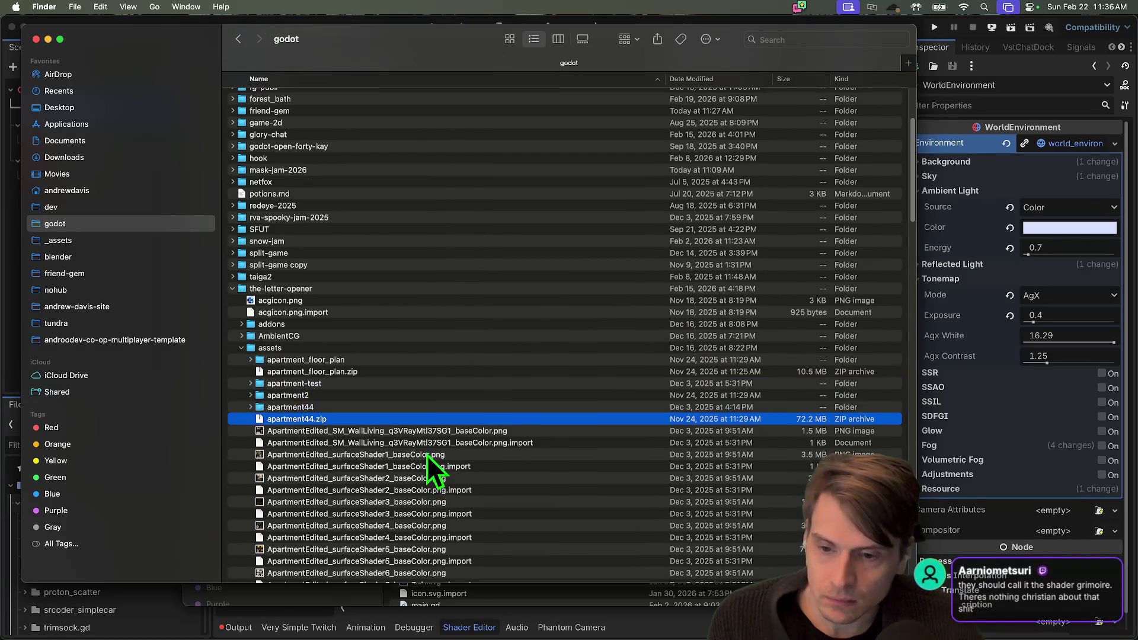
scroll(438, 458, "down", 10)
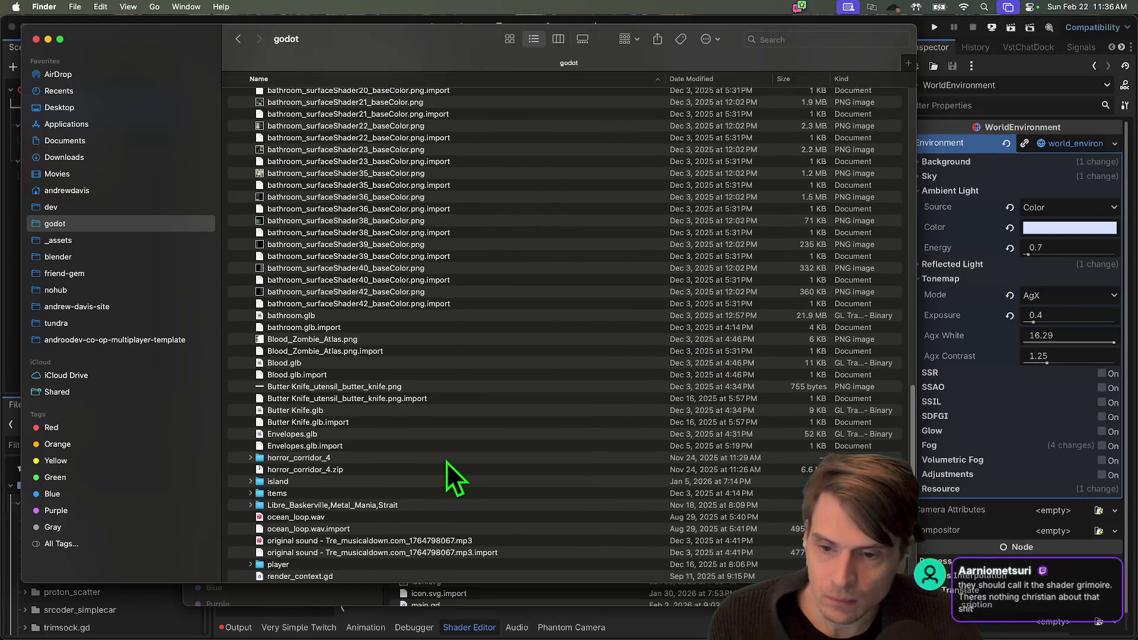
scroll(447, 462, "down", 5)
left_click(437, 360)
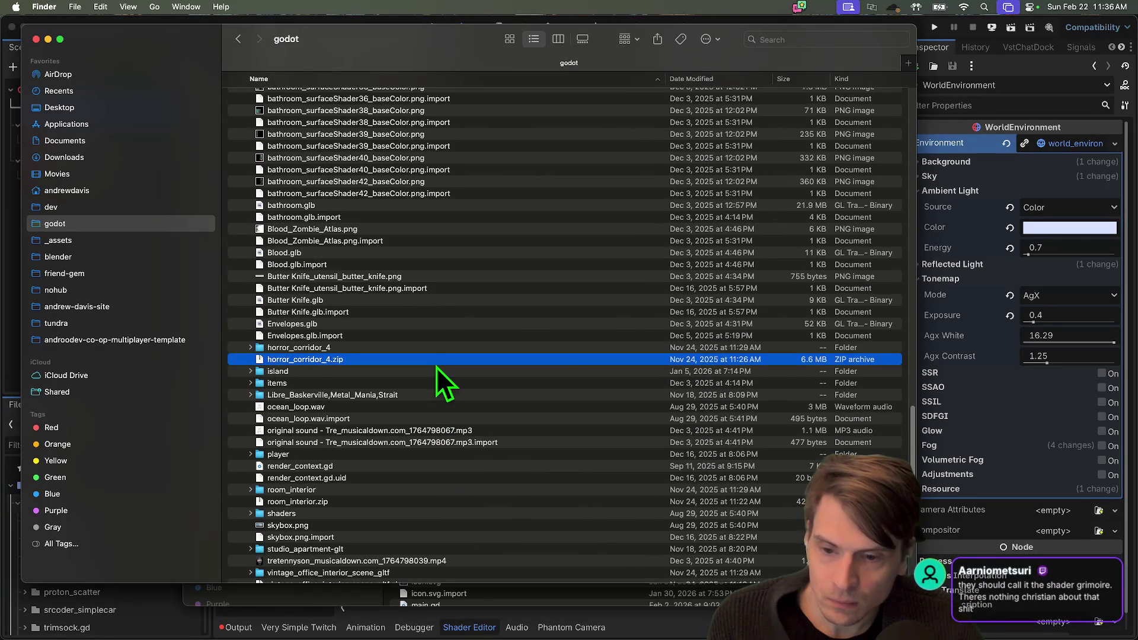
key("Down")
key("Right")
scroll(594, 498, "down", 5)
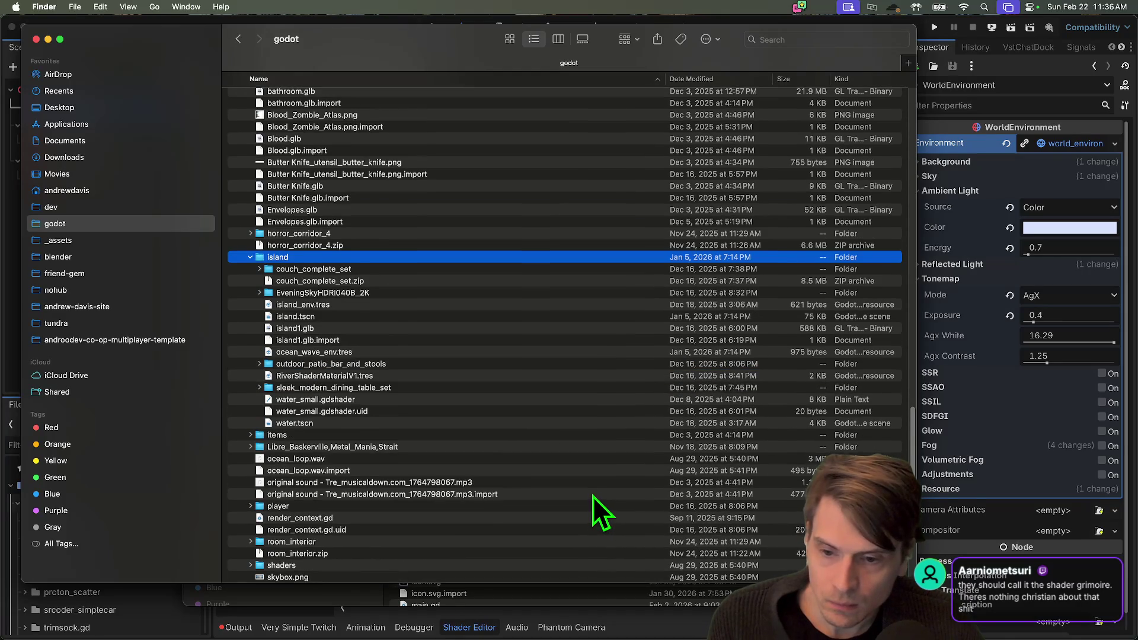
scroll(593, 496, "down", 10)
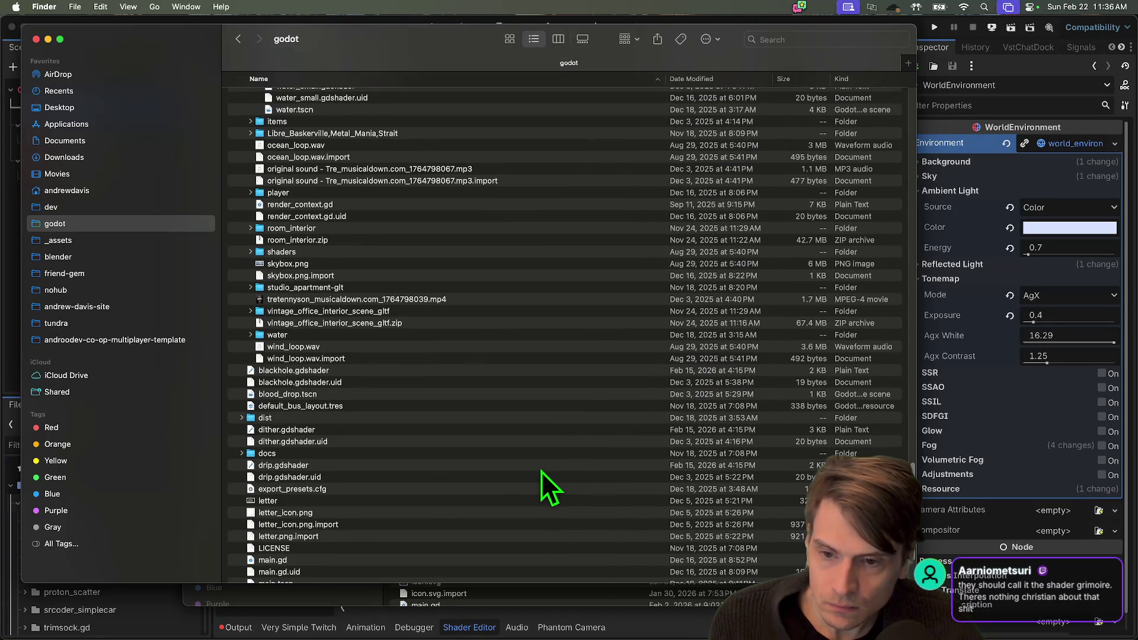
scroll(541, 471, "up", 6)
left_click(376, 419)
left_click(380, 409)
key("space")
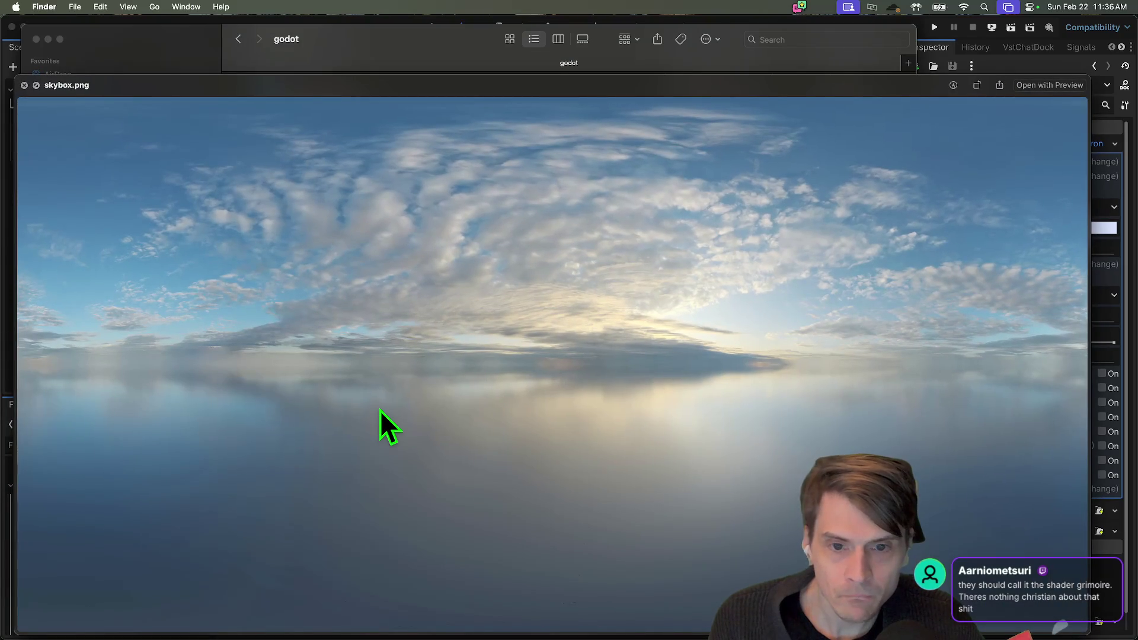
key("space")
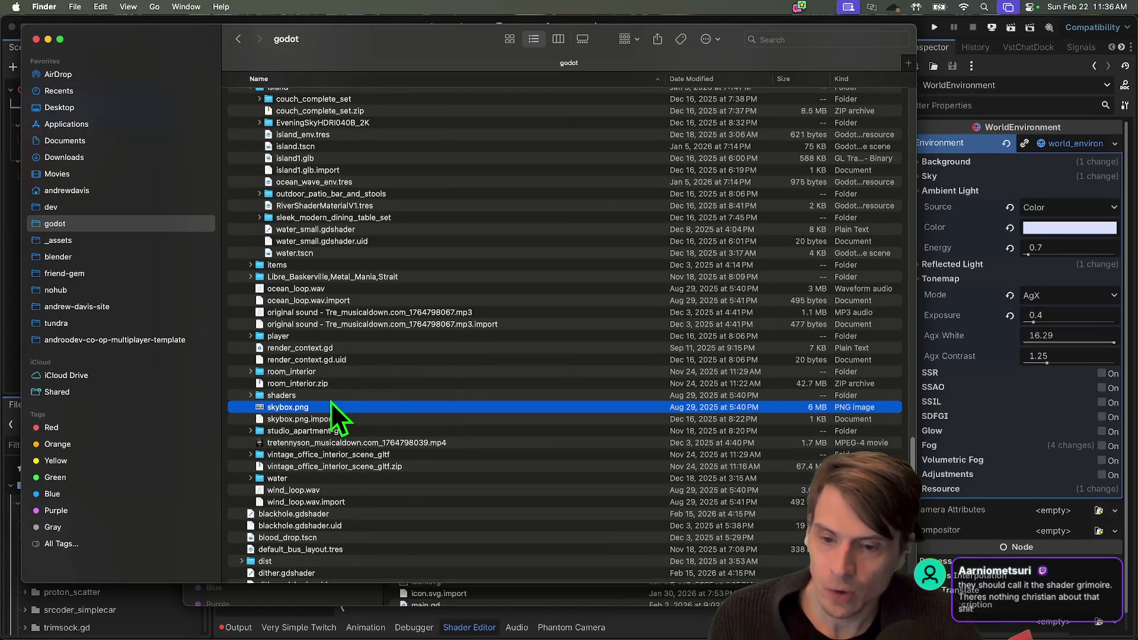
Preview island_env.tres and bring the mask-jam-2026 window forward
scroll(353, 417, "up", 10)
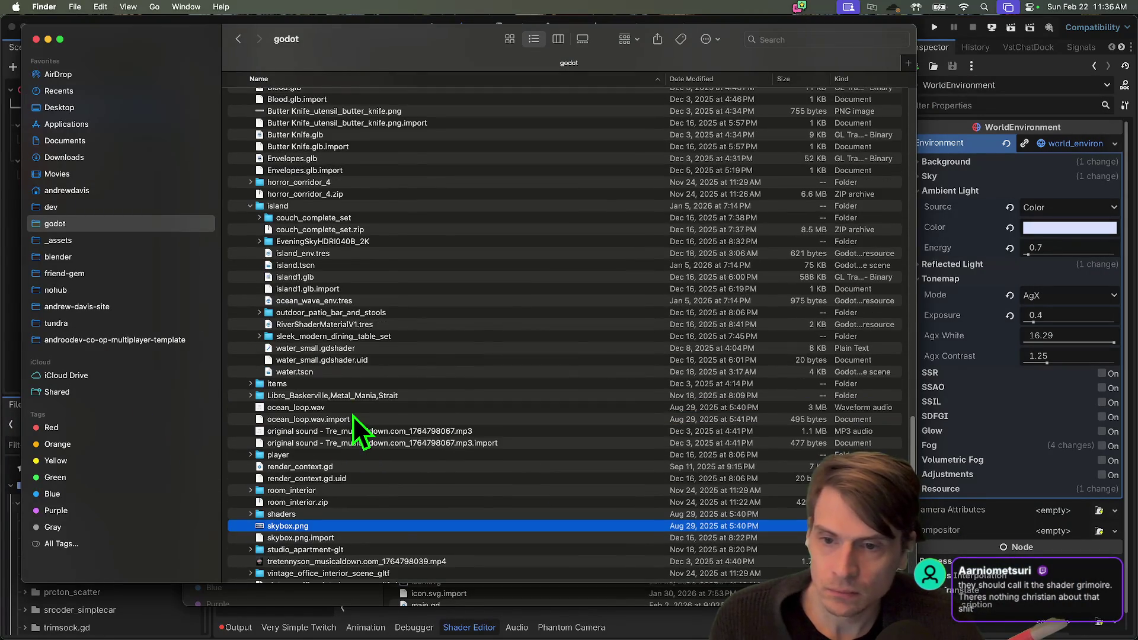
left_click(350, 371)
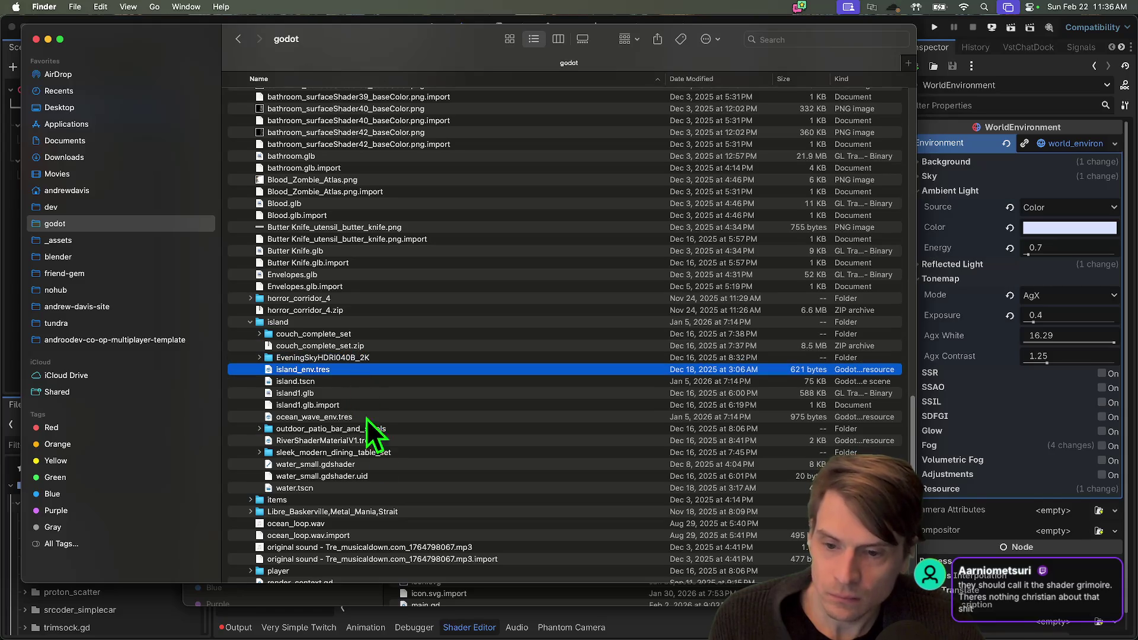
scroll(367, 419, "down", 1)
mouse_move(356, 358)
left_mouse_down()
mouse_move(393, 405)
mouse_move(351, 362)
left_mouse_up()
key("space")
key("space")
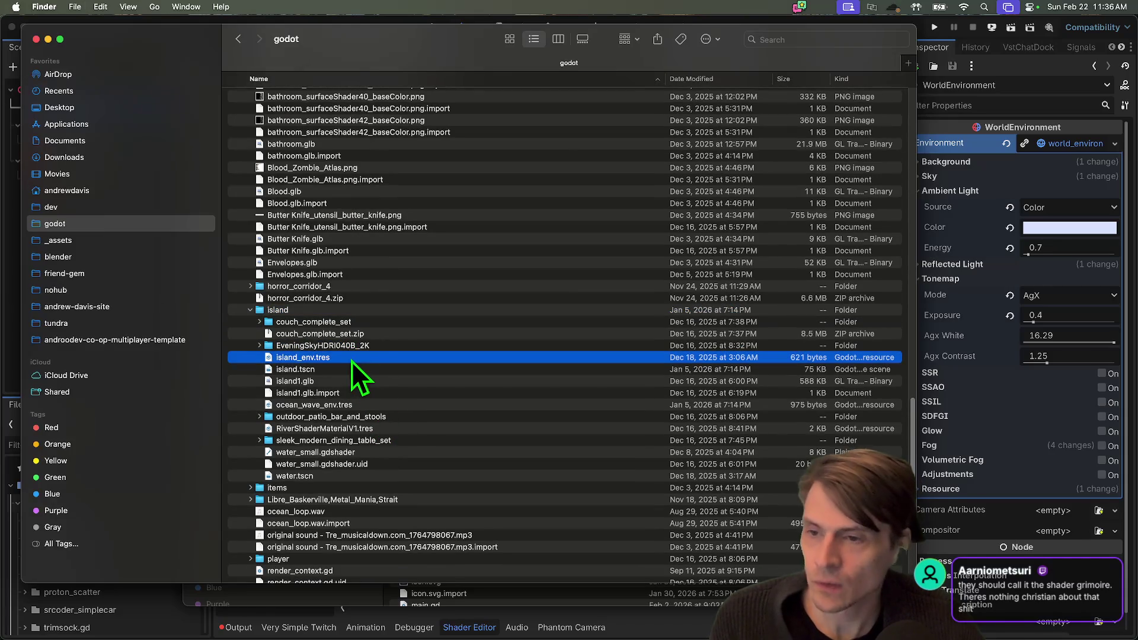
key("super+grave")
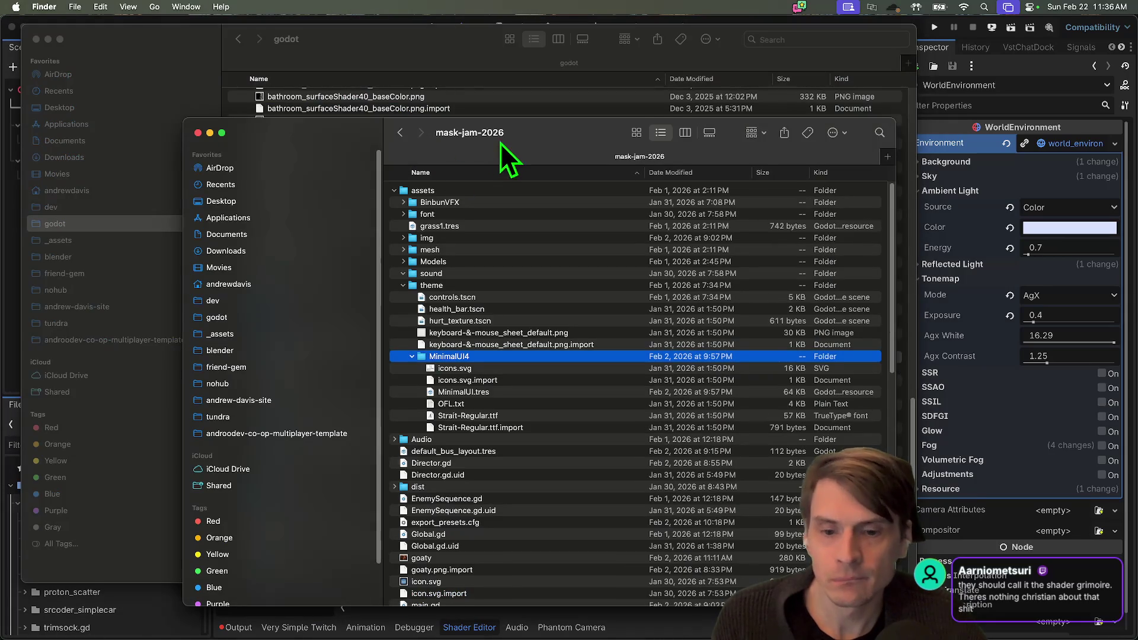
Move and enlarge the mask-jam-2026 window, peek into its theme folder, then close it
left_click_drag(501, 144, 398, 76)
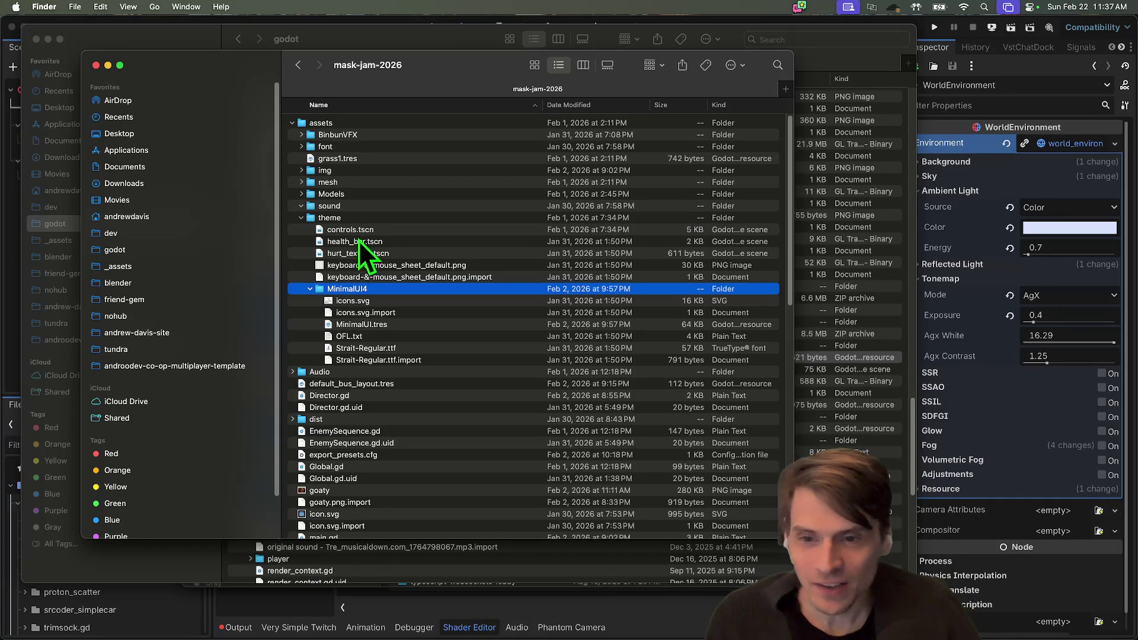
left_click(355, 223)
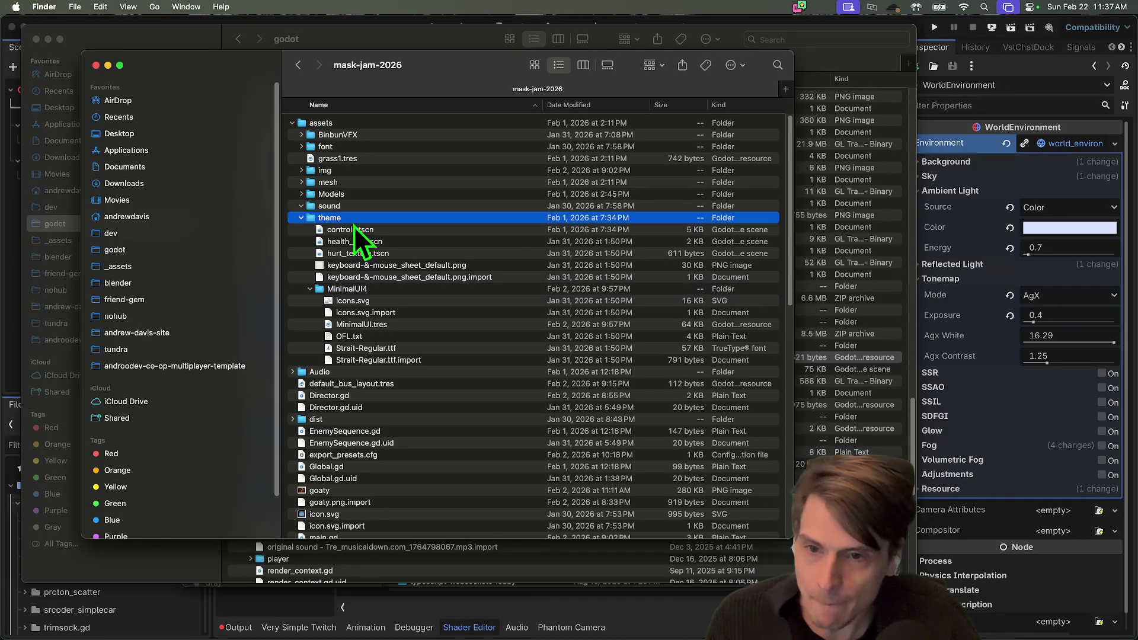
mouse_move(792, 538)
left_mouse_down()
mouse_move(849, 585)
mouse_move(936, 604)
left_mouse_up()
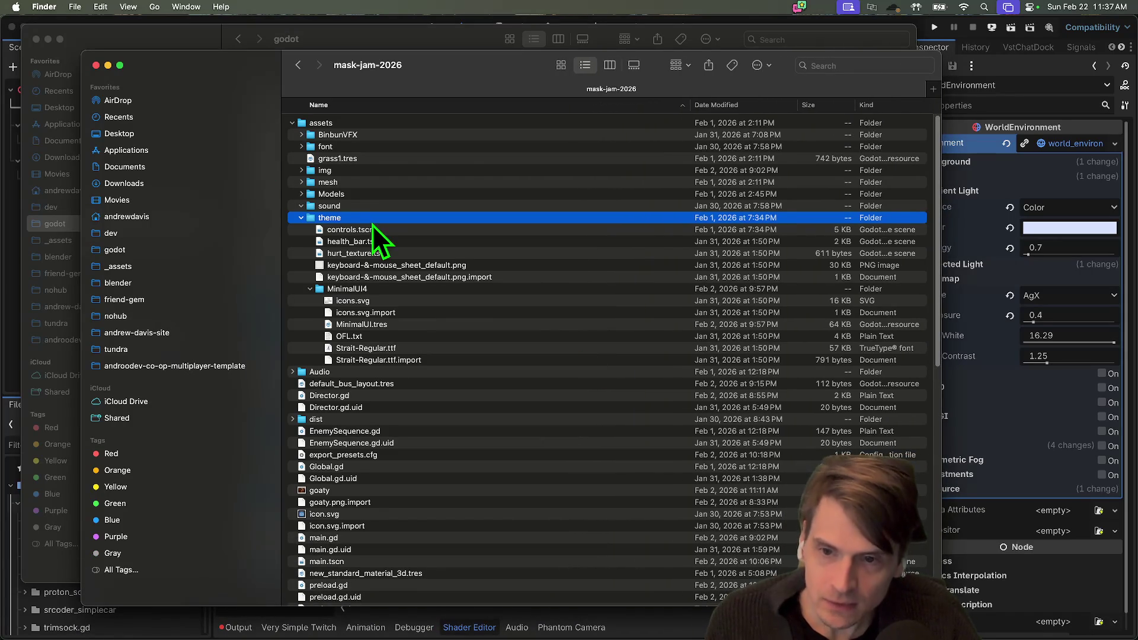
double_click(372, 223)
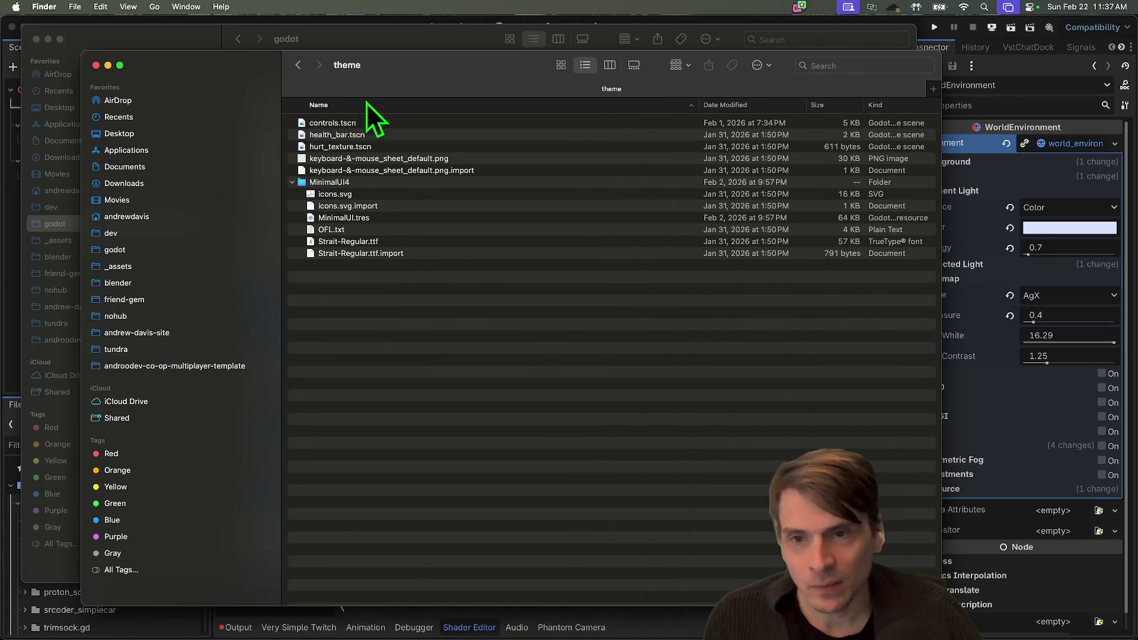
left_click(299, 68)
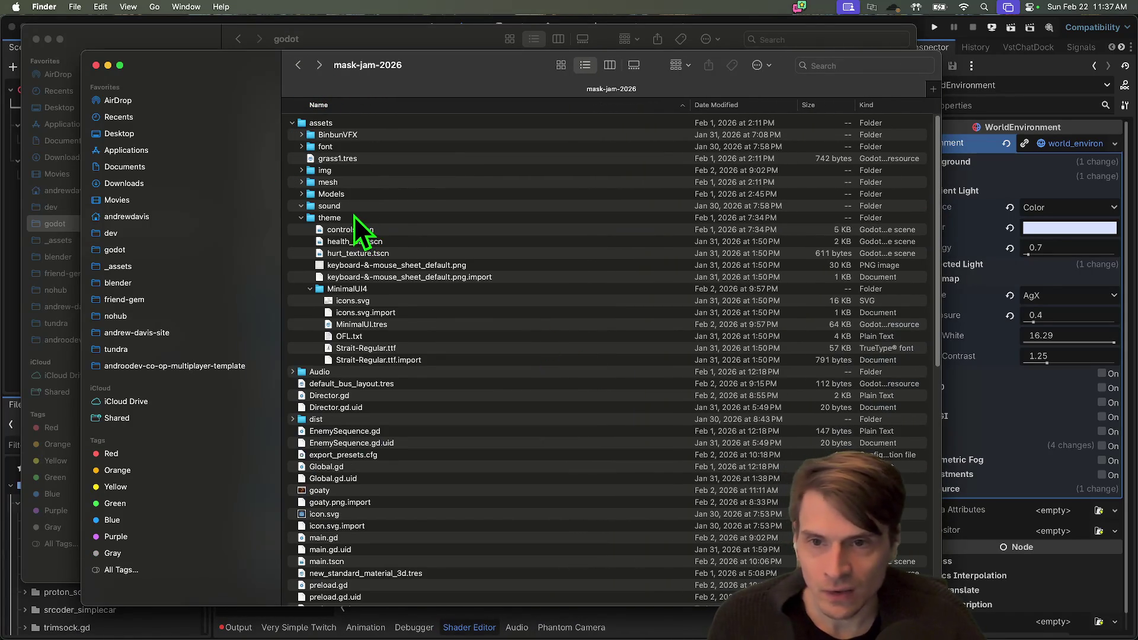
key("super+w")
key("super+grave")
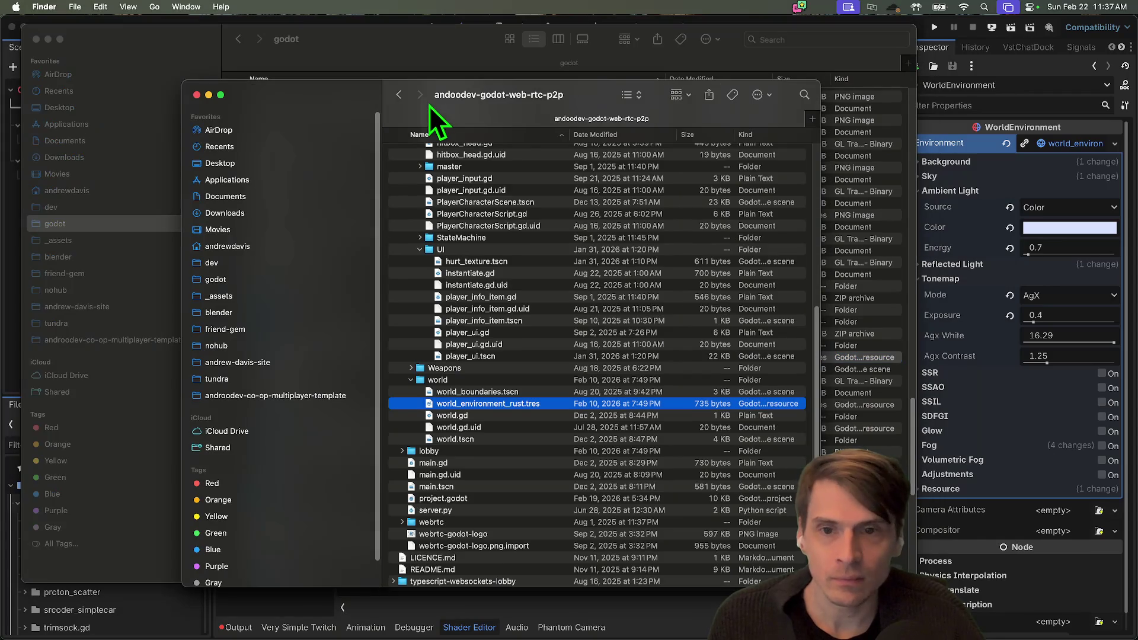
Close the web-rtc p2p window and open friend-gem > assets > environment in a new tab
key("super+Tab")
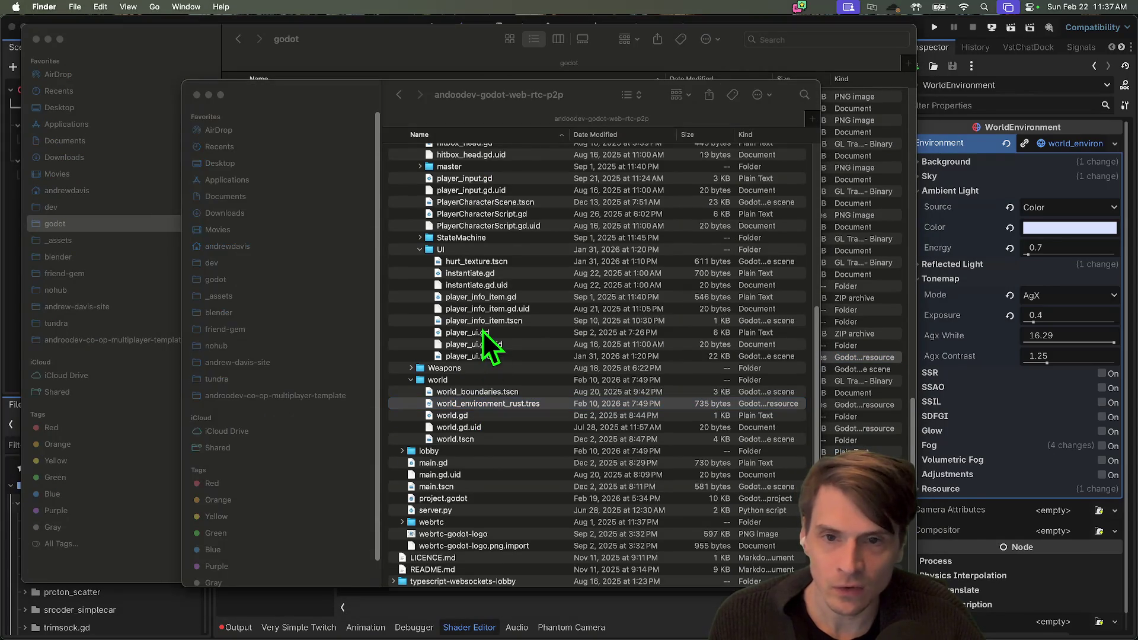
left_click(493, 118)
key("super+w")
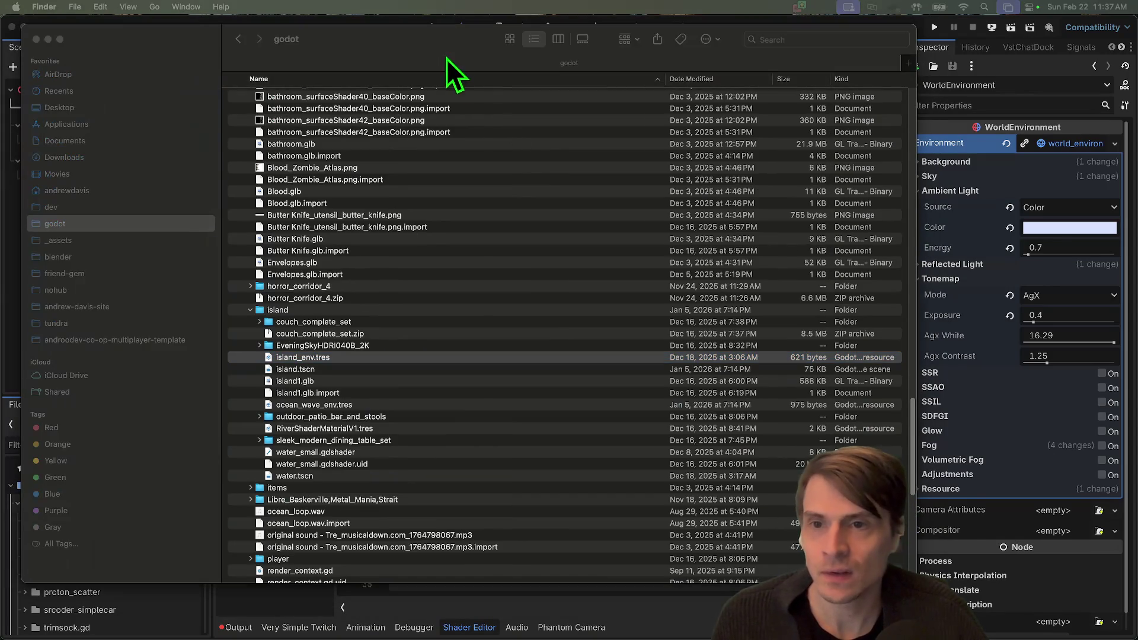
key("super+t")
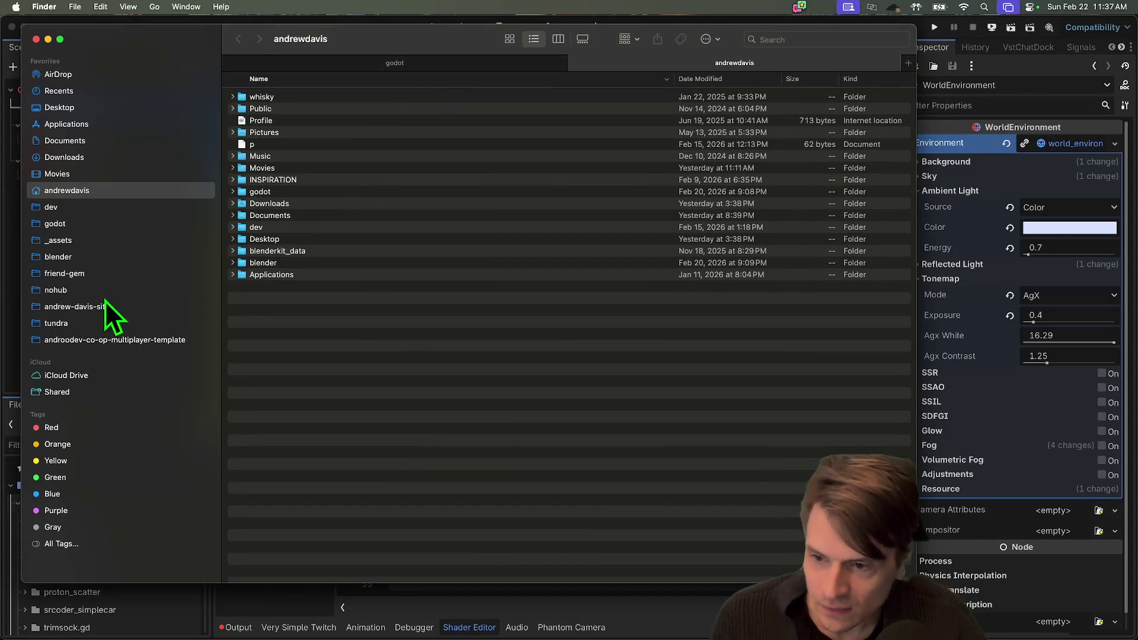
left_click(105, 276)
left_click(274, 93)
double_click(275, 95)
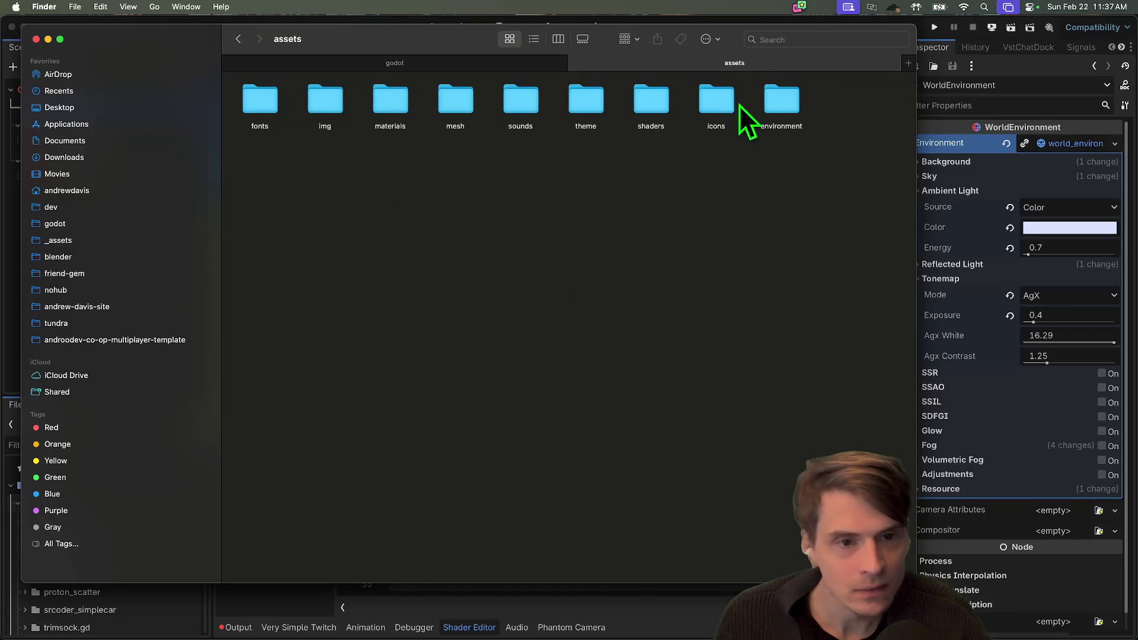
double_click(767, 96)
key("super+w")
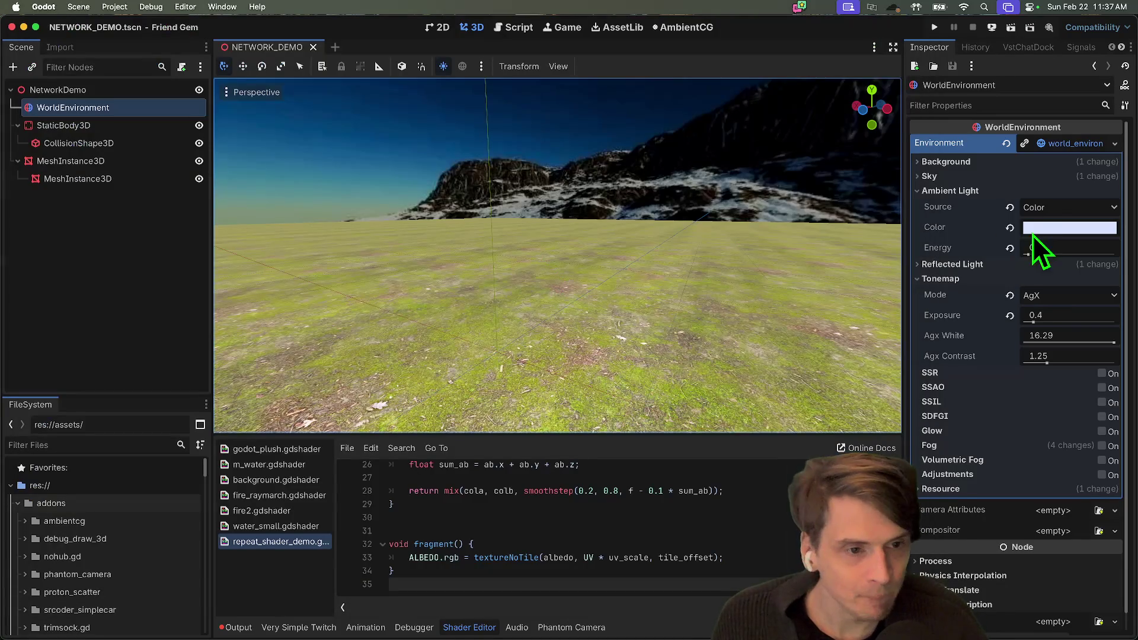
Quick Load island_env.tres as the environment and expand its Sky and panorama sky material
left_click(1115, 143)
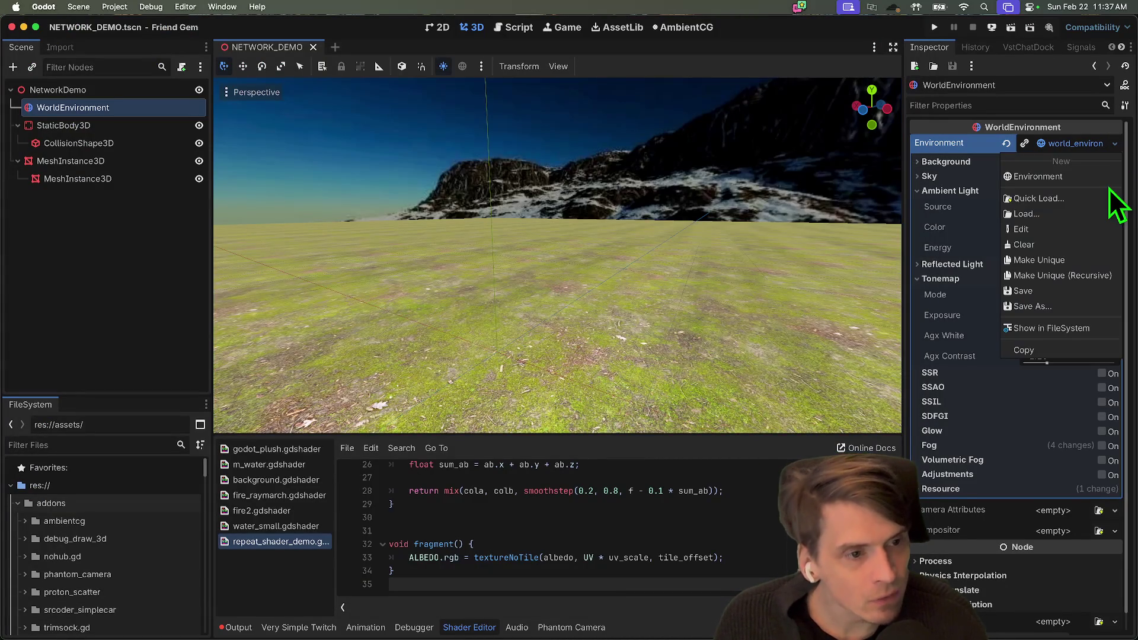
left_click(1102, 198)
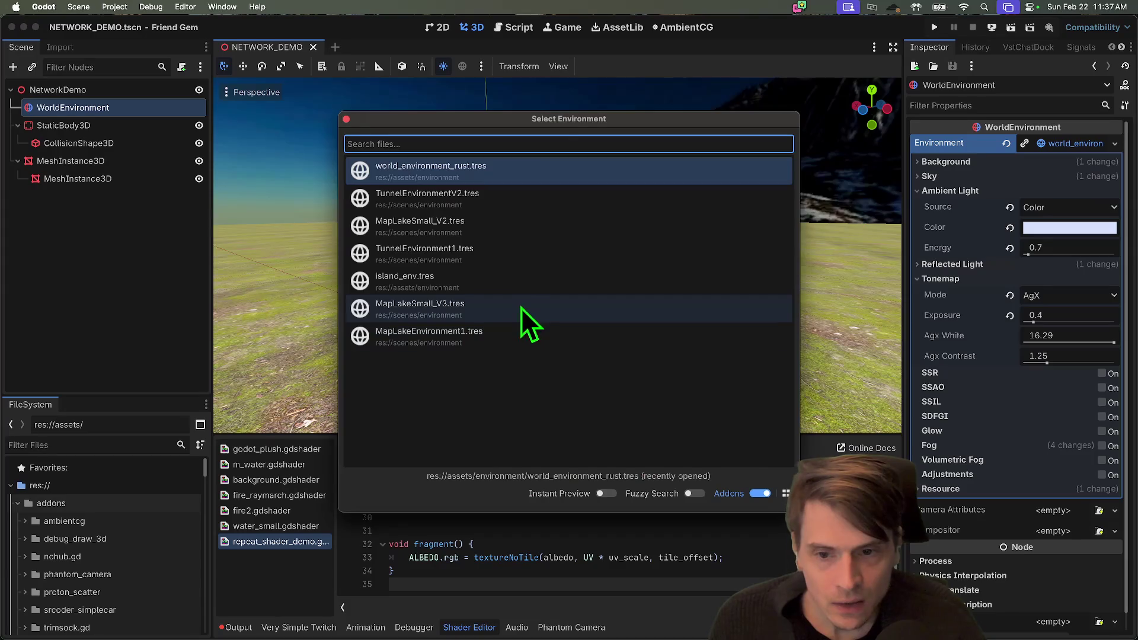
left_click(516, 282)
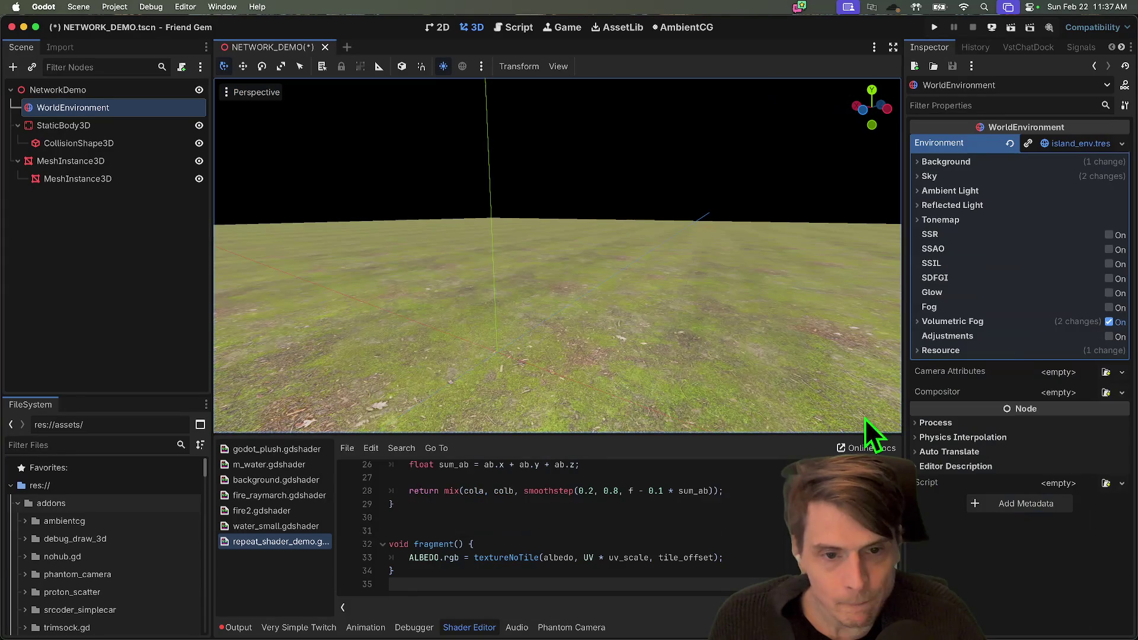
left_click(1033, 176)
left_click(1047, 161)
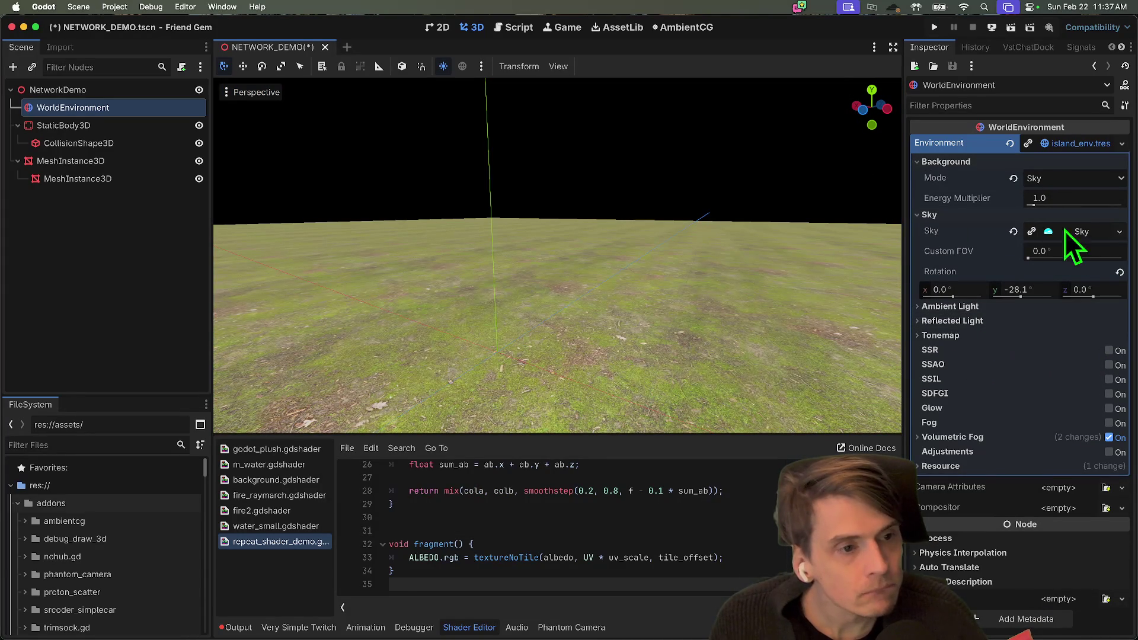
left_click(1080, 231)
left_click(1071, 256)
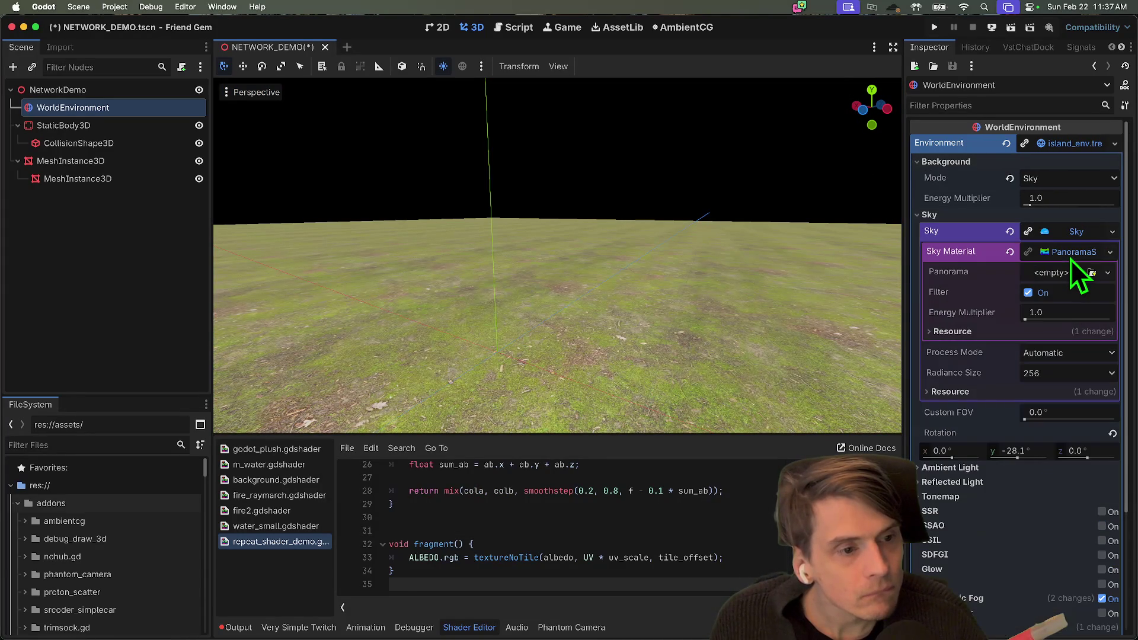
key("super+Tab")
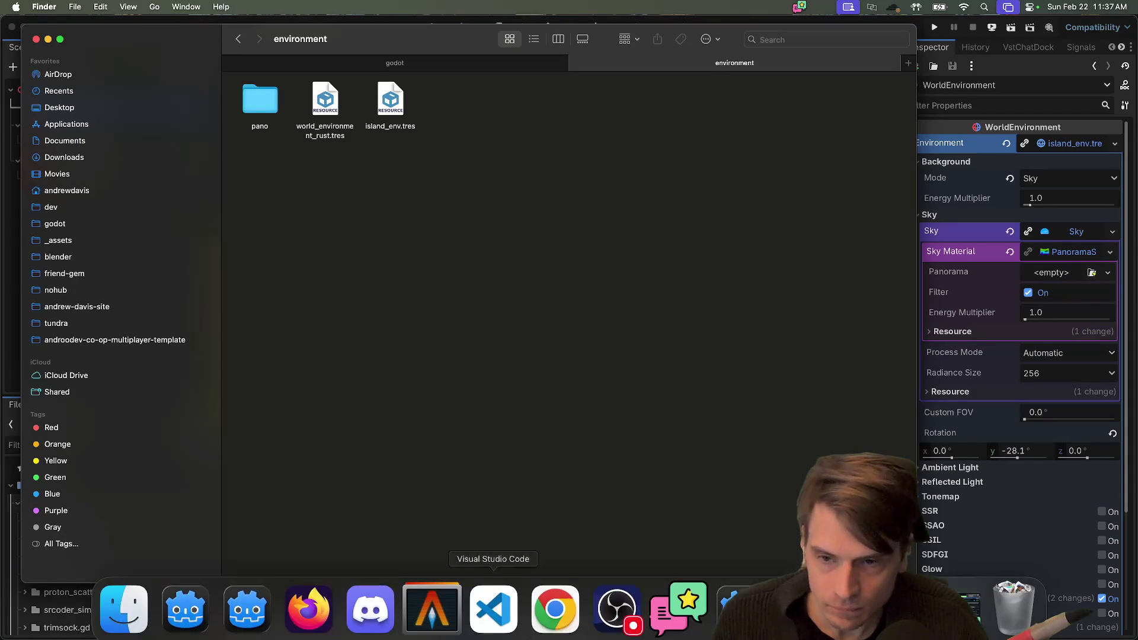
Copy the EveningSkyHDRI040B_2K folder into the project's environment folder and return to Godot
key("ctrl+shift+Tab")
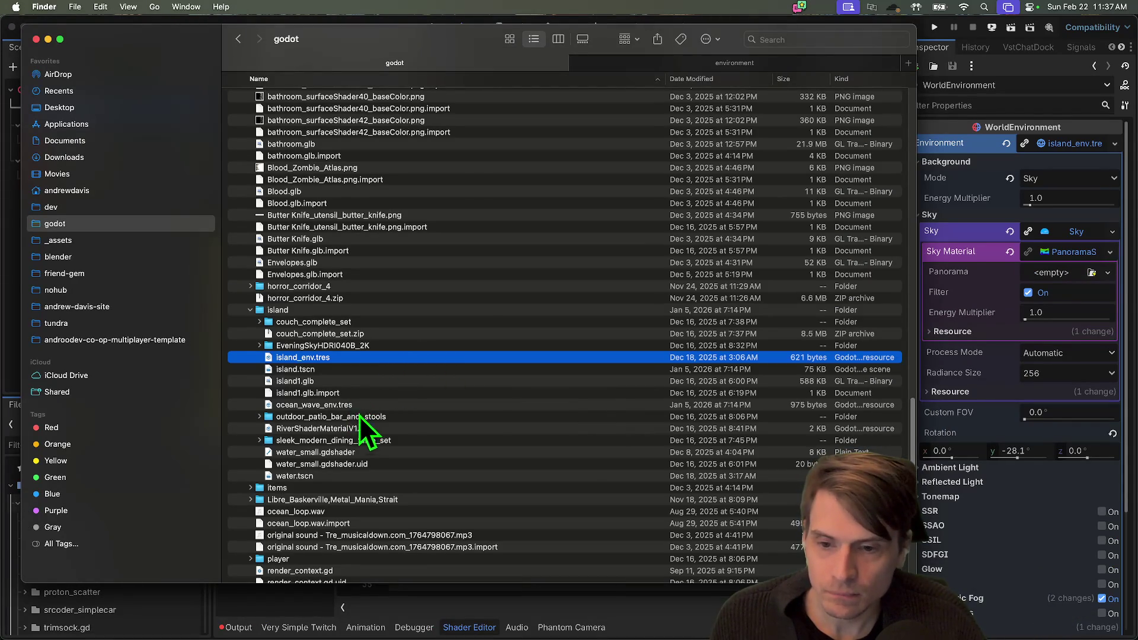
key("Up")
key("Right")
key("Left")
key("Right")
key("Left")
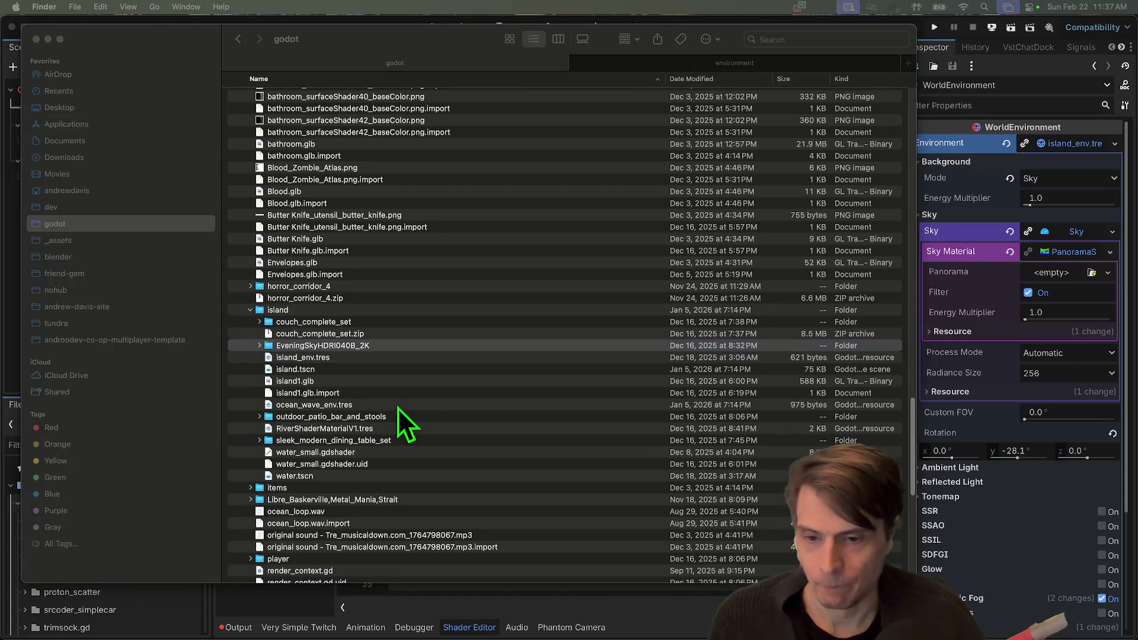
left_click(670, 61)
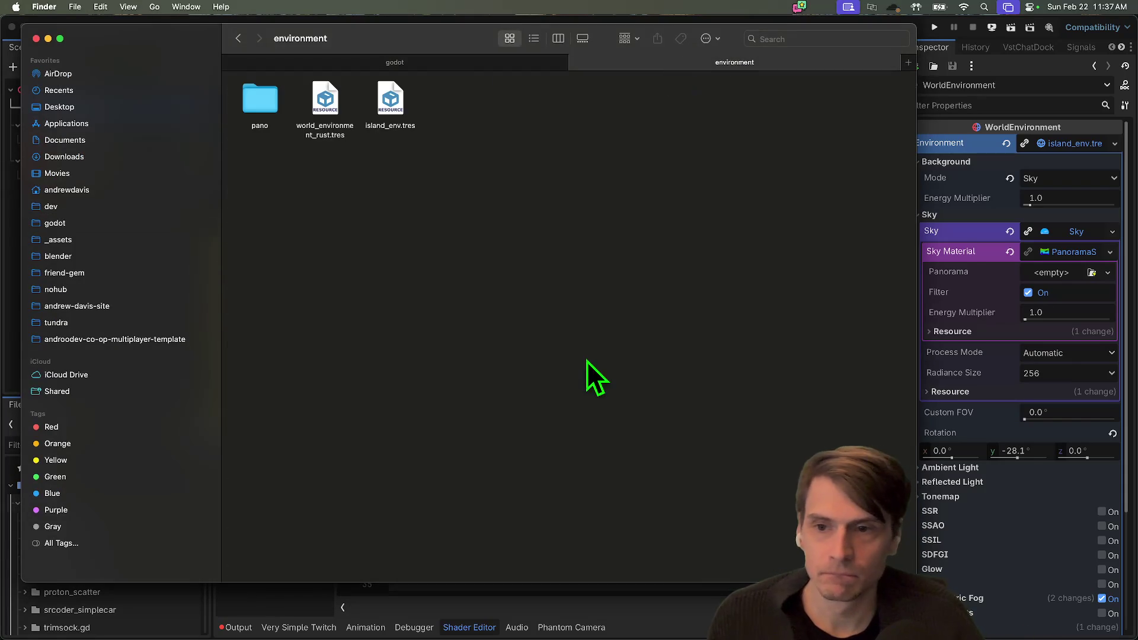
key("super+v")
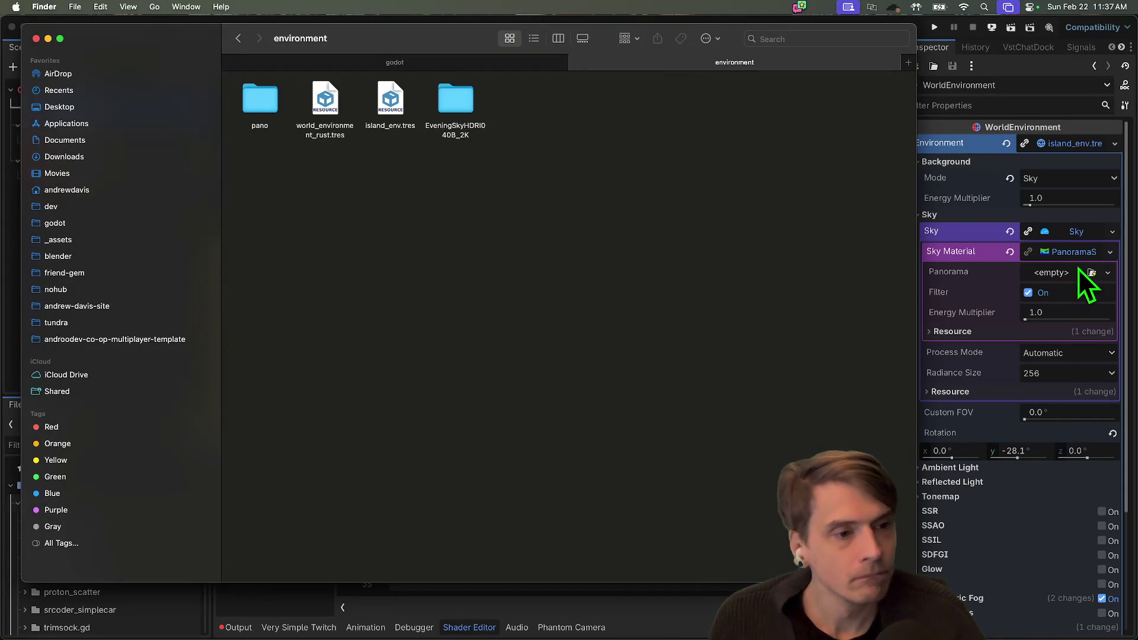
left_click(1082, 270)
left_click(631, 285)
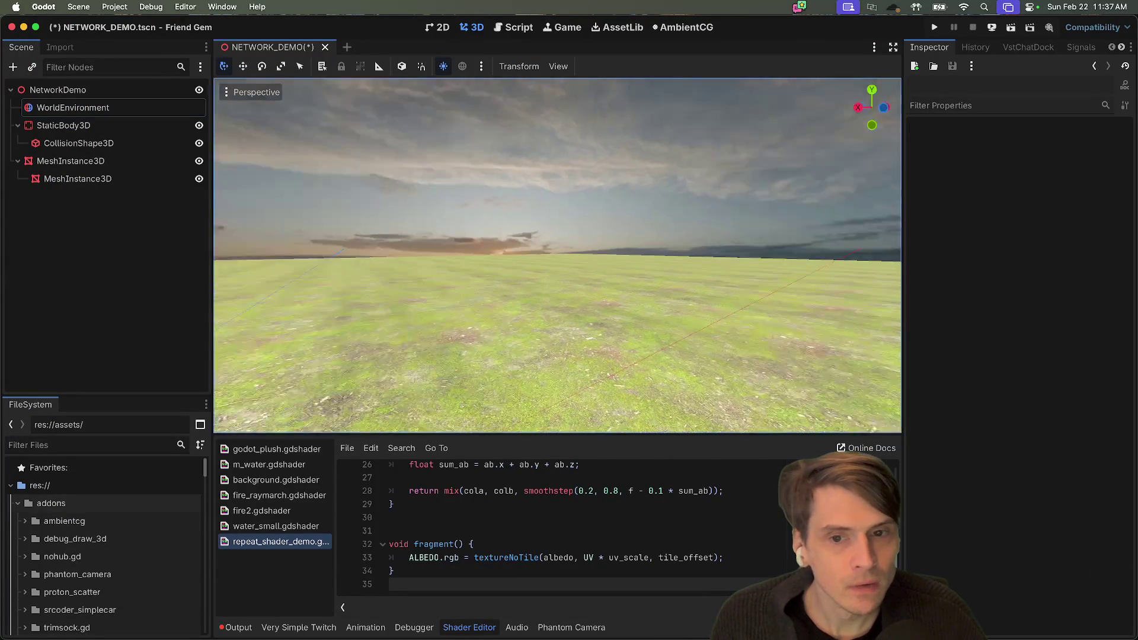
Add a DirectionalLight3D node with WorldEnvironment selected and frame it in the viewport
scroll(584, 269, "down", 10)
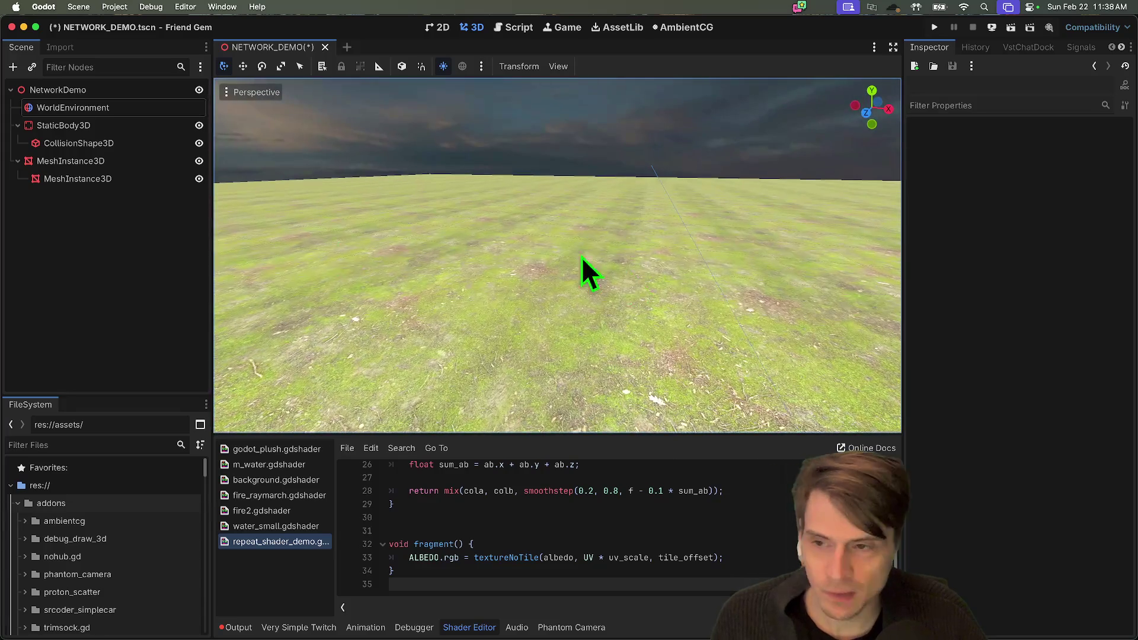
left_click(73, 108)
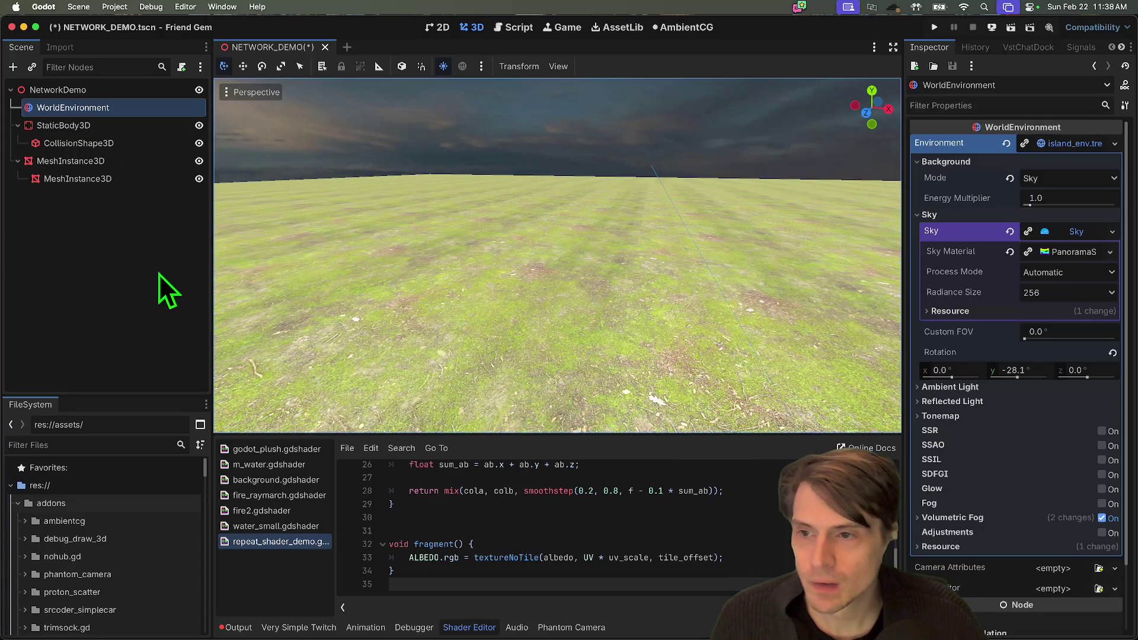
key("super+a")
type("direc")
key("Return")
key("f")
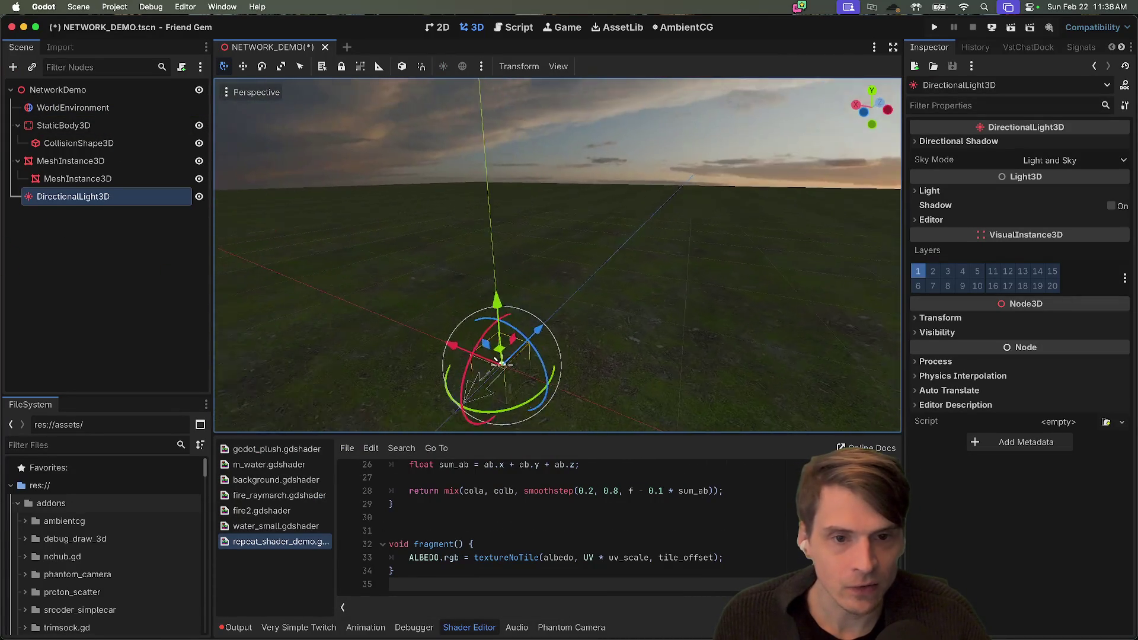
Expand the light's Light properties, give it a first small rotation, and reselect it in local space
left_click(1055, 191)
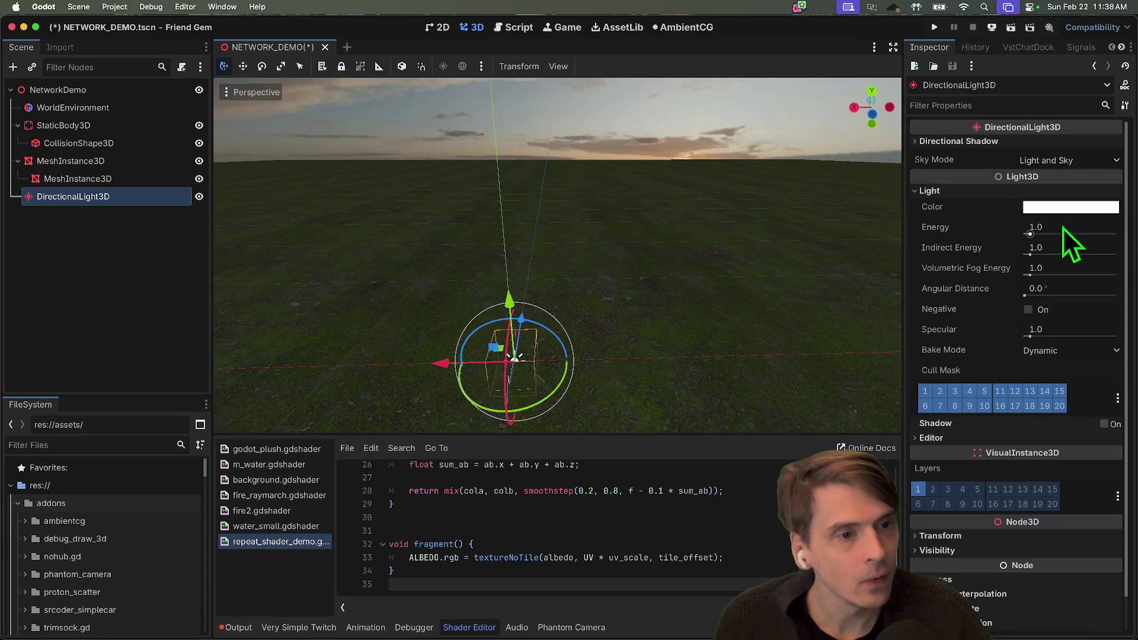
mouse_move(552, 331)
left_mouse_down()
mouse_move(491, 322)
mouse_move(551, 327)
left_mouse_up()
scroll(552, 328, "left", 3)
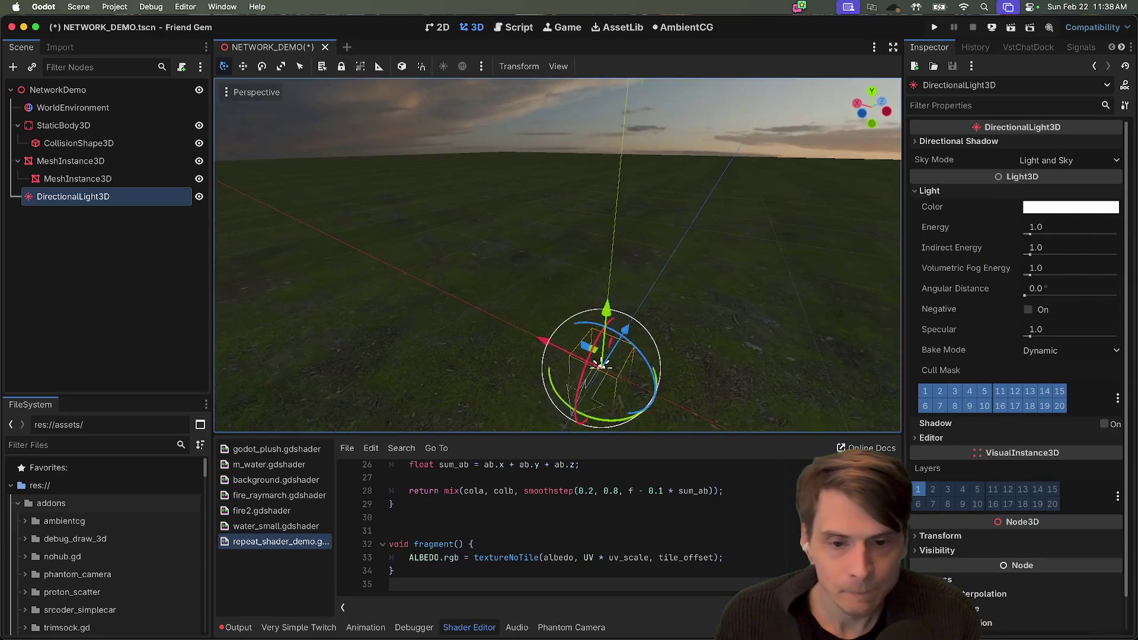
scroll(624, 277, "left", 5)
scroll(623, 276, "up", 10)
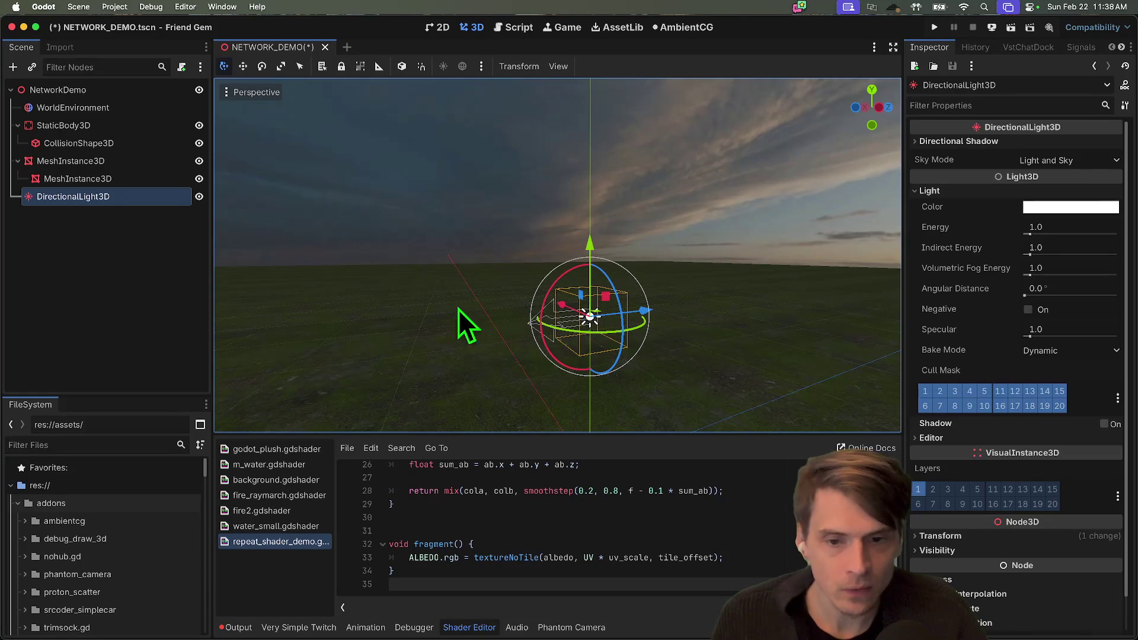
left_click(162, 335)
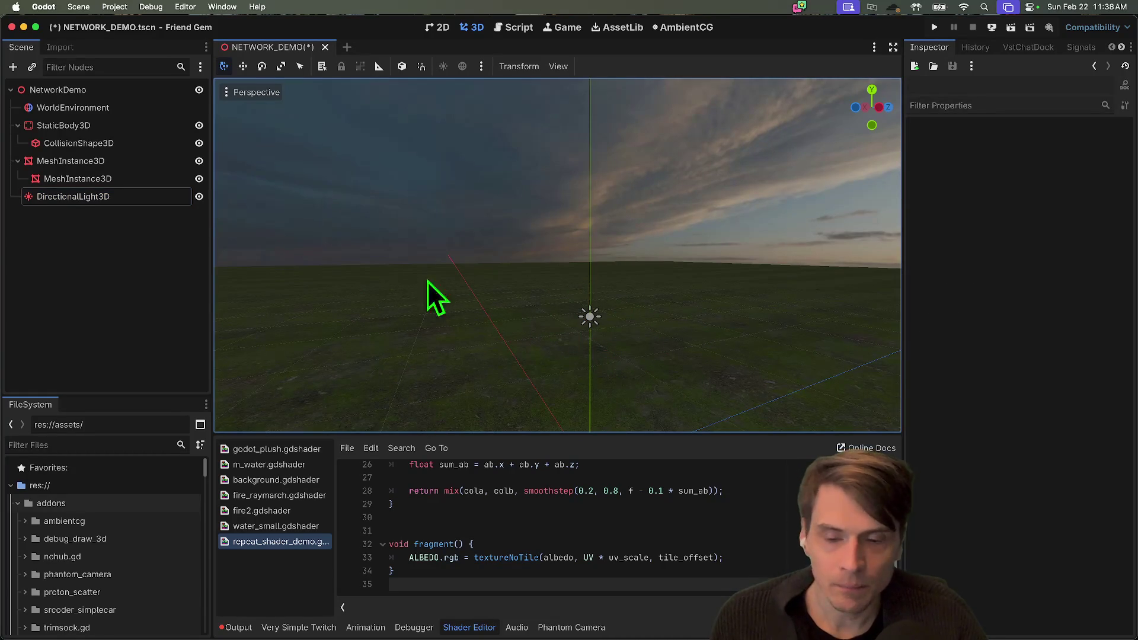
left_click(75, 203)
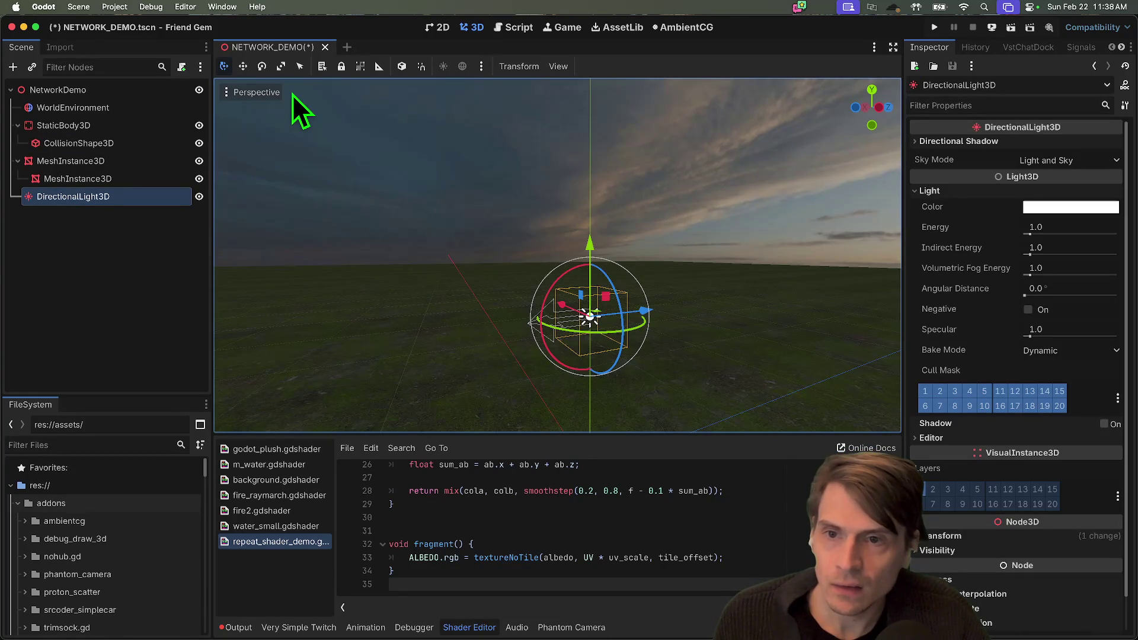
left_click(399, 68)
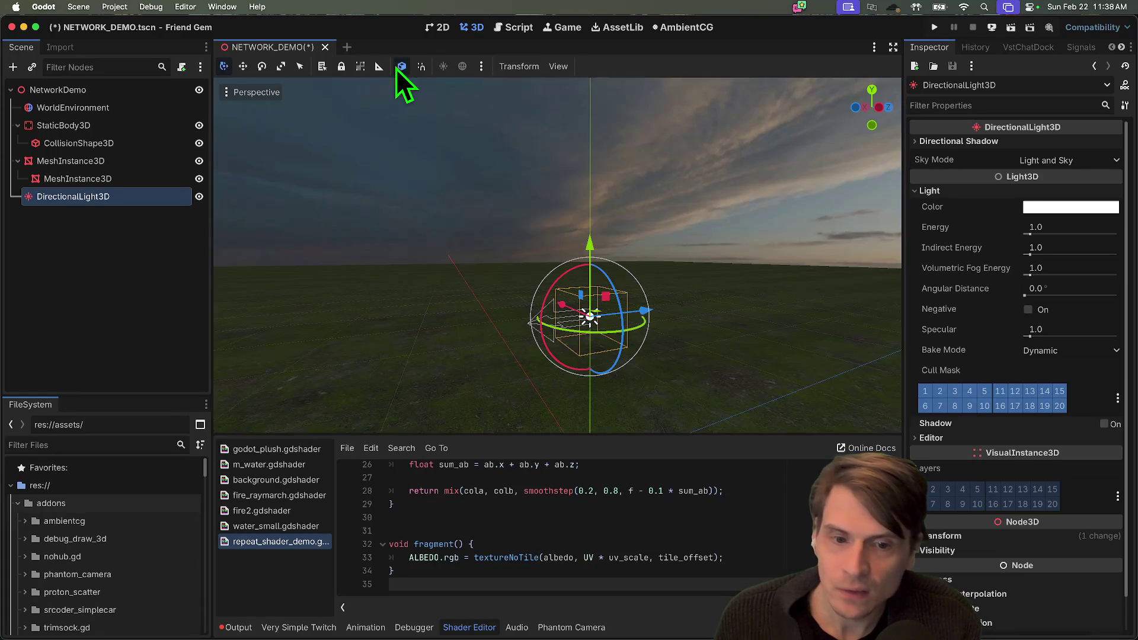
Tilt the sun light to brighten the grass, then undo the overly steep rotation
mouse_move(555, 286)
left_mouse_down()
mouse_move(540, 325)
mouse_move(614, 321)
mouse_move(534, 310)
mouse_move(547, 326)
mouse_move(551, 317)
mouse_move(542, 326)
left_mouse_up()
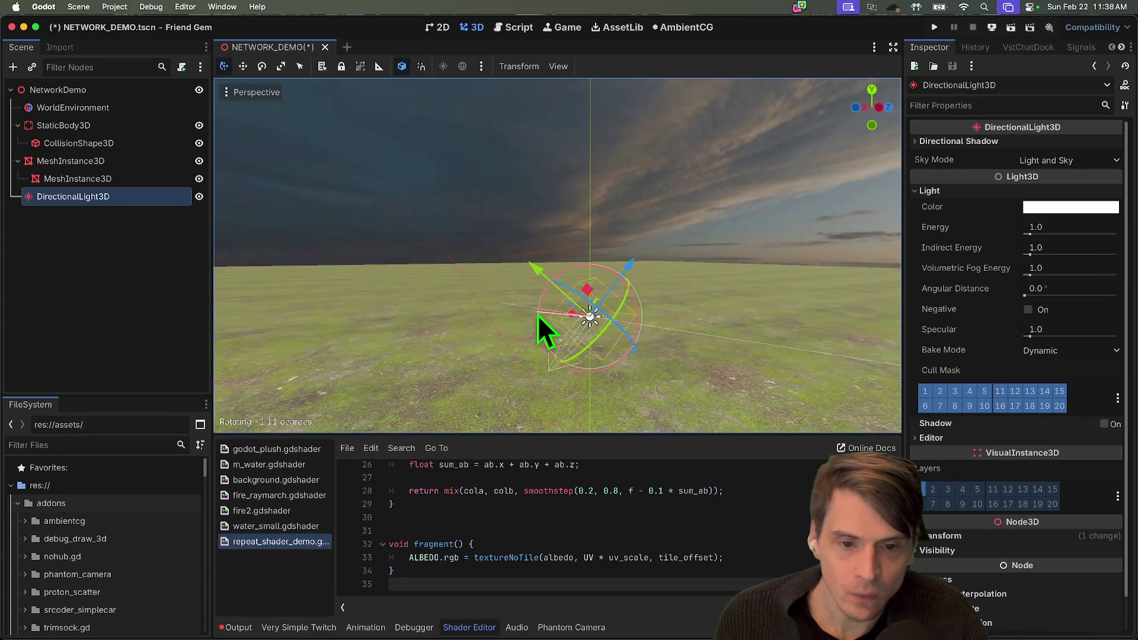
mouse_move(486, 294)
left_mouse_down()
mouse_move(533, 254)
mouse_move(519, 266)
mouse_move(467, 205)
left_mouse_up()
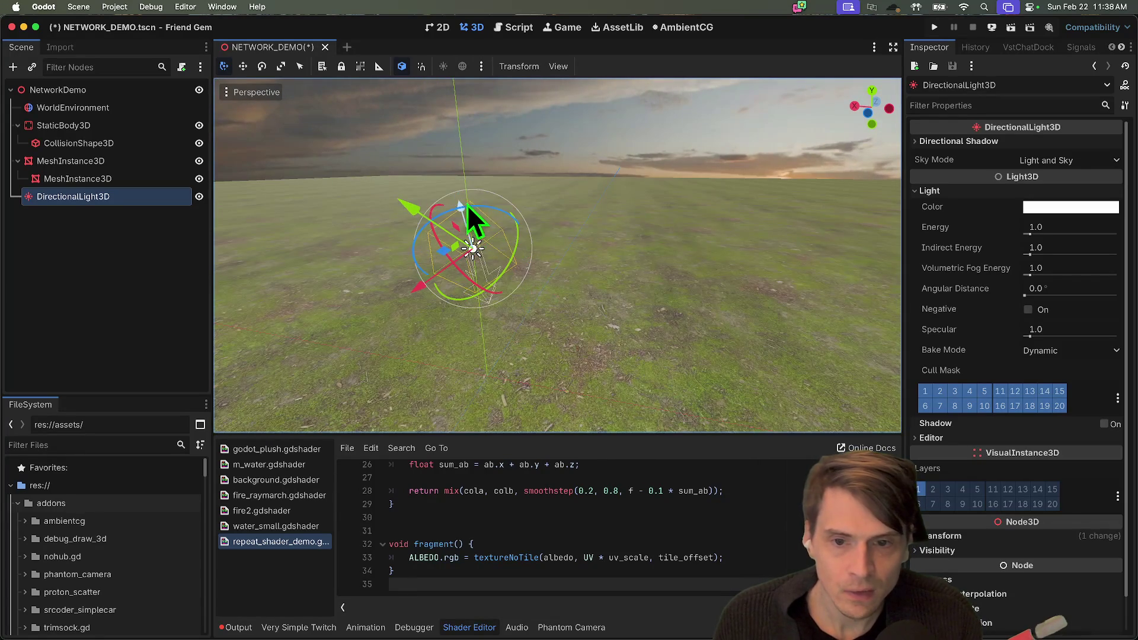
key("ctrl+z")
key("ctrl+z")
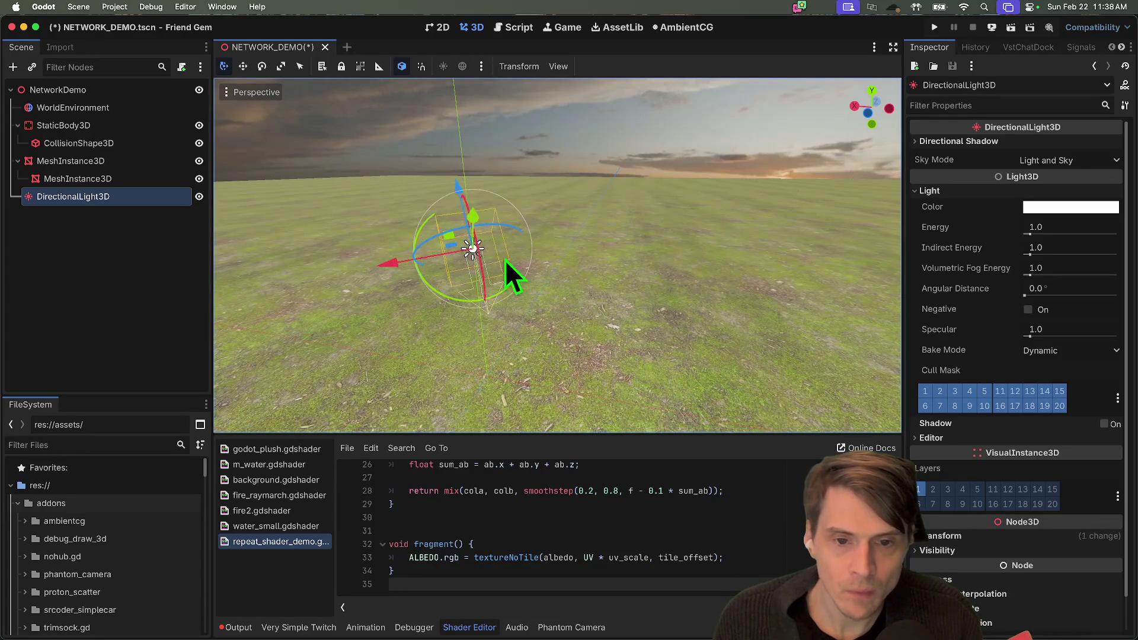
Re-angle the sun lower for dimmer evening light on the grass, then deselect it
left_click_drag(505, 260, 490, 245)
scroll(489, 244, "up", 5)
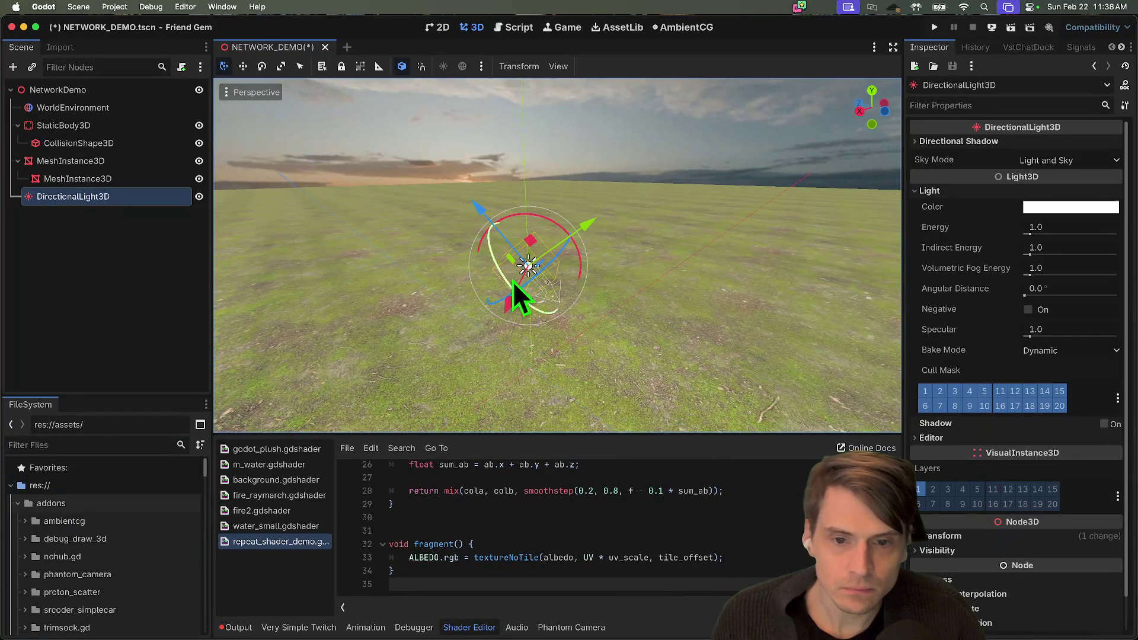
mouse_move(536, 217)
left_mouse_down()
mouse_move(517, 219)
mouse_move(538, 307)
left_mouse_up()
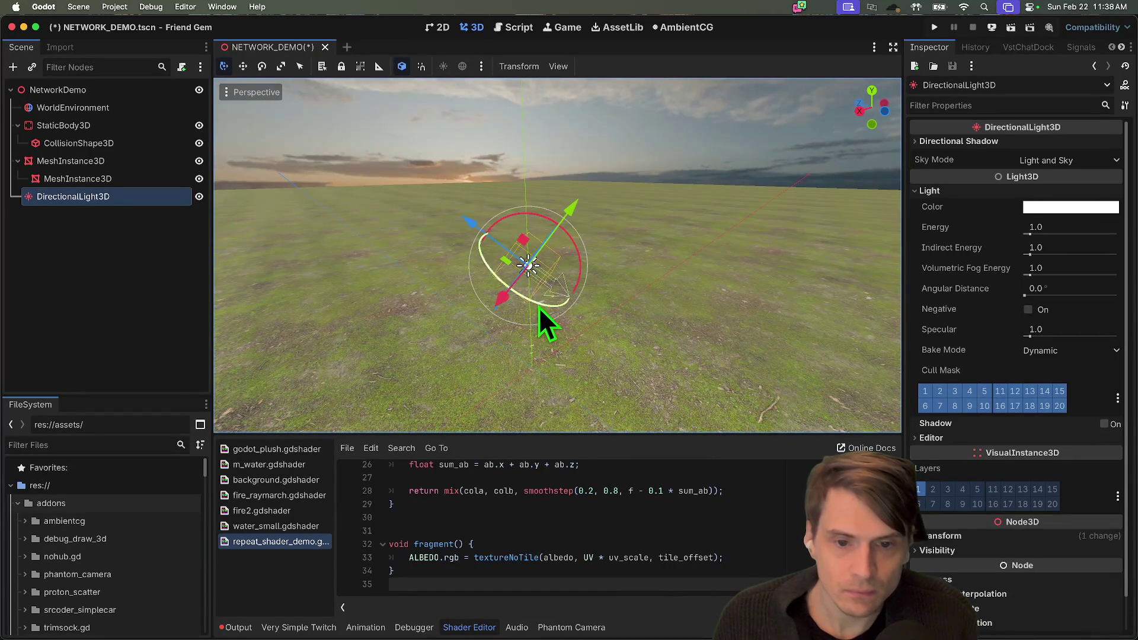
scroll(676, 249, "right", 5)
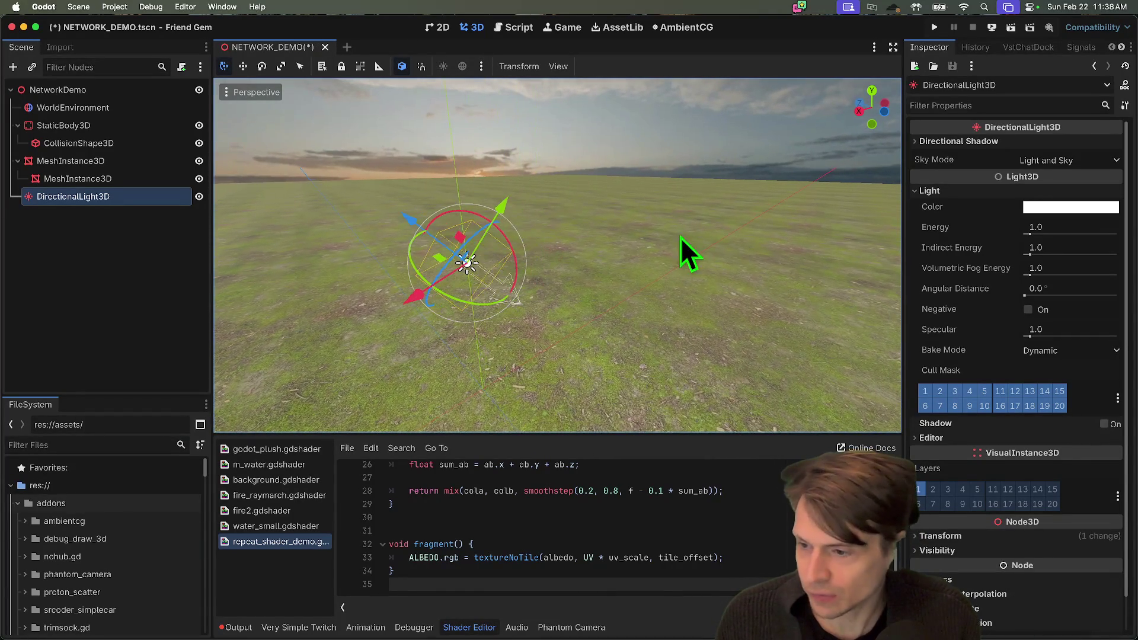
left_click(685, 254)
scroll(557, 255, "left", 5)
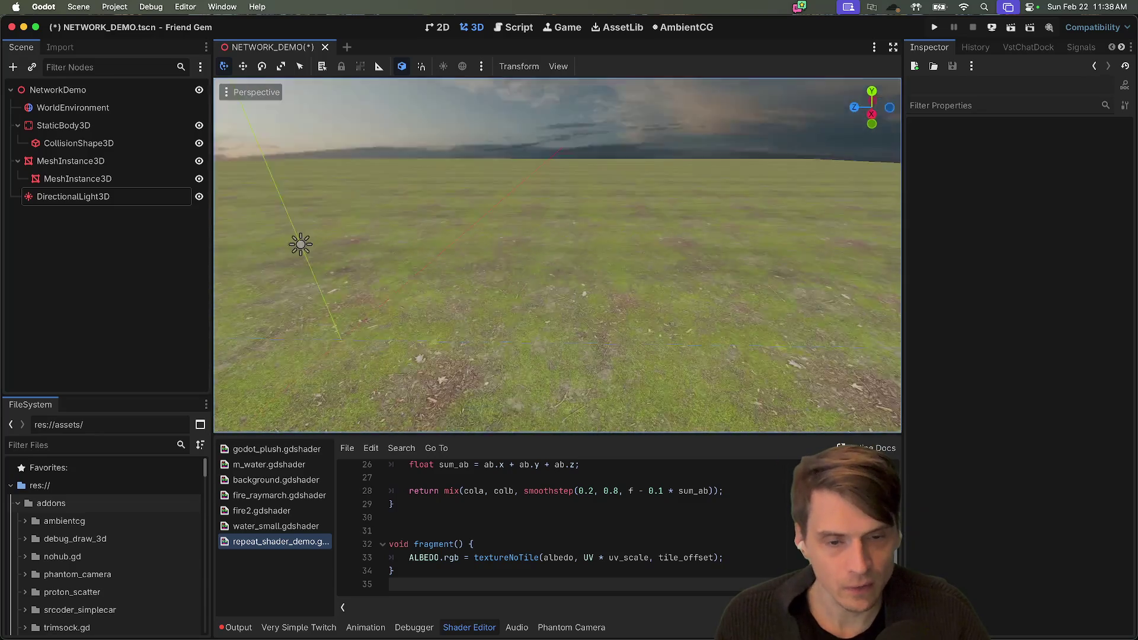
scroll(558, 255, "right", 2)
scroll(558, 255, "left", 4)
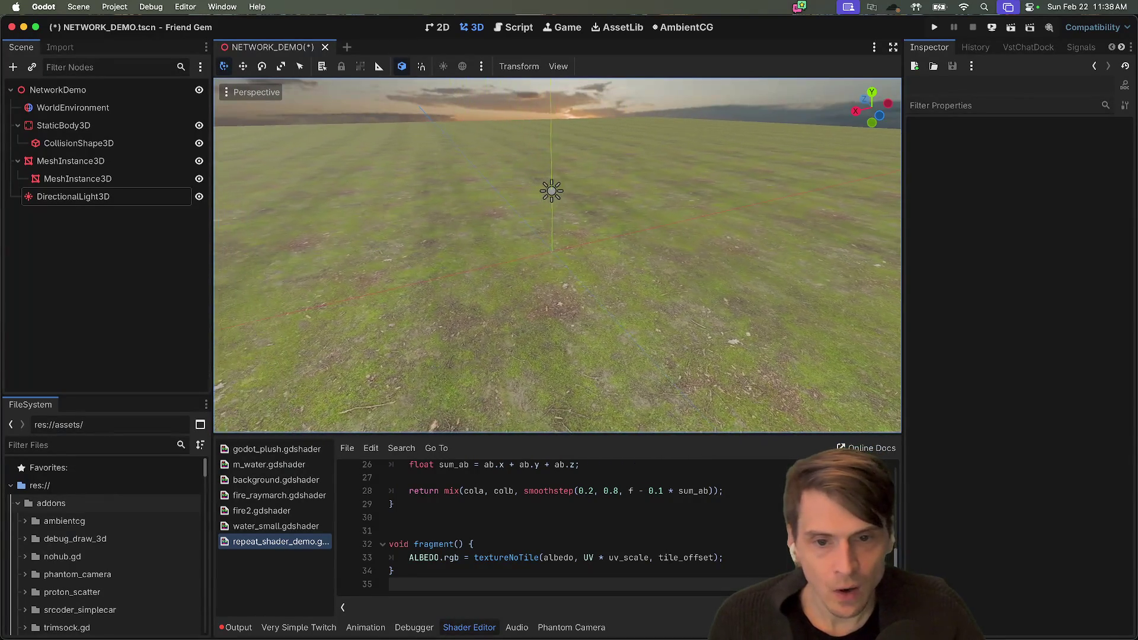
scroll(557, 255, "down", 2)
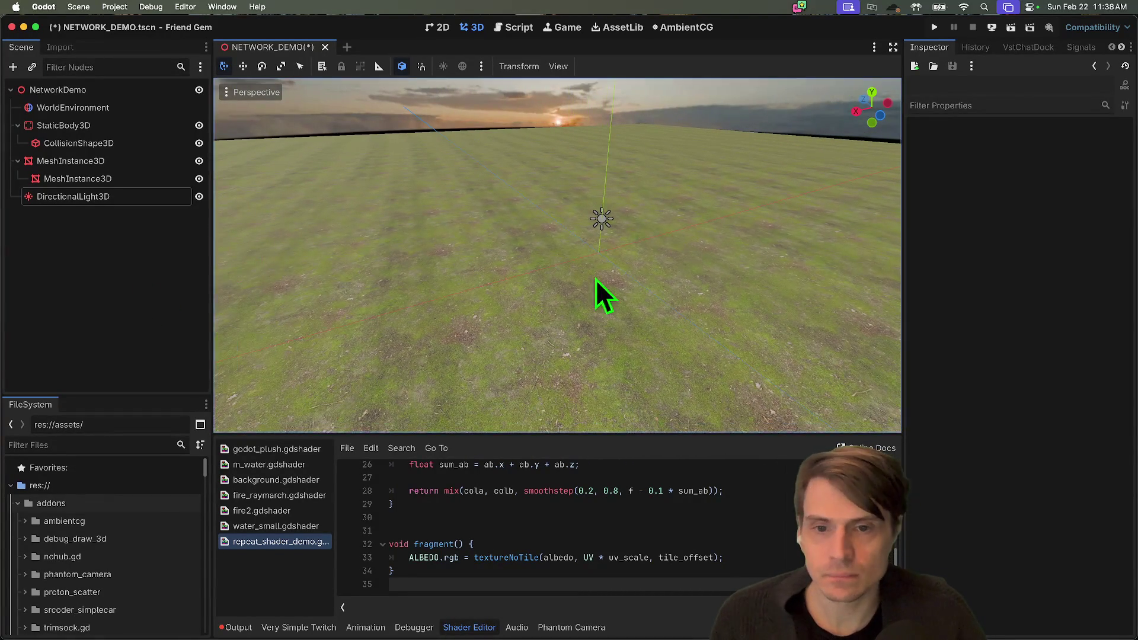
scroll(605, 298, "right", 5)
scroll(292, 284, "down", 2)
scroll(292, 284, "left", 5)
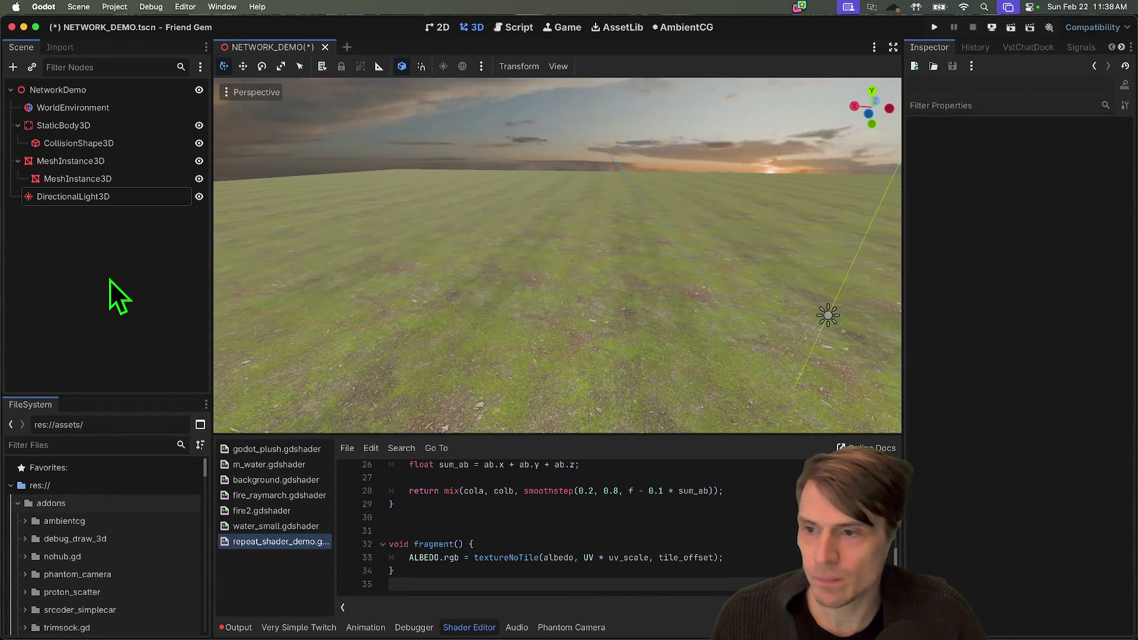
Create a ProtonScatter node via the 'proto' search, bringing its ScatterItem and ScatterShape children
key("super+a")
type("pro")
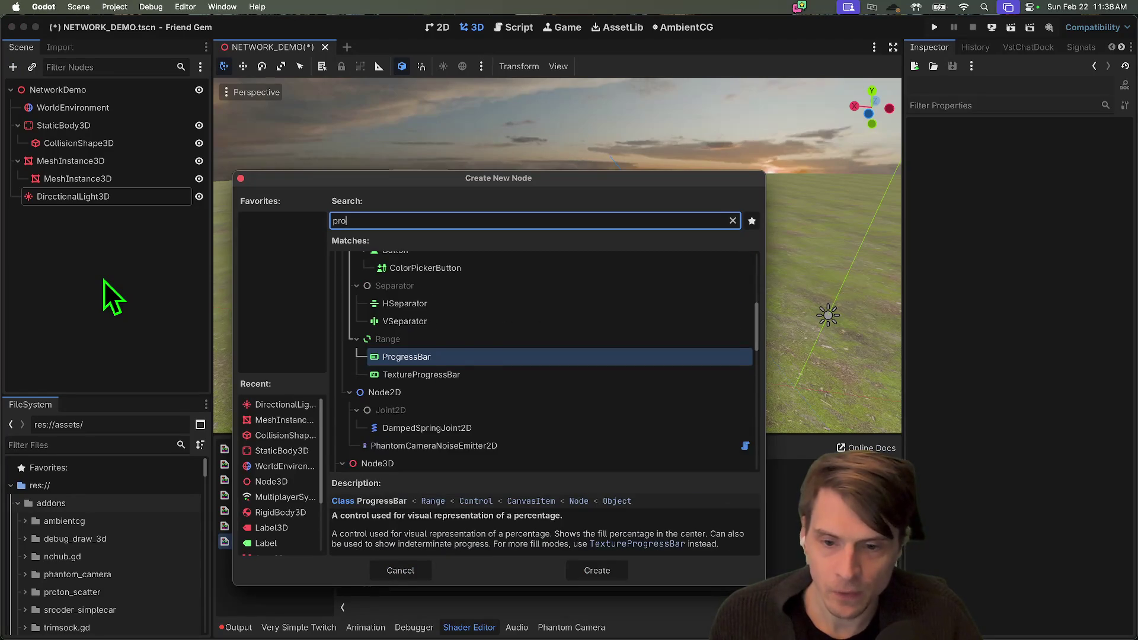
type("to")
key("Return")
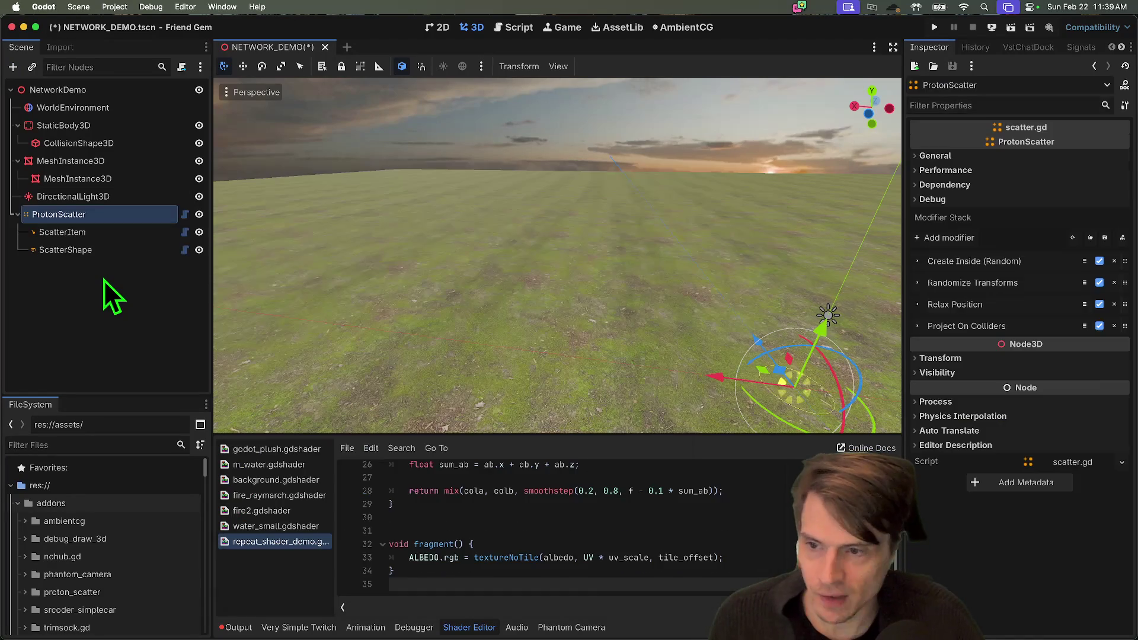
scroll(771, 357, "left", 3)
scroll(229, 268, "left", 2)
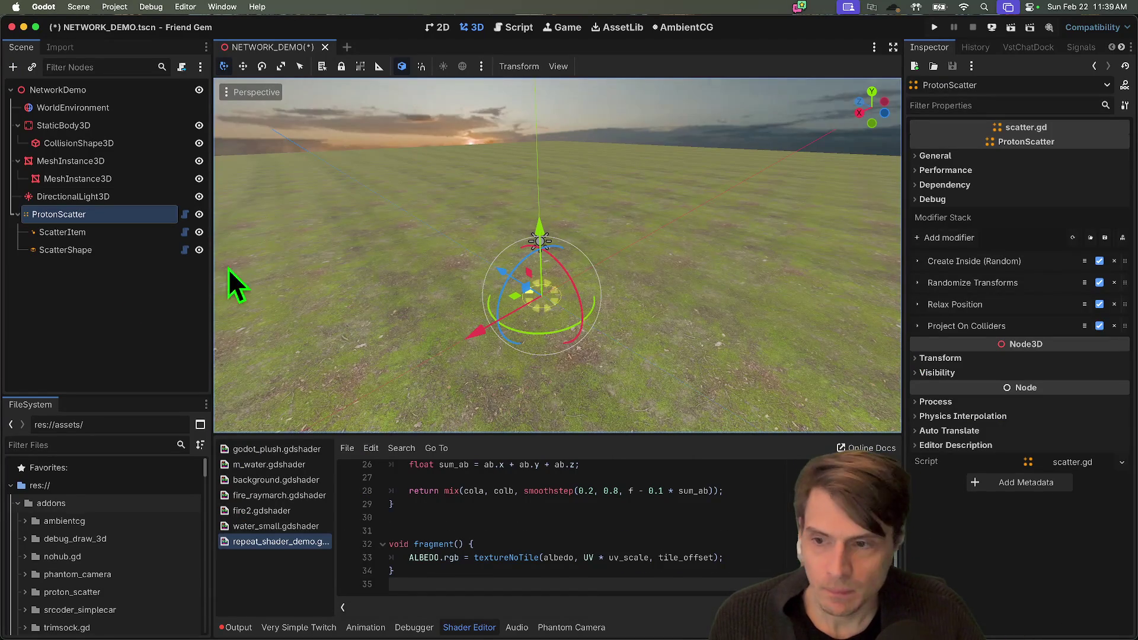